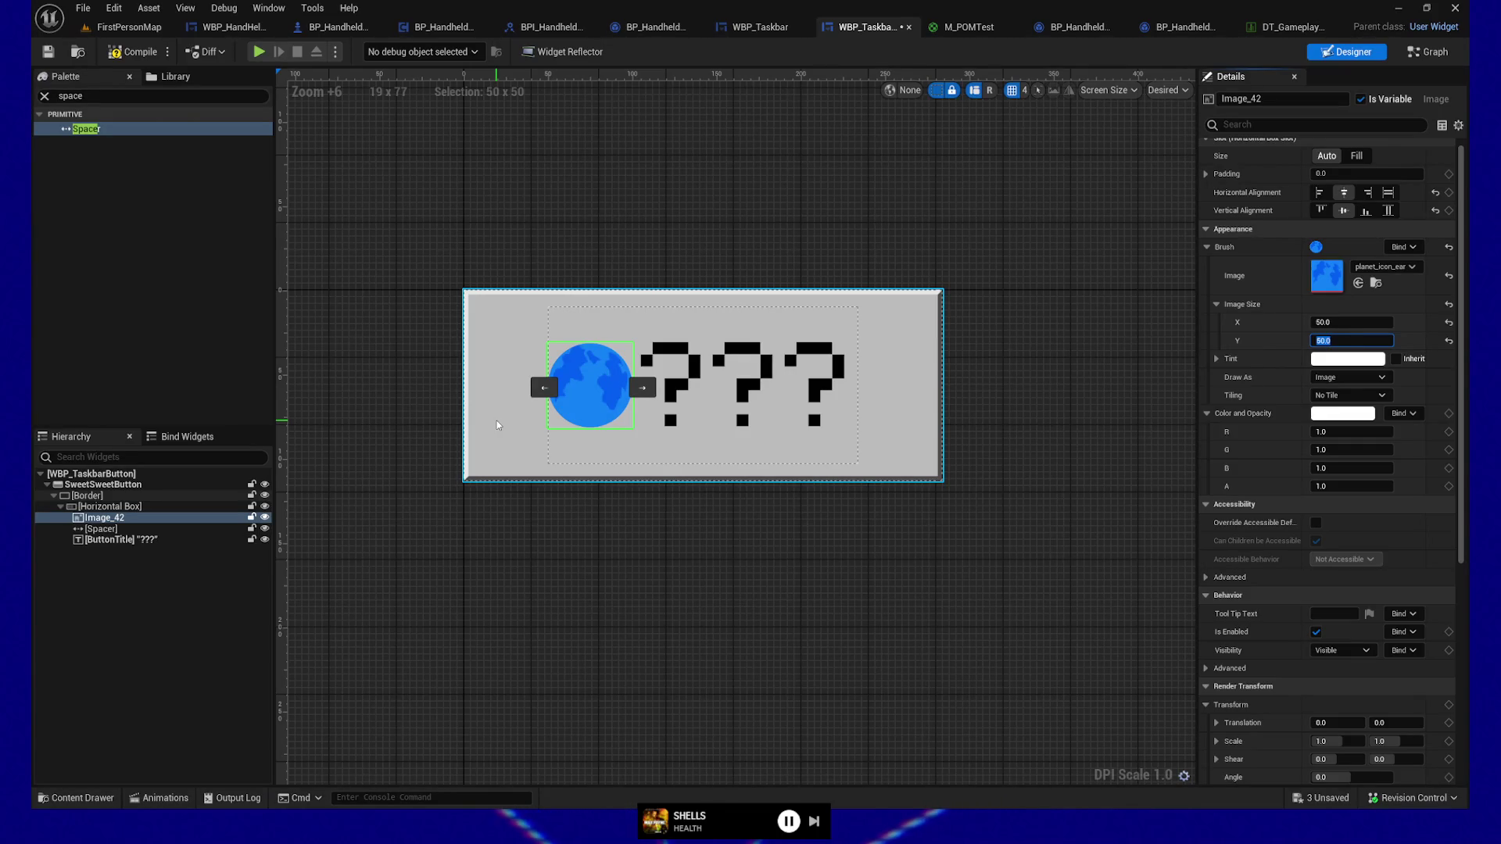
Step: Deselect Image_42, compile WBP_TaskbarButton, and launch the game preview
{"action": "left_click", "coordinate": [650, 492]}
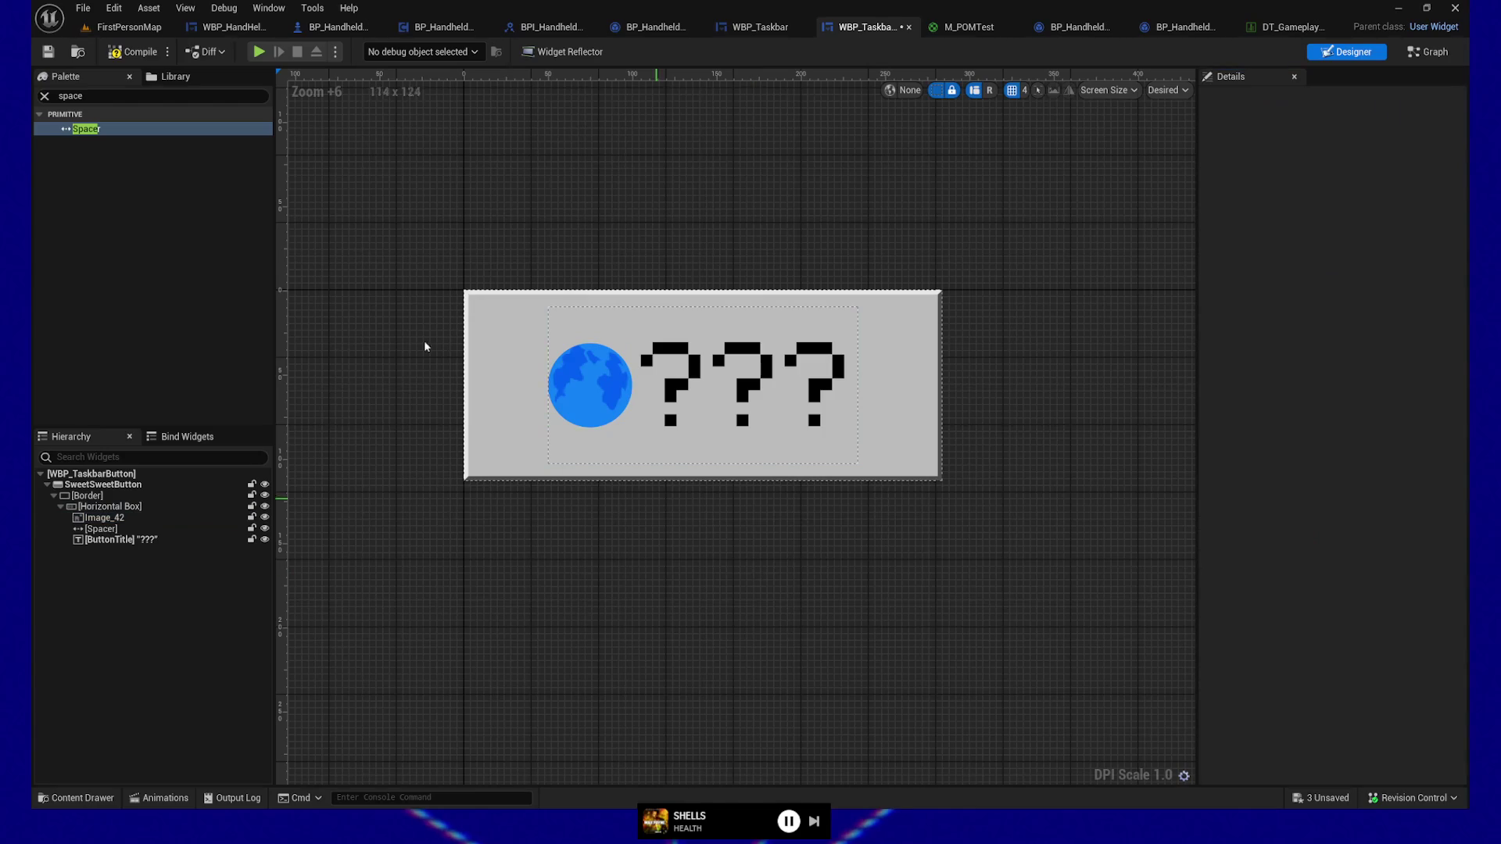
{"action": "left_click", "coordinate": [117, 55]}
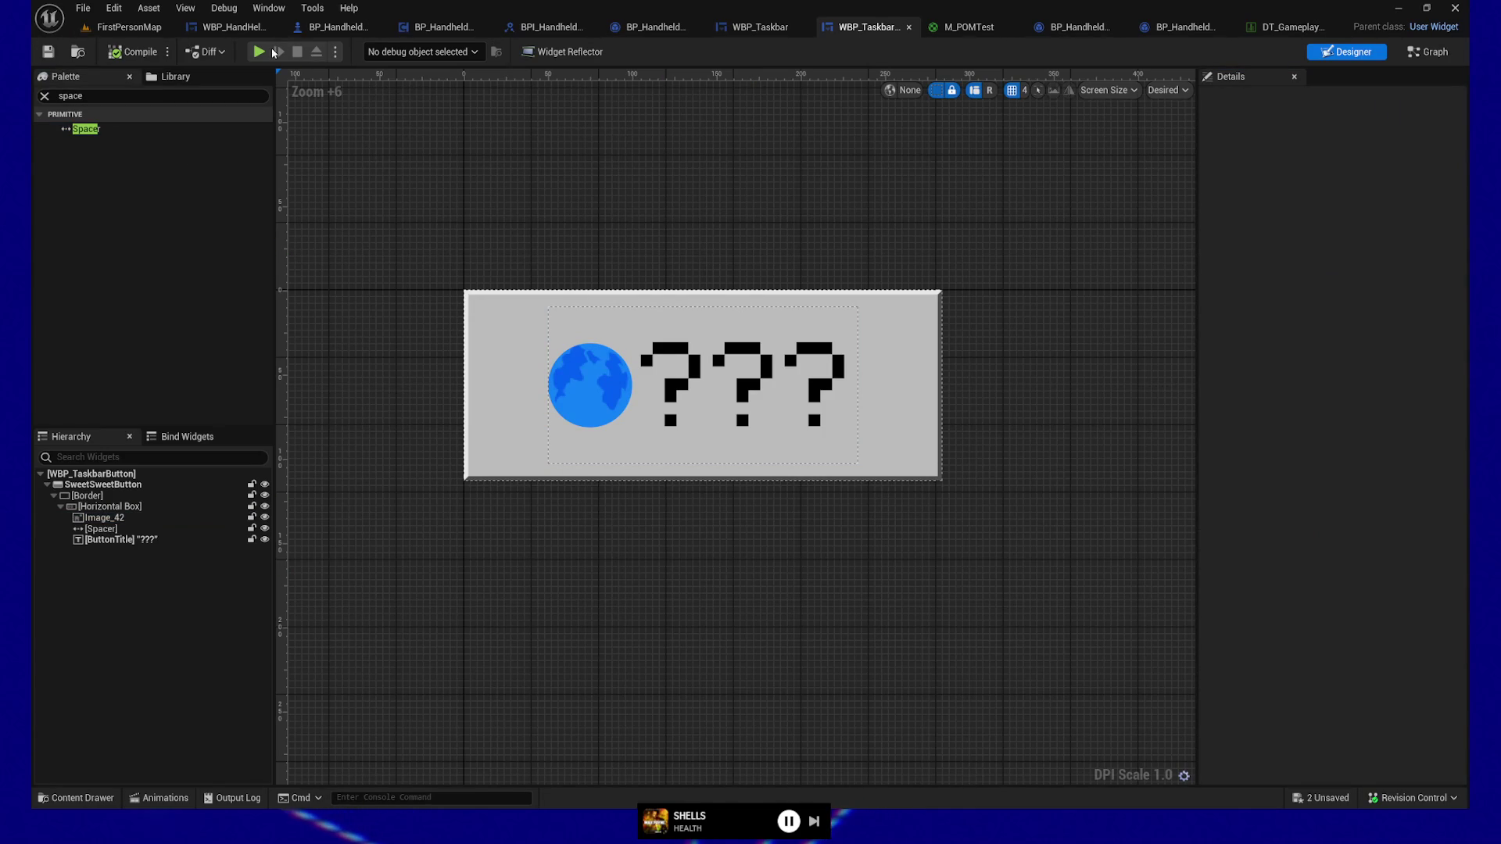
{"action": "key", "text": "alt+p"}
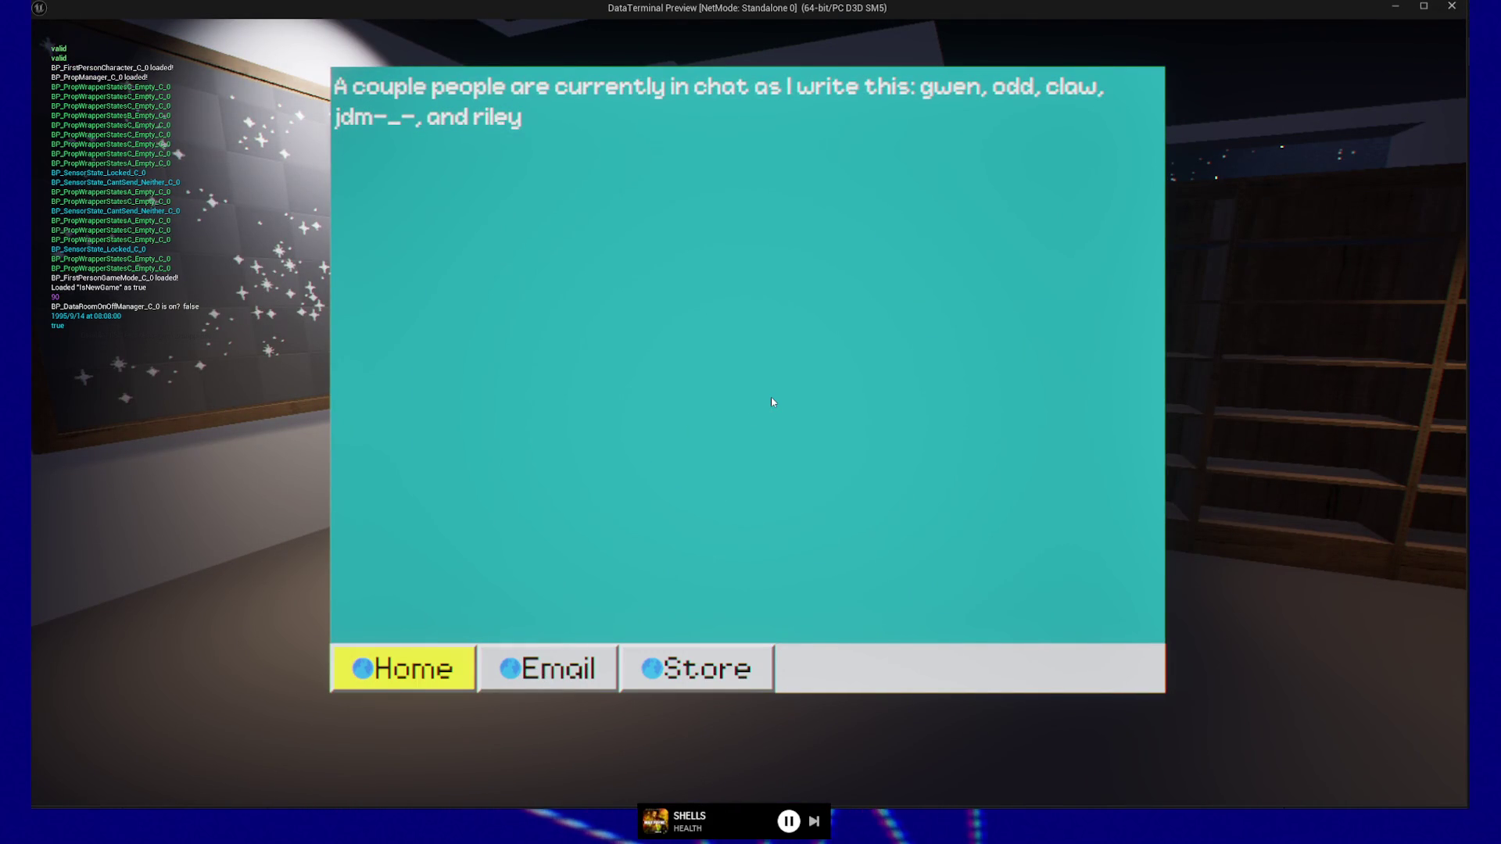
{"action": "key", "text": "Escape"}
{"action": "key", "text": "Escape"}
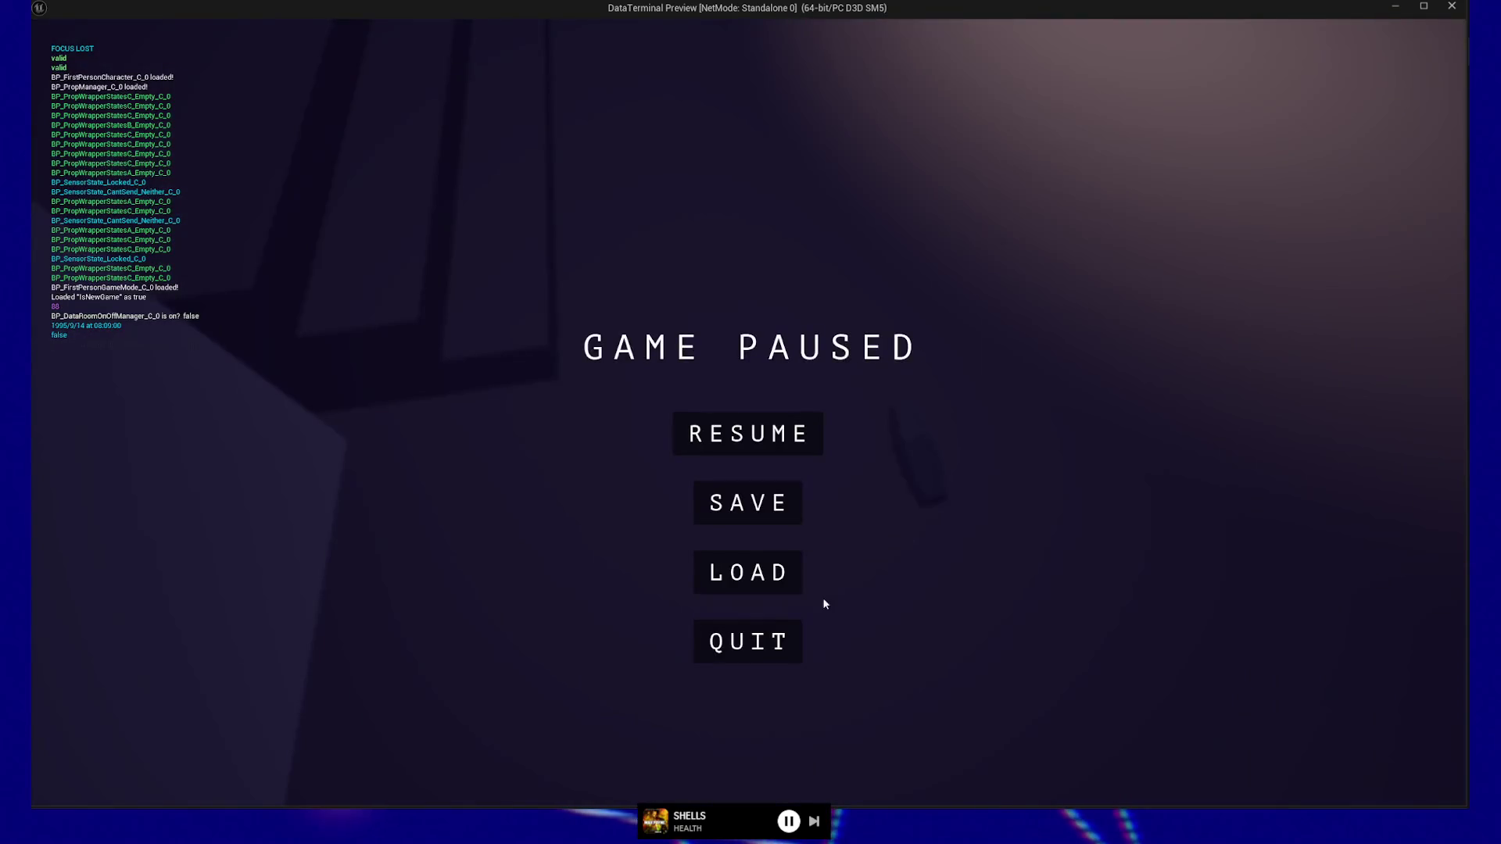
{"action": "left_click", "coordinate": [748, 641]}
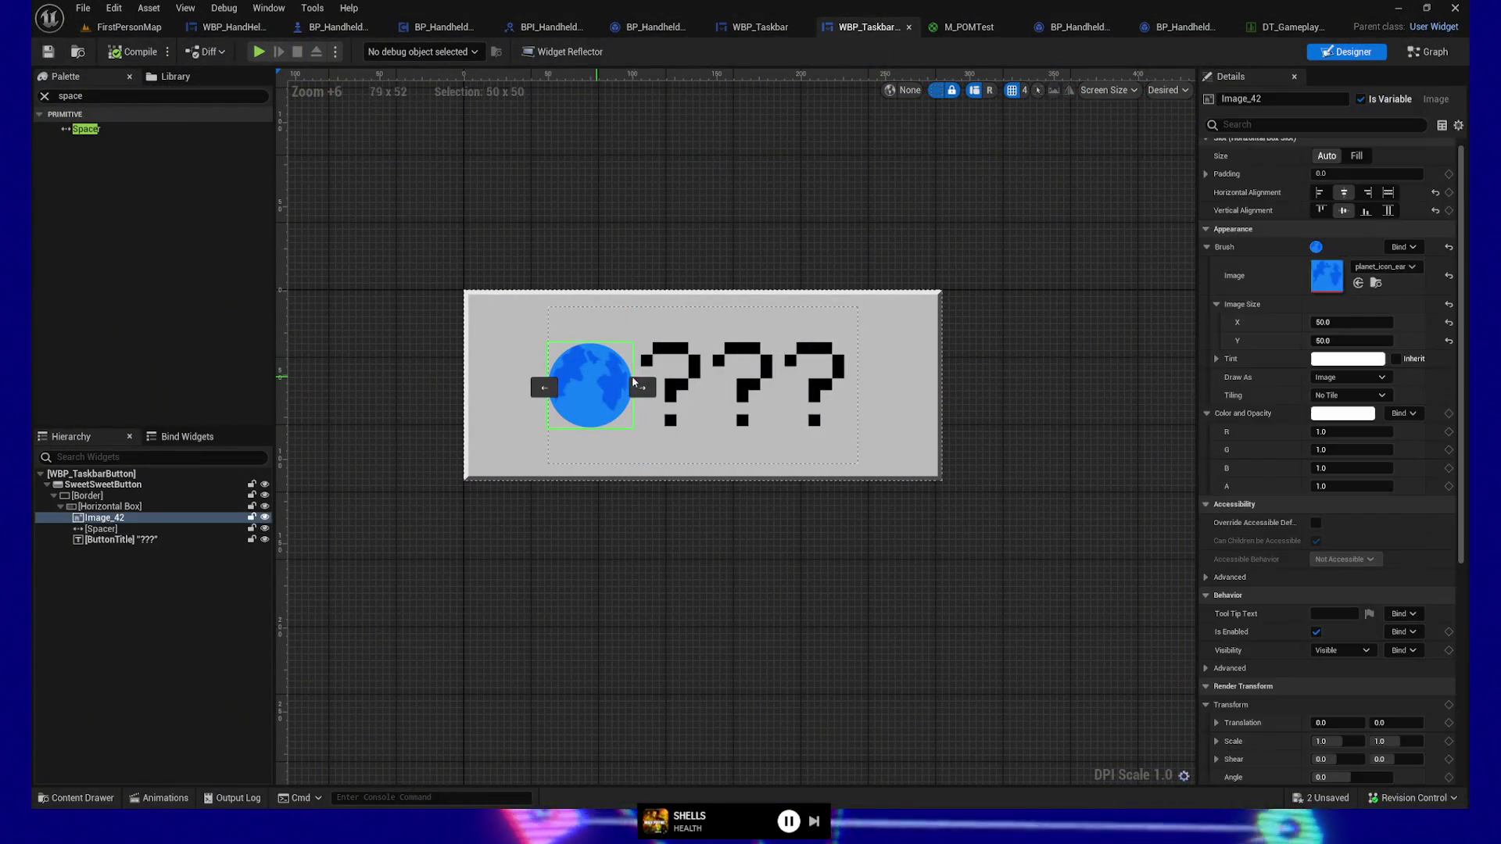
Step: Set the globe image Image_42's size to 100 by 100
{"action": "left_click", "coordinate": [1350, 322]}
{"action": "type", "text": "100"}
{"action": "key", "text": "Tab"}
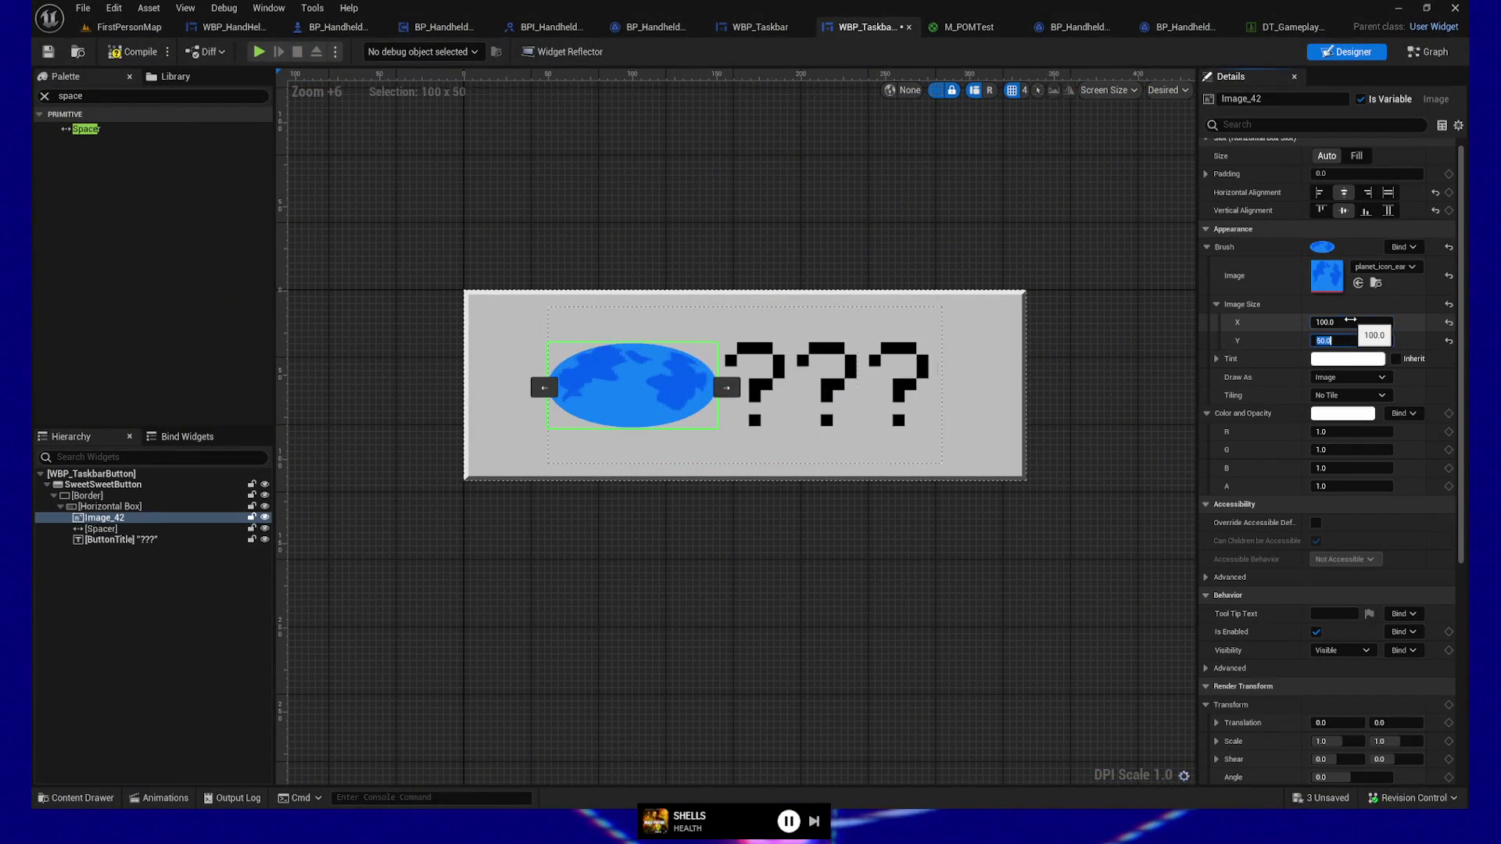
{"action": "type", "text": "100"}
{"action": "key", "text": "Return"}
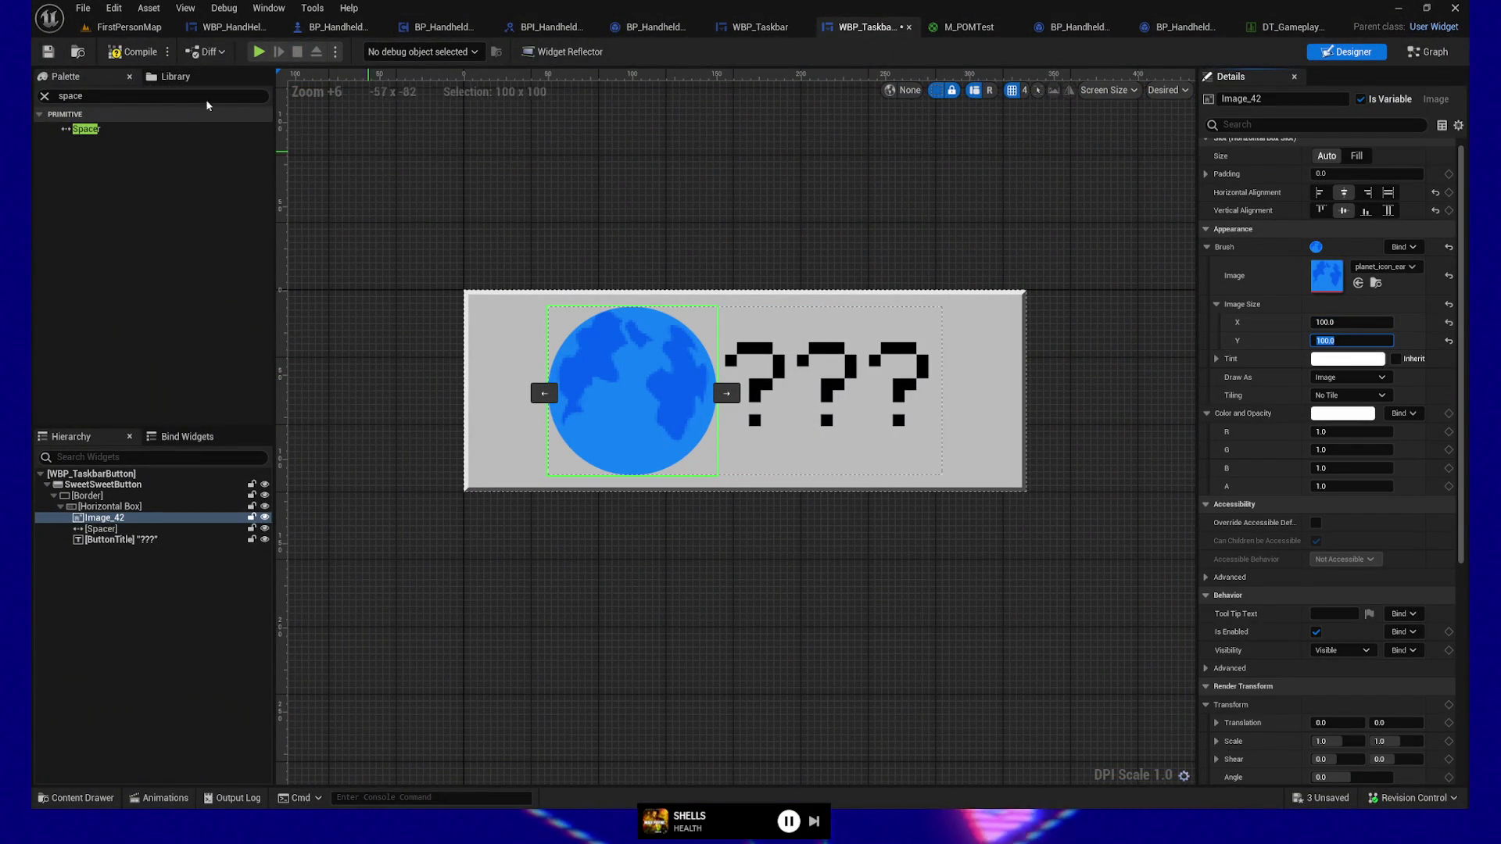
Step: Set the spacer beside the globe icon to a Size X of 15
{"action": "left_click", "coordinate": [100, 529]}
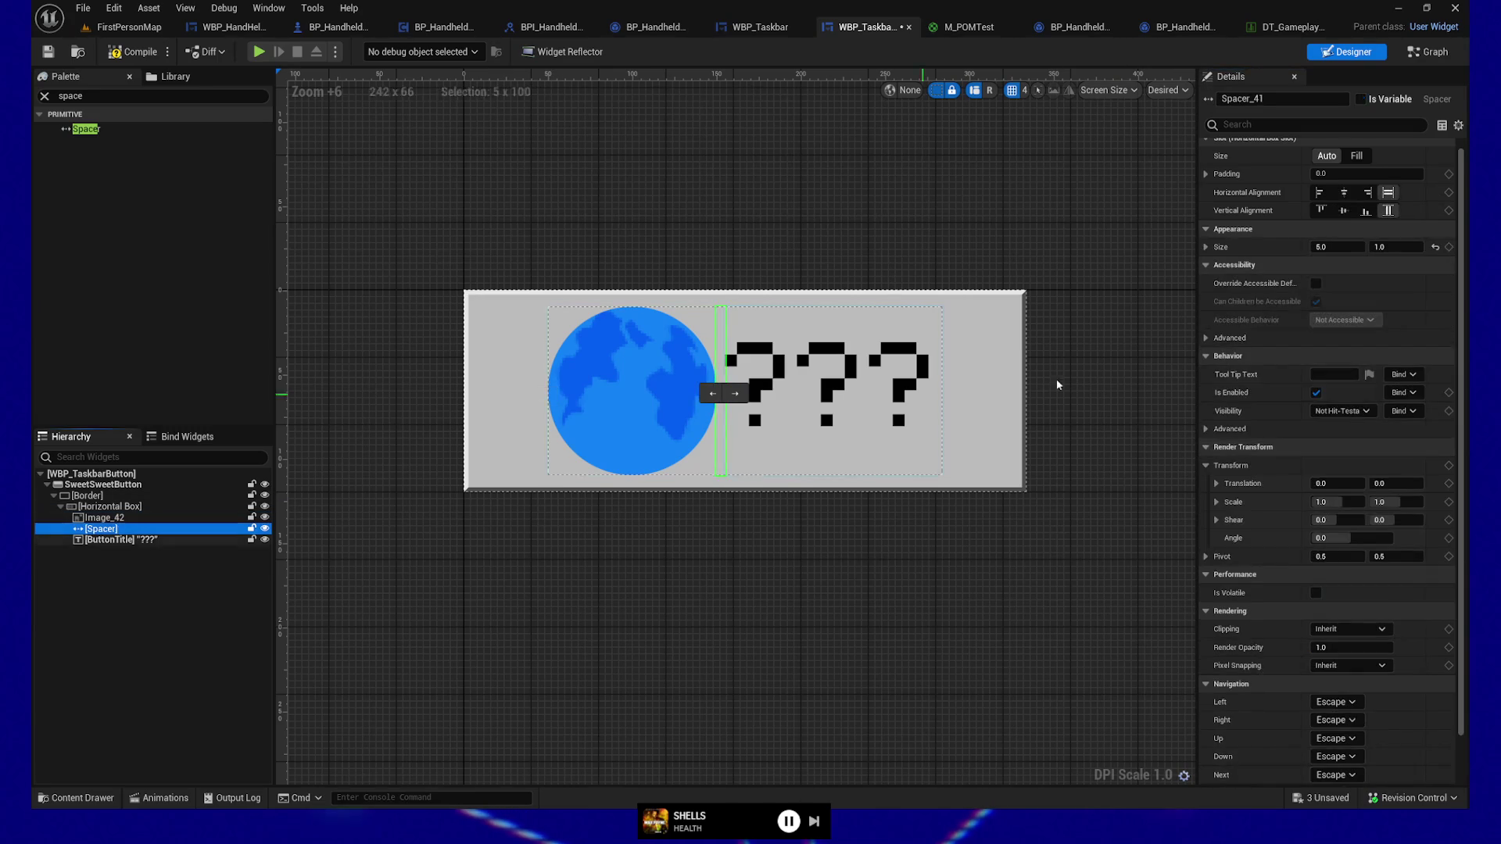
{"action": "left_click", "coordinate": [1343, 247]}
{"action": "type", "text": "15"}
{"action": "key", "text": "Return"}
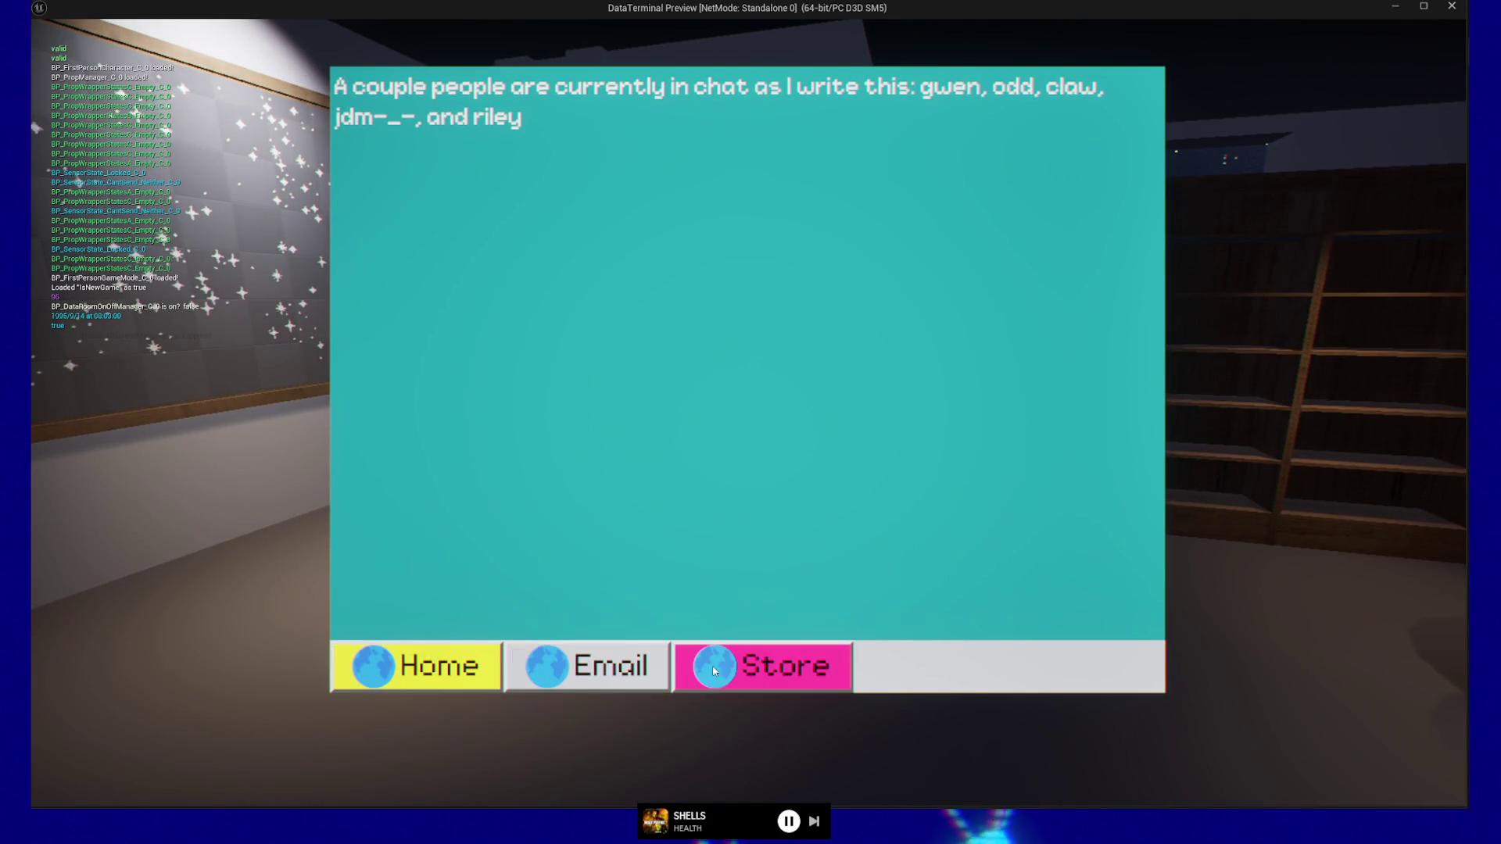
Step: Select the Home taskbar button in the preview, then exit the terminal and quit to the editor
{"action": "left_click", "coordinate": [416, 652]}
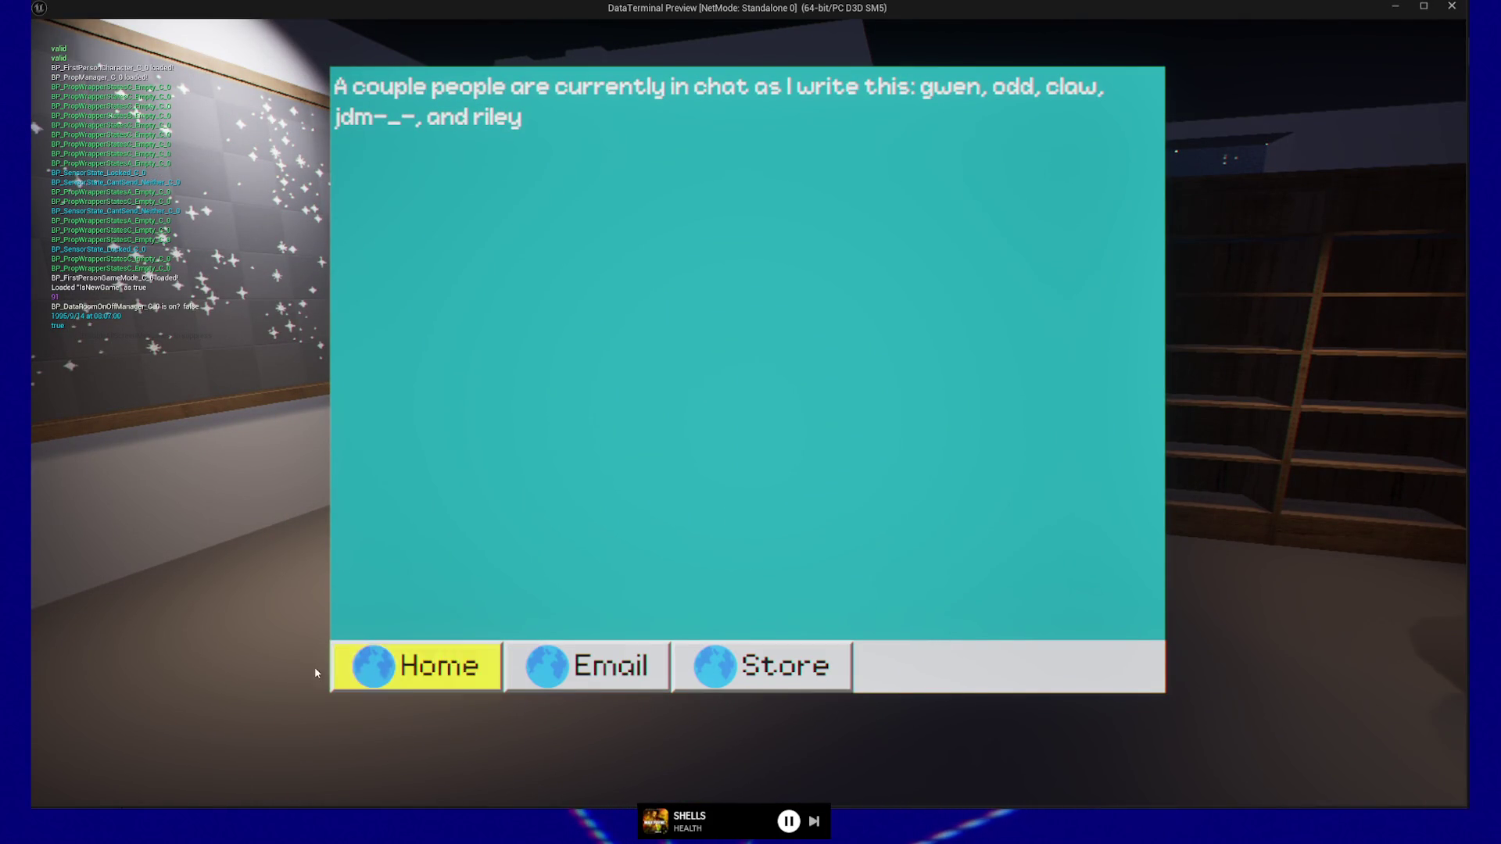
{"action": "key", "text": "Escape"}
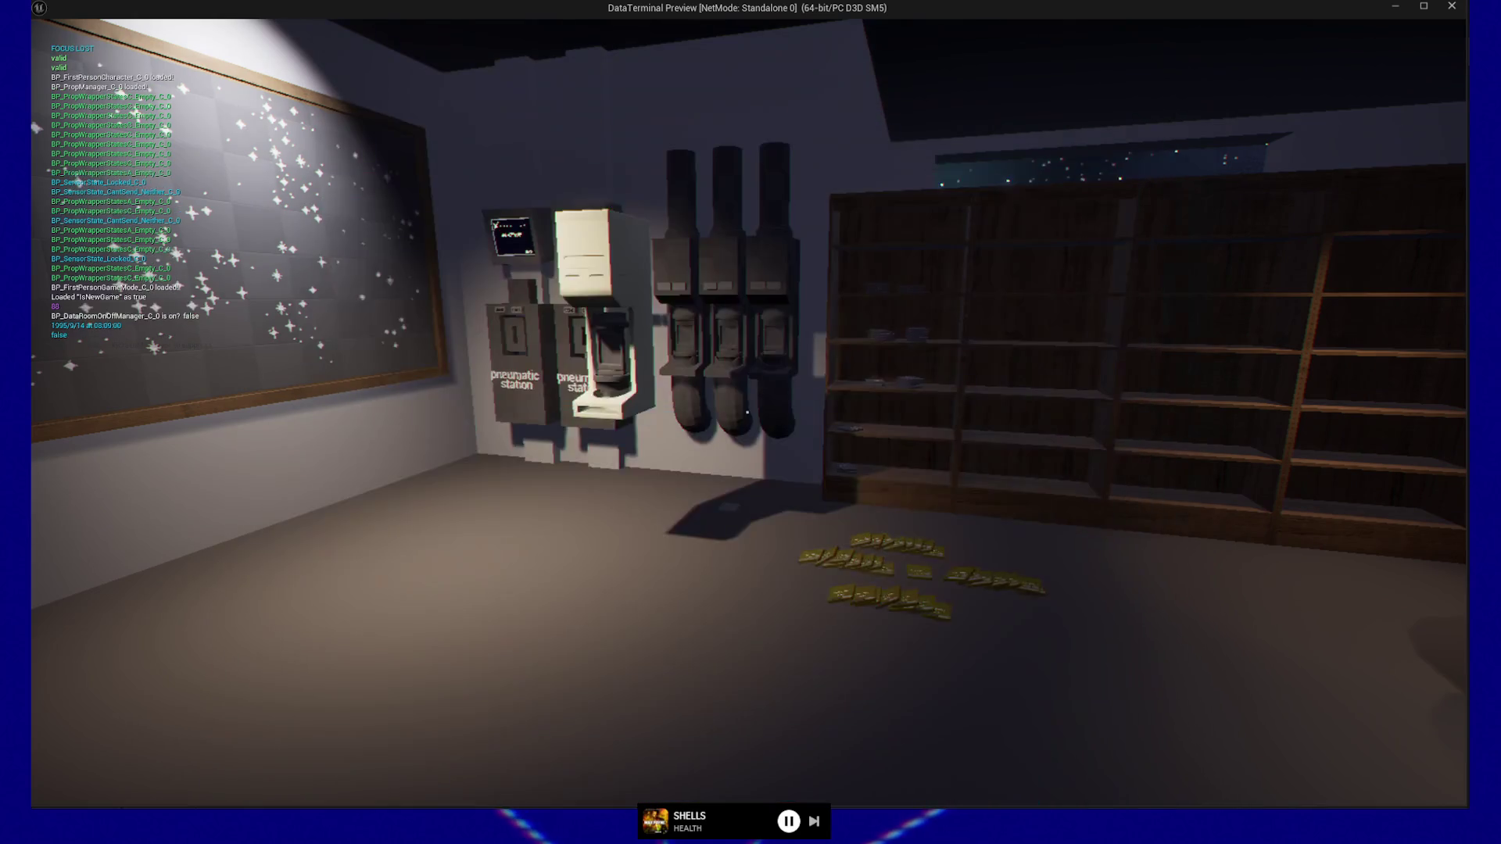
{"action": "key", "text": "Escape"}
{"action": "left_click", "coordinate": [750, 640]}
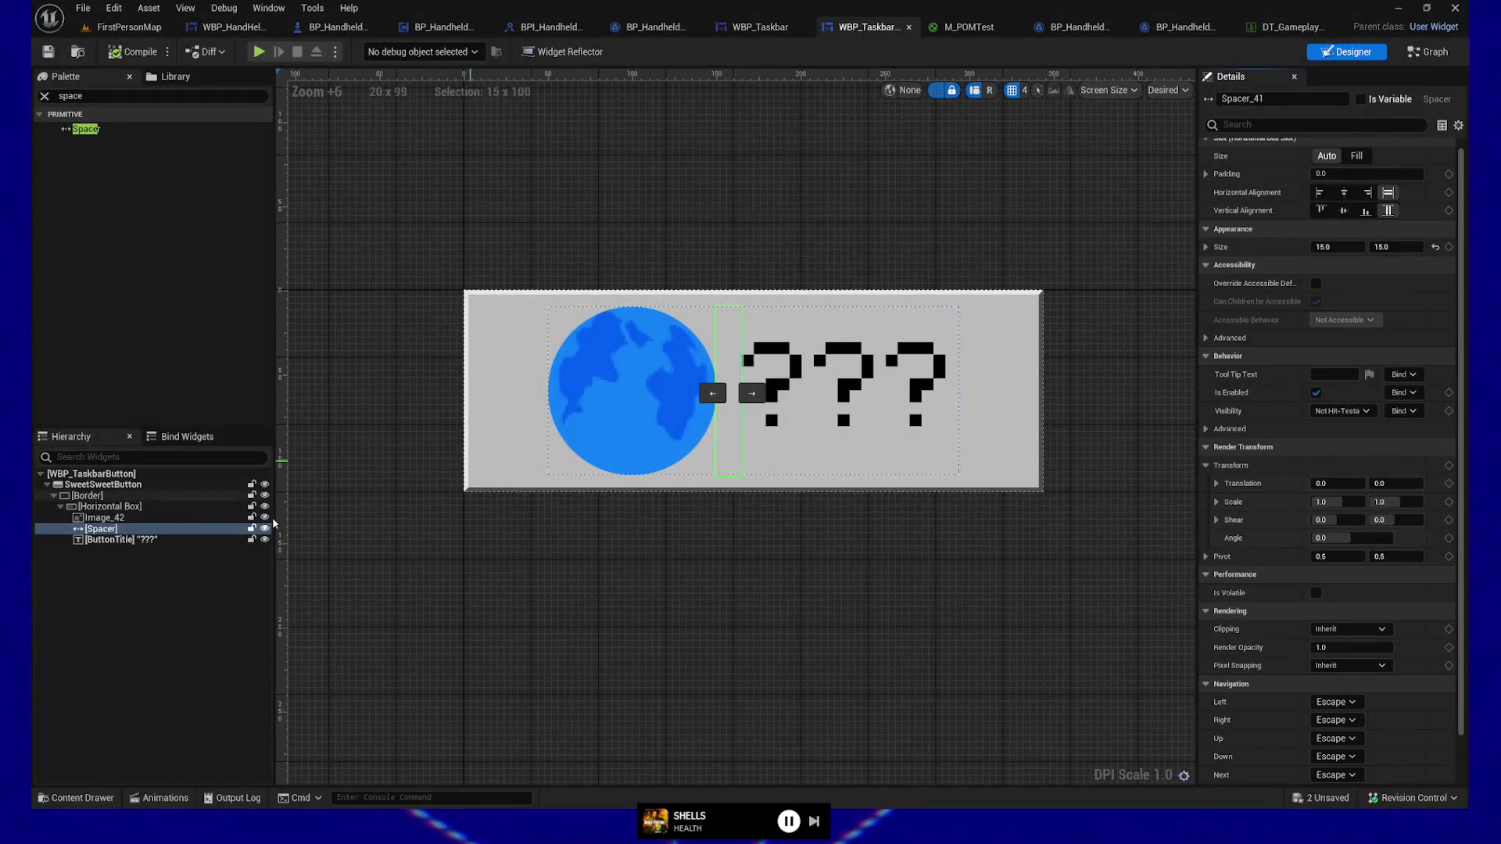
Step: Resize Image_42 from 100×100 to 75×75, entering the width as 100*.75
{"action": "left_click", "coordinate": [106, 518]}
{"action": "left_click", "coordinate": [1375, 322]}
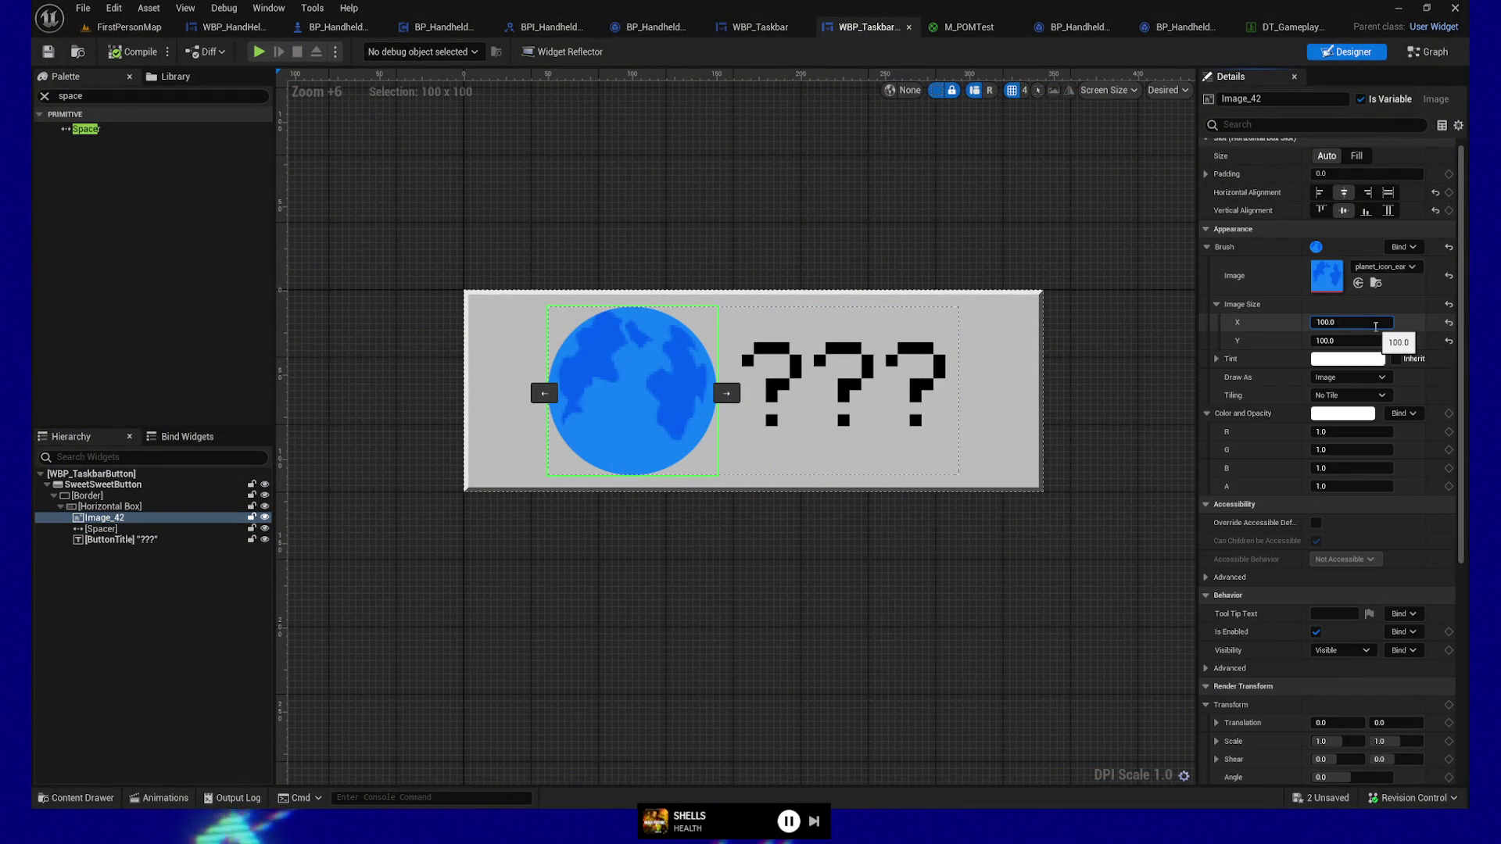
{"action": "type", "text": "*.75"}
{"action": "key", "text": "Tab"}
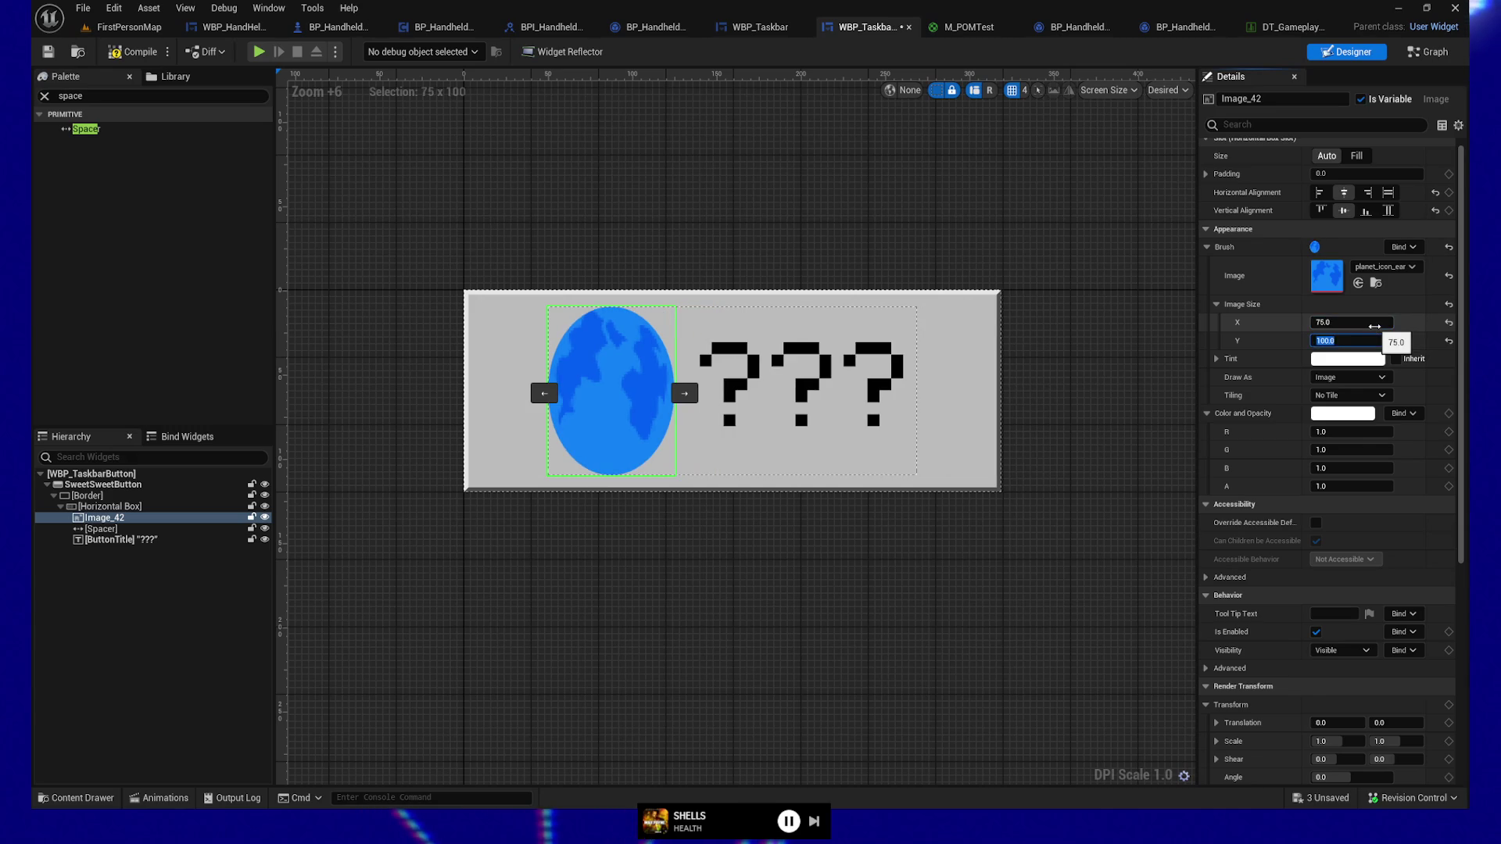
{"action": "type", "text": "75"}
{"action": "key", "text": "Tab"}
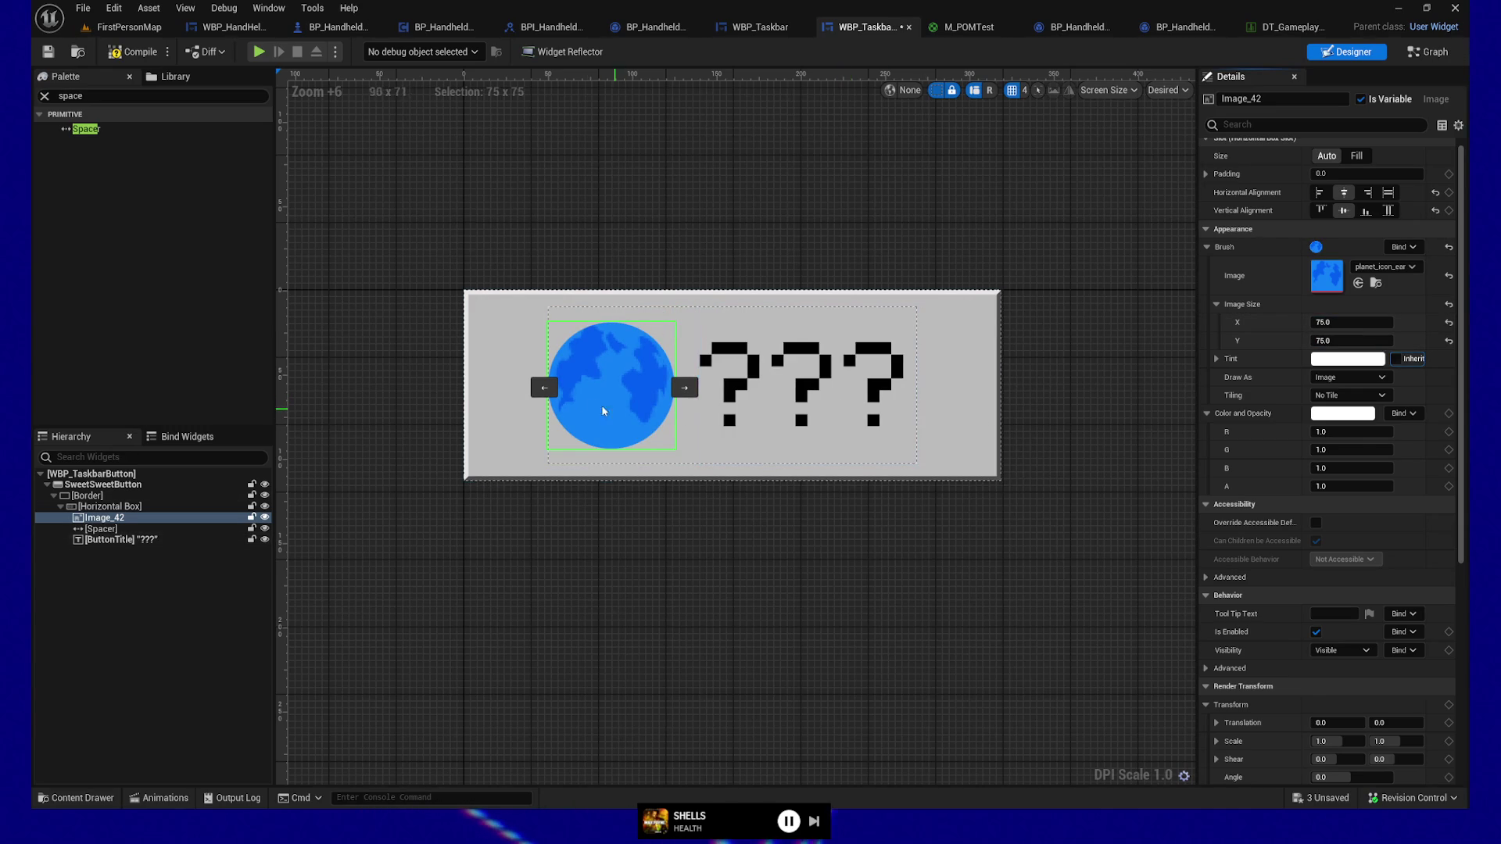
{"action": "left_click", "coordinate": [798, 451]}
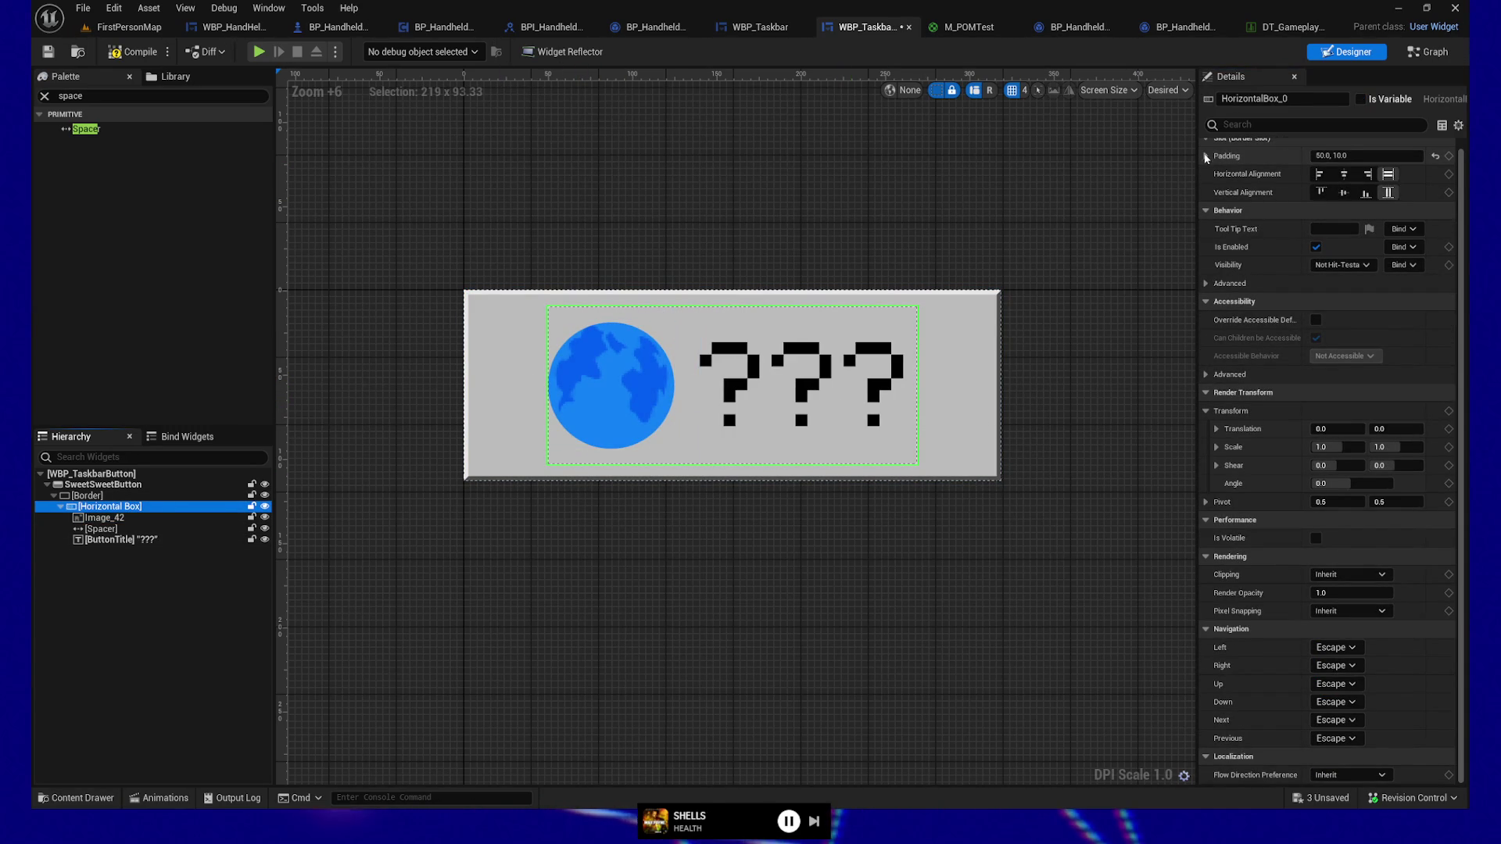
Step: Change the horizontal box padding from 50, 10 to 20, 10 and save the widget
{"action": "left_click", "coordinate": [1340, 156]}
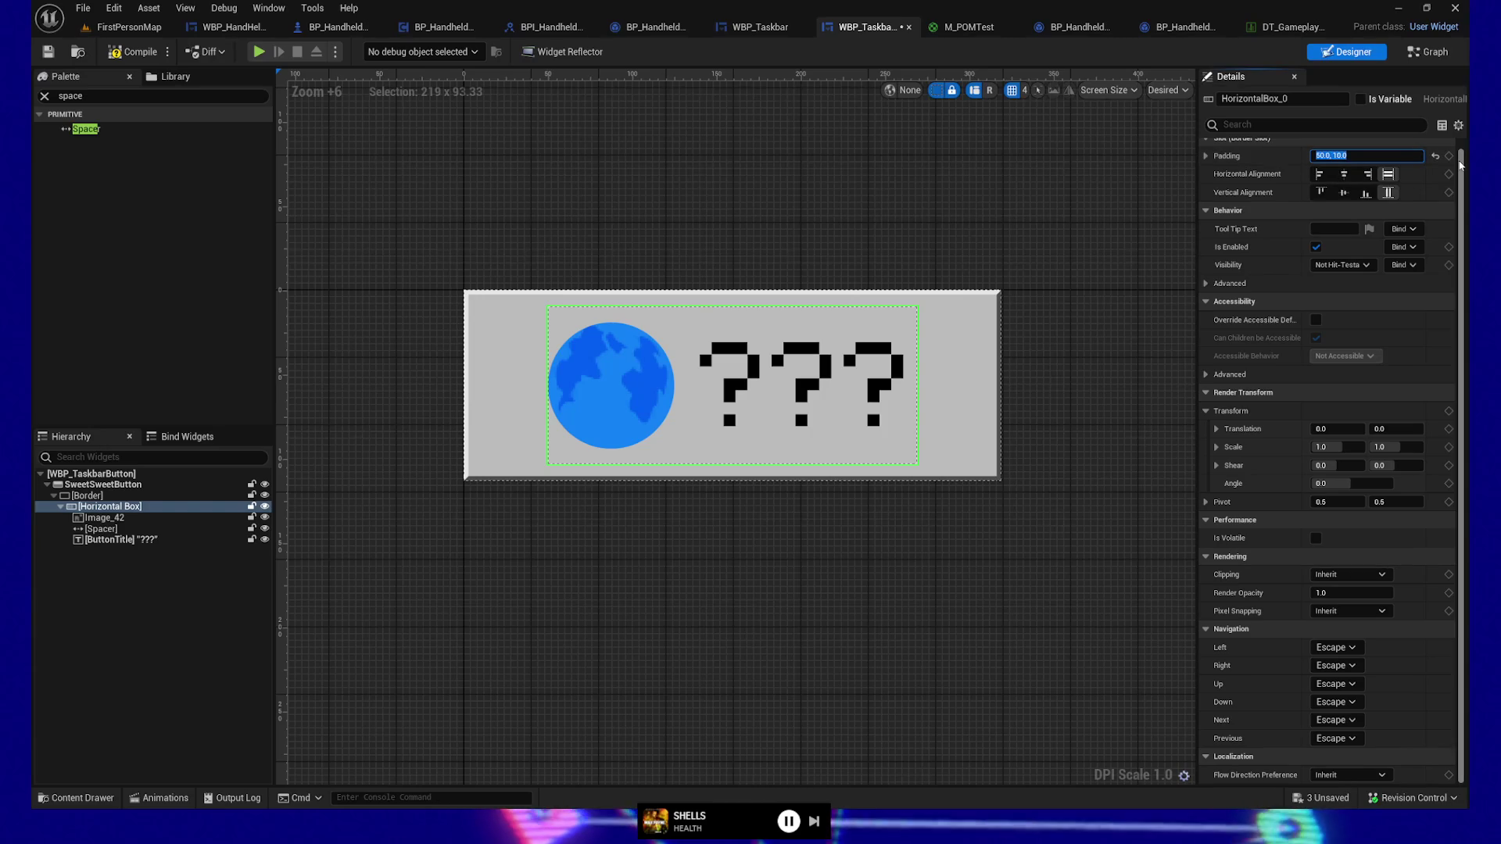
{"action": "key", "text": "Home"}
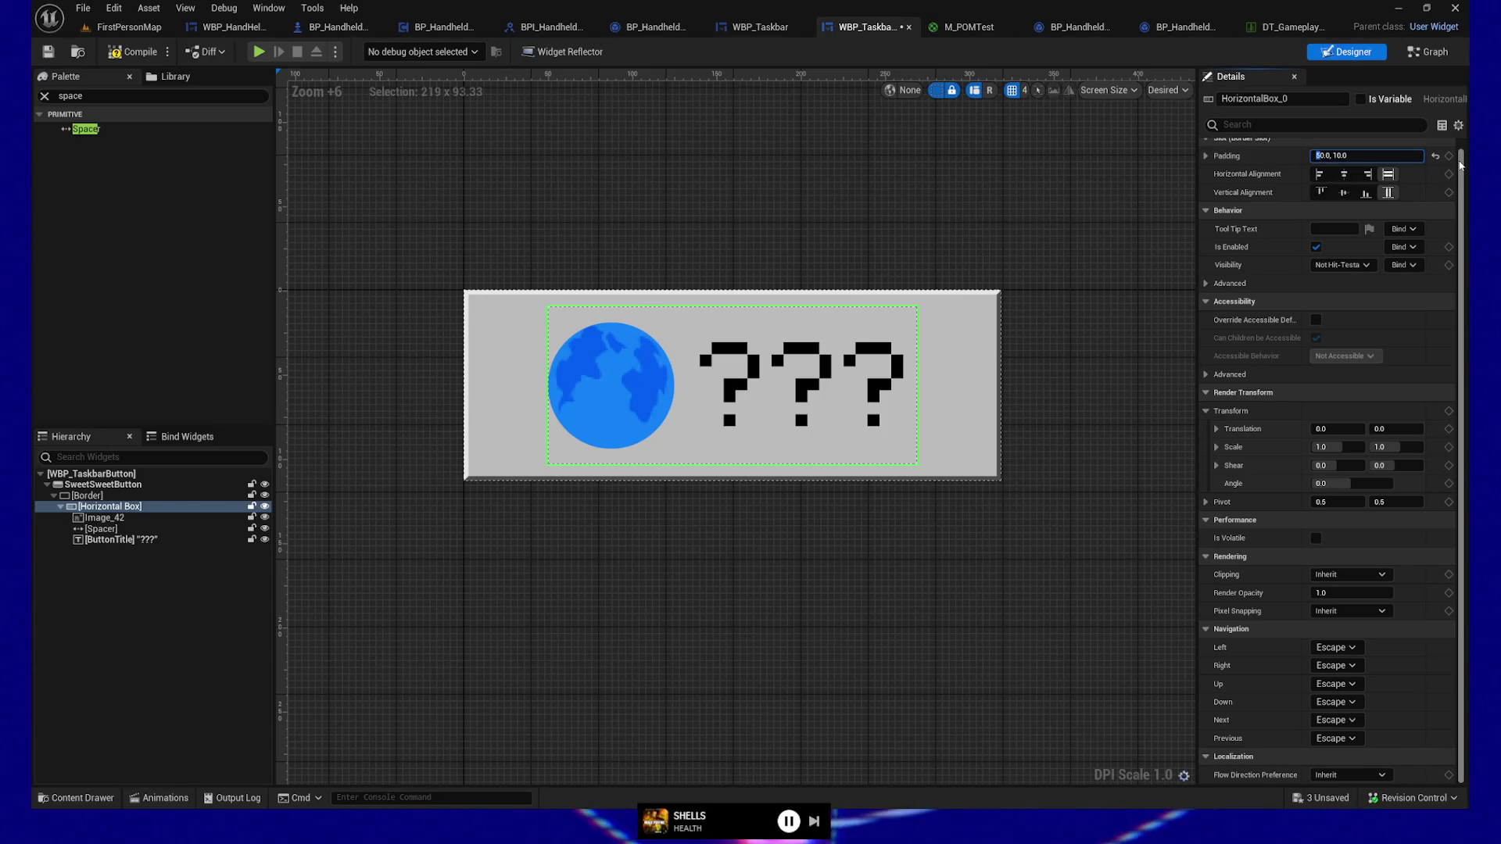
{"action": "type", "text": "3"}
{"action": "key", "text": "Return"}
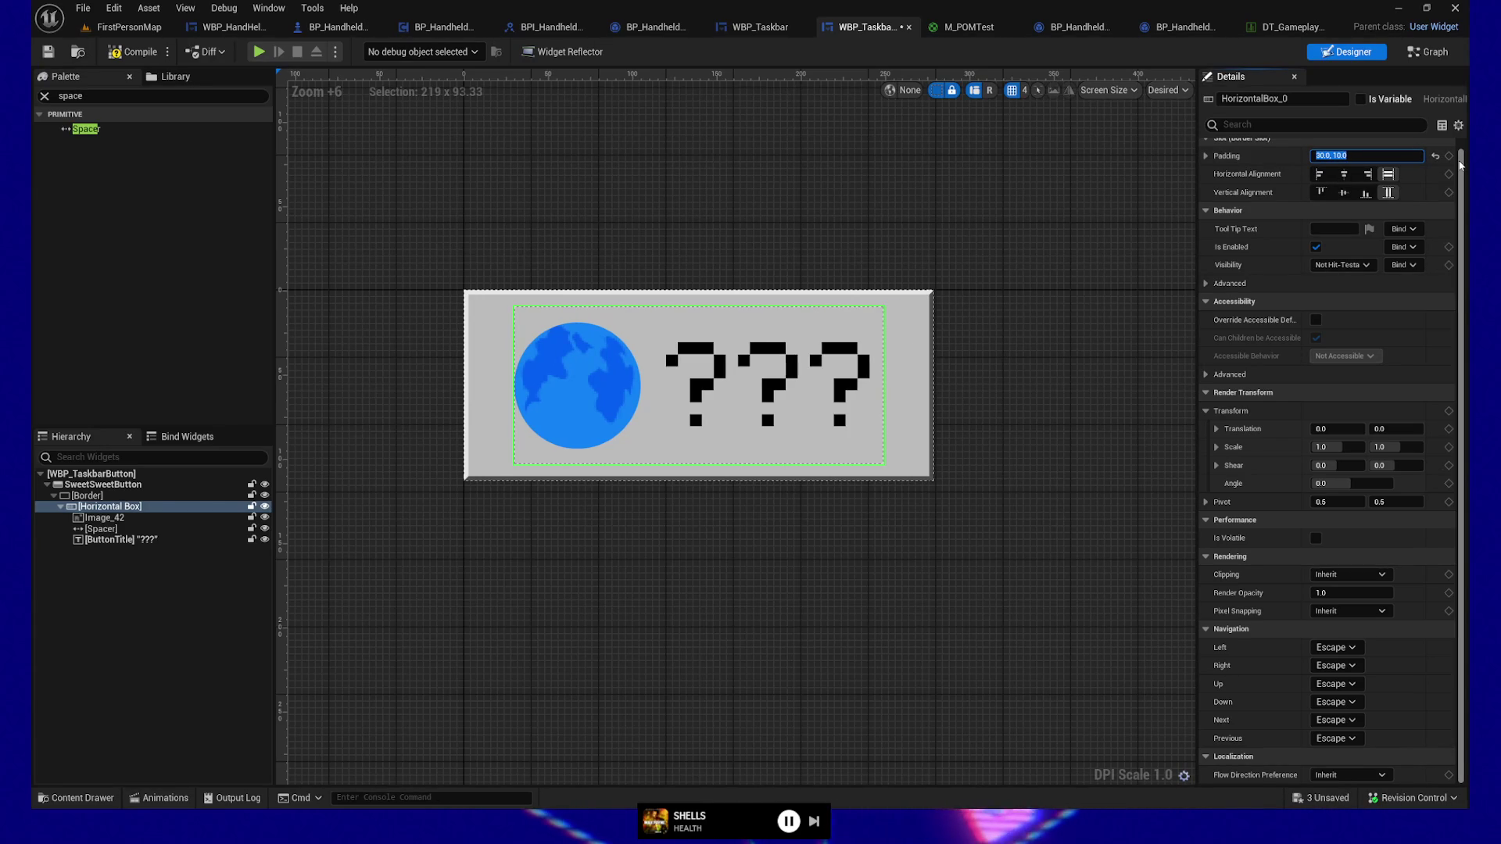
{"action": "left_click", "coordinate": [1326, 156]}
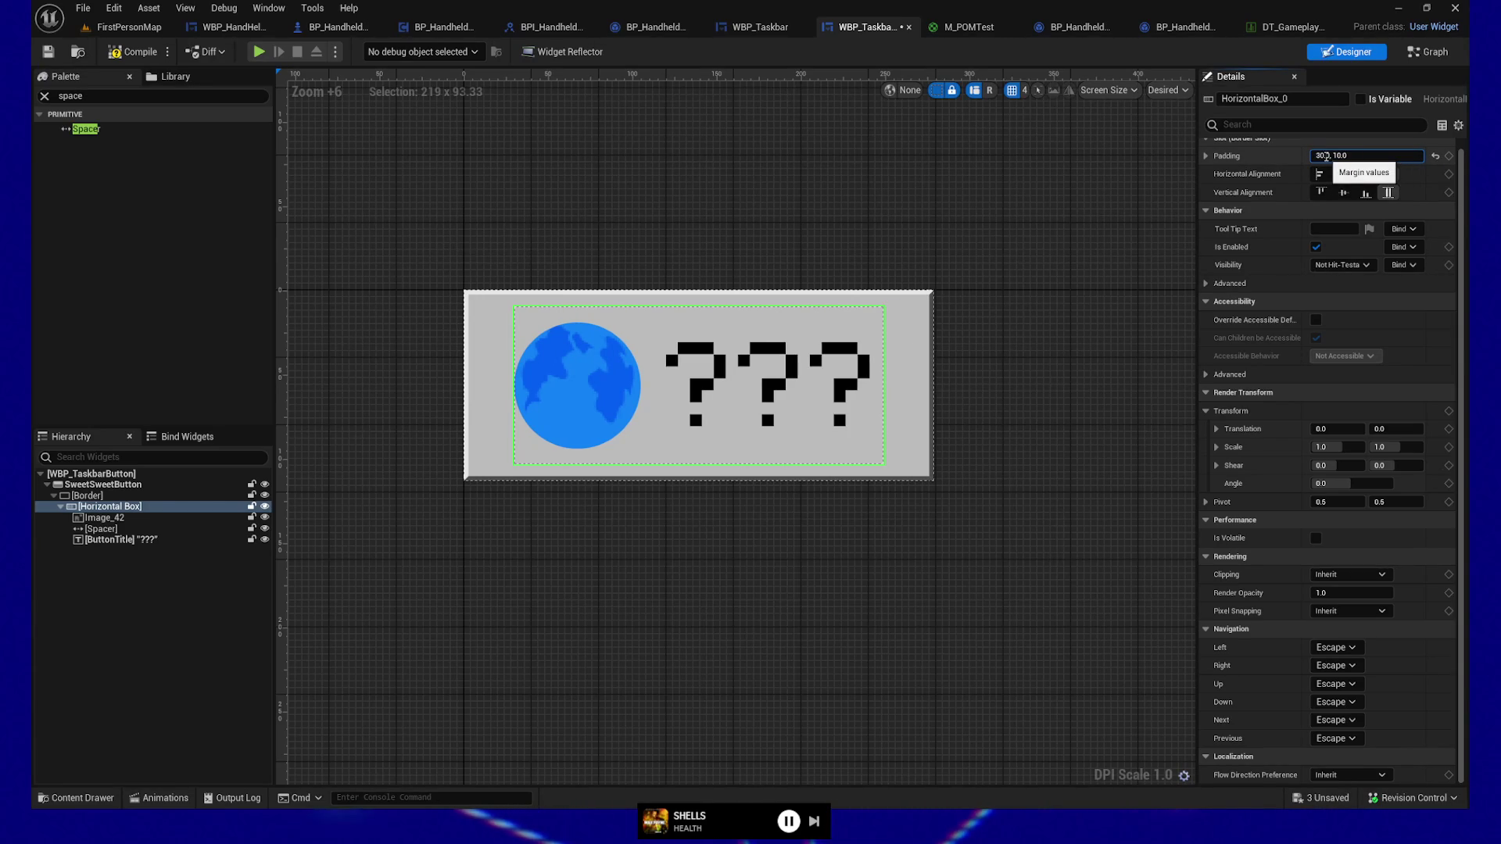
{"action": "key", "text": "BackSpace"}
{"action": "type", "text": "2"}
{"action": "key", "text": "Return"}
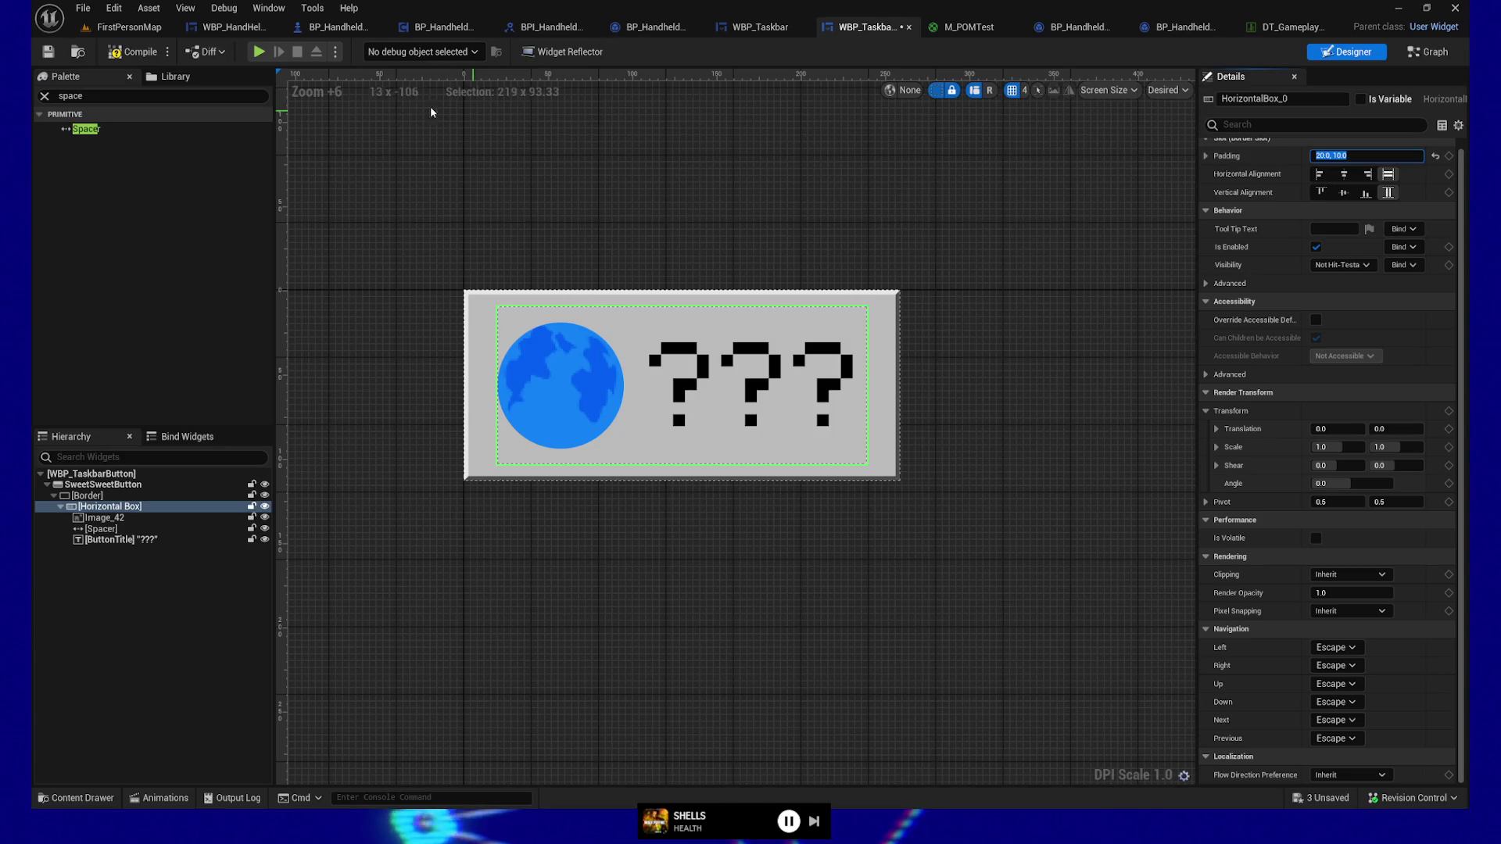
{"action": "key", "text": "ctrl+s"}
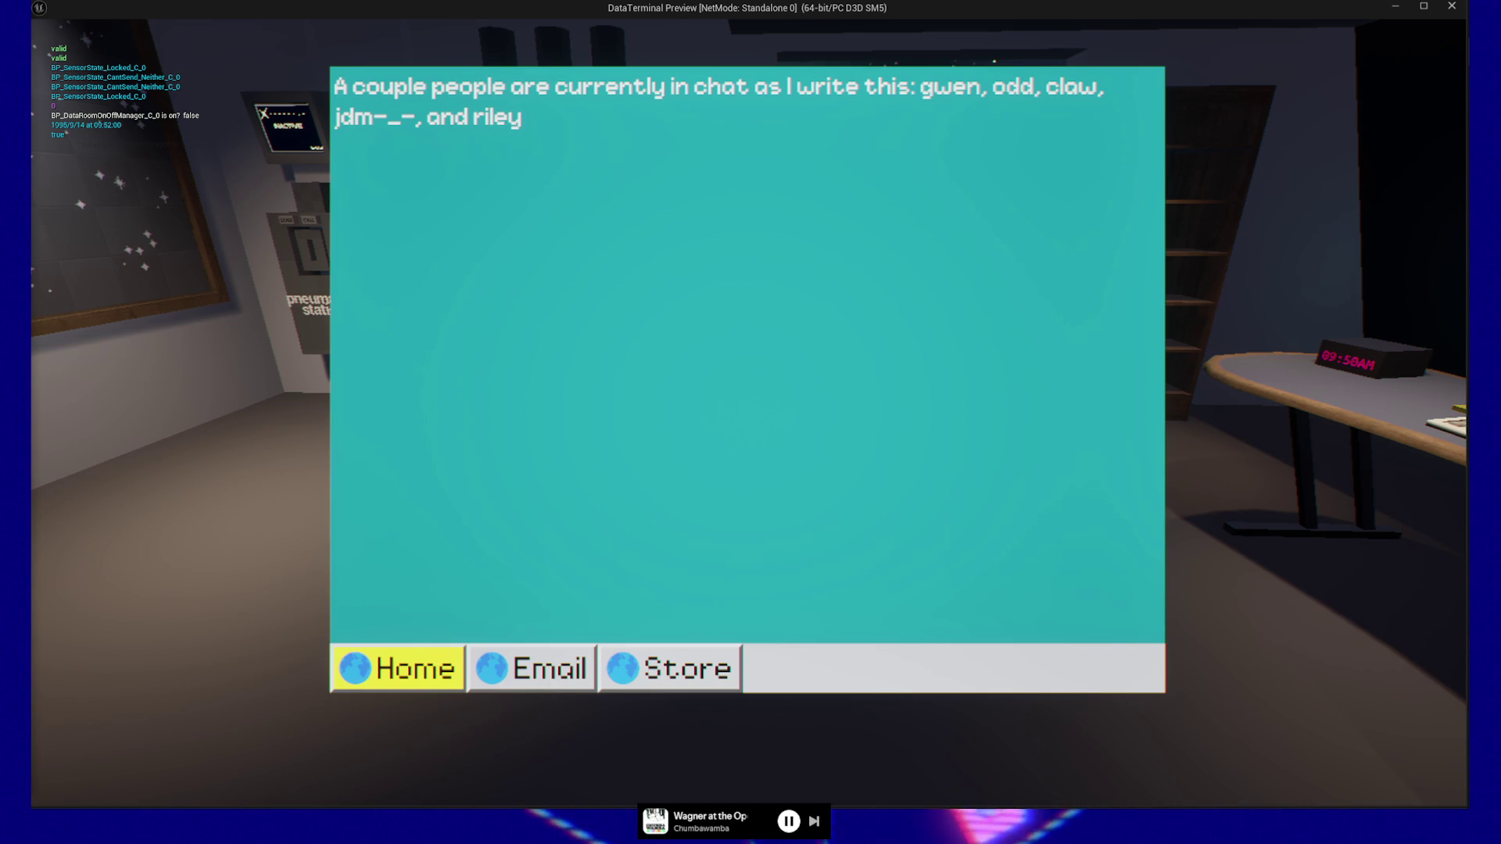
Step: Switch to the browser showing the Windows wallpaper reference page
{"action": "key", "text": "alt+Tab"}
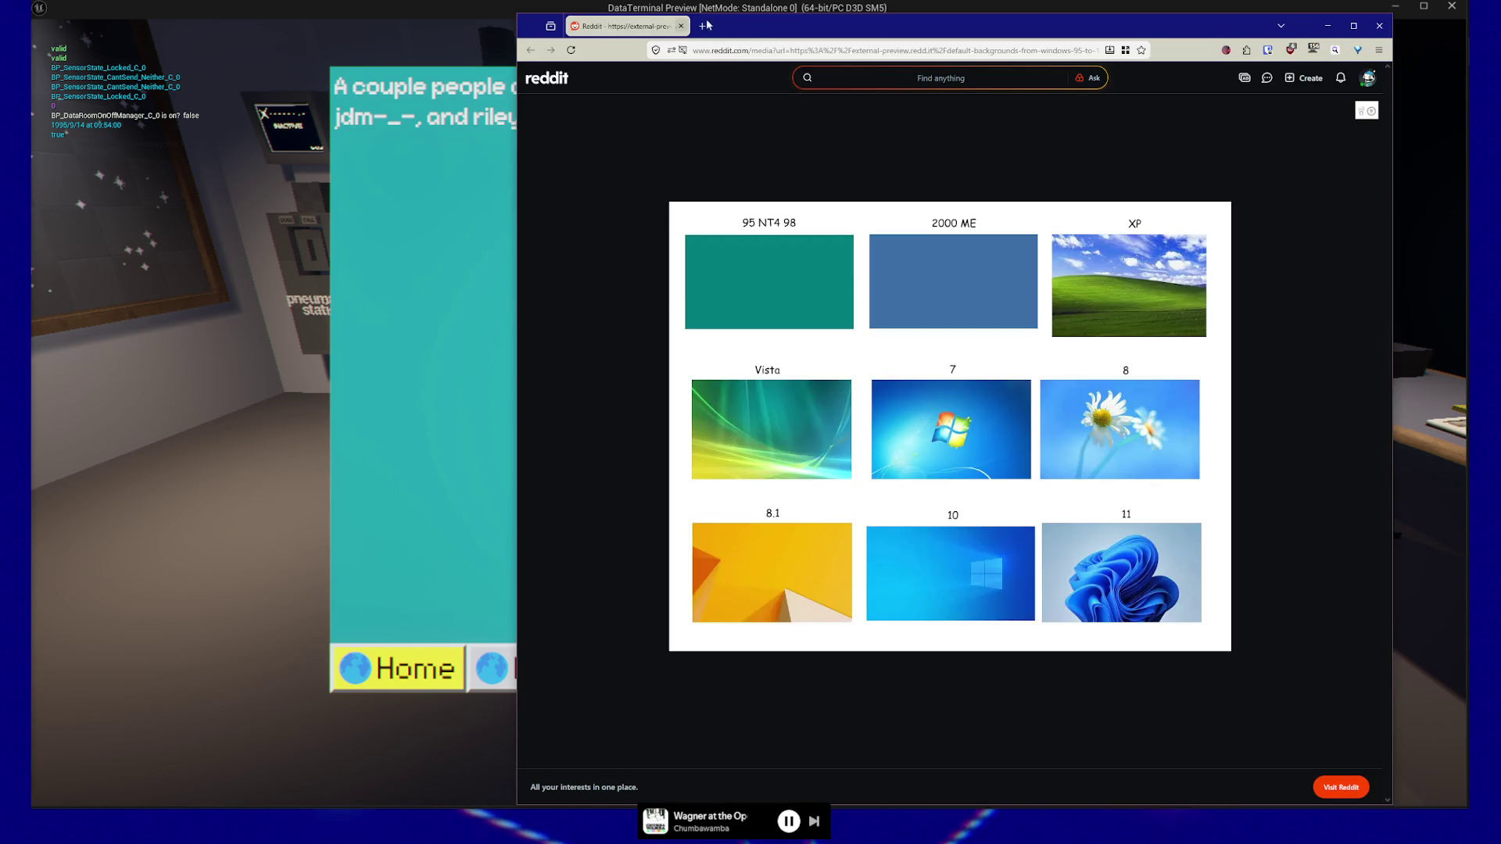
Step: Move the browser window aside, review the Windows 95–11 wallpaper chart, then close it
{"action": "mouse_move", "coordinate": [745, 34]}
{"action": "left_mouse_down"}
{"action": "mouse_move", "coordinate": [557, 32]}
{"action": "mouse_move", "coordinate": [577, 5]}
{"action": "left_mouse_up"}
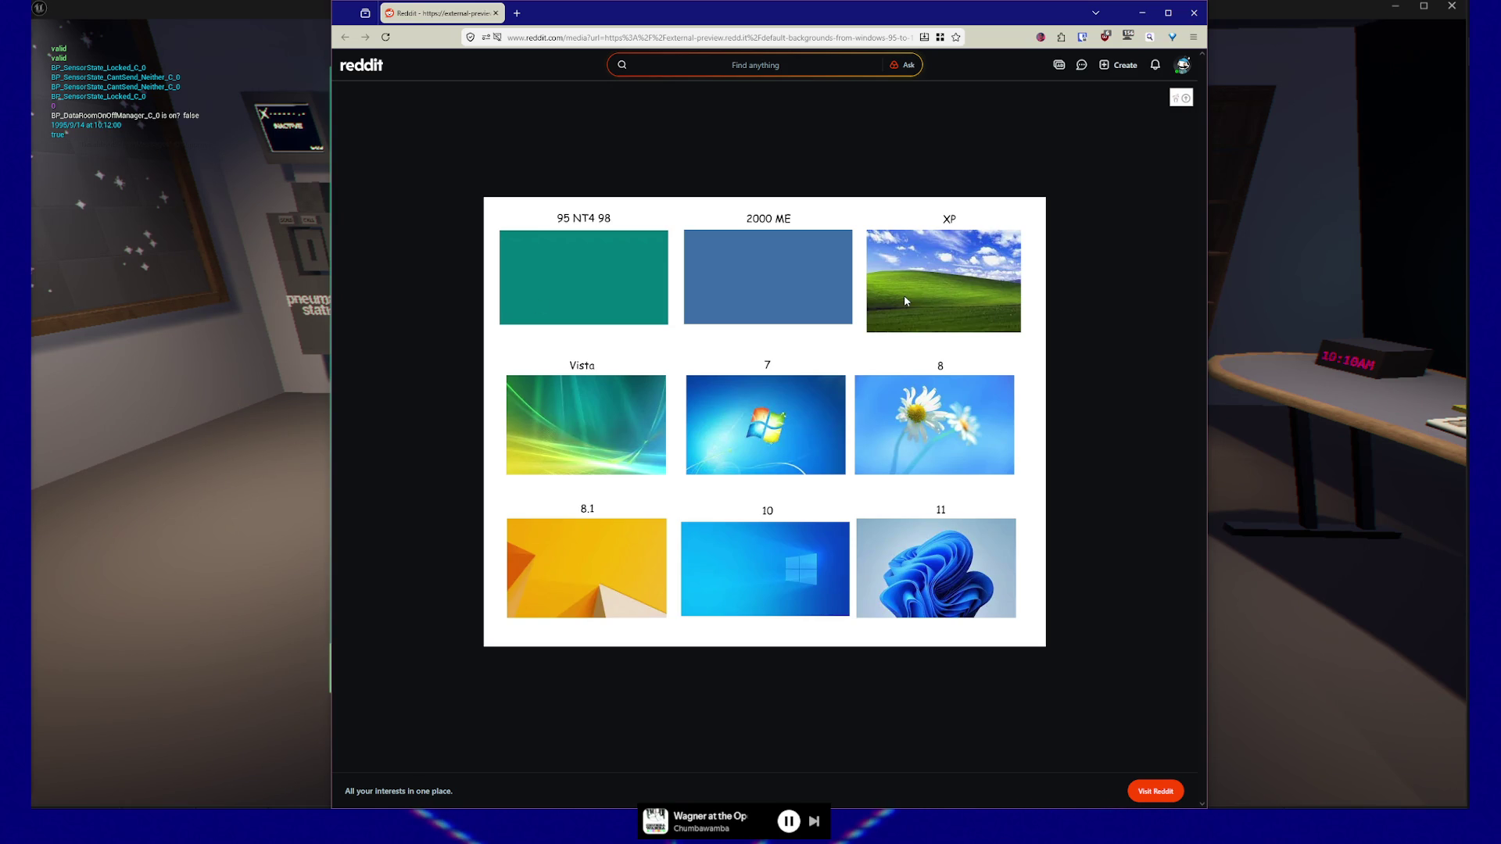
{"action": "left_click", "coordinate": [1193, 13]}
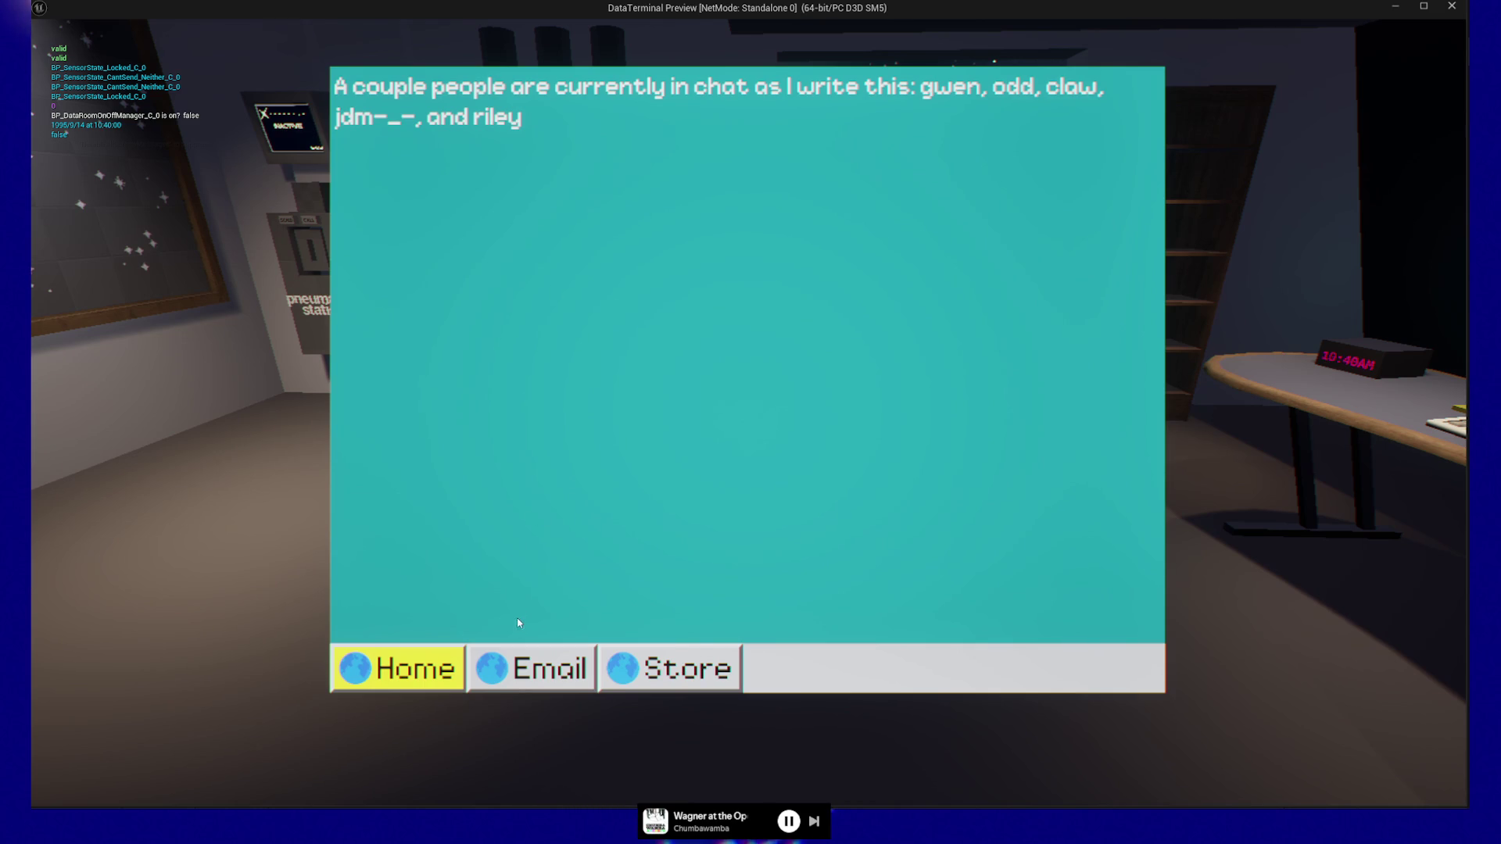
Step: Select the Home button in the running preview, then pause and quit back to the editor
{"action": "left_click", "coordinate": [420, 671]}
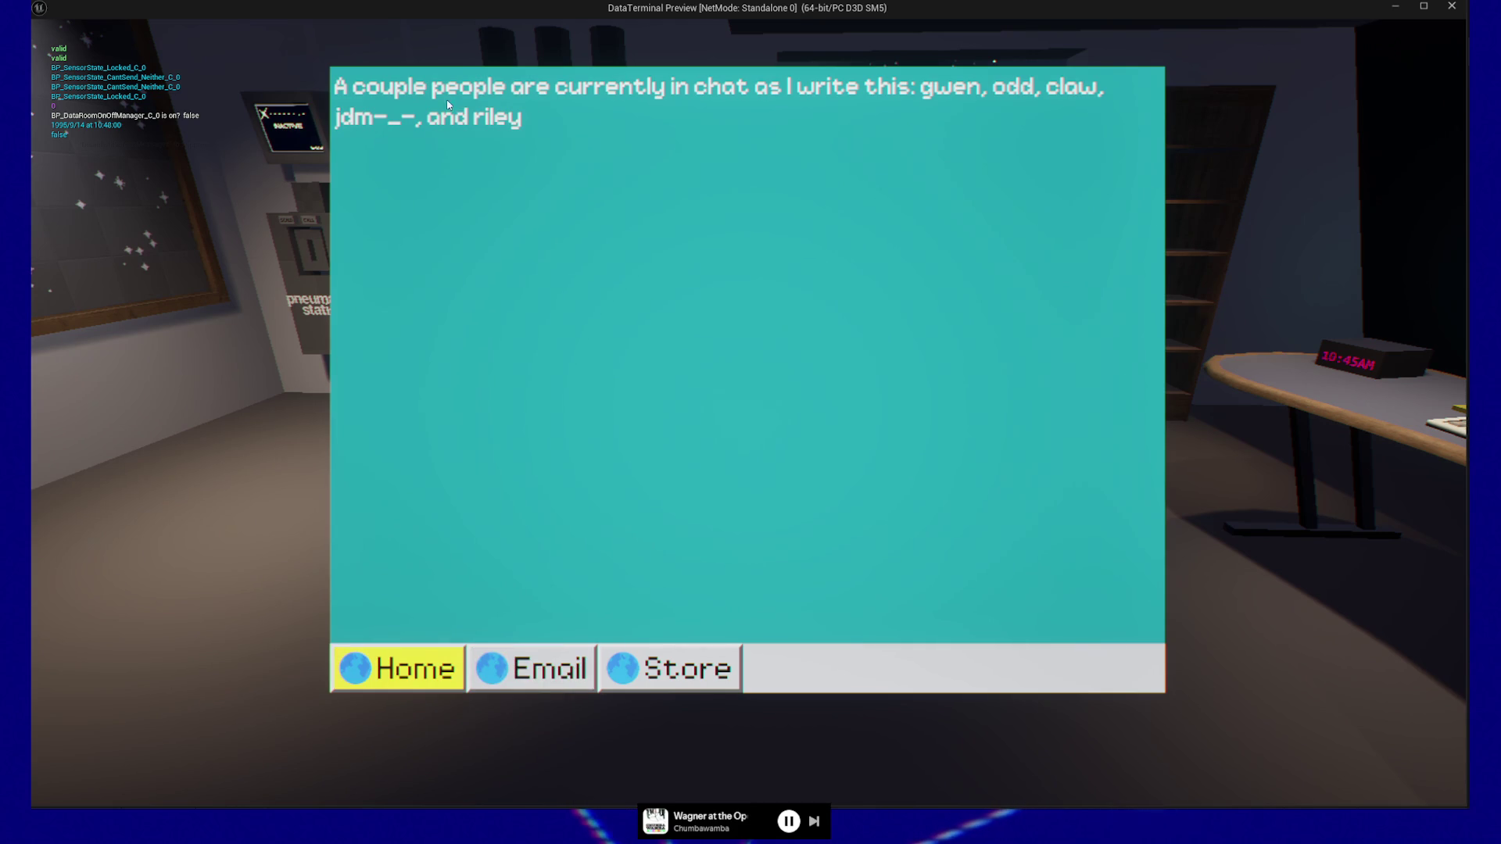
{"action": "key", "text": "Escape"}
{"action": "key", "text": "Escape"}
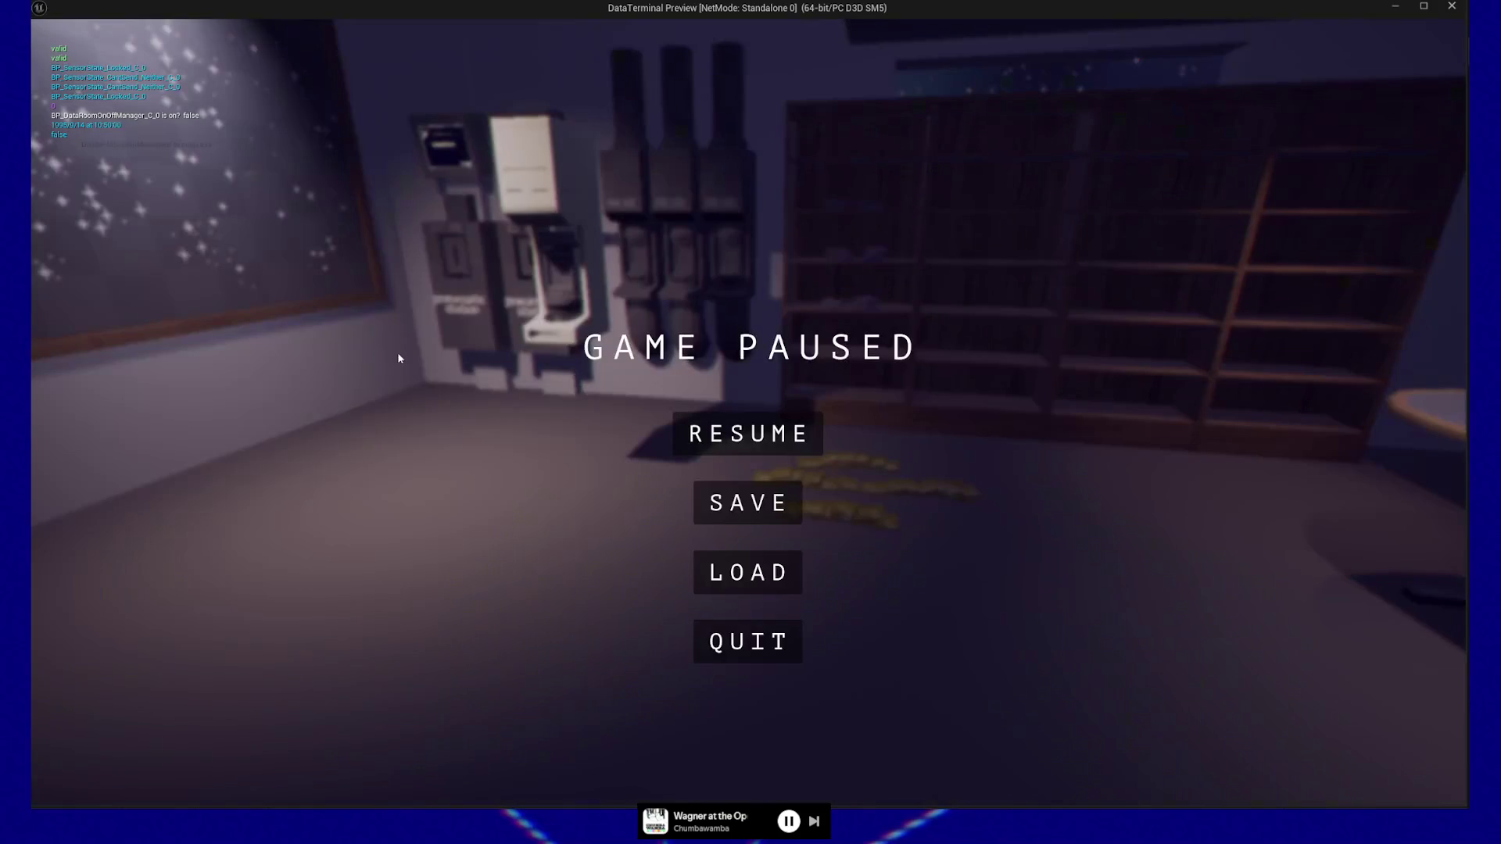
{"action": "left_click", "coordinate": [738, 630]}
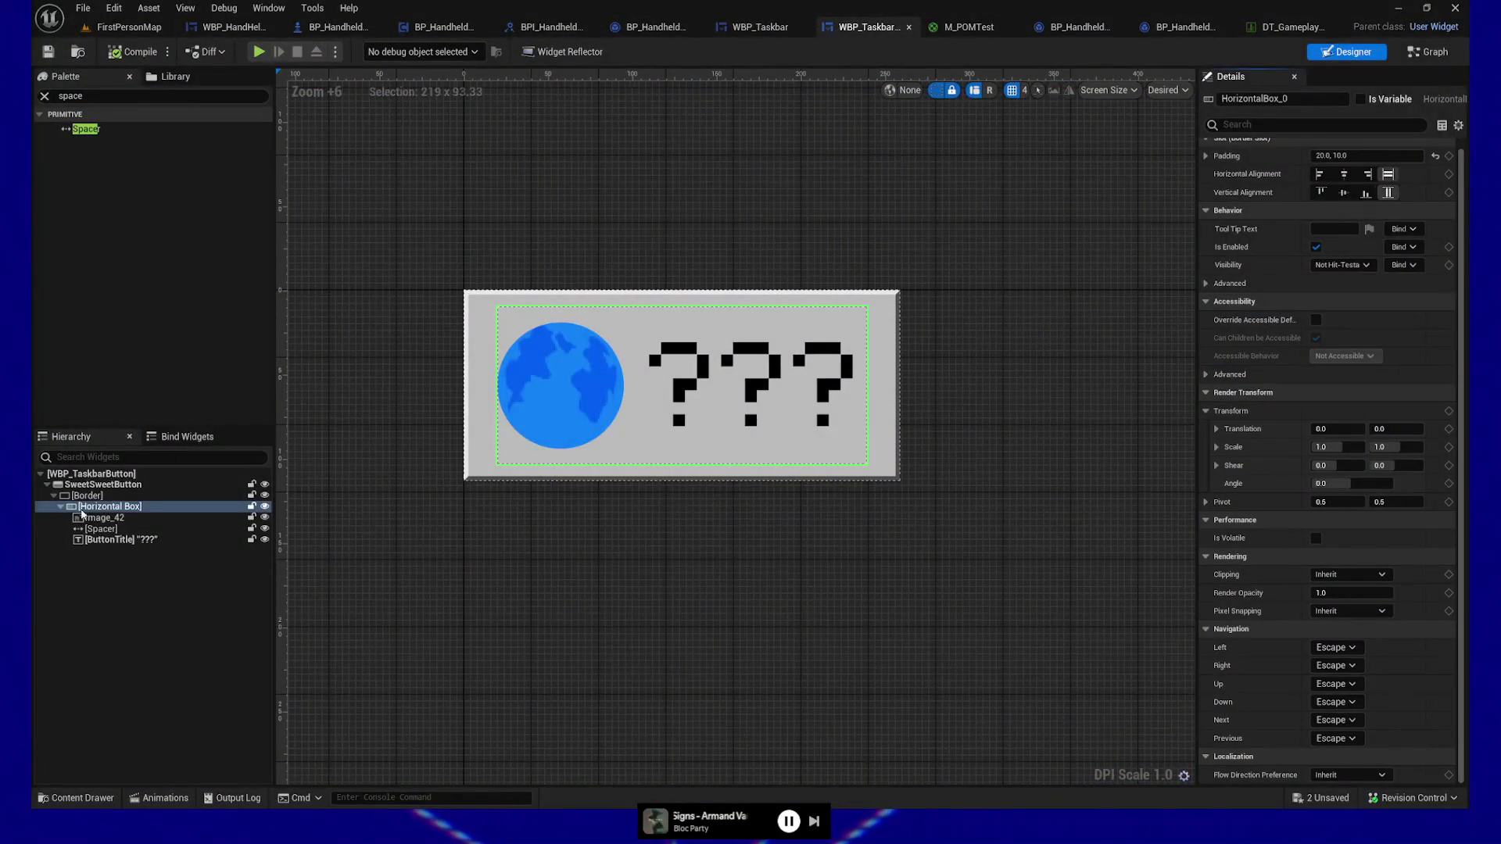
Step: Try a border padding of 10 inside SweetSweetButton, then revert it to 0
{"action": "left_click", "coordinate": [88, 485]}
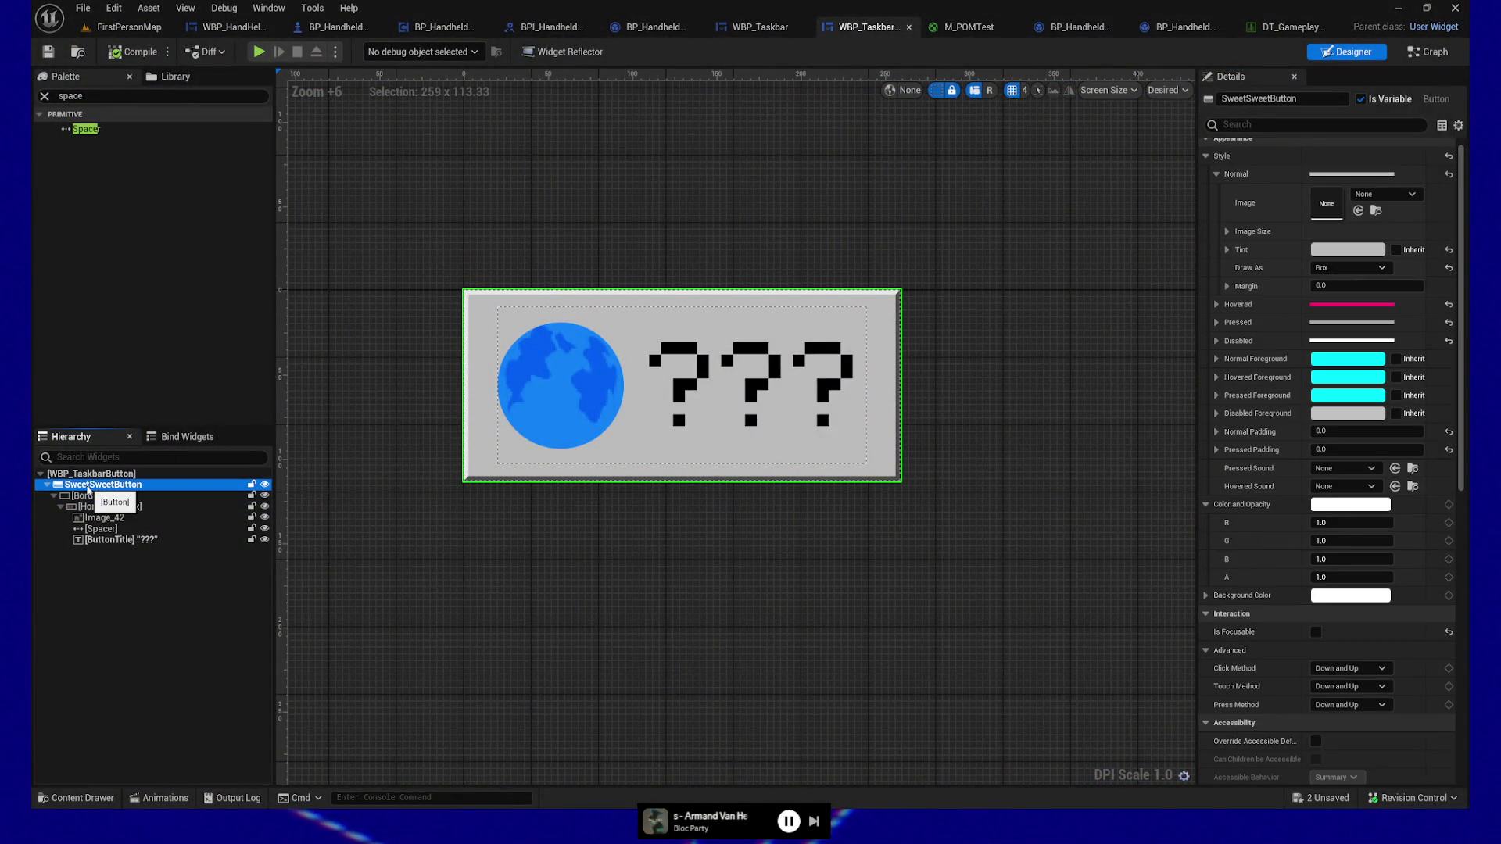
{"action": "left_click", "coordinate": [86, 495]}
{"action": "left_click", "coordinate": [1351, 157]}
{"action": "type", "text": "10"}
{"action": "key", "text": "Return"}
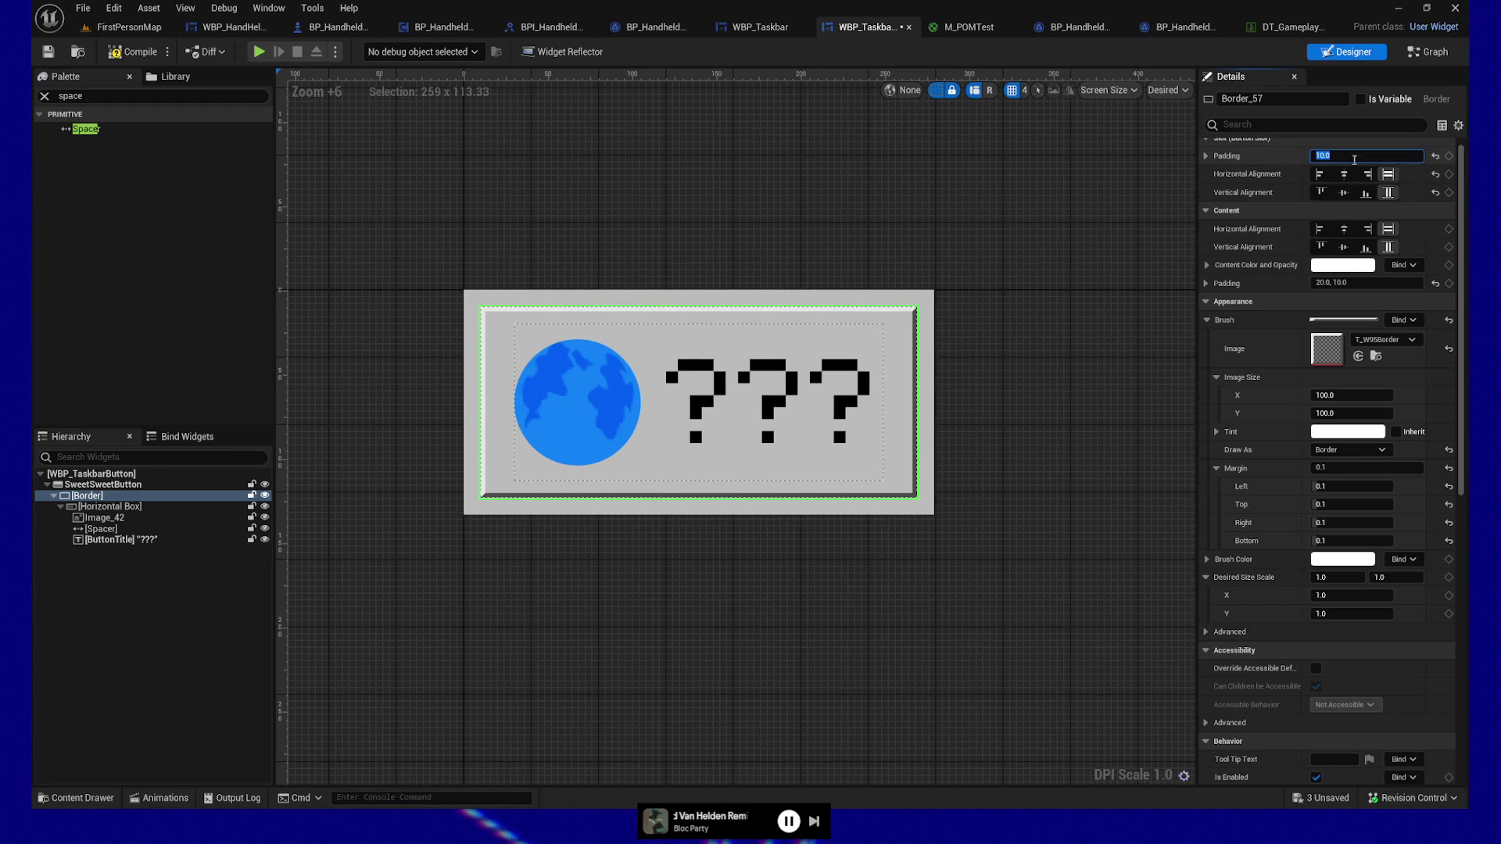
{"action": "type", "text": "0"}
{"action": "key", "text": "Return"}
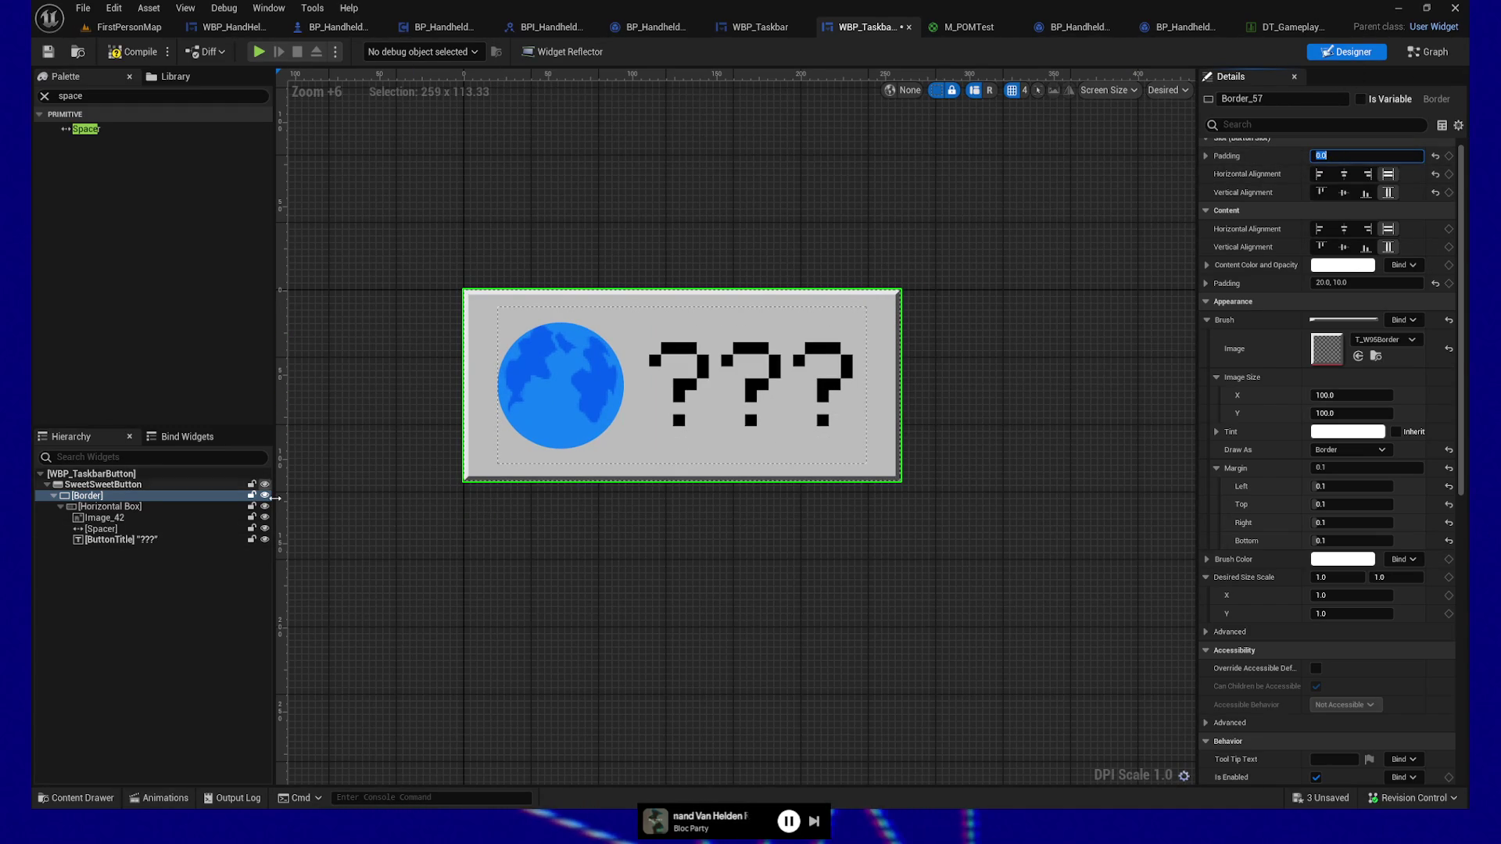
Step: Try SweetSweetButton's Normal Padding at 10, then reset it to 0
{"action": "left_click", "coordinate": [243, 484]}
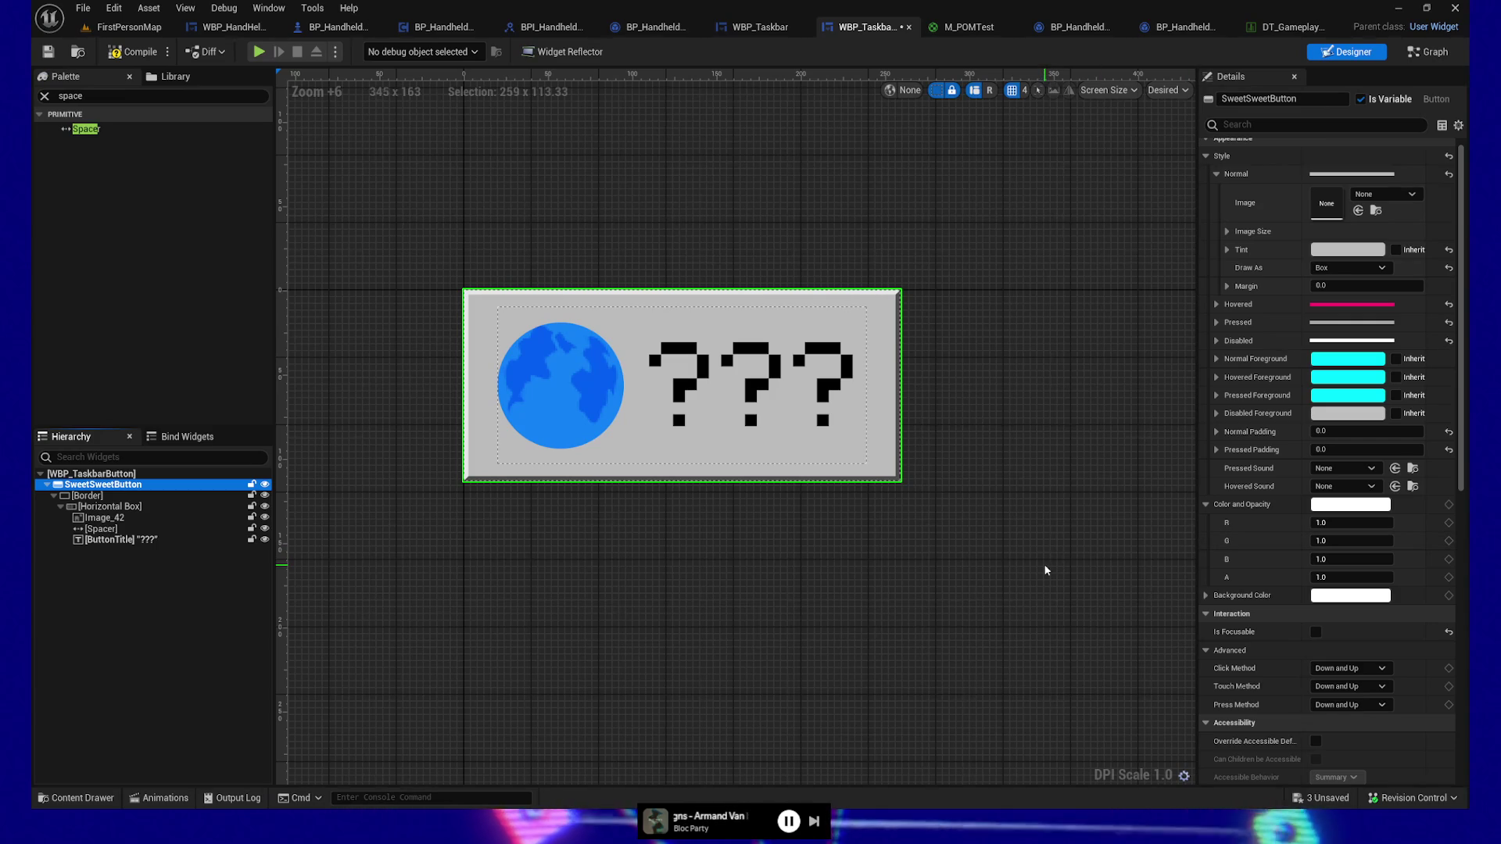
{"action": "left_click", "coordinate": [1339, 431]}
{"action": "type", "text": "10"}
{"action": "key", "text": "Return"}
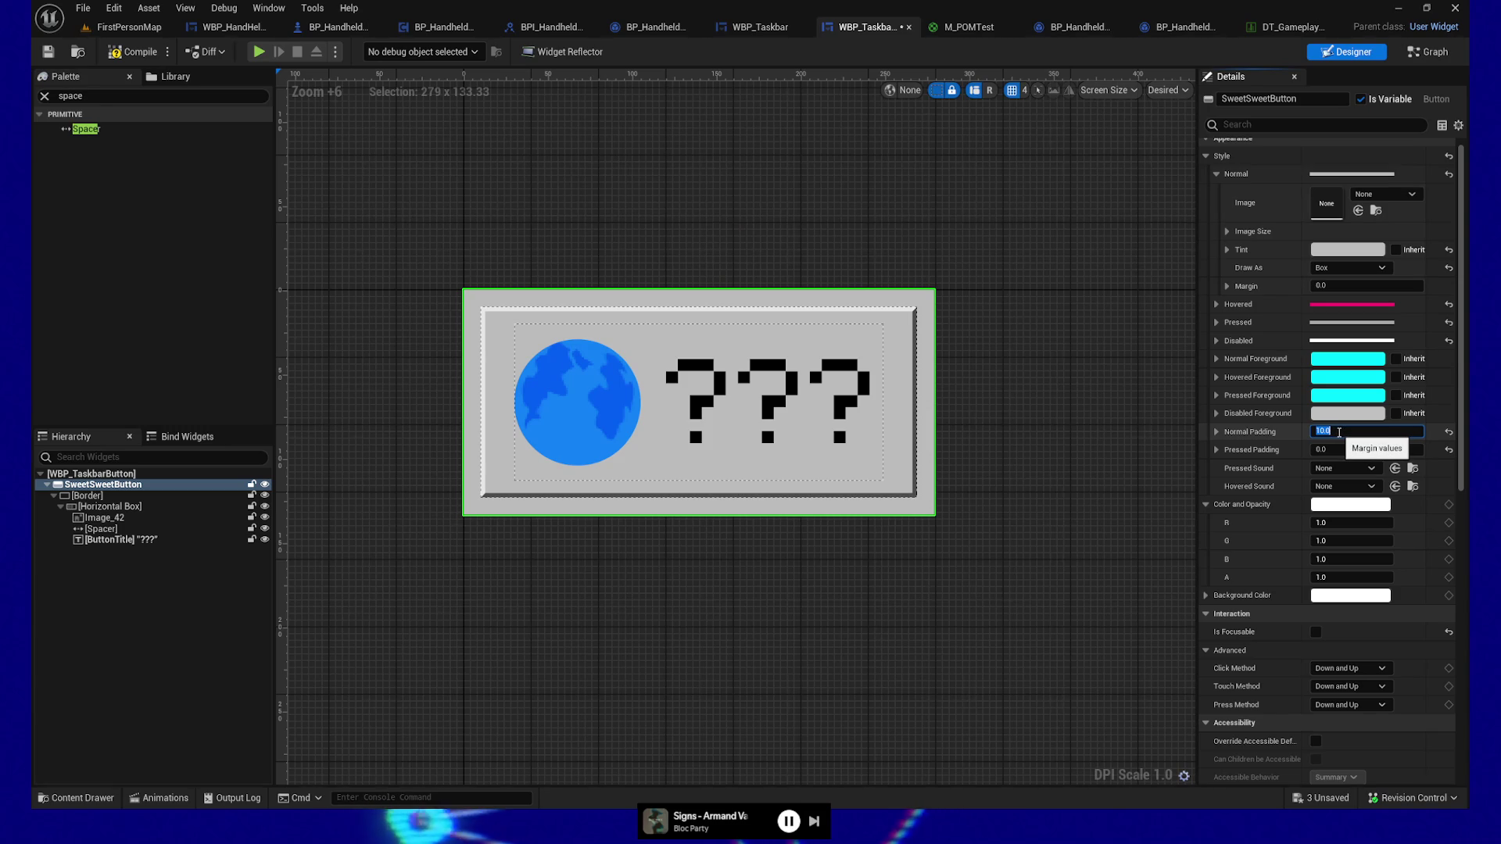
{"action": "type", "text": "0"}
{"action": "key", "text": "Return"}
Step: Save WBP_TaskbarButton and switch to the WBP_Taskbar widget
{"action": "left_click", "coordinate": [117, 474]}
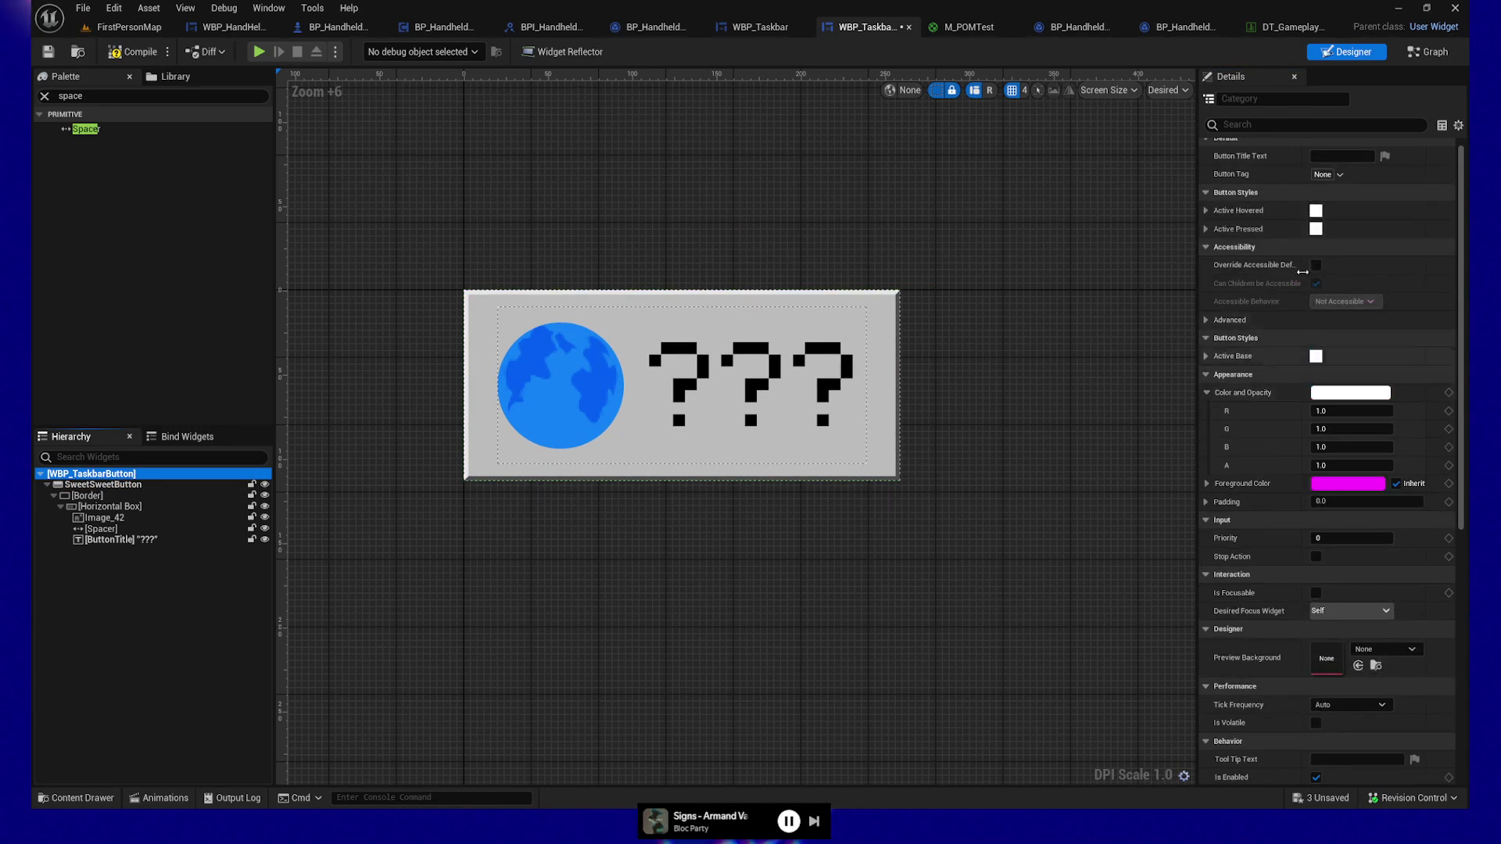
{"action": "scroll", "coordinate": [1292, 266], "scroll_direction": "up", "scroll_amount": 1}
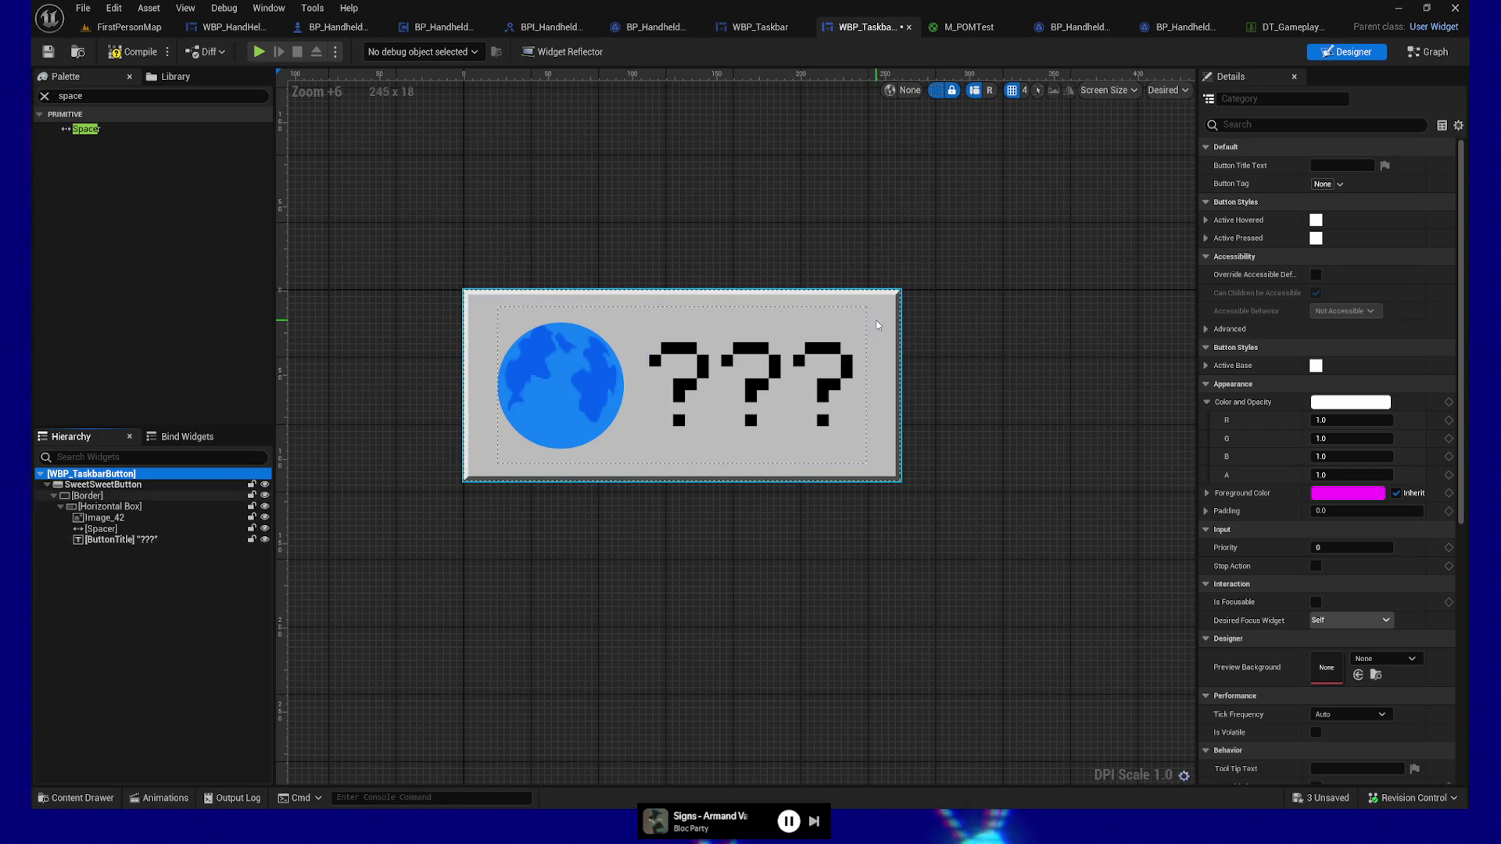
{"action": "left_click", "coordinate": [107, 485]}
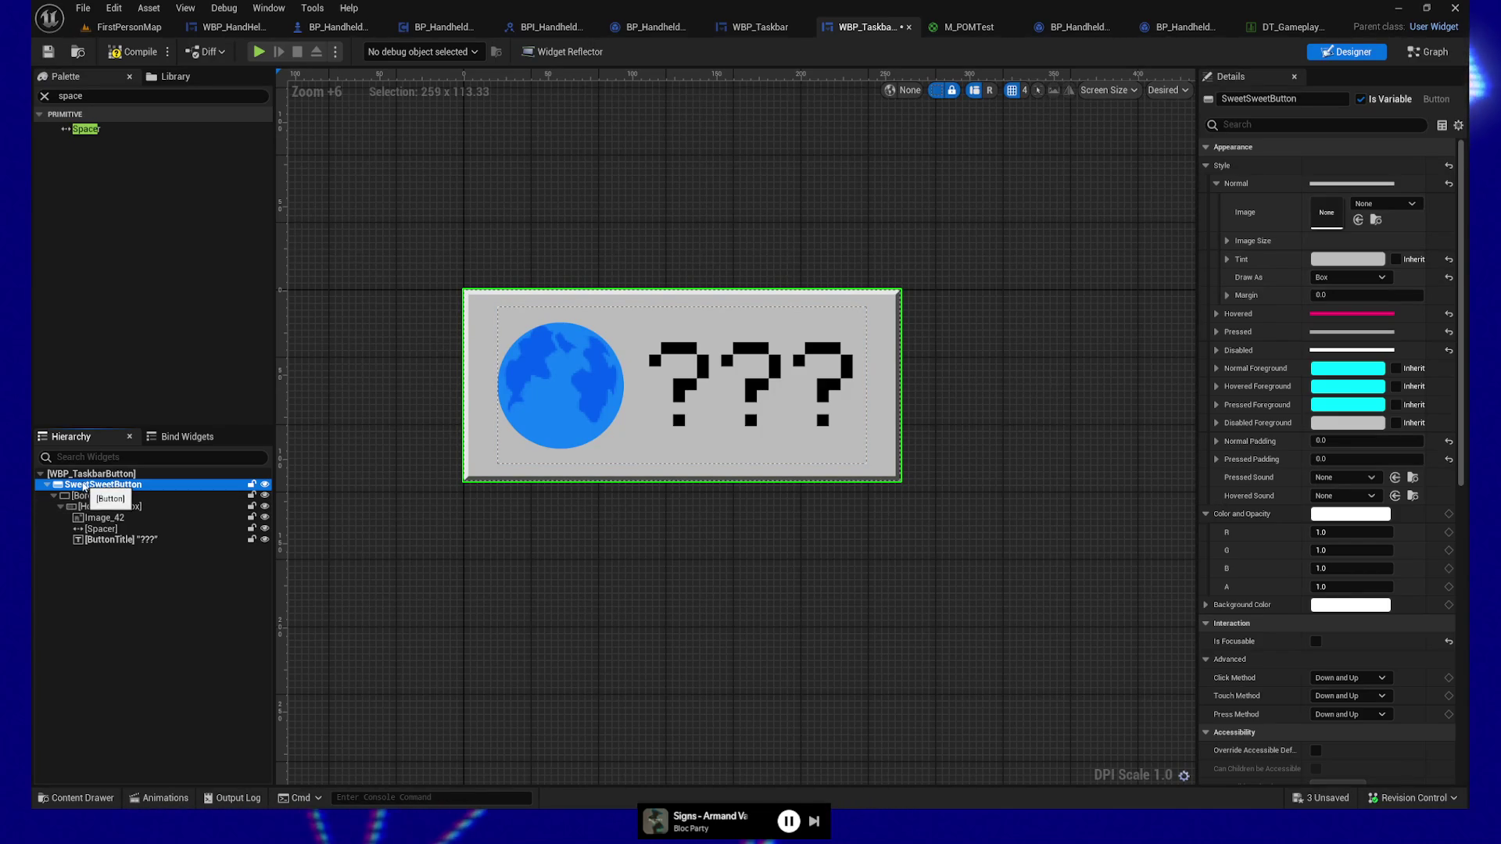
{"action": "left_click", "coordinate": [48, 52]}
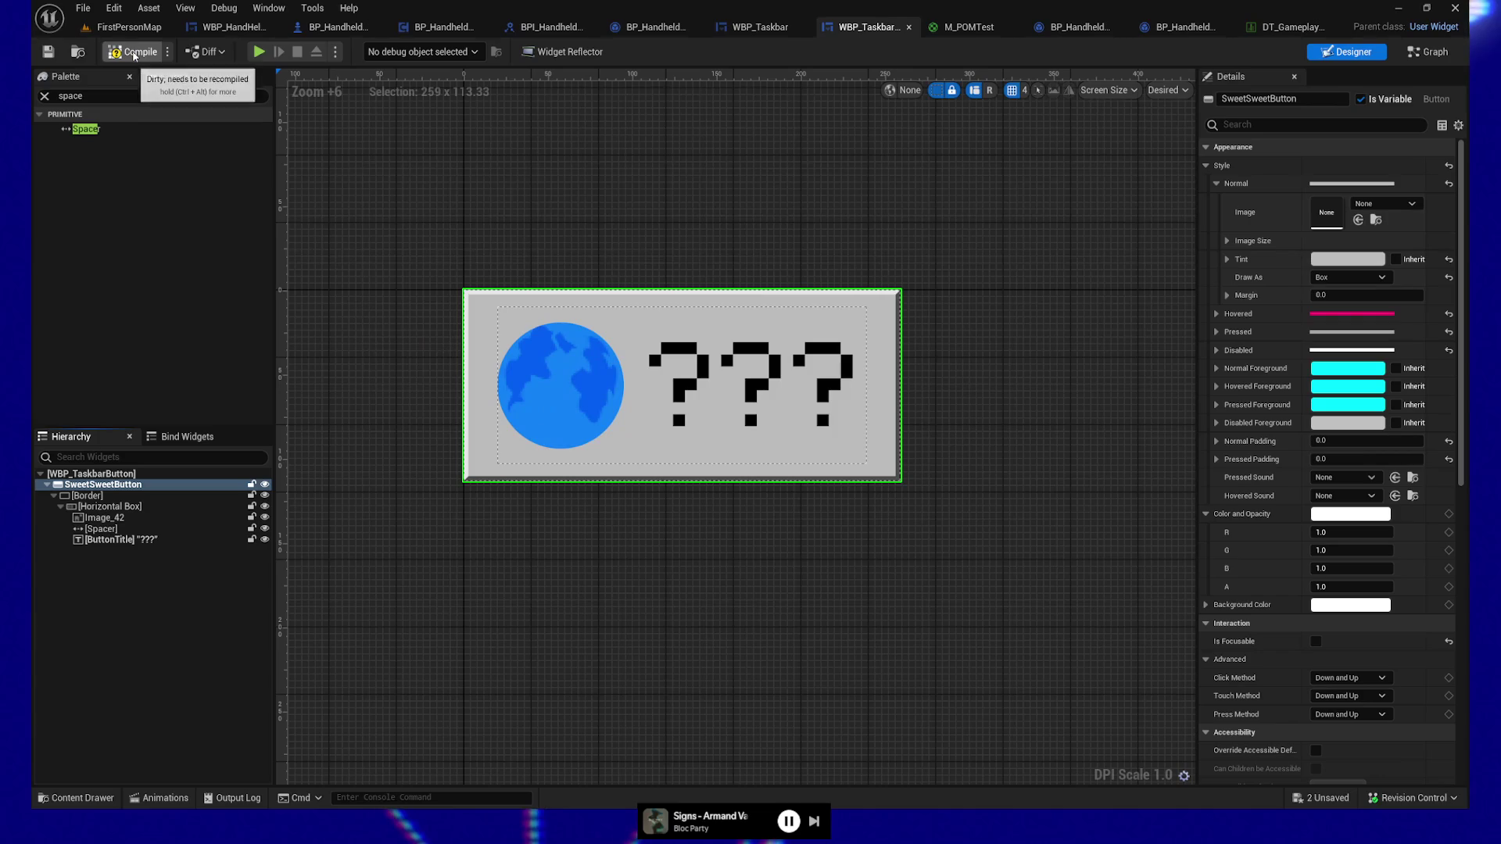
{"action": "left_click", "coordinate": [767, 32]}
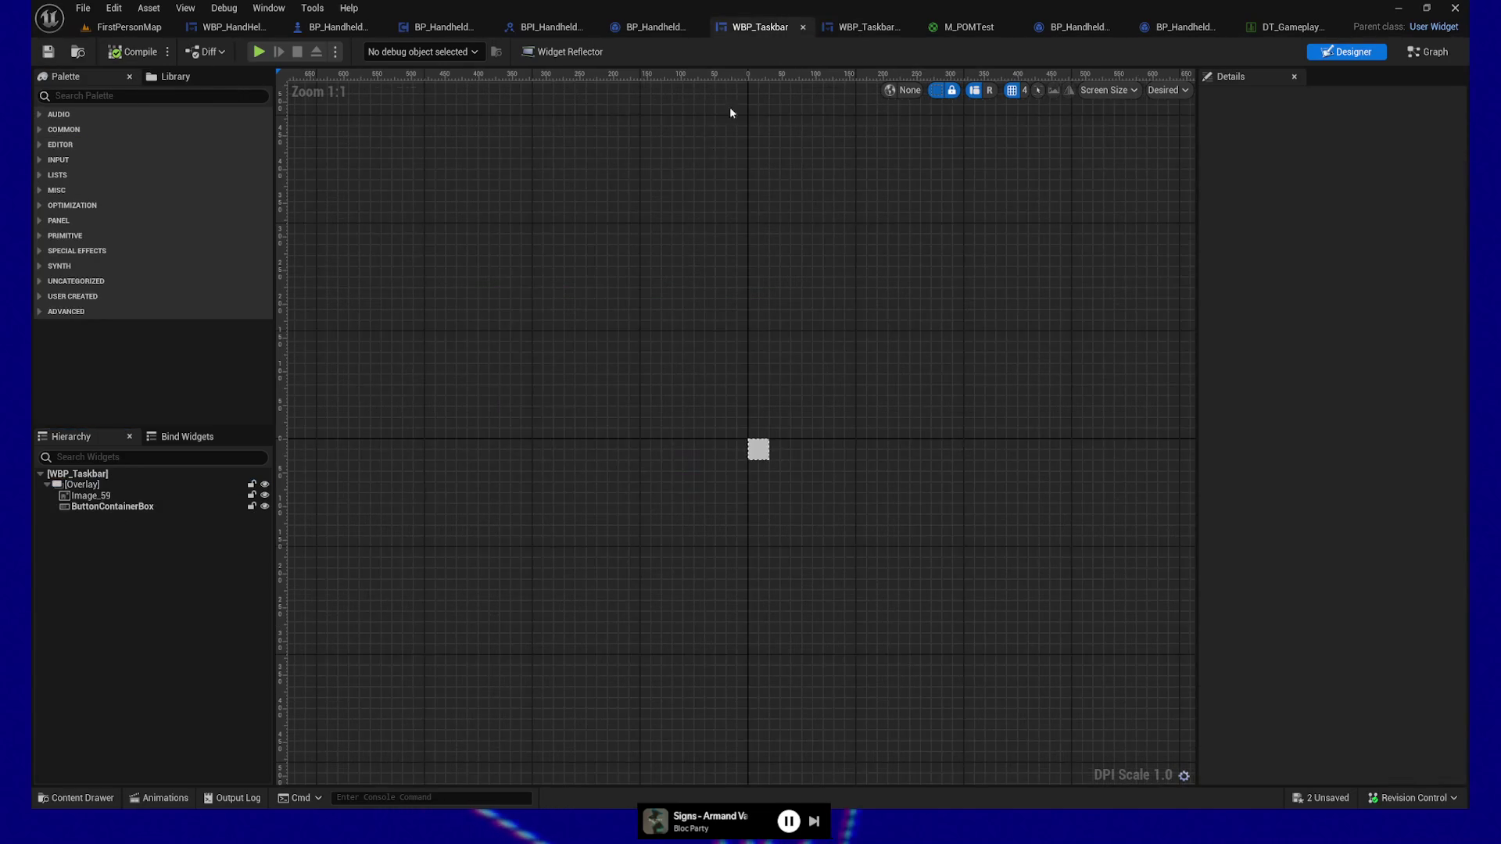
Step: Give ButtonContainerBox a padding of 10, compile WBP_Taskbar, and launch a play preview
{"action": "left_click", "coordinate": [82, 485]}
{"action": "left_click", "coordinate": [105, 507]}
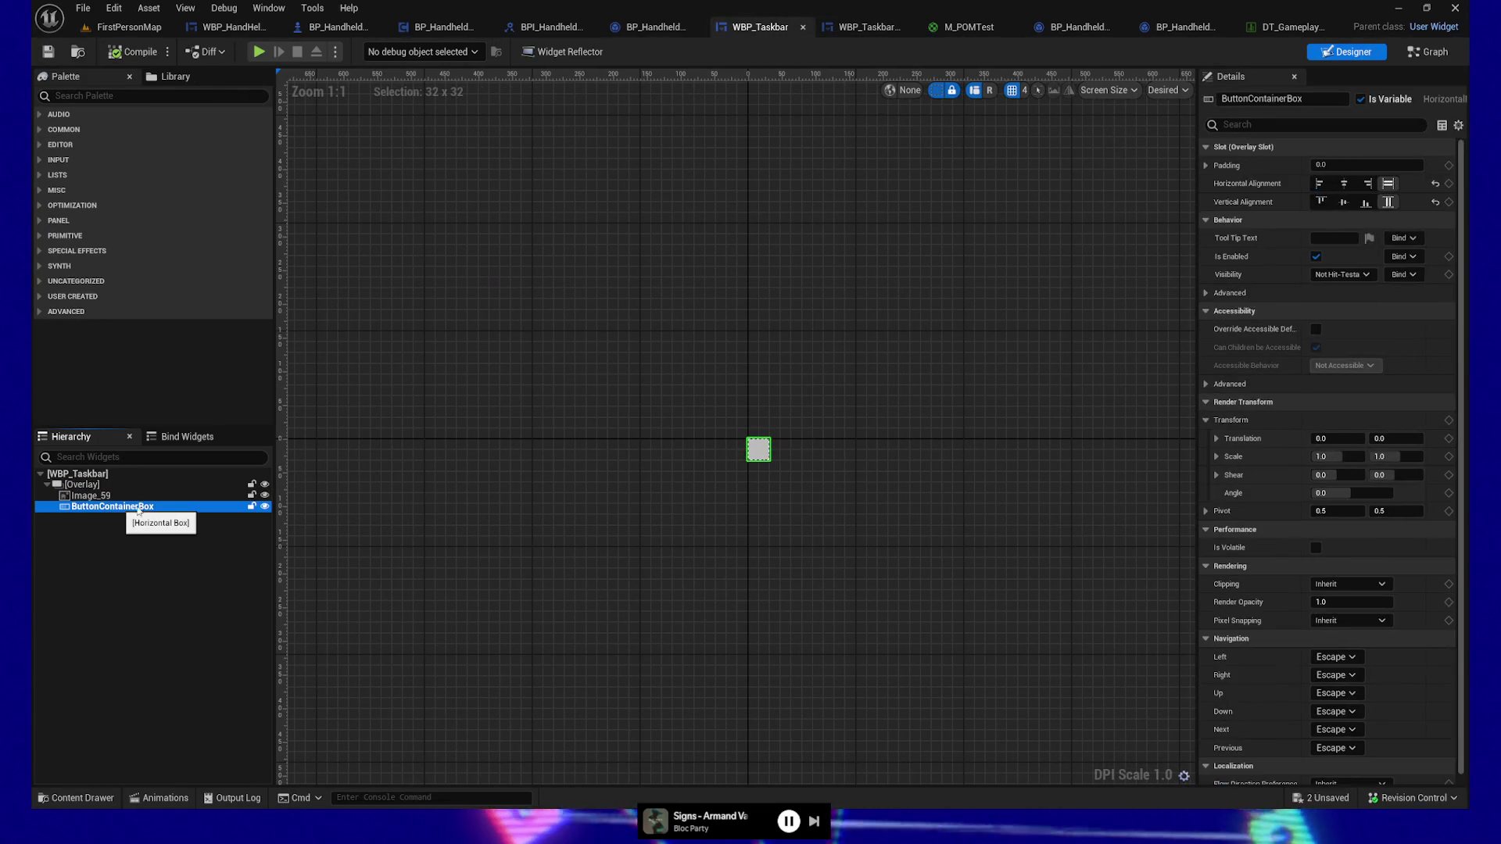
{"action": "left_click", "coordinate": [1340, 165]}
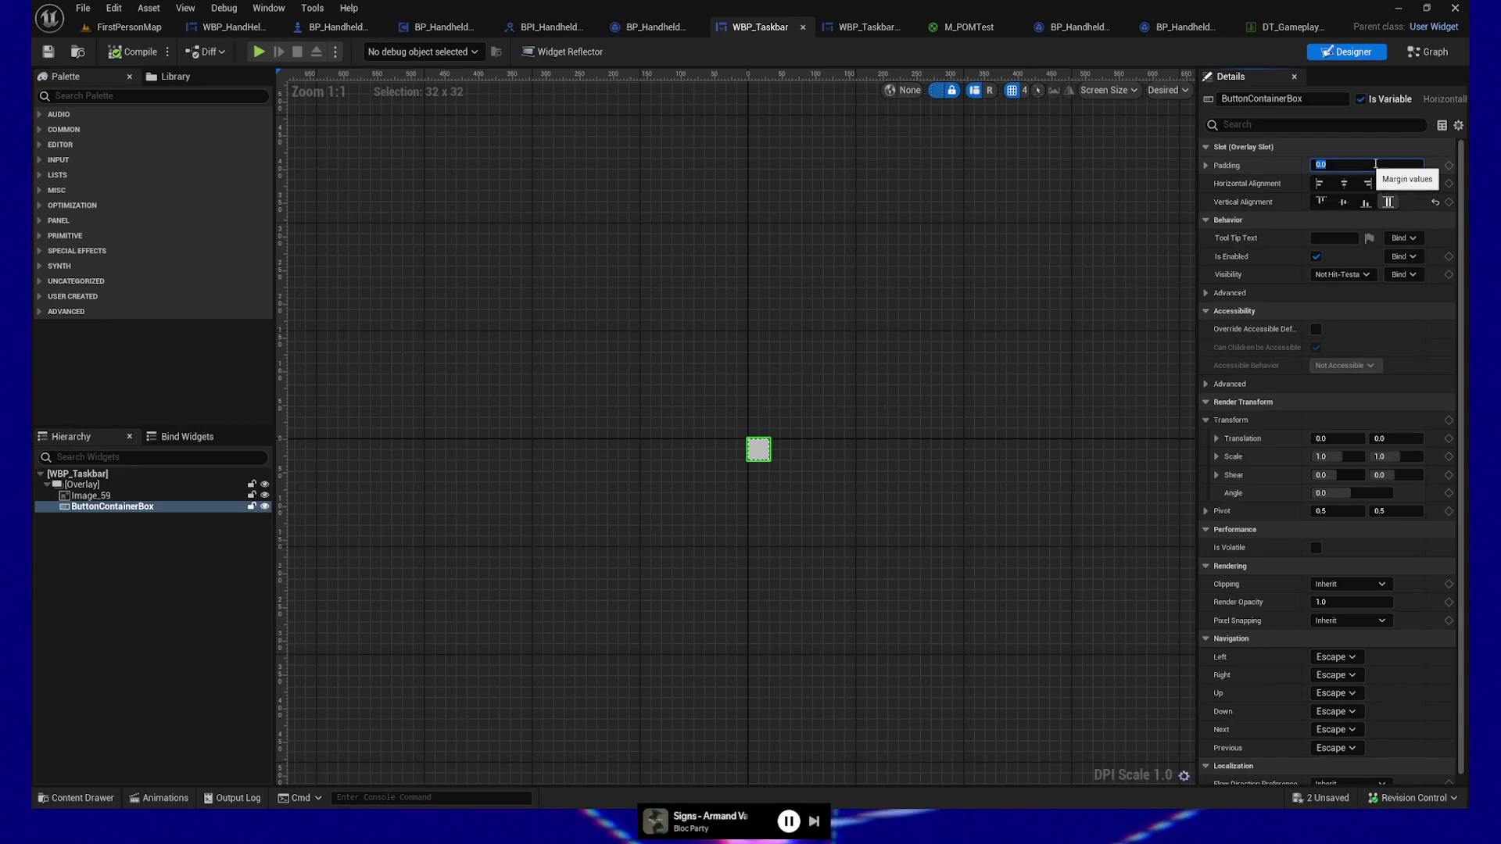
{"action": "type", "text": "10"}
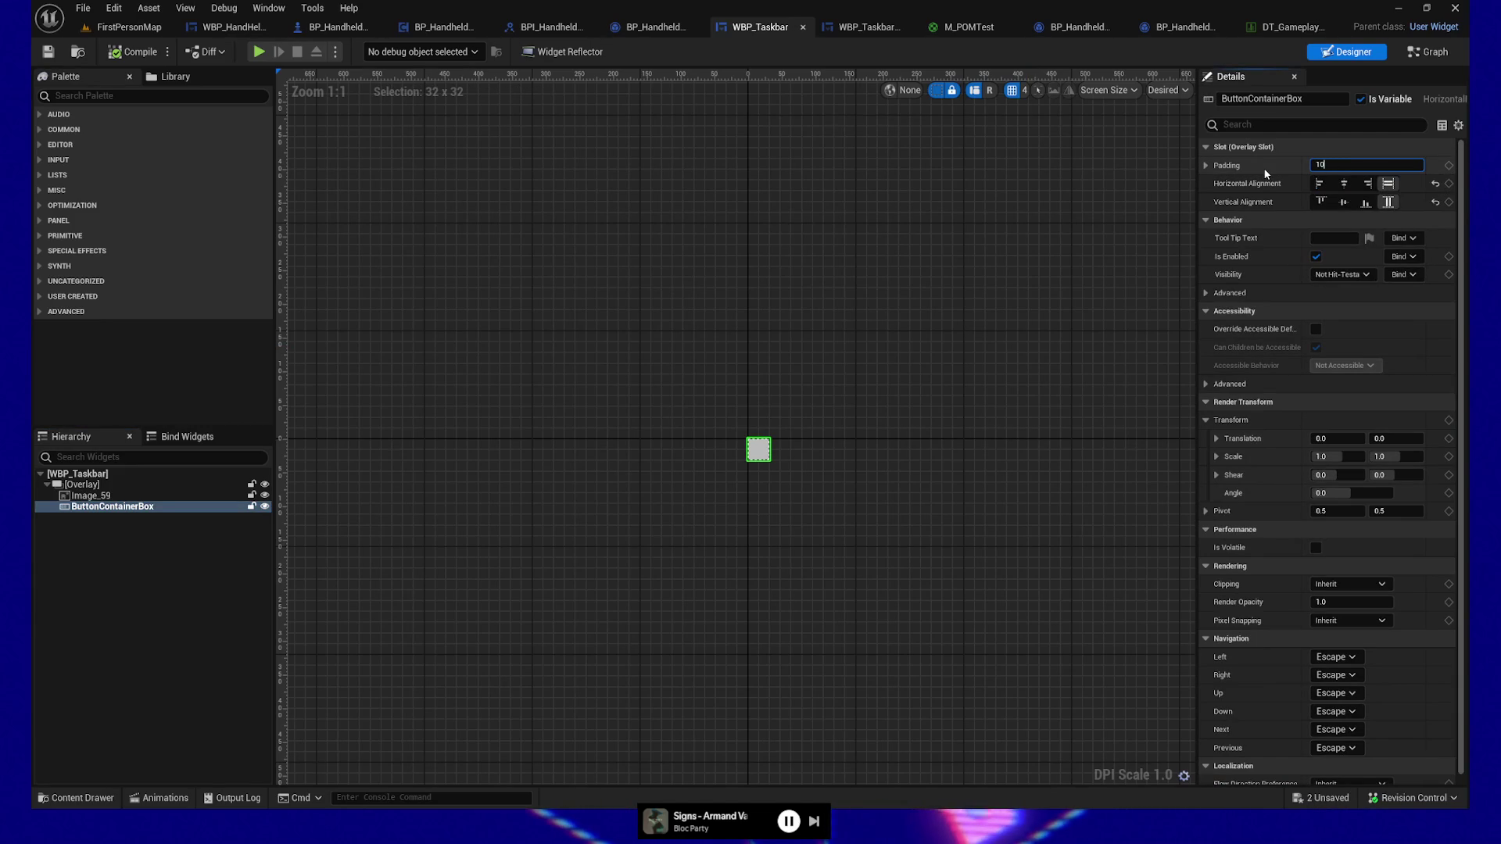
{"action": "key", "text": "Return"}
{"action": "left_click", "coordinate": [107, 58]}
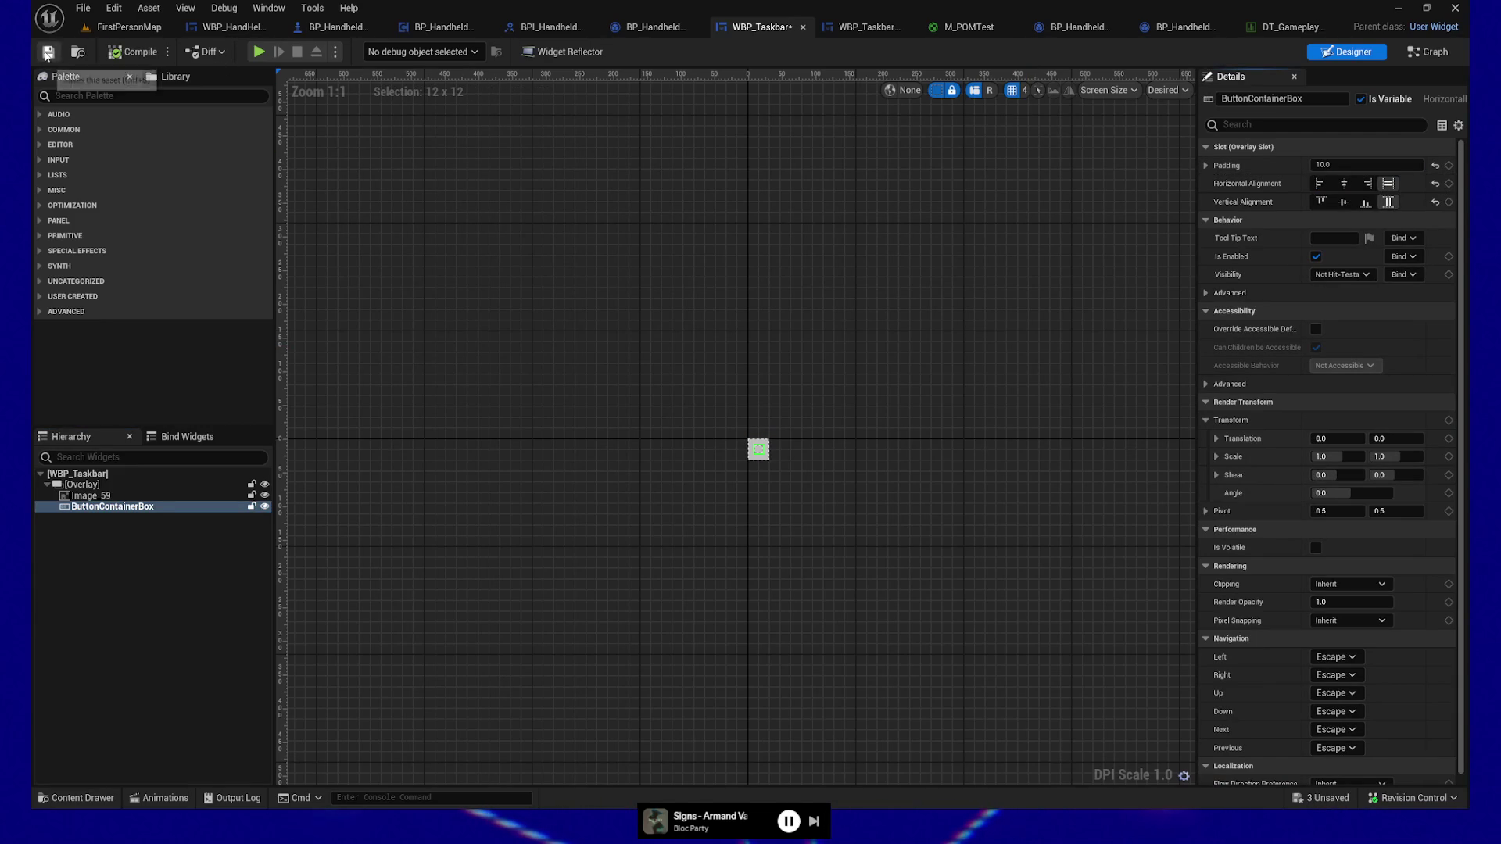
{"action": "left_click", "coordinate": [258, 51]}
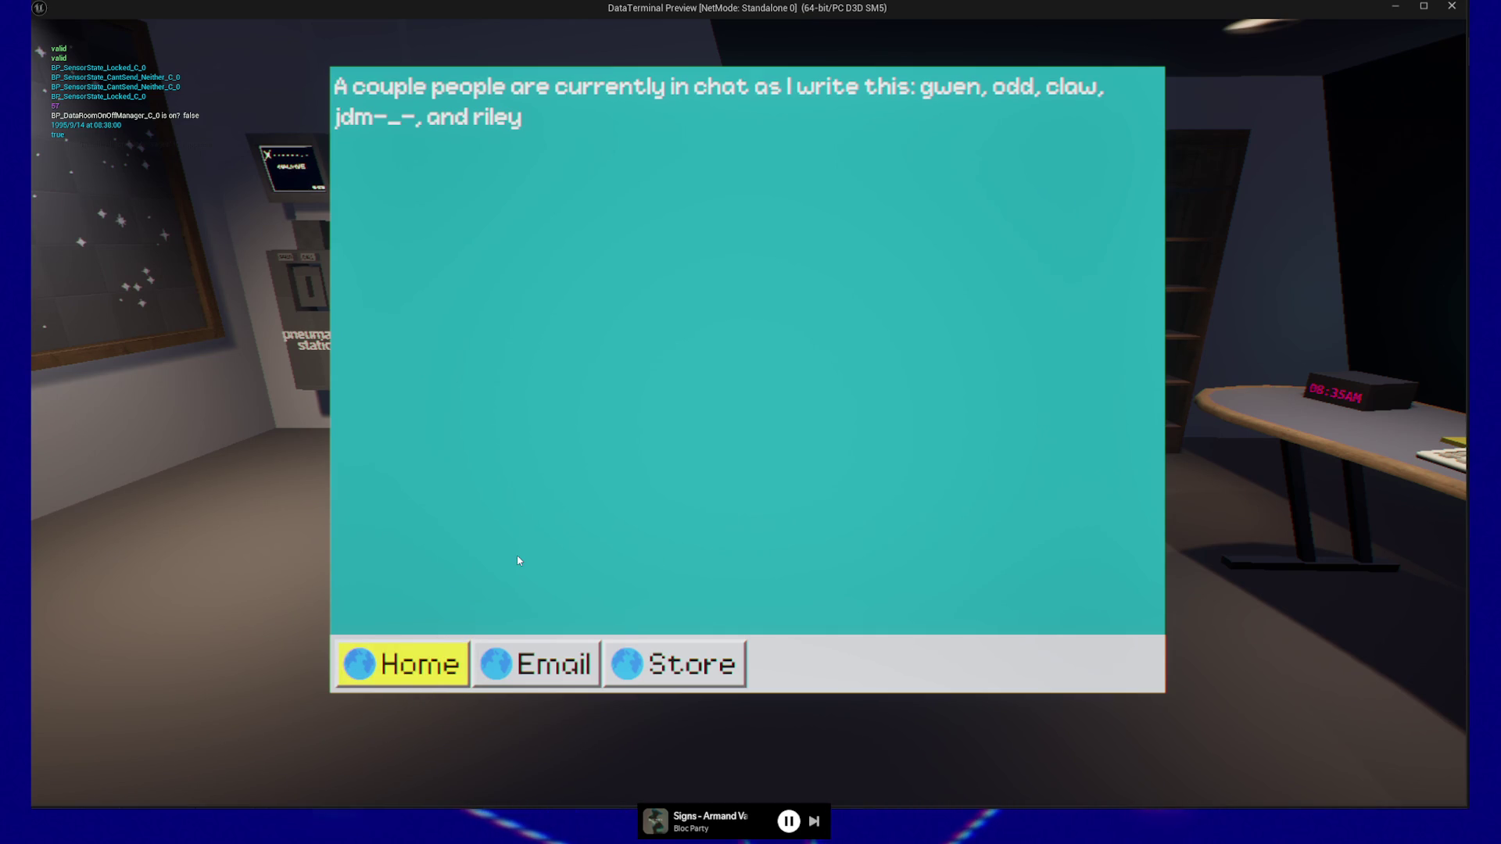
Step: Stop the DataTerminal preview and return to the WBP_TaskbarButton widget
{"action": "key", "text": "Escape"}
{"action": "key", "text": "Escape"}
{"action": "key", "text": "alt+Tab"}
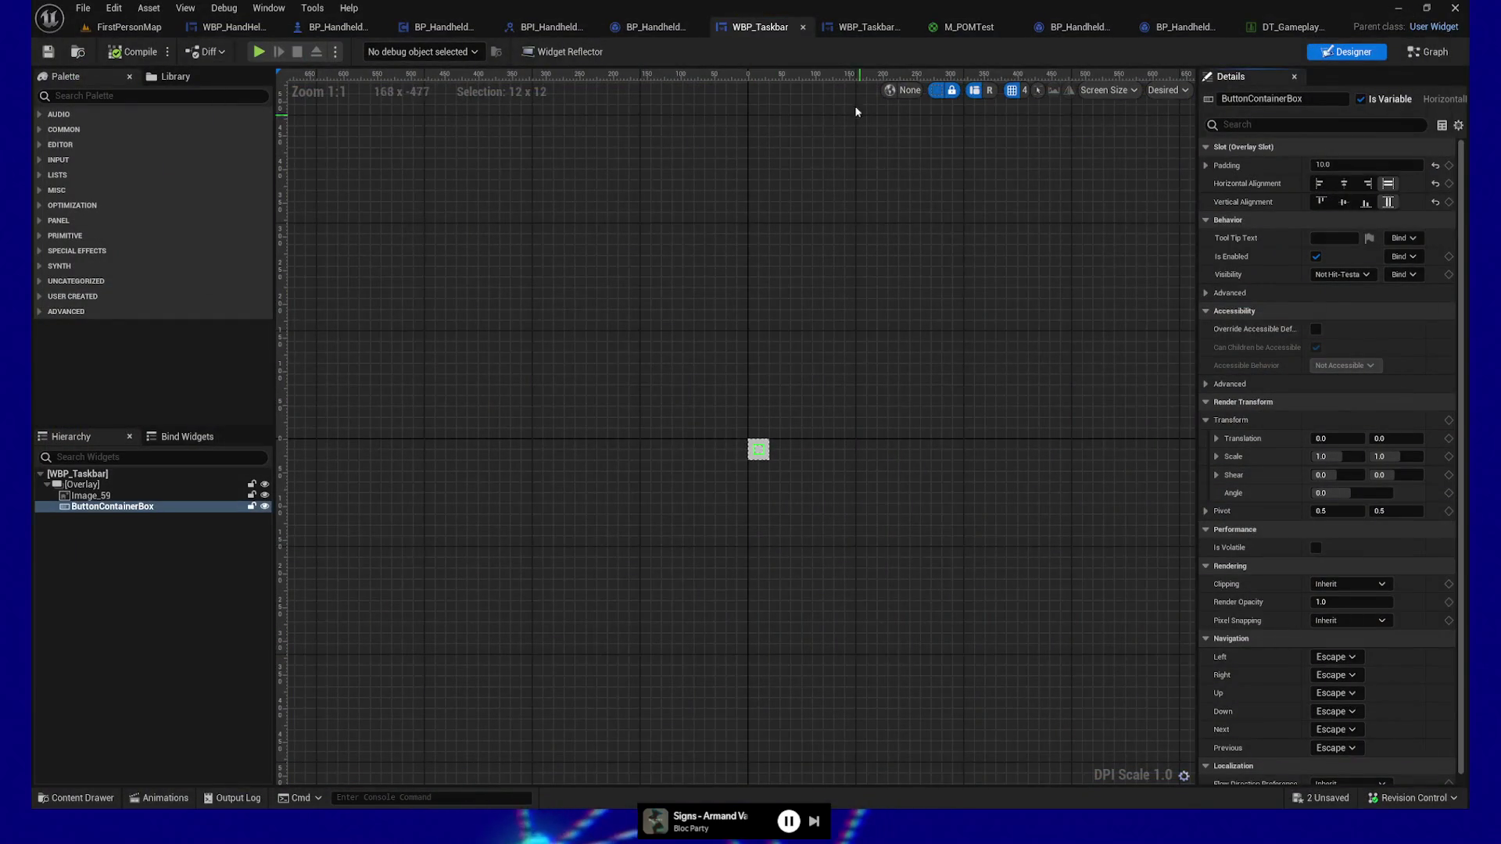
{"action": "left_click", "coordinate": [860, 28]}
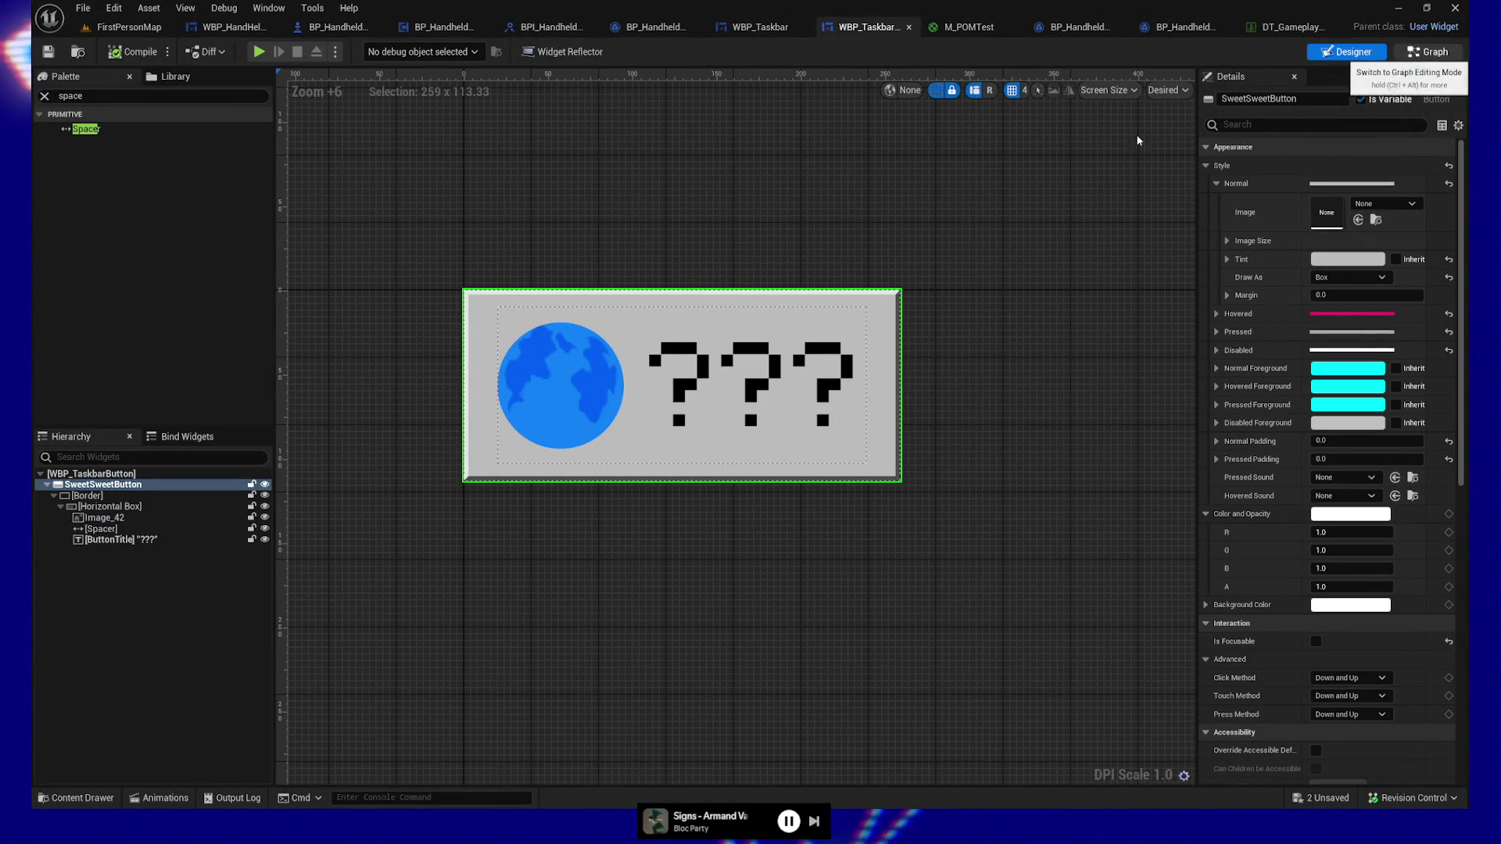
Step: Inspect the Set Active graph nodes and the ActiveBase brush variable, then go back to Designer
{"action": "left_click", "coordinate": [1427, 52]}
{"action": "mouse_move", "coordinate": [496, 335]}
{"action": "left_mouse_down"}
{"action": "mouse_move", "coordinate": [537, 462]}
{"action": "mouse_move", "coordinate": [529, 405]}
{"action": "left_mouse_up"}
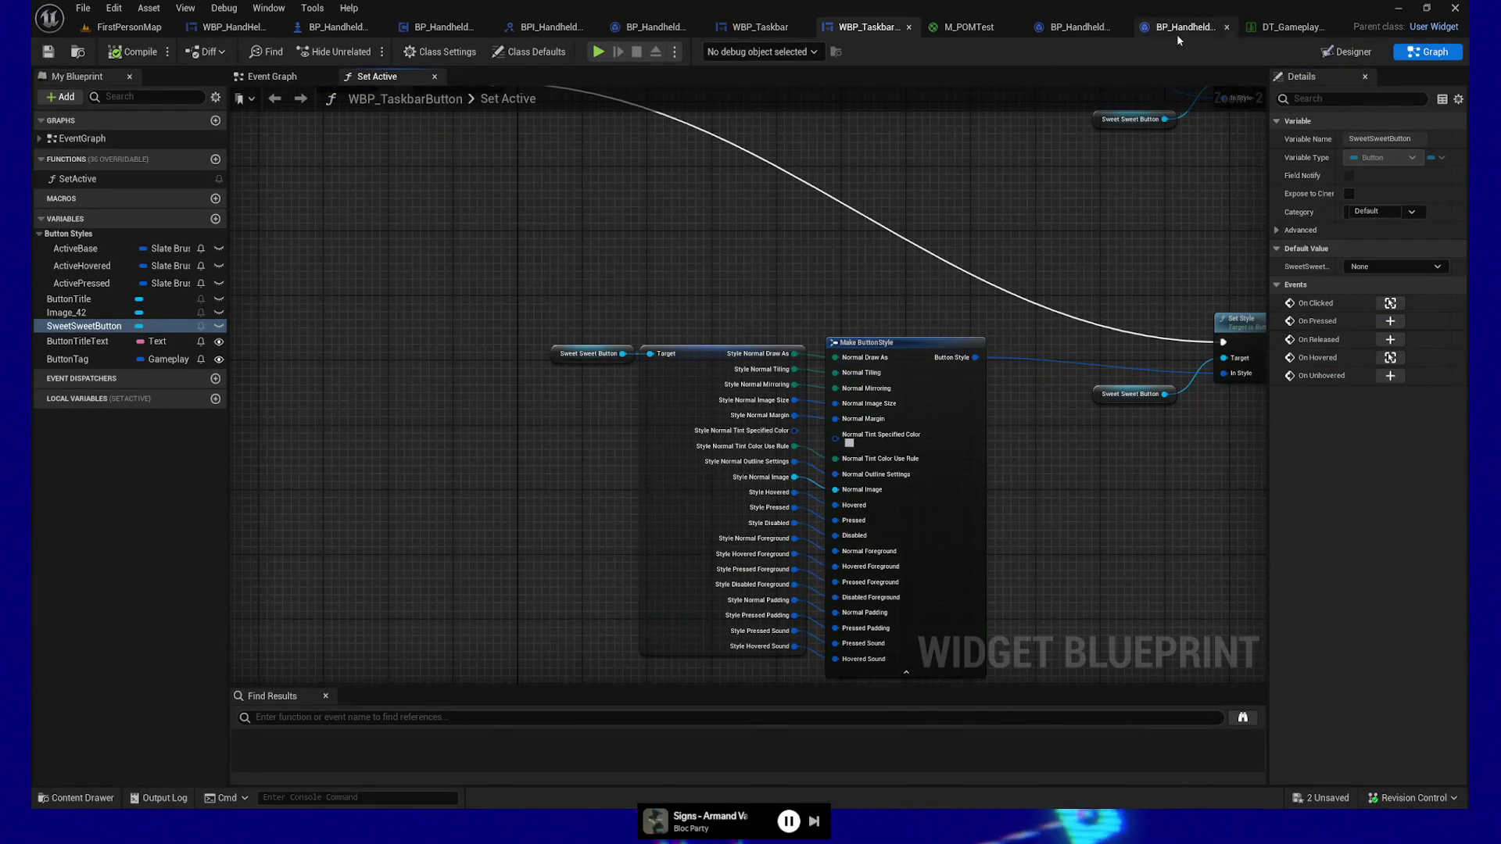
{"action": "mouse_move", "coordinate": [650, 298]}
{"action": "left_mouse_down"}
{"action": "mouse_move", "coordinate": [593, 251]}
{"action": "mouse_move", "coordinate": [537, 262]}
{"action": "left_mouse_up"}
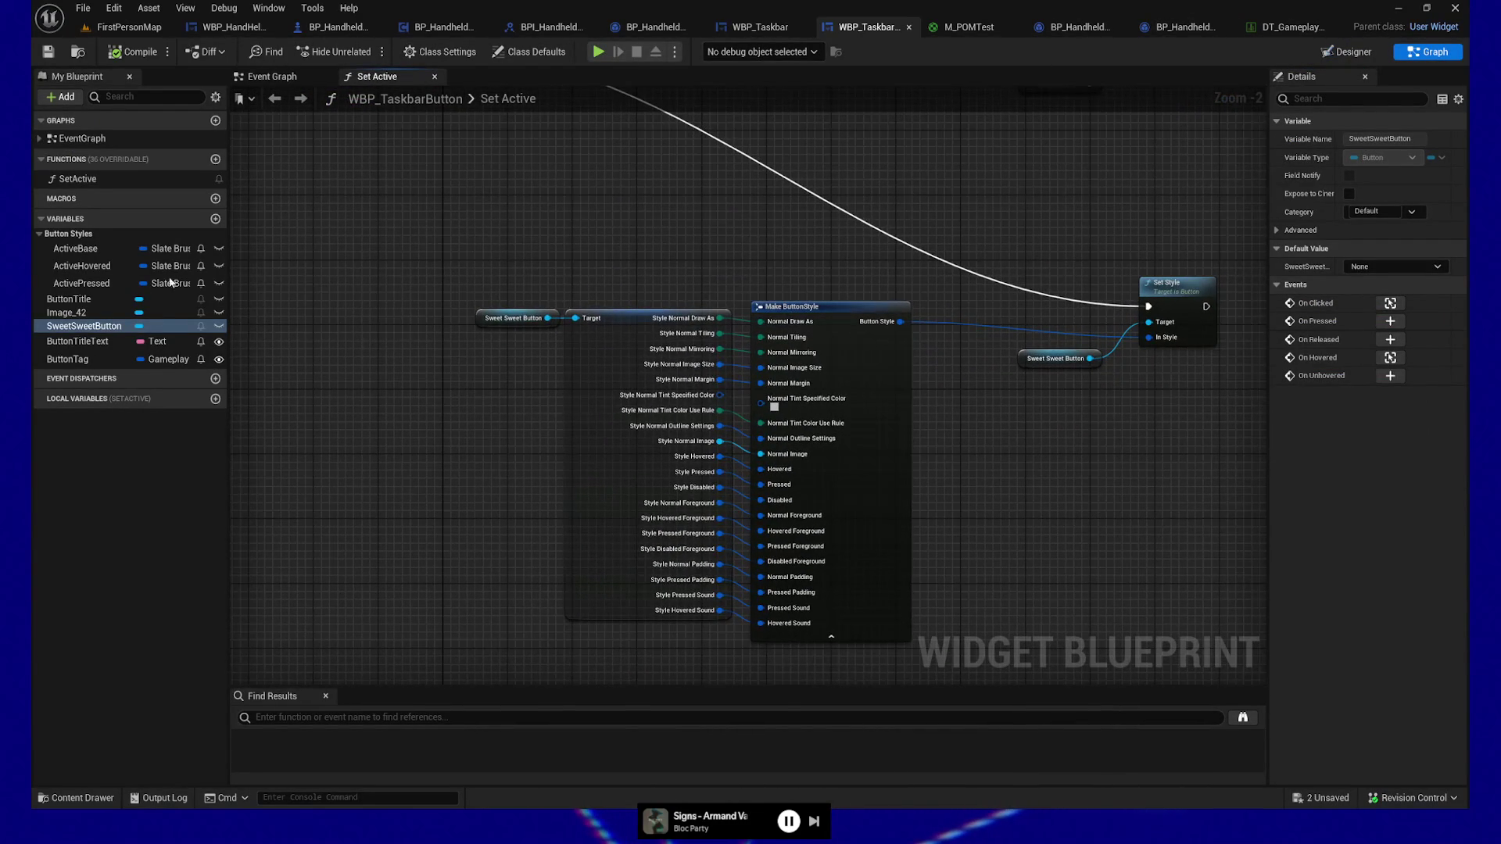
{"action": "left_click", "coordinate": [76, 249]}
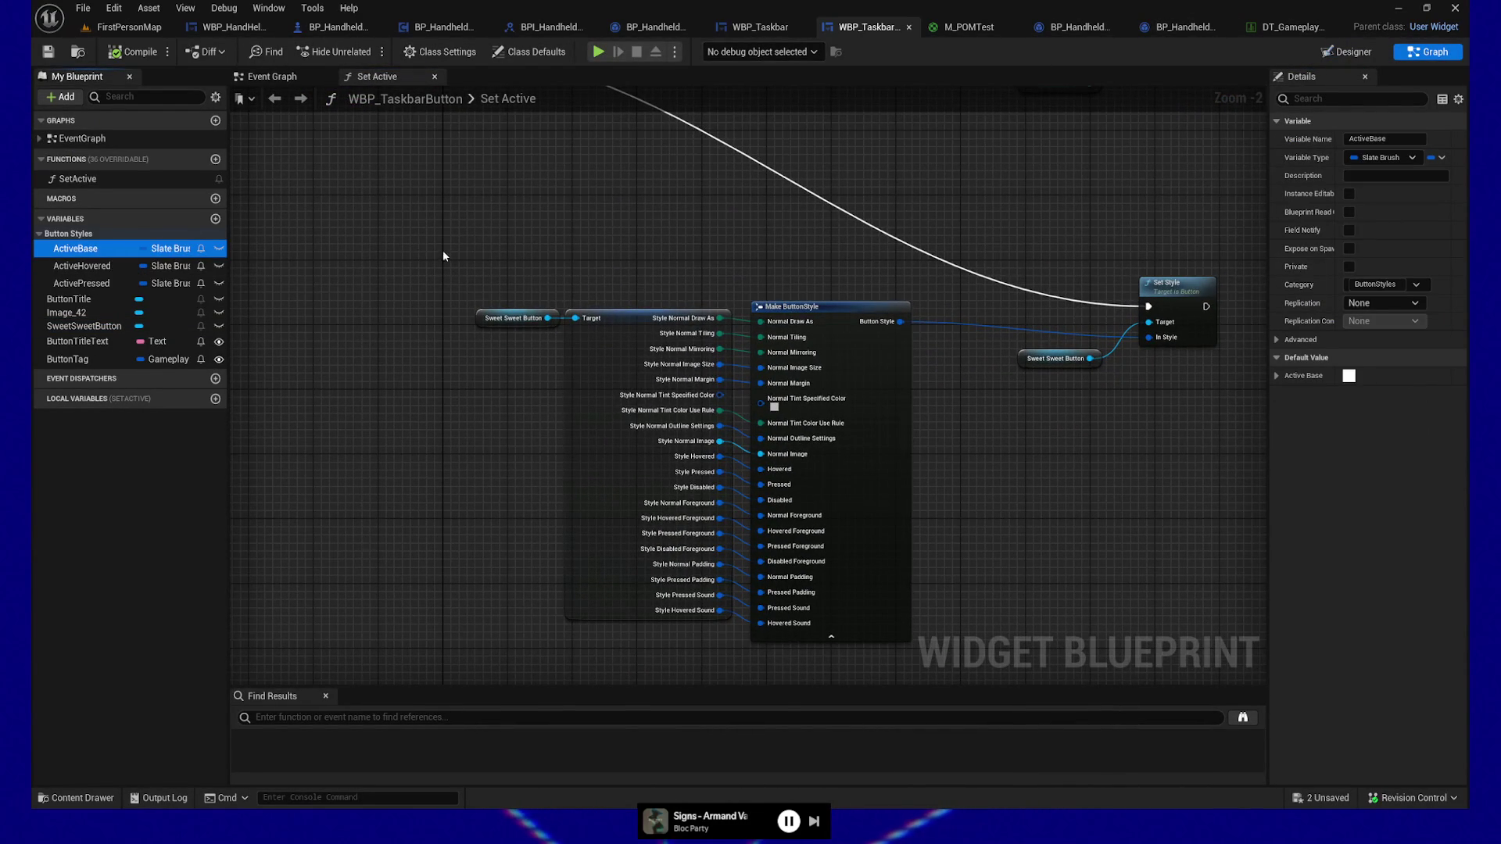
{"action": "left_click_drag", "start_coordinate": [436, 256], "coordinate": [503, 260]}
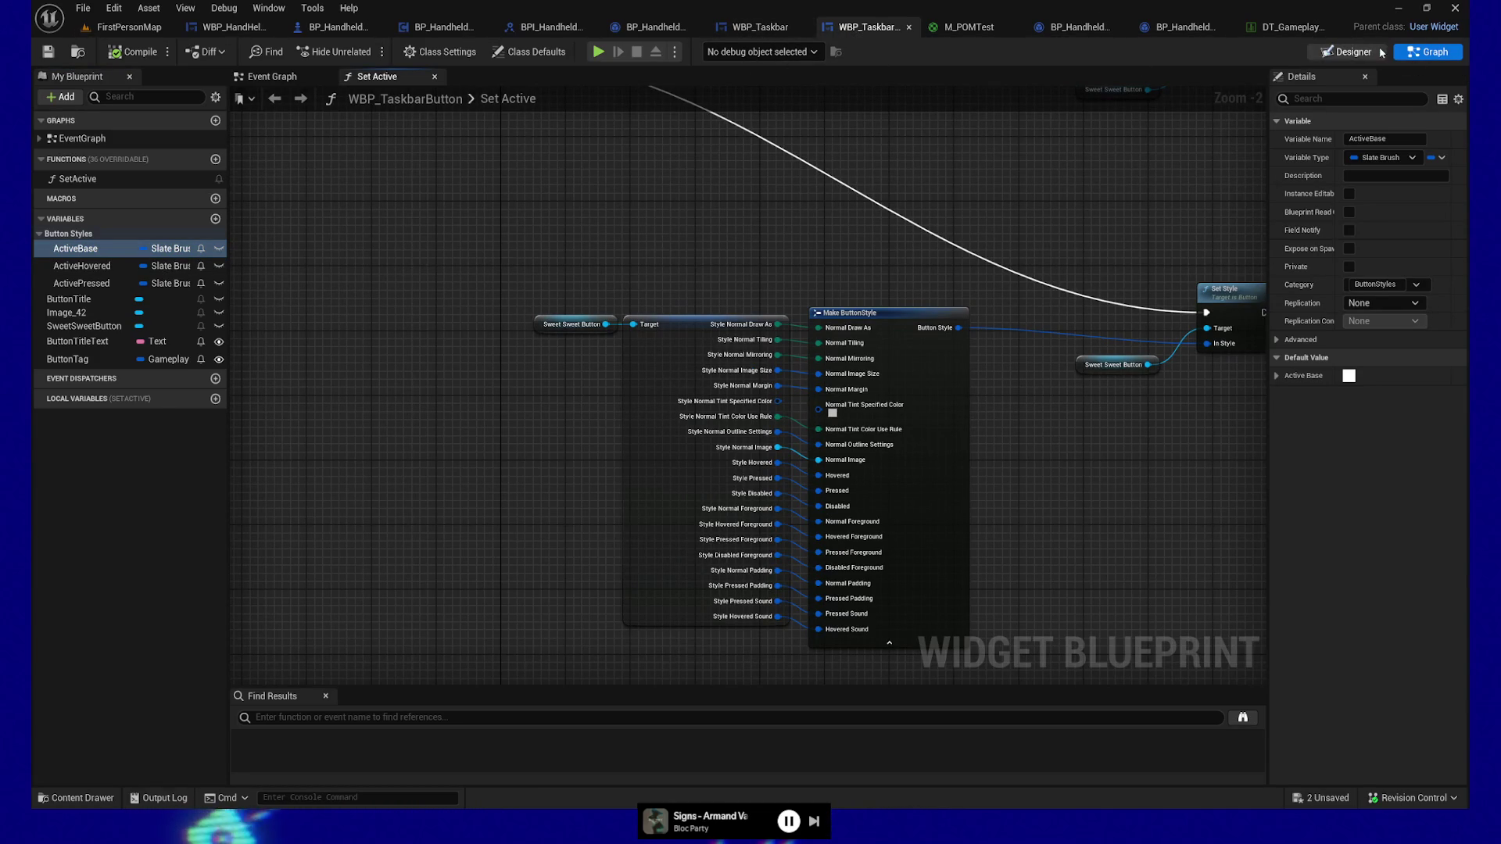
{"action": "left_click", "coordinate": [1346, 52]}
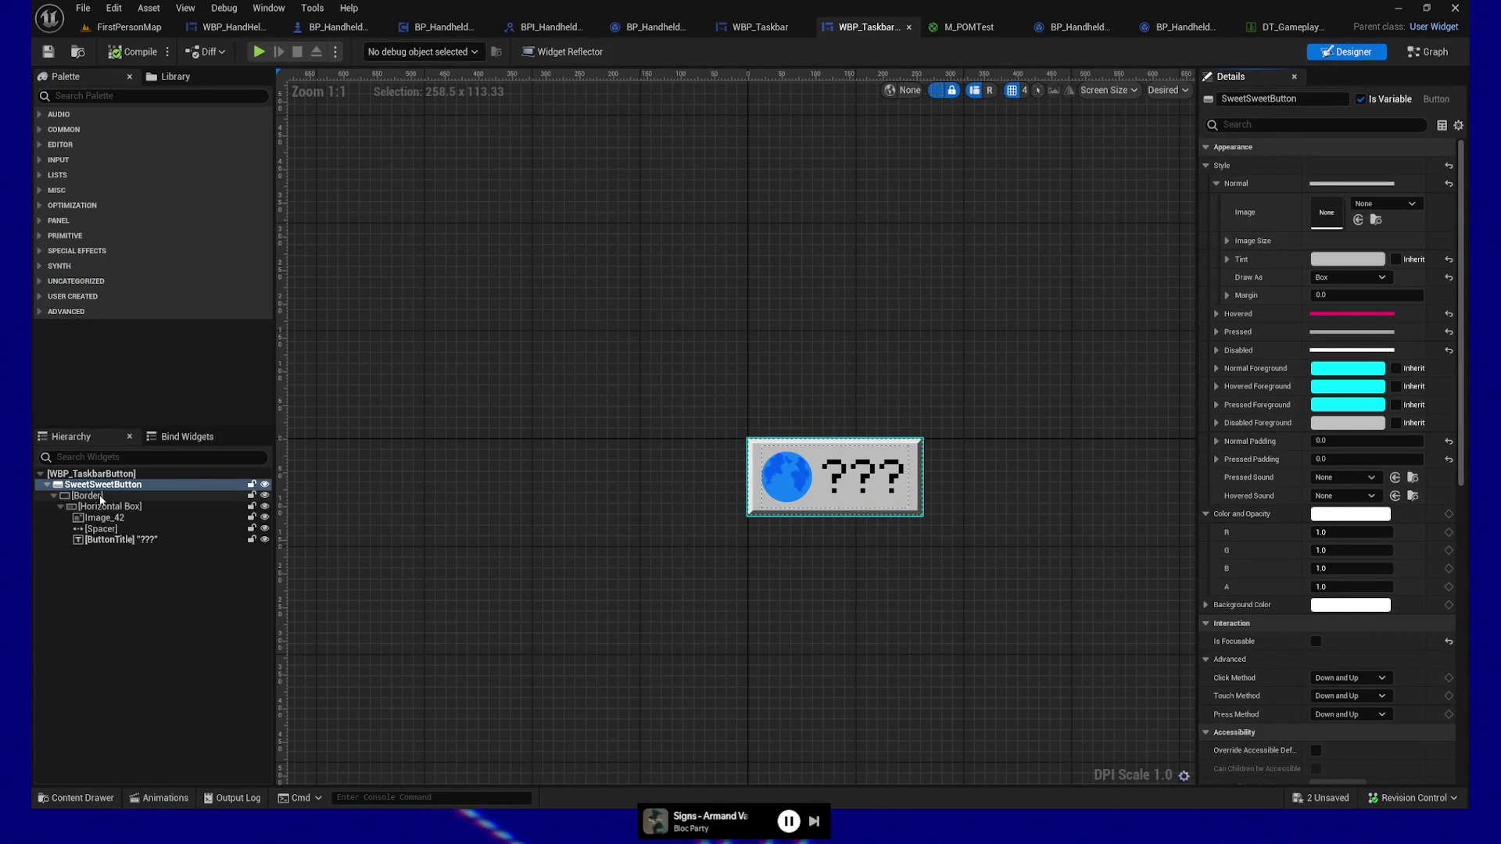
Step: Select the button's [Border], flag it Is Variable as Border_57, and confirm it in the graph
{"action": "left_click", "coordinate": [99, 498]}
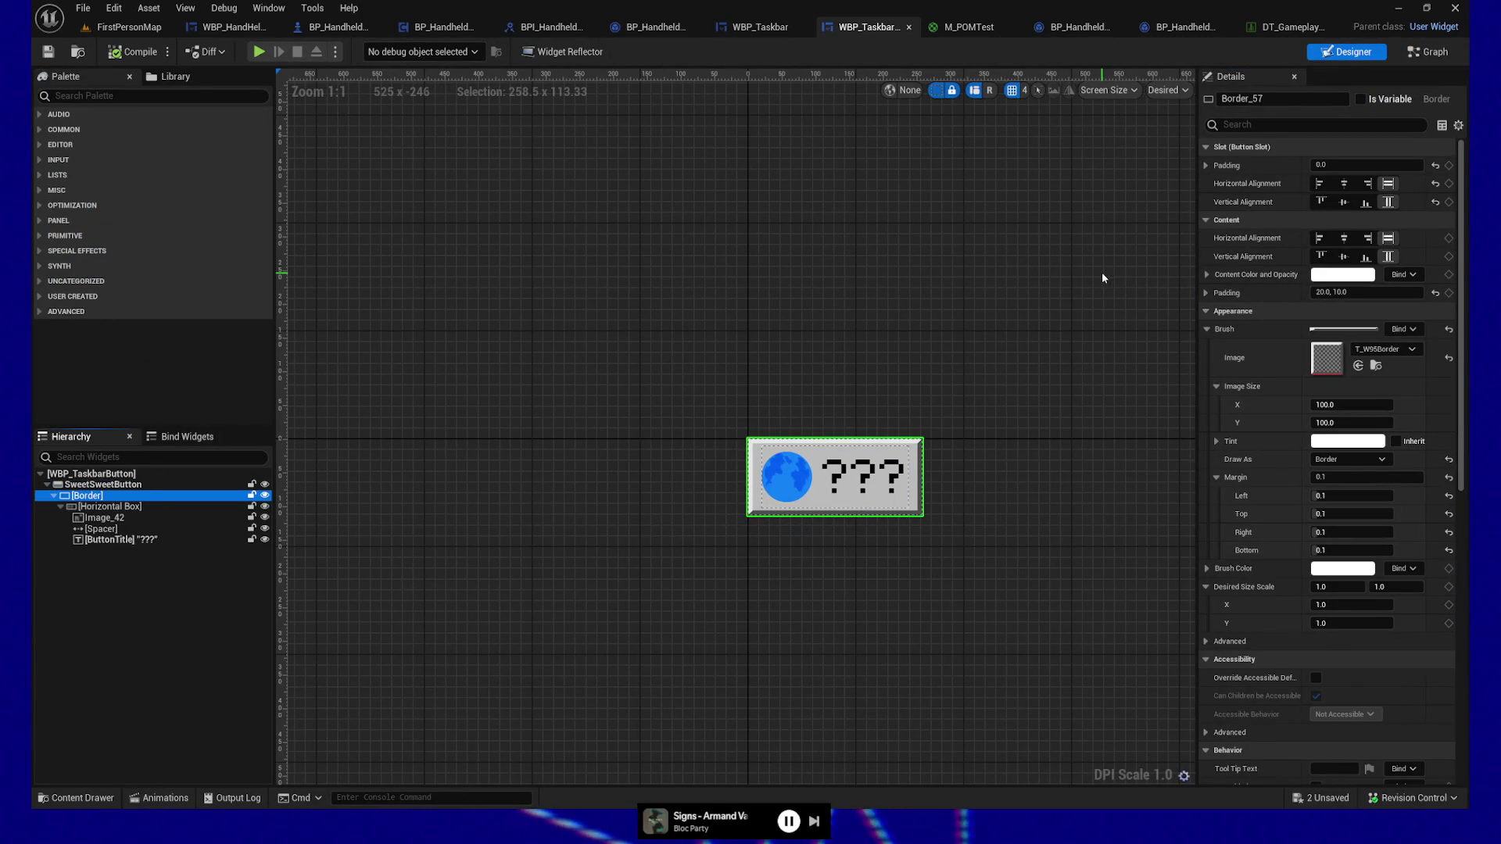
{"action": "left_click", "coordinate": [1205, 329]}
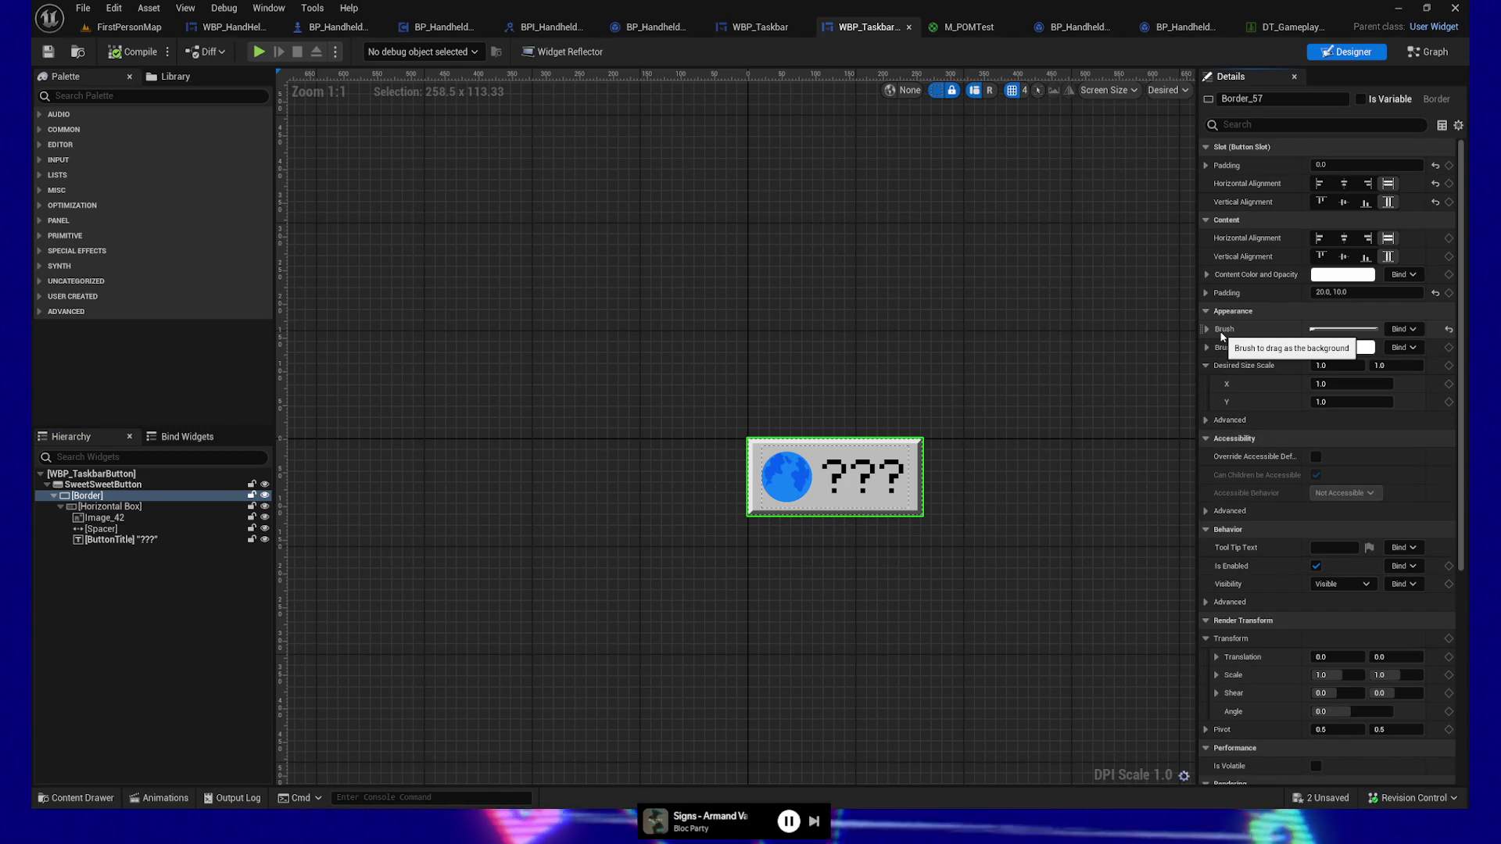
{"action": "left_click", "coordinate": [1435, 53]}
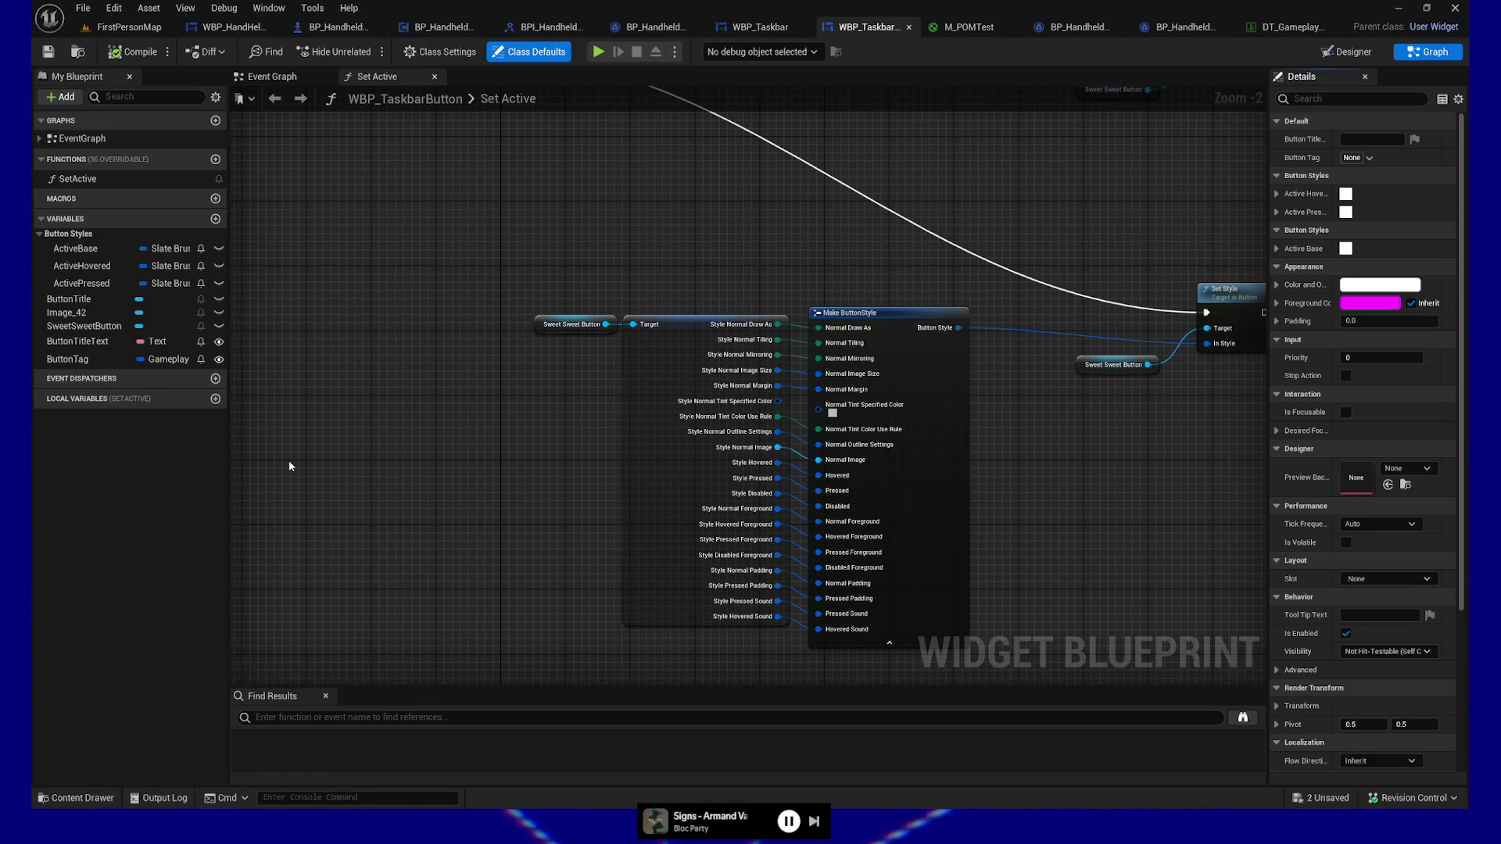
{"action": "left_click", "coordinate": [1348, 52]}
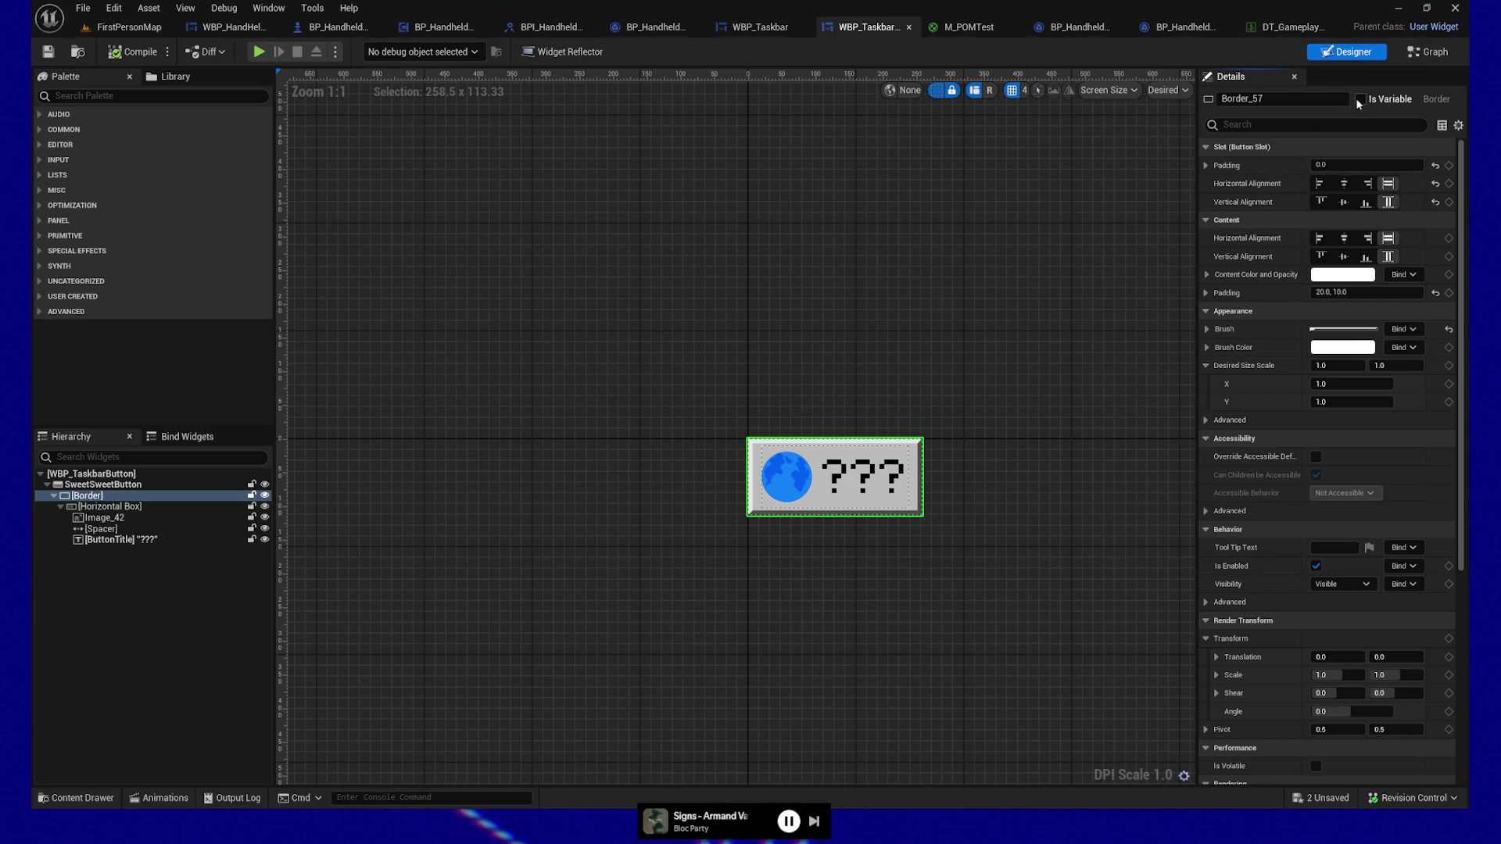
Step: Add a Border_57 getter to the Set Active graph with a Set Brush node on it
{"action": "left_click", "coordinate": [1429, 51]}
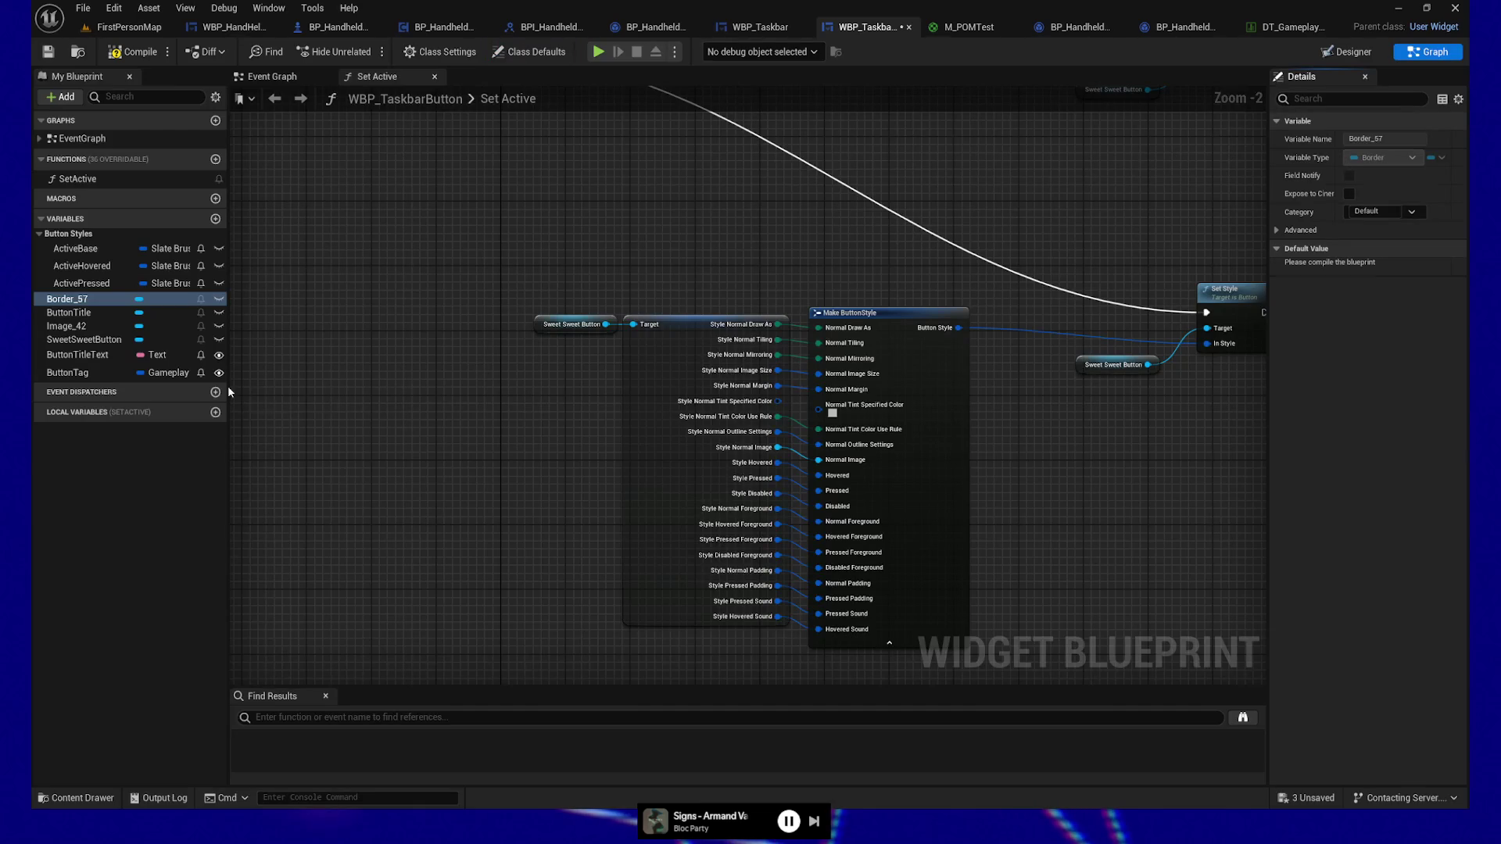
{"action": "mouse_move", "coordinate": [94, 300]}
{"action": "left_mouse_down"}
{"action": "mouse_move", "coordinate": [396, 295]}
{"action": "mouse_move", "coordinate": [344, 254]}
{"action": "mouse_move", "coordinate": [449, 255]}
{"action": "mouse_move", "coordinate": [476, 236]}
{"action": "left_mouse_up"}
{"action": "left_click", "coordinate": [387, 277]}
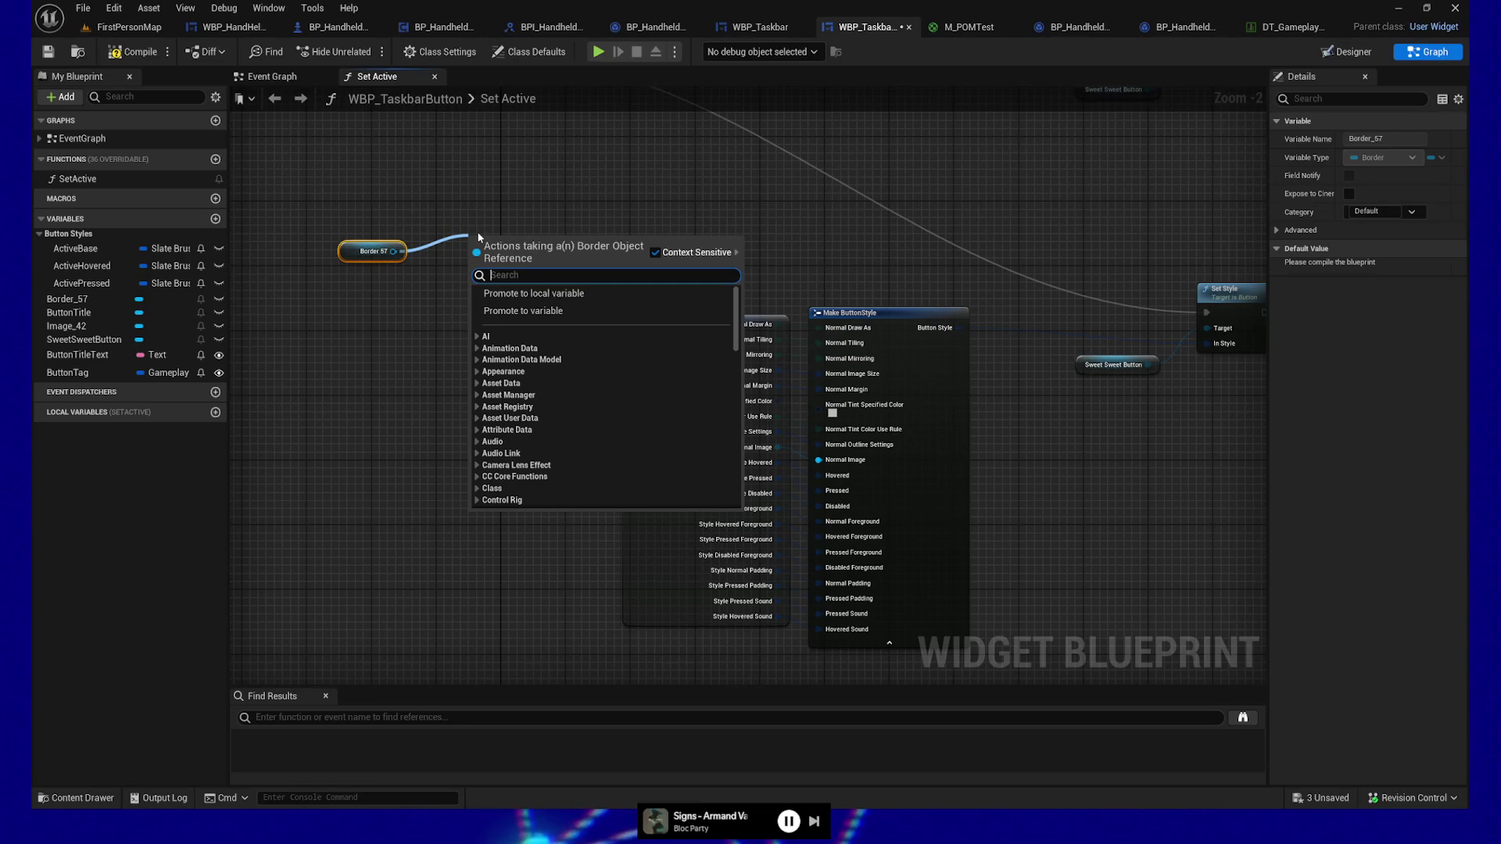
{"action": "type", "text": "brush"}
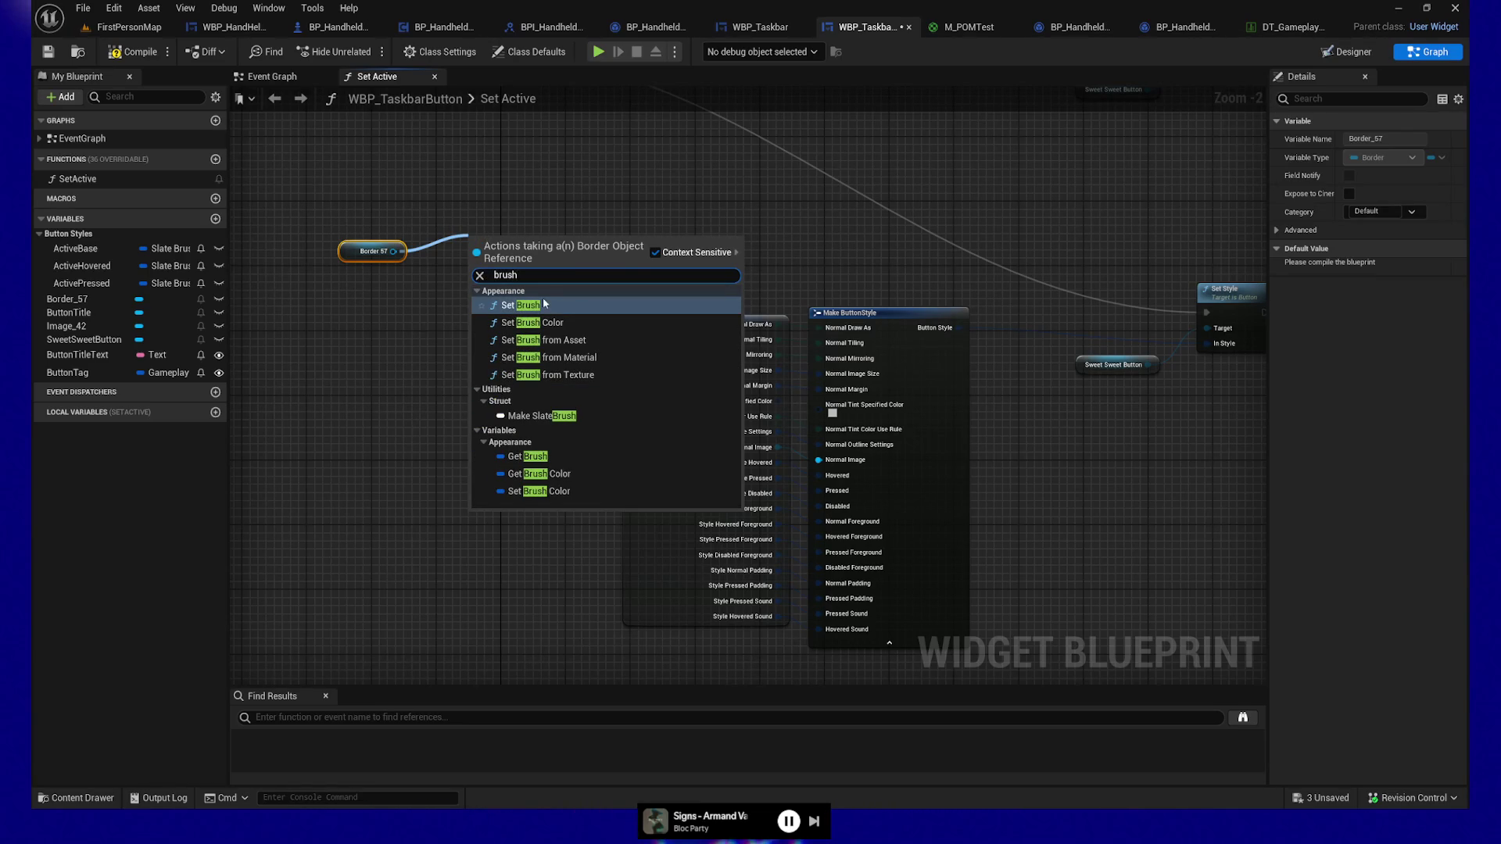
{"action": "left_click", "coordinate": [545, 304]}
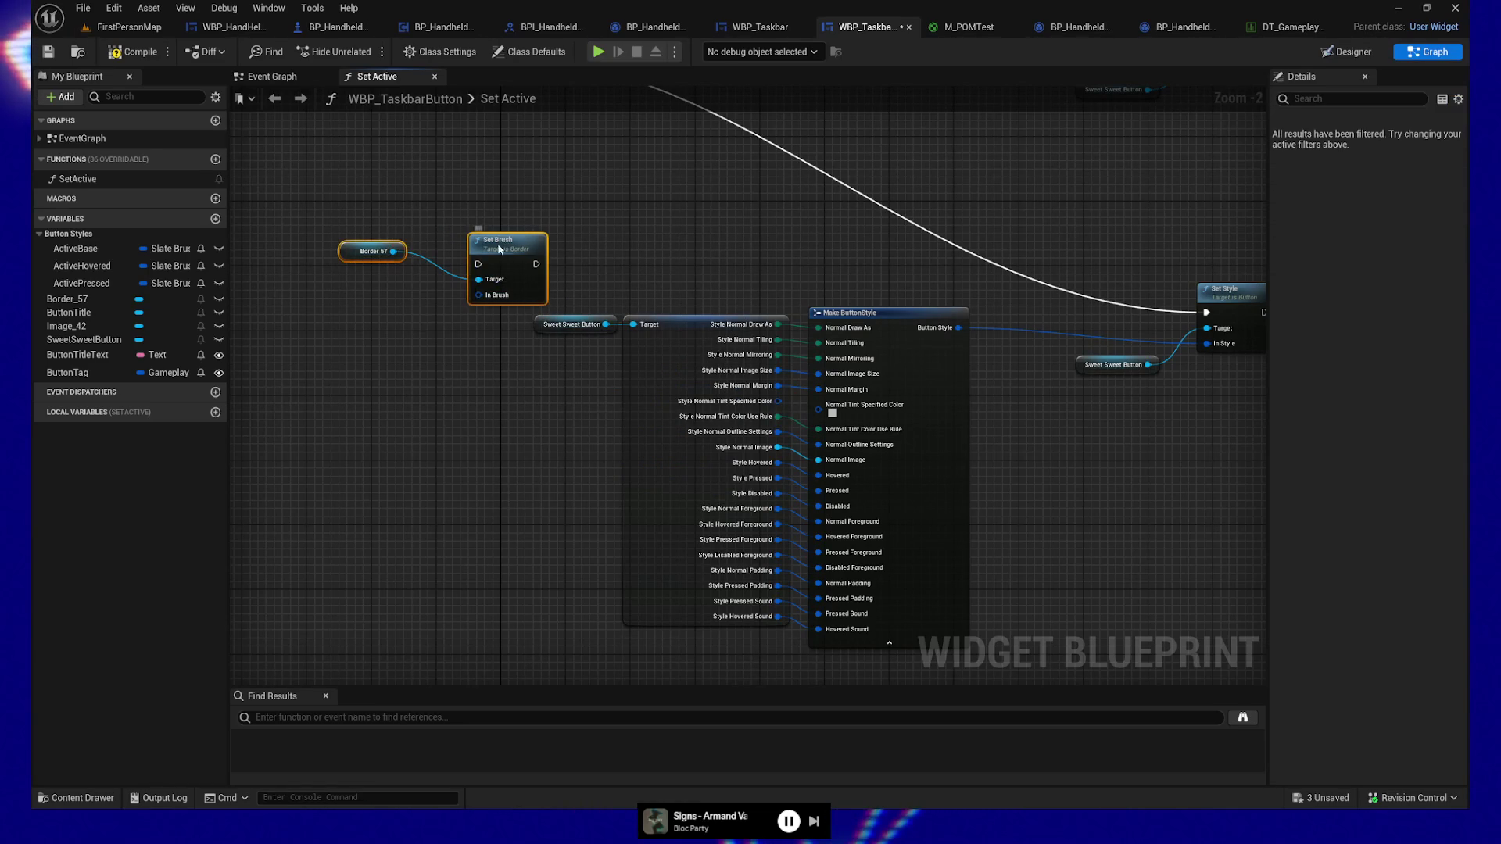
Step: Feed Set Brush's In Brush from a new Make SlateBrush node with all pins shown
{"action": "mouse_move", "coordinate": [471, 298]}
{"action": "left_mouse_down"}
{"action": "mouse_move", "coordinate": [573, 268]}
{"action": "mouse_move", "coordinate": [458, 322]}
{"action": "left_mouse_up"}
{"action": "type", "text": "make"}
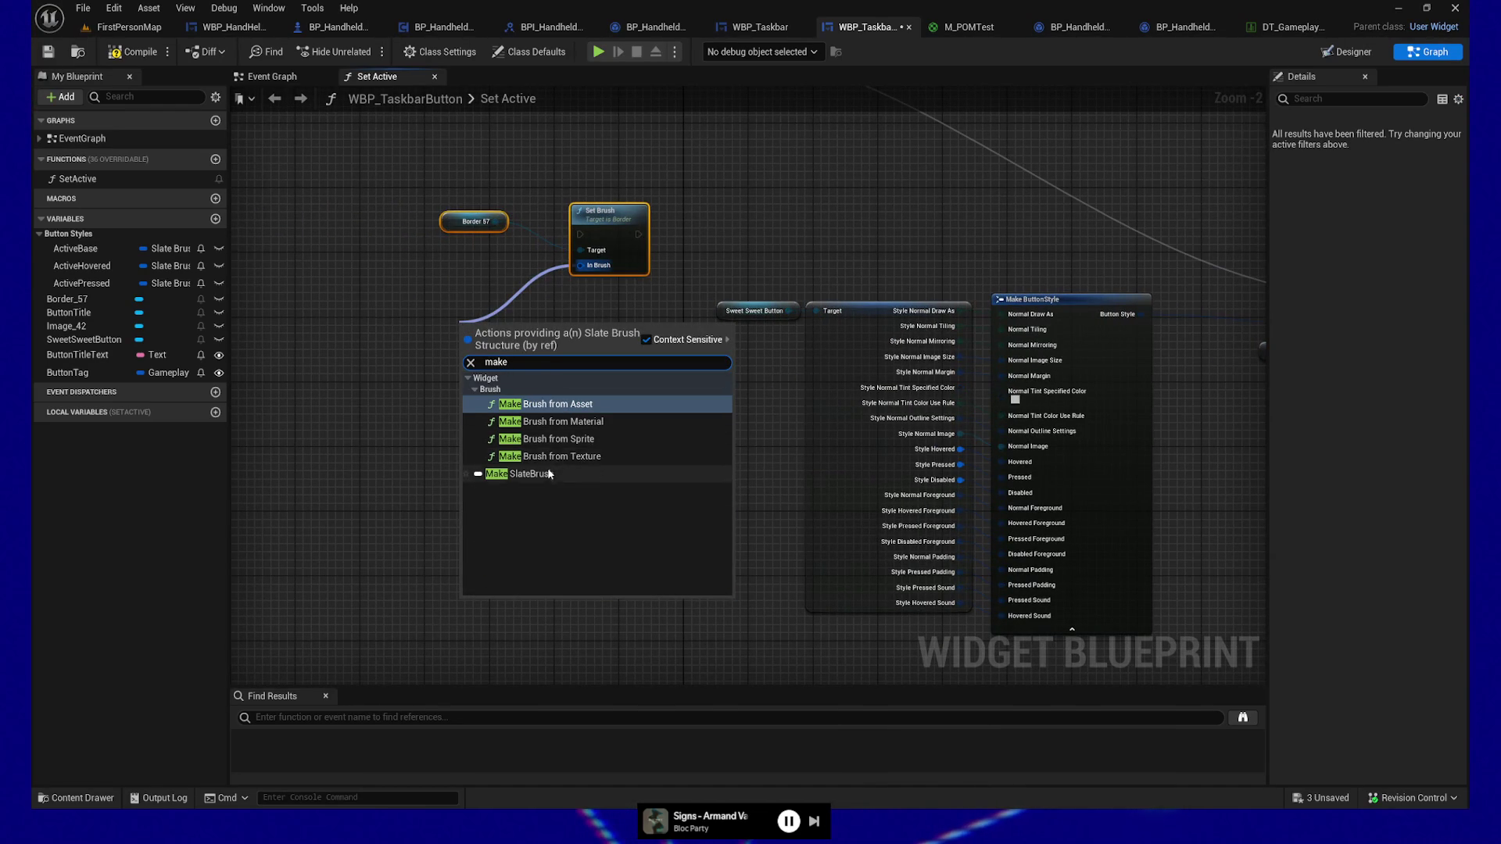
{"action": "left_click", "coordinate": [520, 474]}
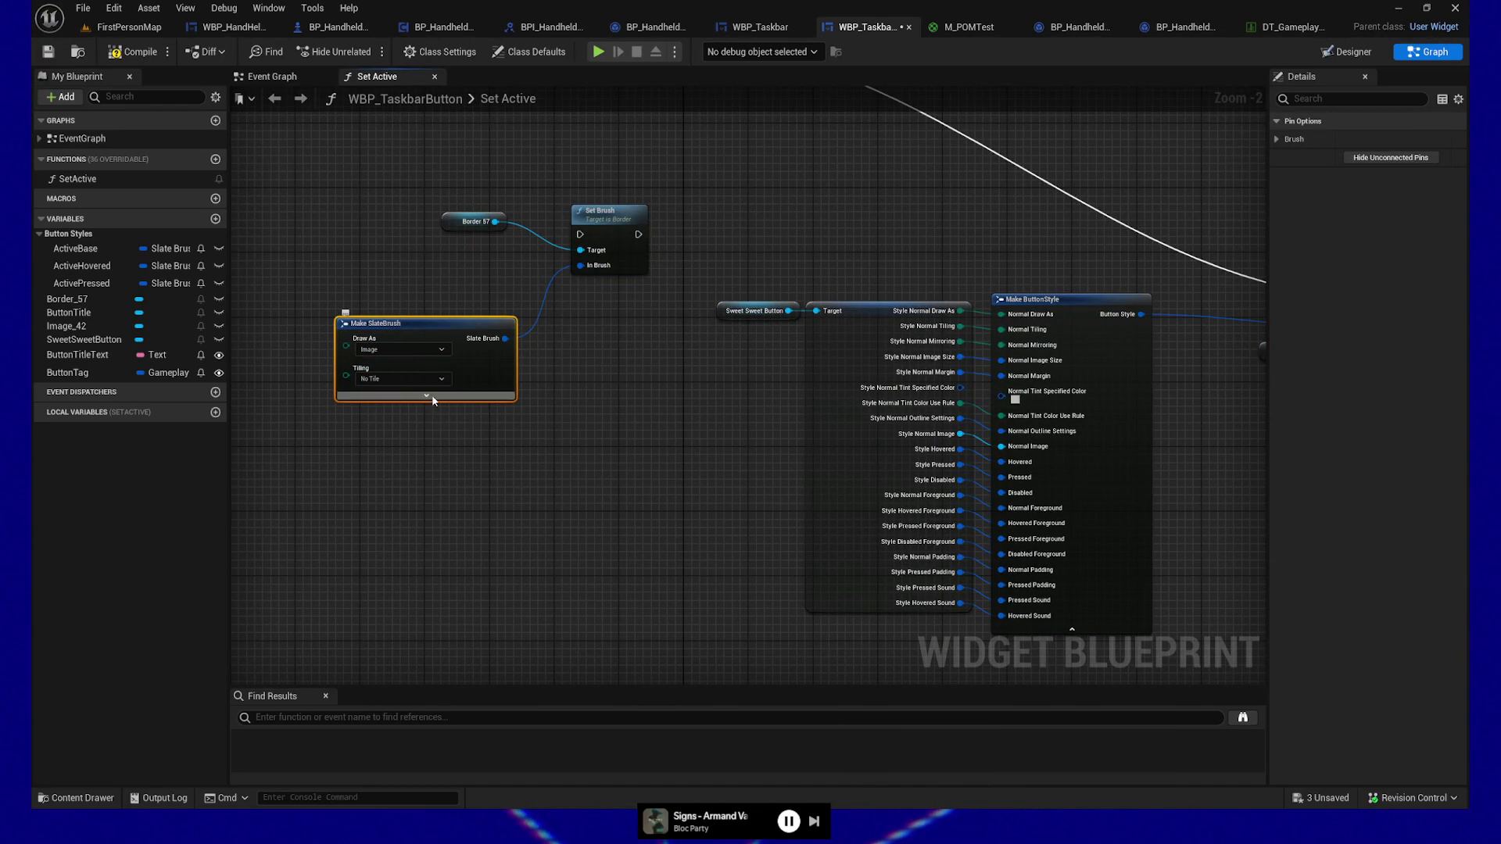
{"action": "left_click", "coordinate": [426, 396]}
{"action": "mouse_move", "coordinate": [545, 422]}
{"action": "left_mouse_down"}
{"action": "mouse_move", "coordinate": [673, 405]}
{"action": "mouse_move", "coordinate": [589, 389]}
{"action": "mouse_move", "coordinate": [630, 526]}
{"action": "mouse_move", "coordinate": [726, 453]}
{"action": "left_mouse_up"}
{"action": "left_click", "coordinate": [86, 248]}
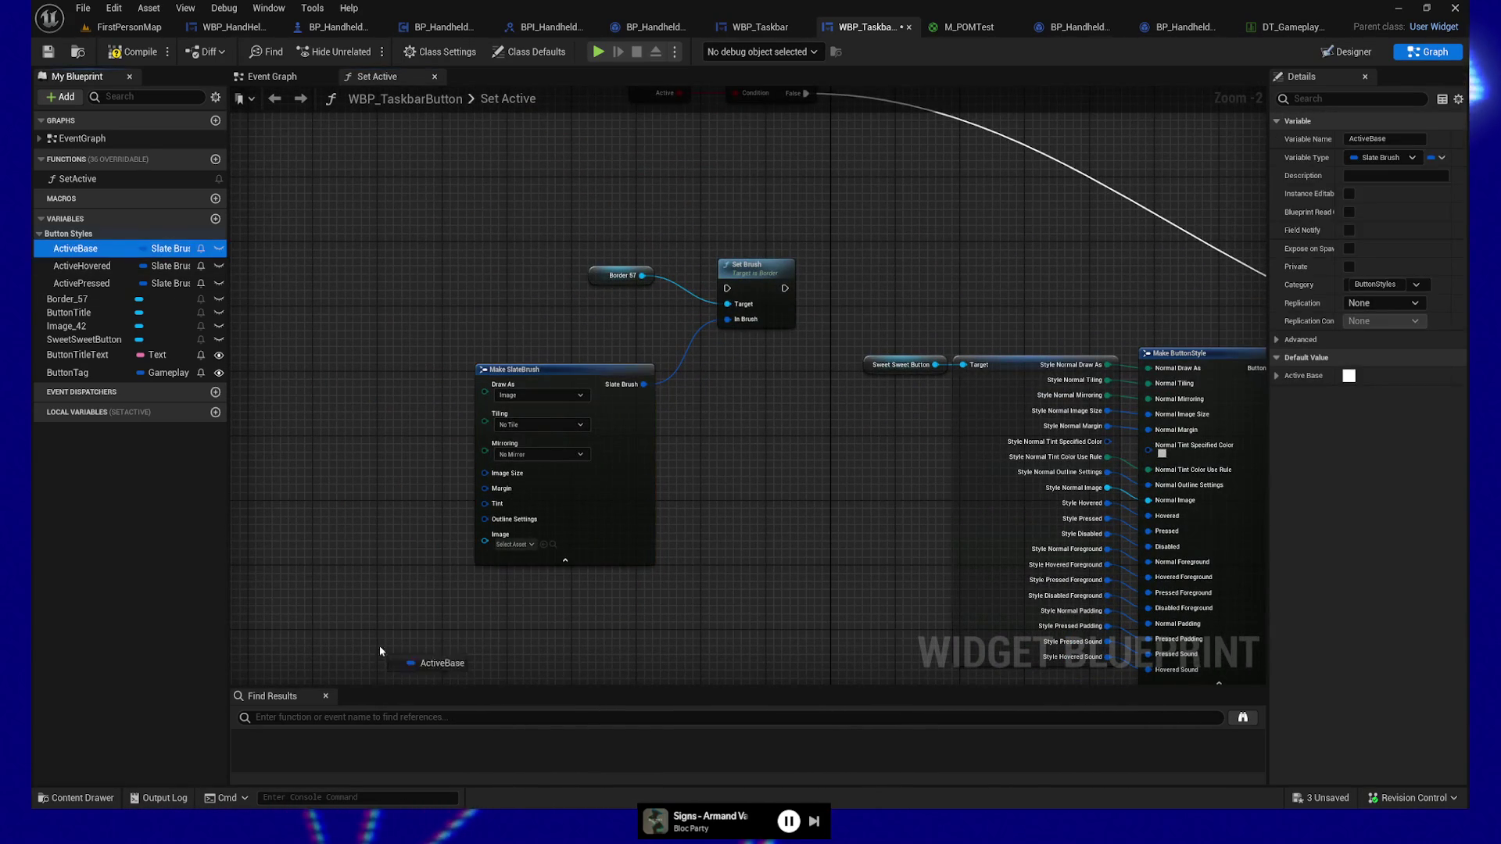
Step: Place a split-struct ActiveBase getter below Make SlateBrush, then show SweetSweetButton's style in Designer
{"action": "left_click_drag", "start_coordinate": [394, 641], "coordinate": [395, 643]}
{"action": "left_click", "coordinate": [434, 660]}
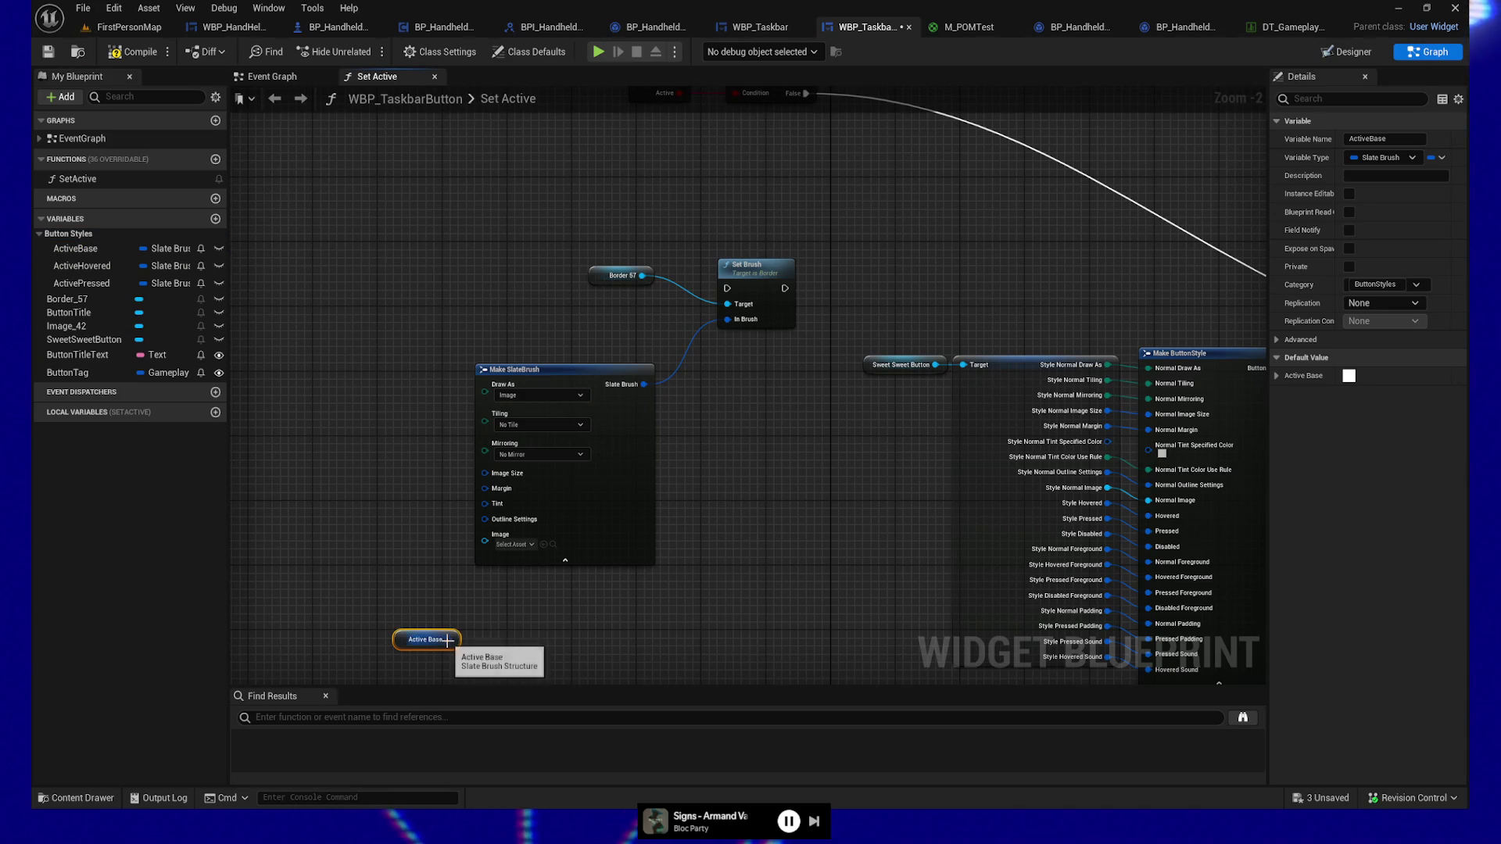
{"action": "right_click", "coordinate": [447, 641]}
{"action": "left_click", "coordinate": [498, 716]}
{"action": "mouse_move", "coordinate": [687, 644]}
{"action": "left_mouse_down"}
{"action": "mouse_move", "coordinate": [680, 415]}
{"action": "mouse_move", "coordinate": [649, 500]}
{"action": "left_mouse_up"}
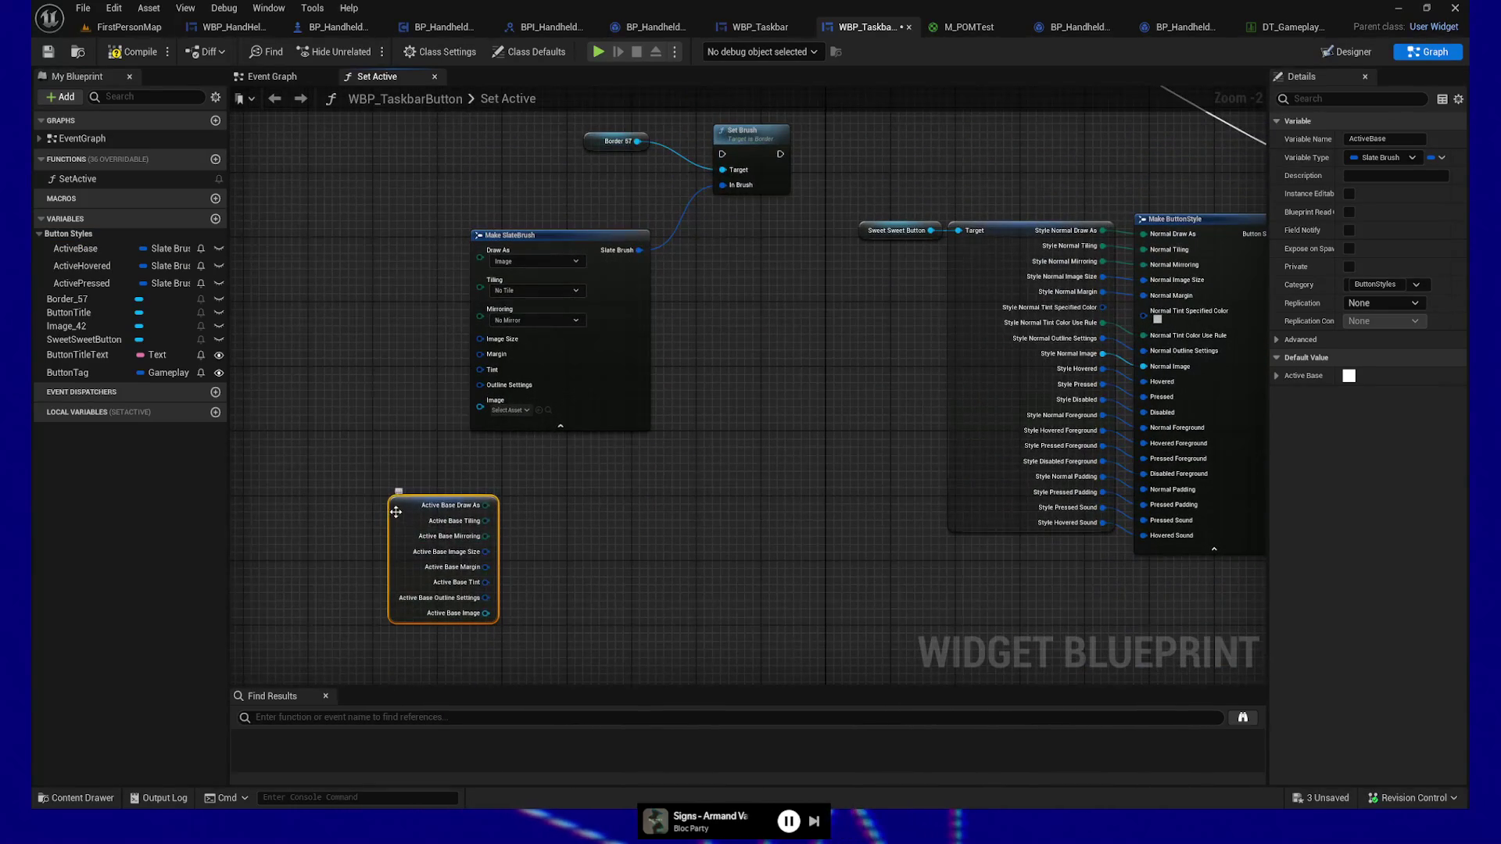
{"action": "left_click_drag", "start_coordinate": [395, 512], "coordinate": [476, 463]}
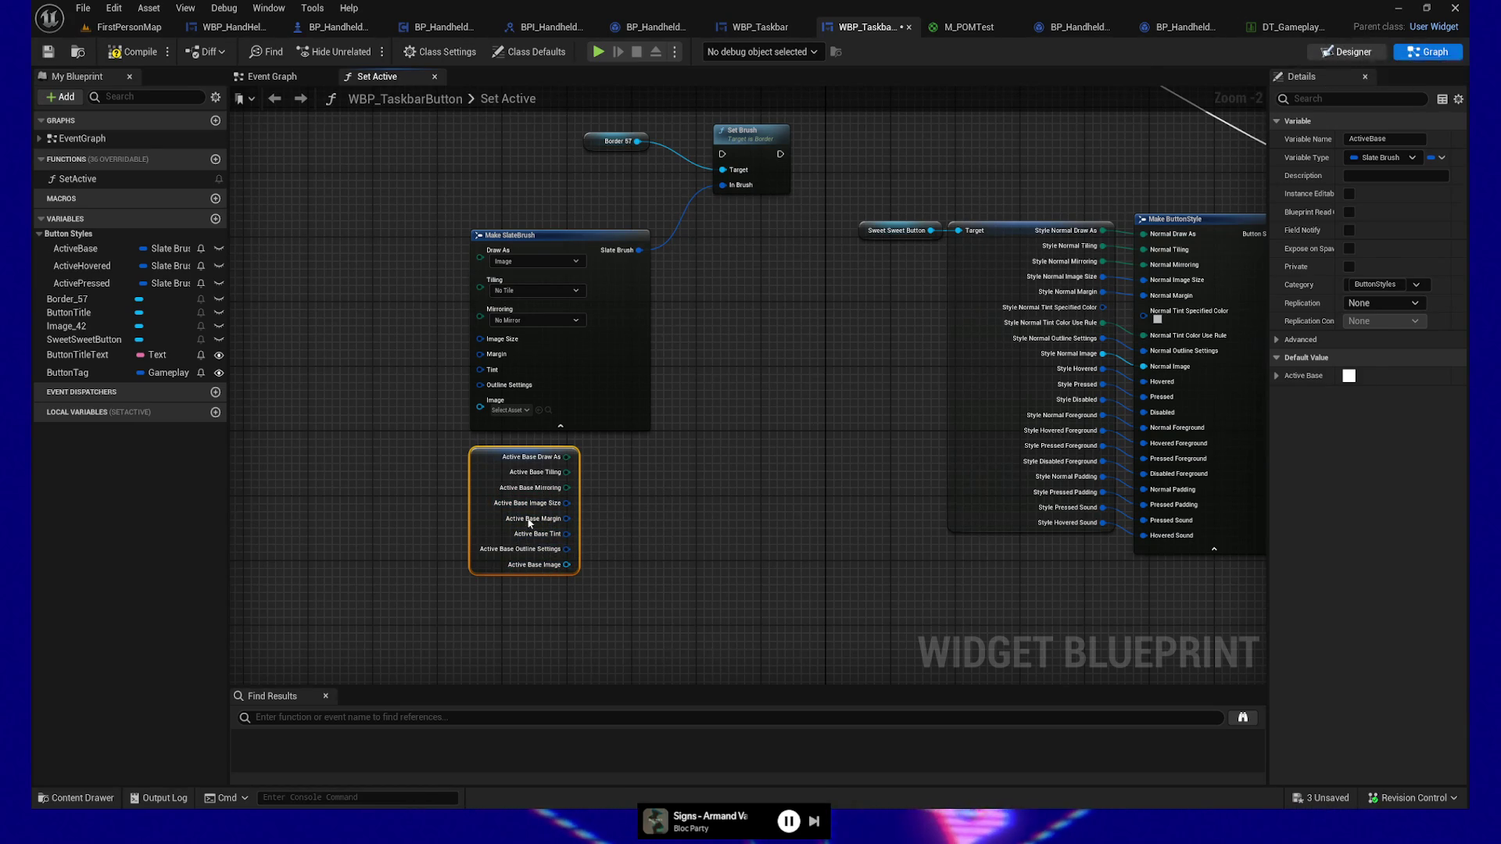
{"action": "left_click", "coordinate": [1346, 52]}
{"action": "left_click", "coordinate": [102, 485]}
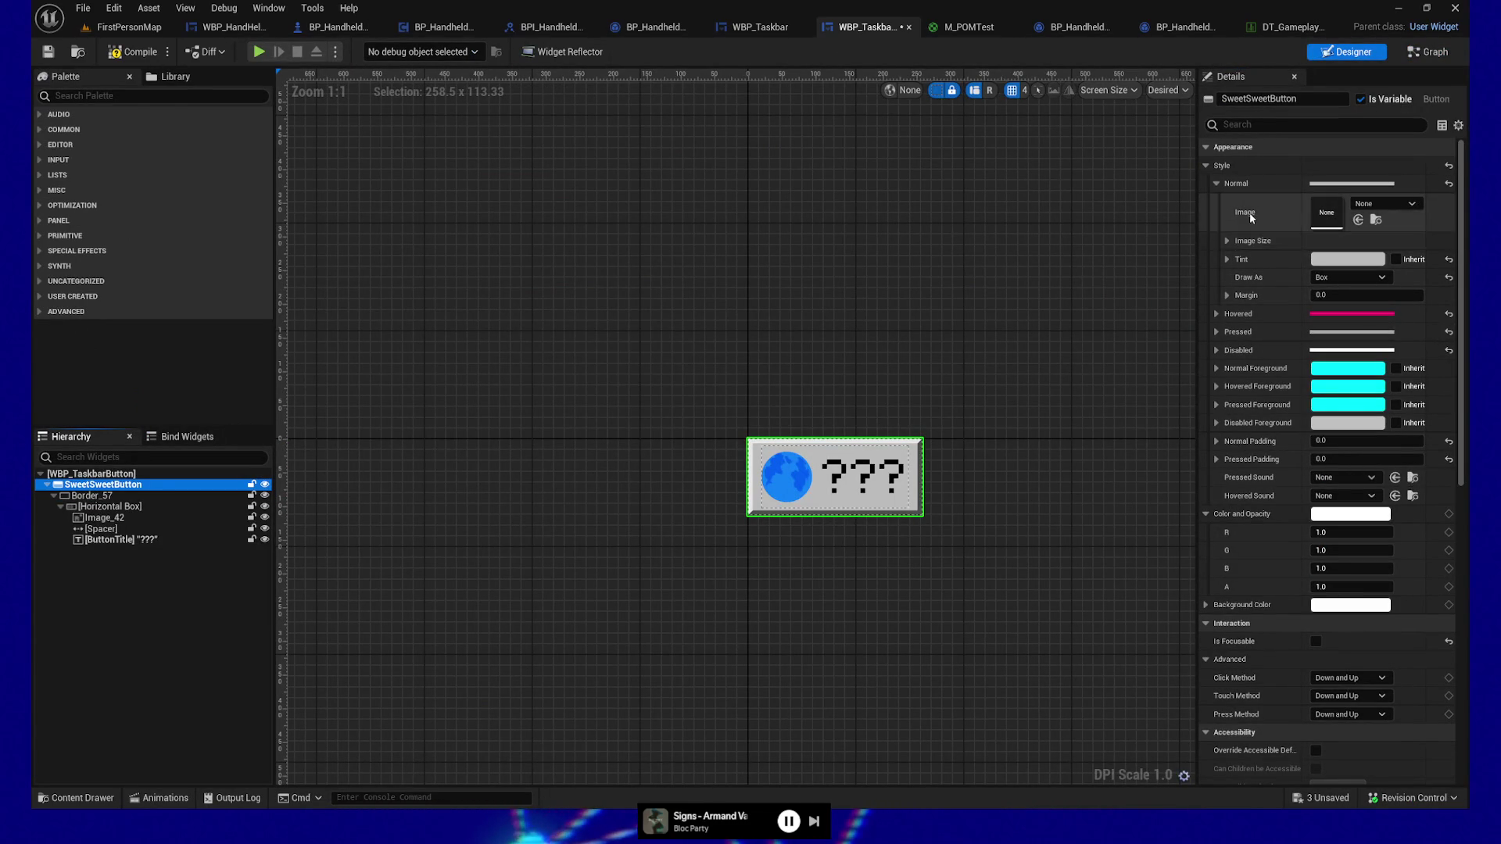
Step: Check SweetSweetButton's 32×32 Normal image size in Details, then go back to the graph
{"action": "left_click", "coordinate": [1227, 242]}
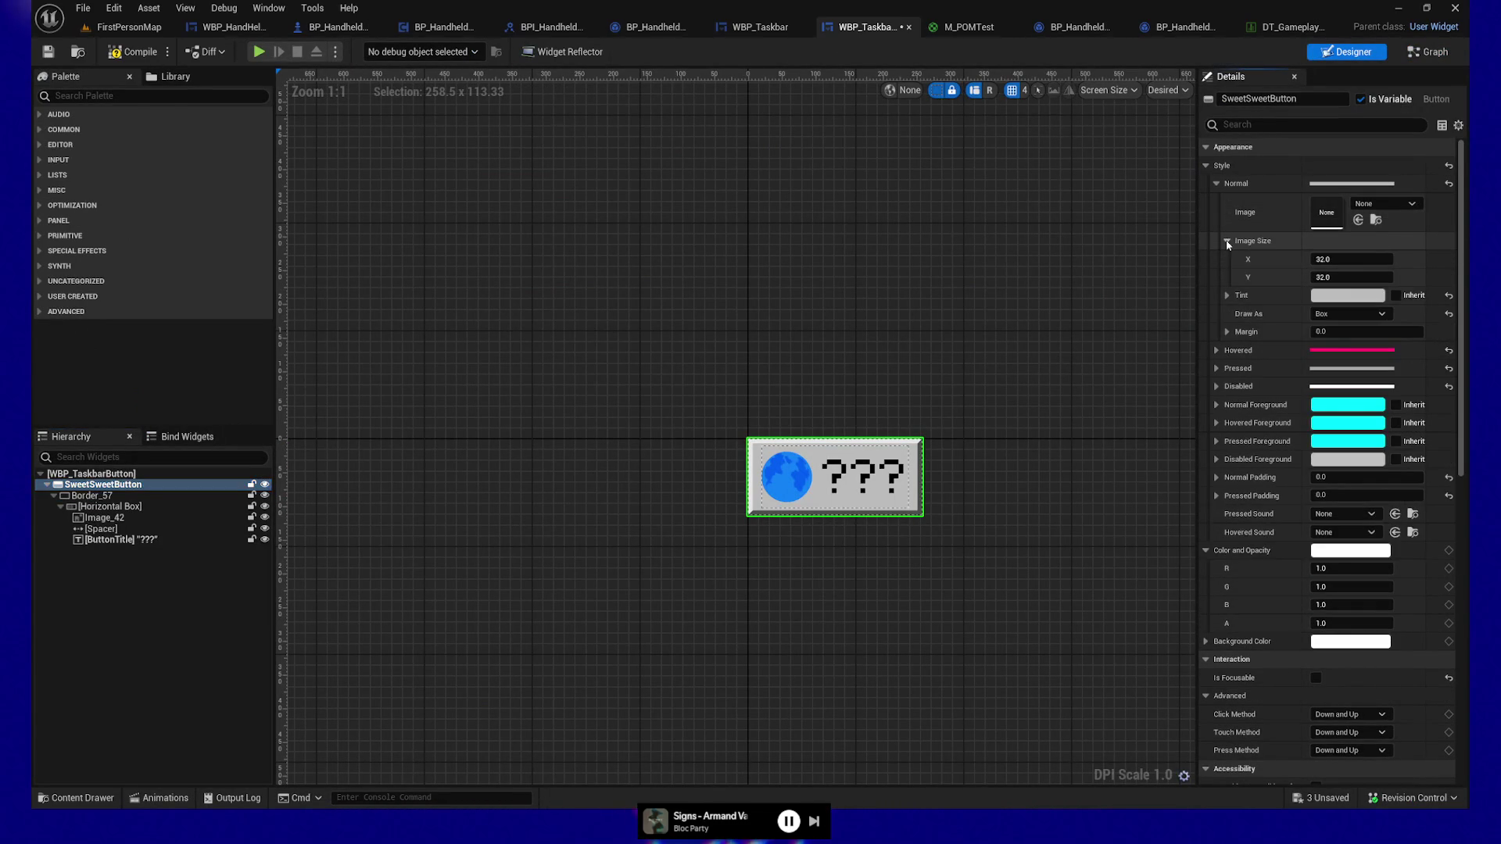
{"action": "left_click", "coordinate": [1227, 243]}
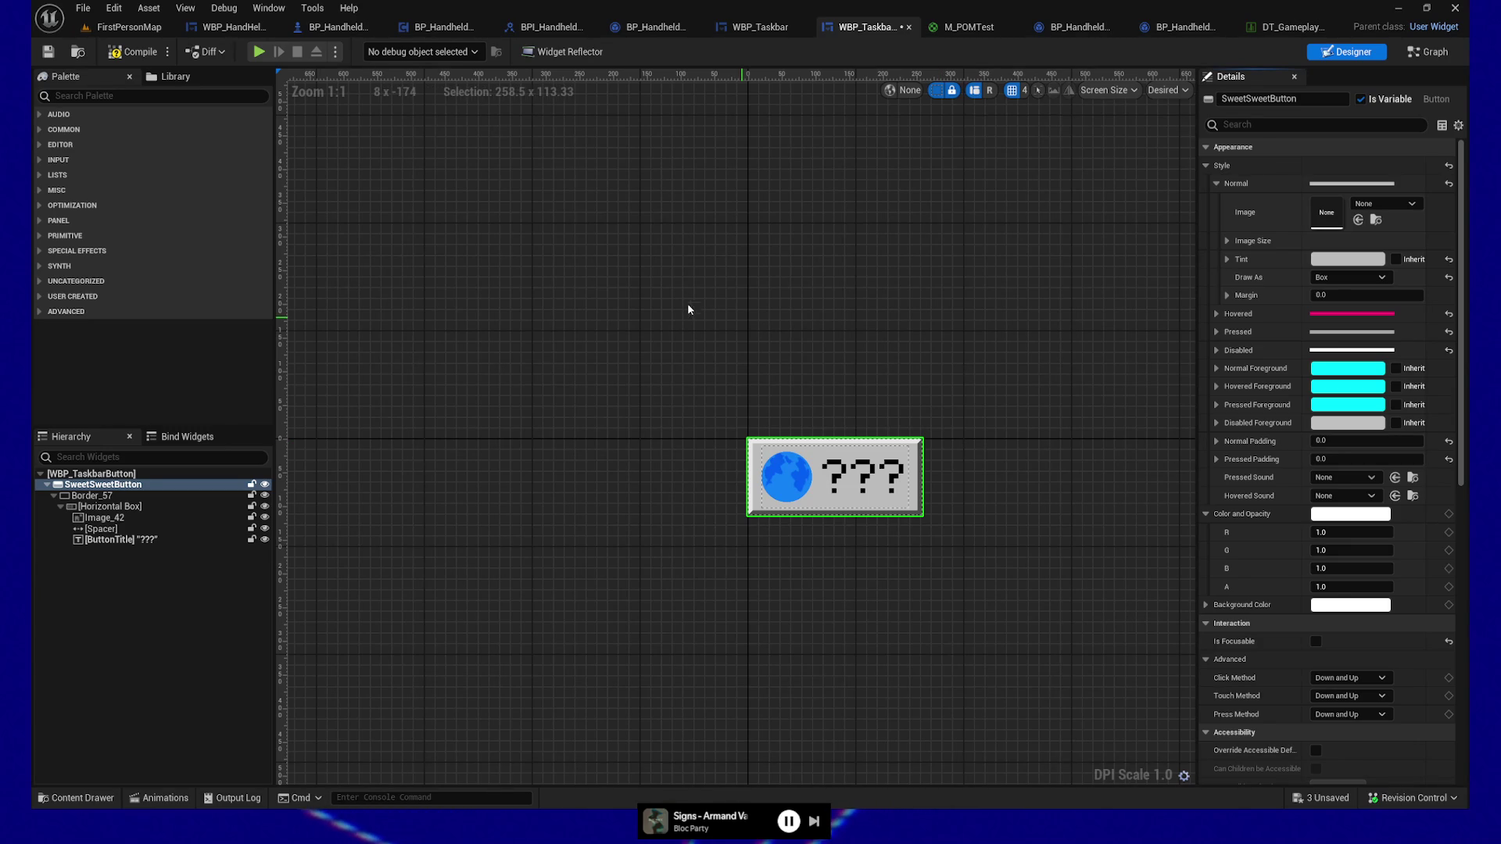
{"action": "left_click_drag", "start_coordinate": [680, 335], "coordinate": [645, 328]}
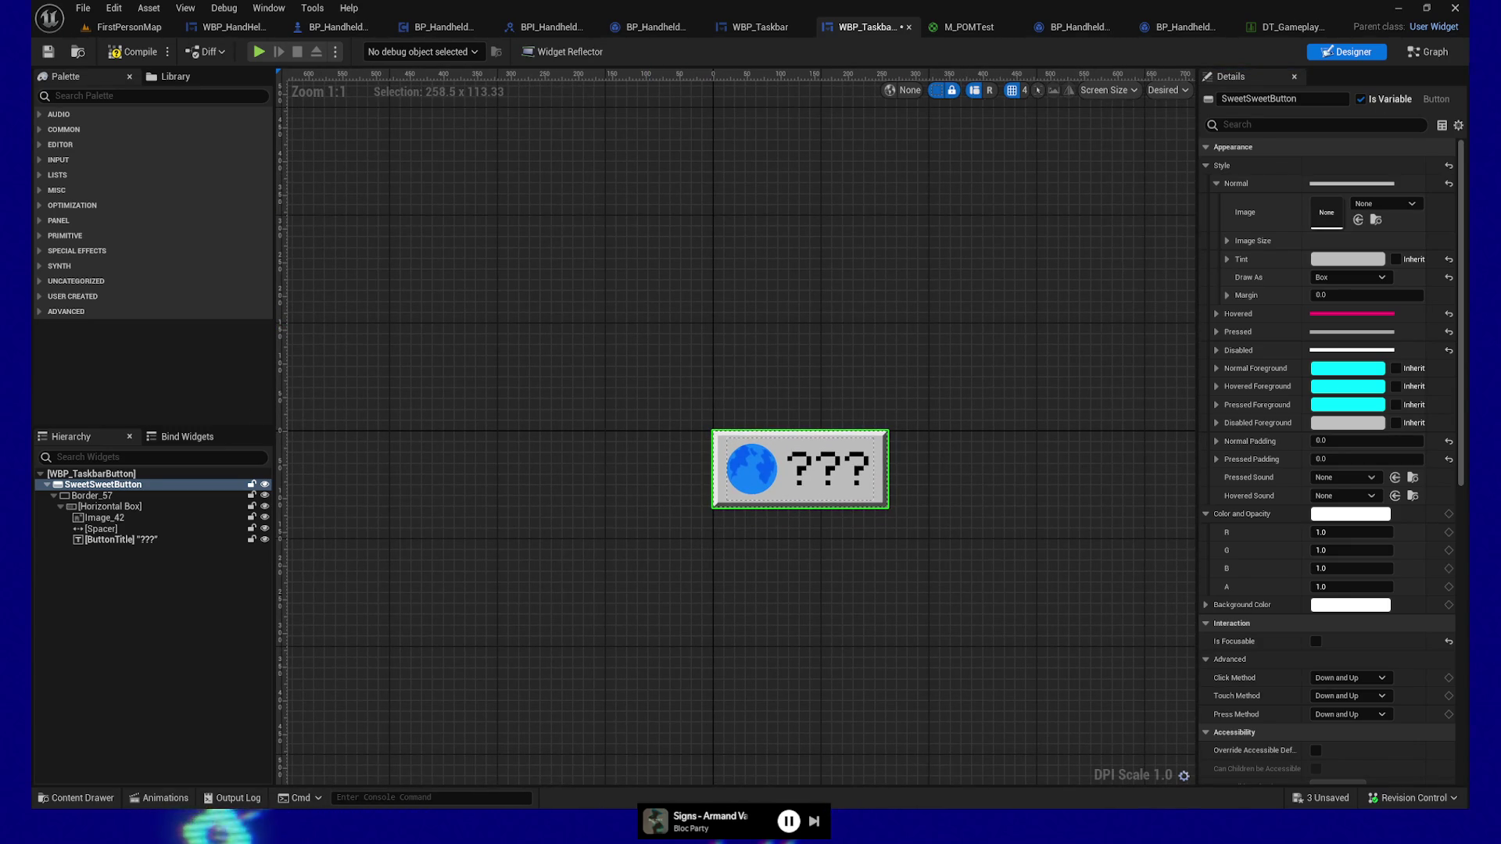
{"action": "left_click", "coordinate": [1435, 52]}
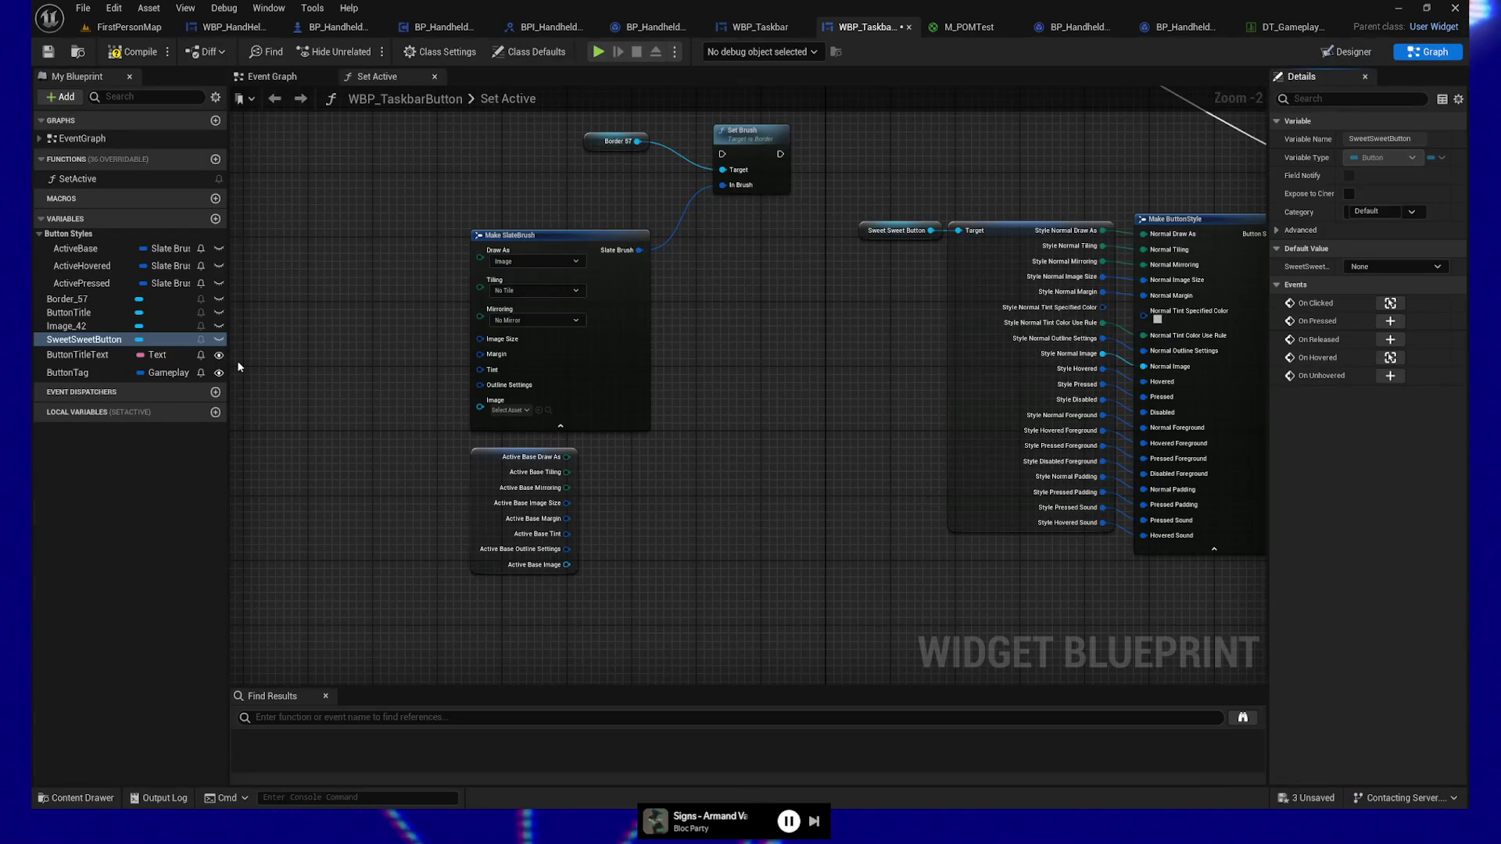
Step: Rename ActiveBase and ActiveHovered to ButtonActiveBase and ButtonActiveHovered
{"action": "left_click", "coordinate": [76, 249]}
{"action": "left_click", "coordinate": [88, 255]}
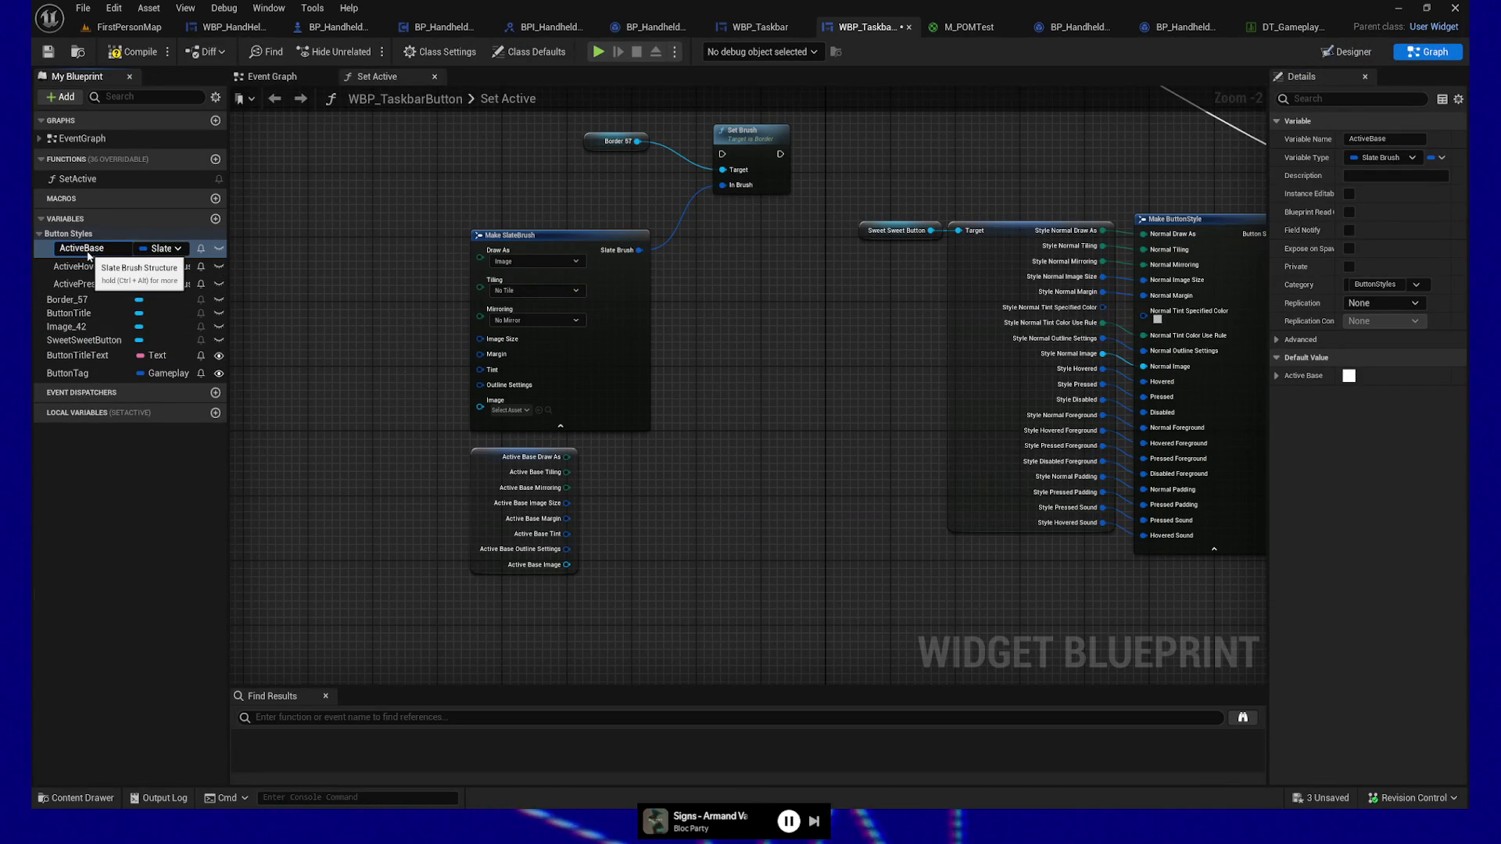
{"action": "type", "text": "Butto"}
{"action": "key", "text": "Return"}
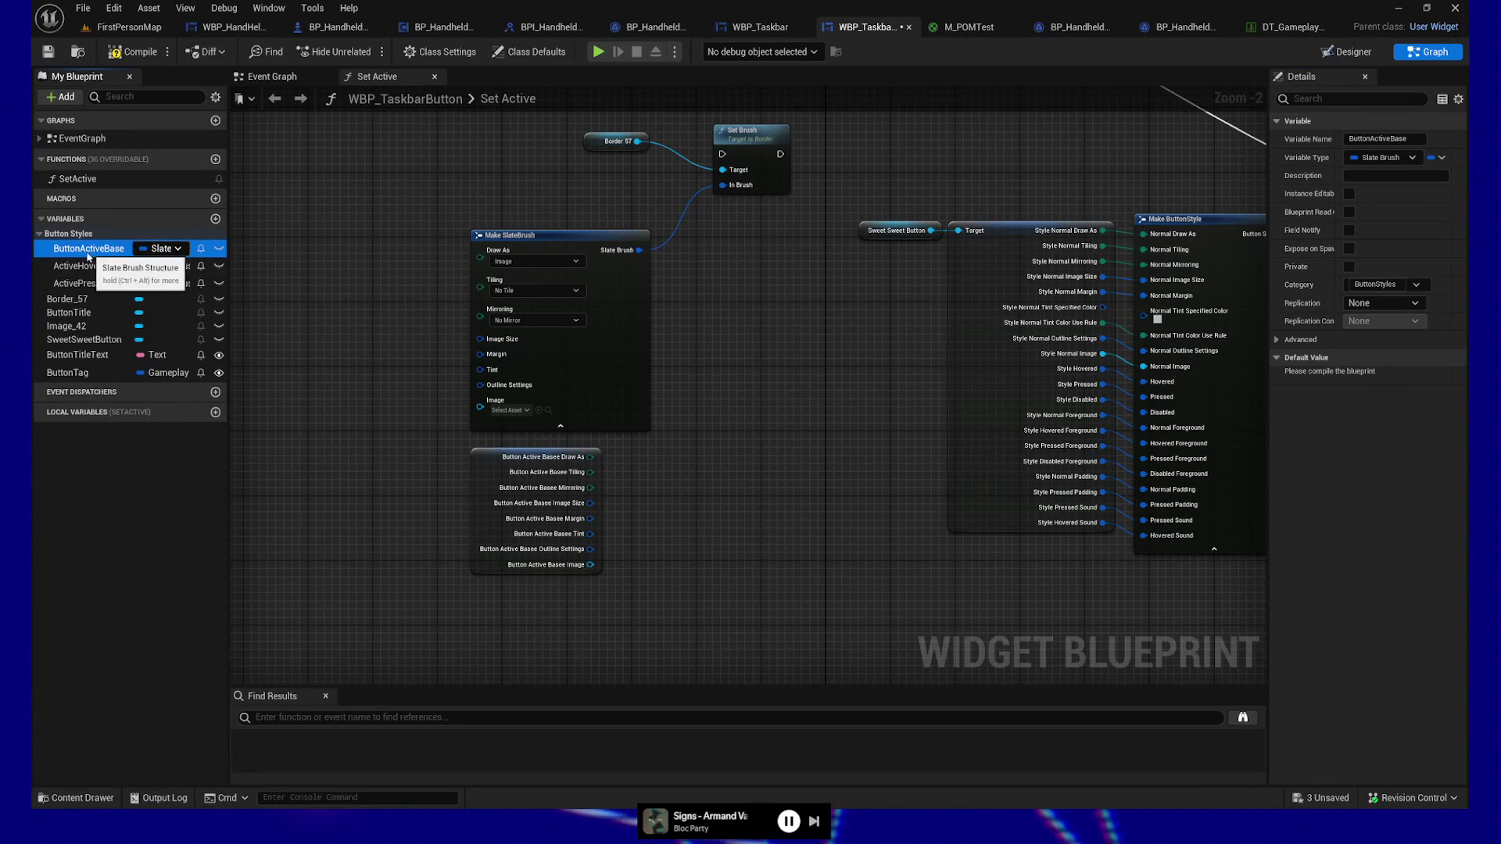
{"action": "left_click", "coordinate": [88, 266]}
{"action": "left_click", "coordinate": [89, 266]}
{"action": "type", "text": "Button"}
{"action": "key", "text": "Return"}
Step: Rename ActivePressed to ButtonActivePressed and widen the variables panel to show full names
{"action": "left_click", "coordinate": [91, 285]}
{"action": "left_click", "coordinate": [91, 284]}
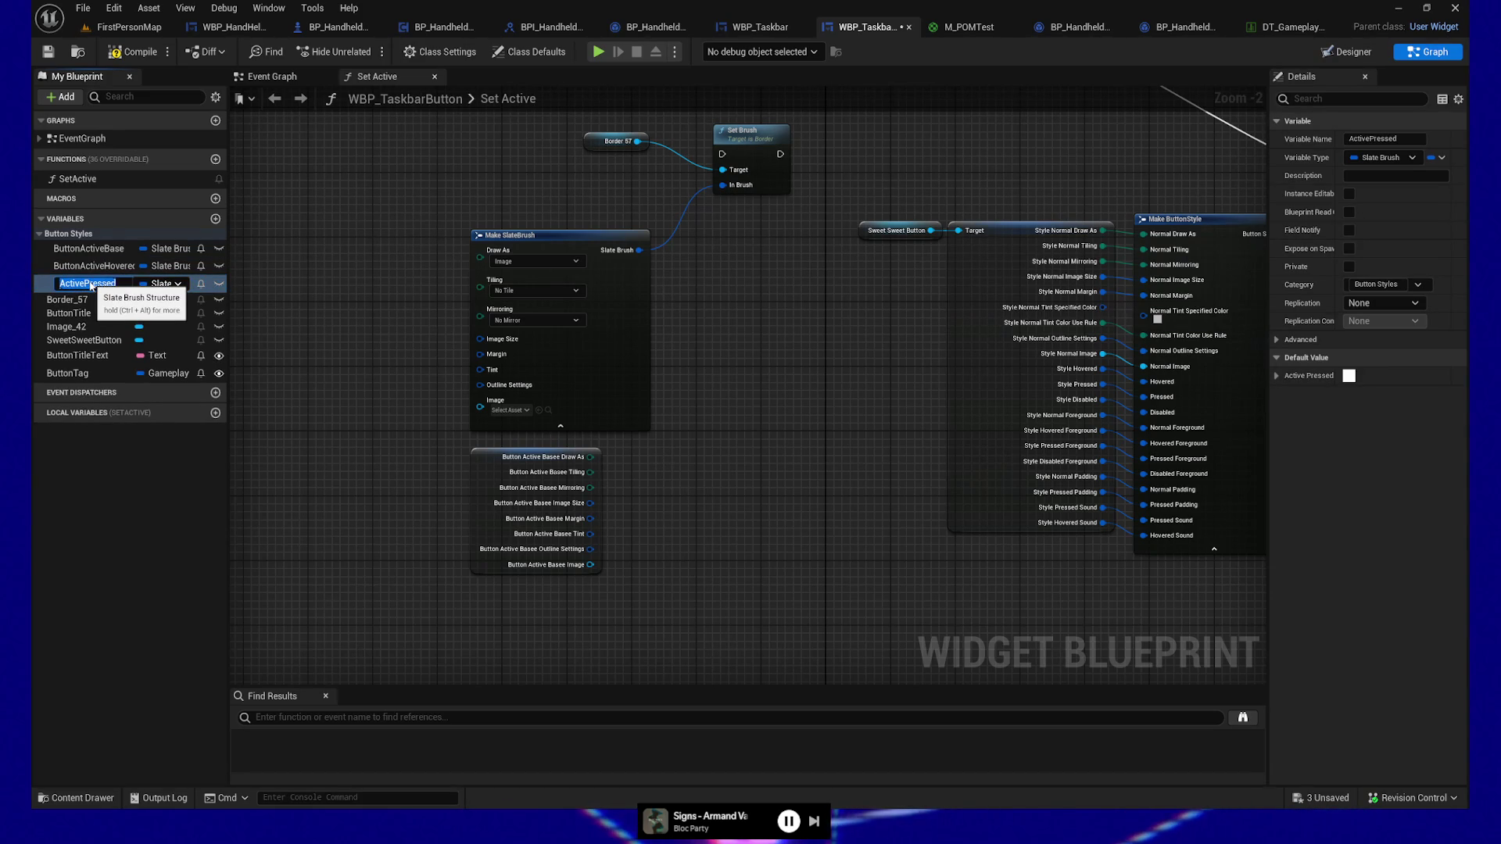
{"action": "type", "text": "utton"}
{"action": "key", "text": "Return"}
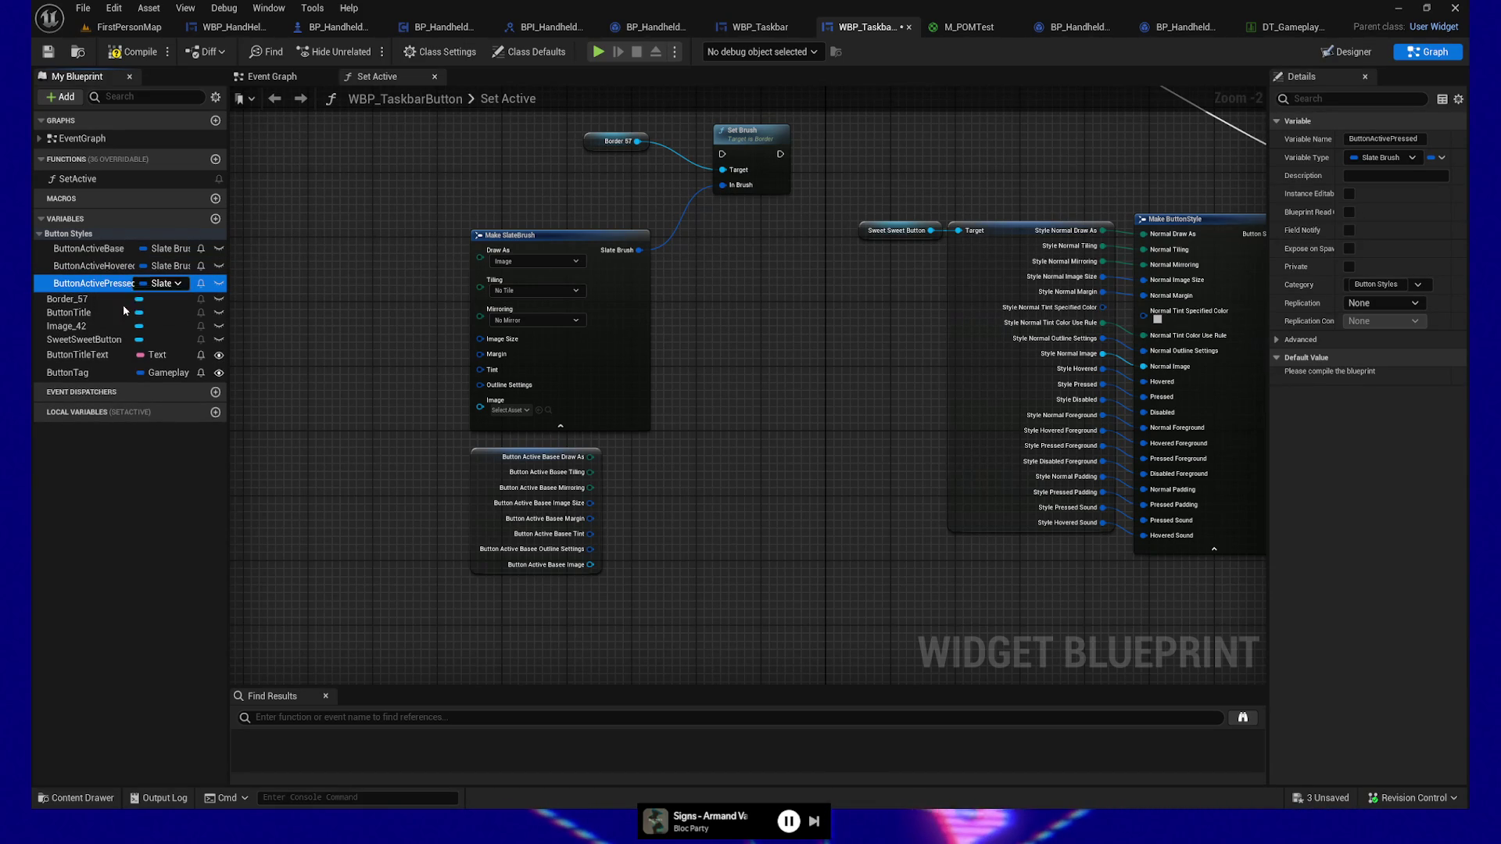
{"action": "left_click_drag", "start_coordinate": [227, 275], "coordinate": [278, 269]}
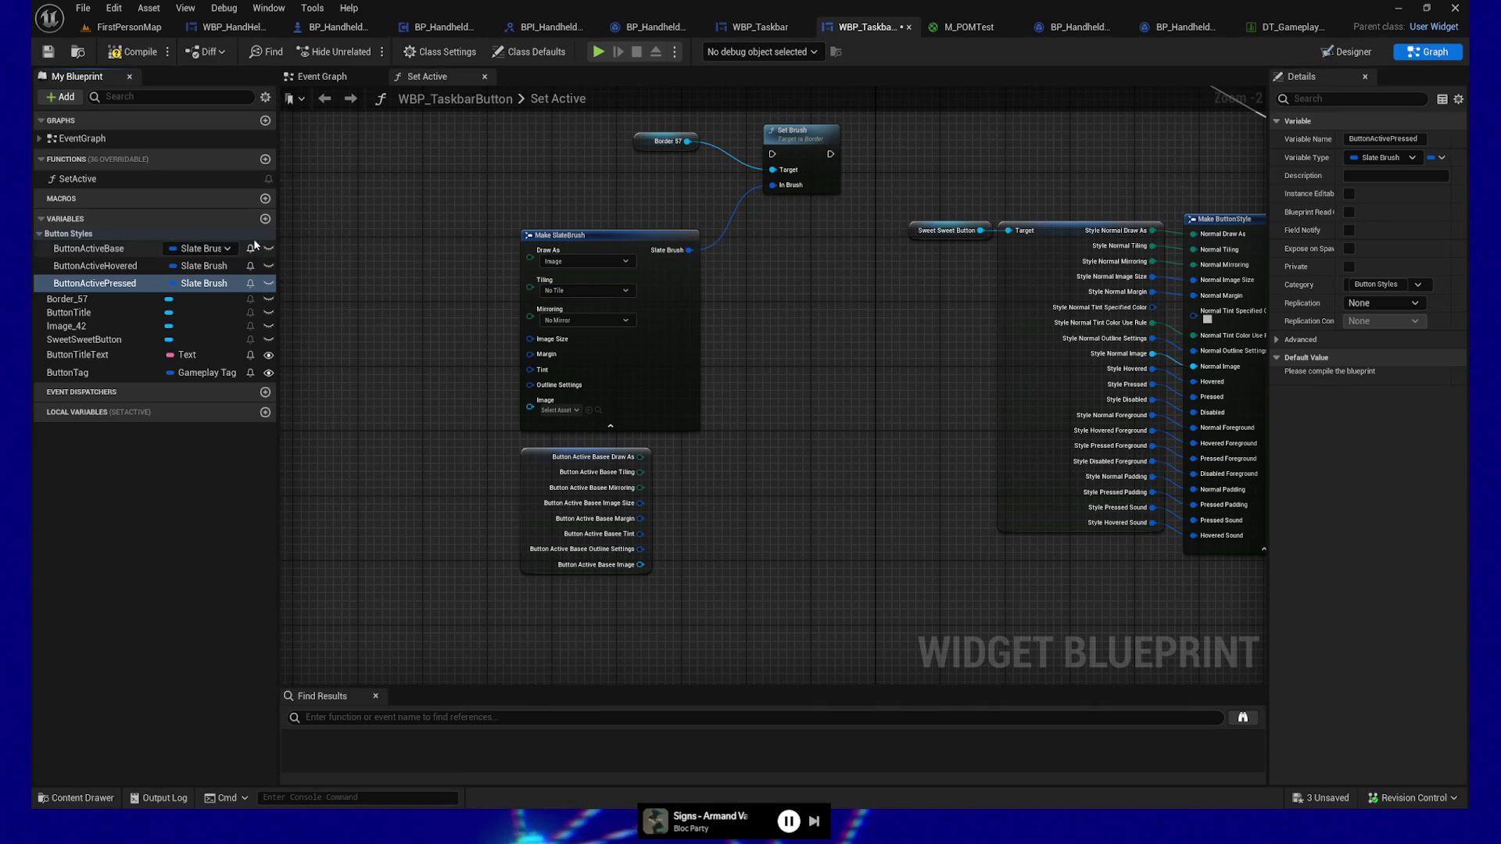
{"action": "left_click", "coordinate": [129, 27]}
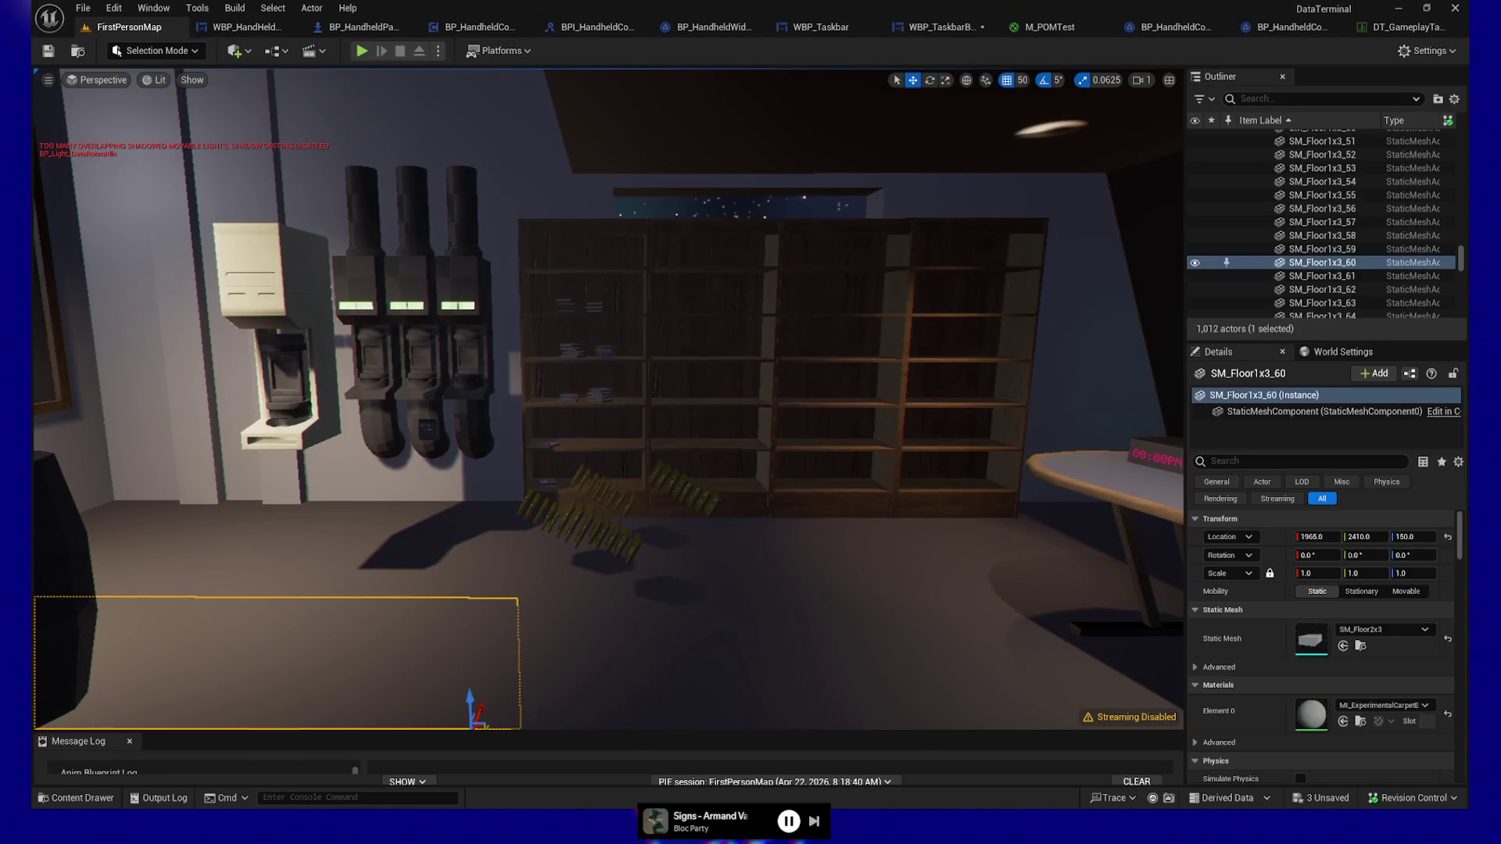
Step: Playtest FirstPersonMap to check the terminal's Home, Email and Store buttons, then quit
{"action": "right_click", "coordinate": [865, 357]}
{"action": "left_click", "coordinate": [362, 53]}
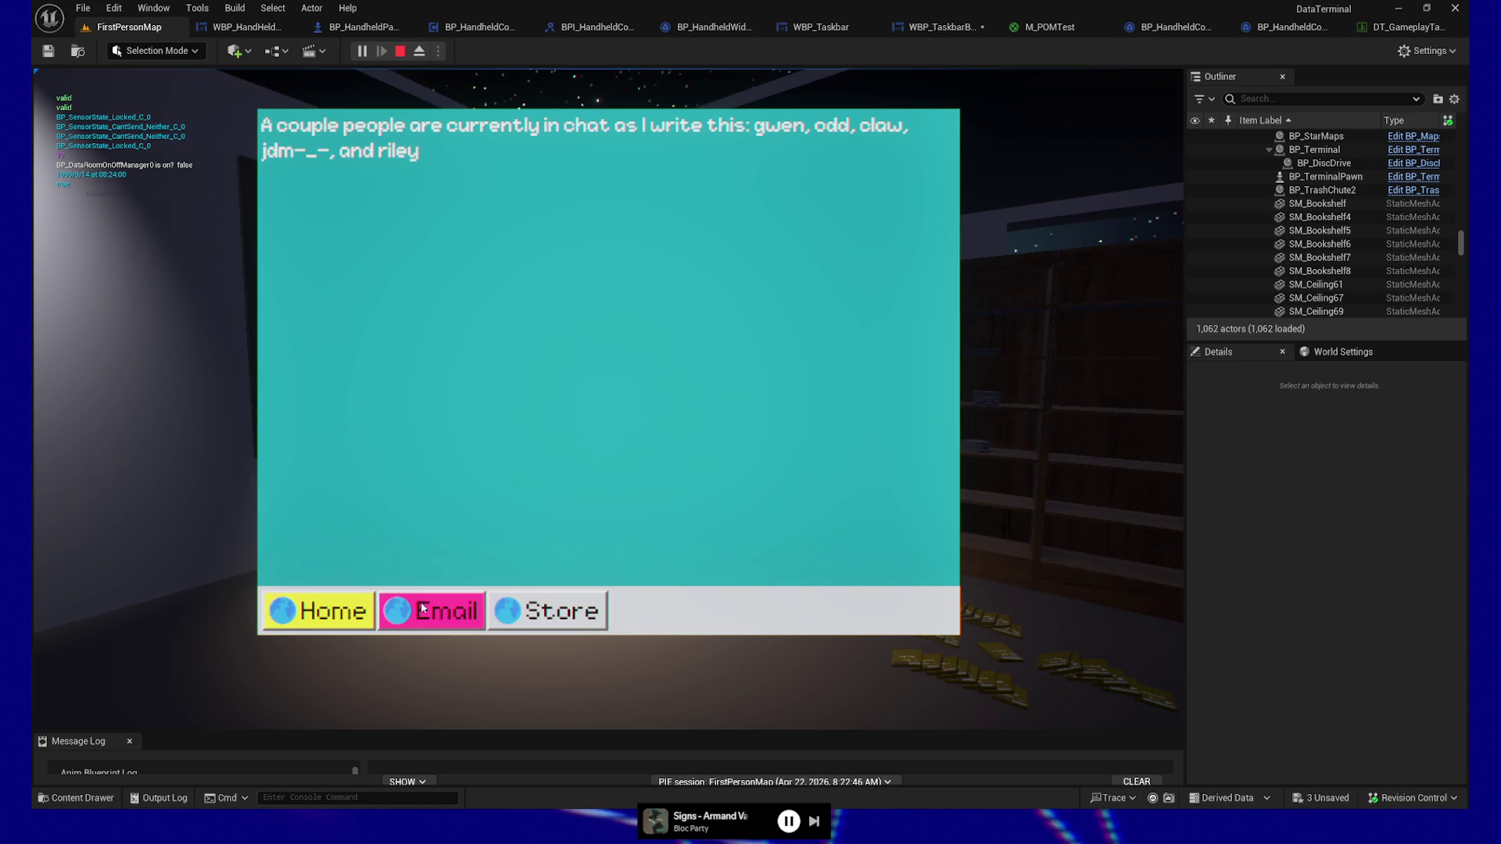
{"action": "key", "text": "Escape"}
{"action": "key", "text": "Escape"}
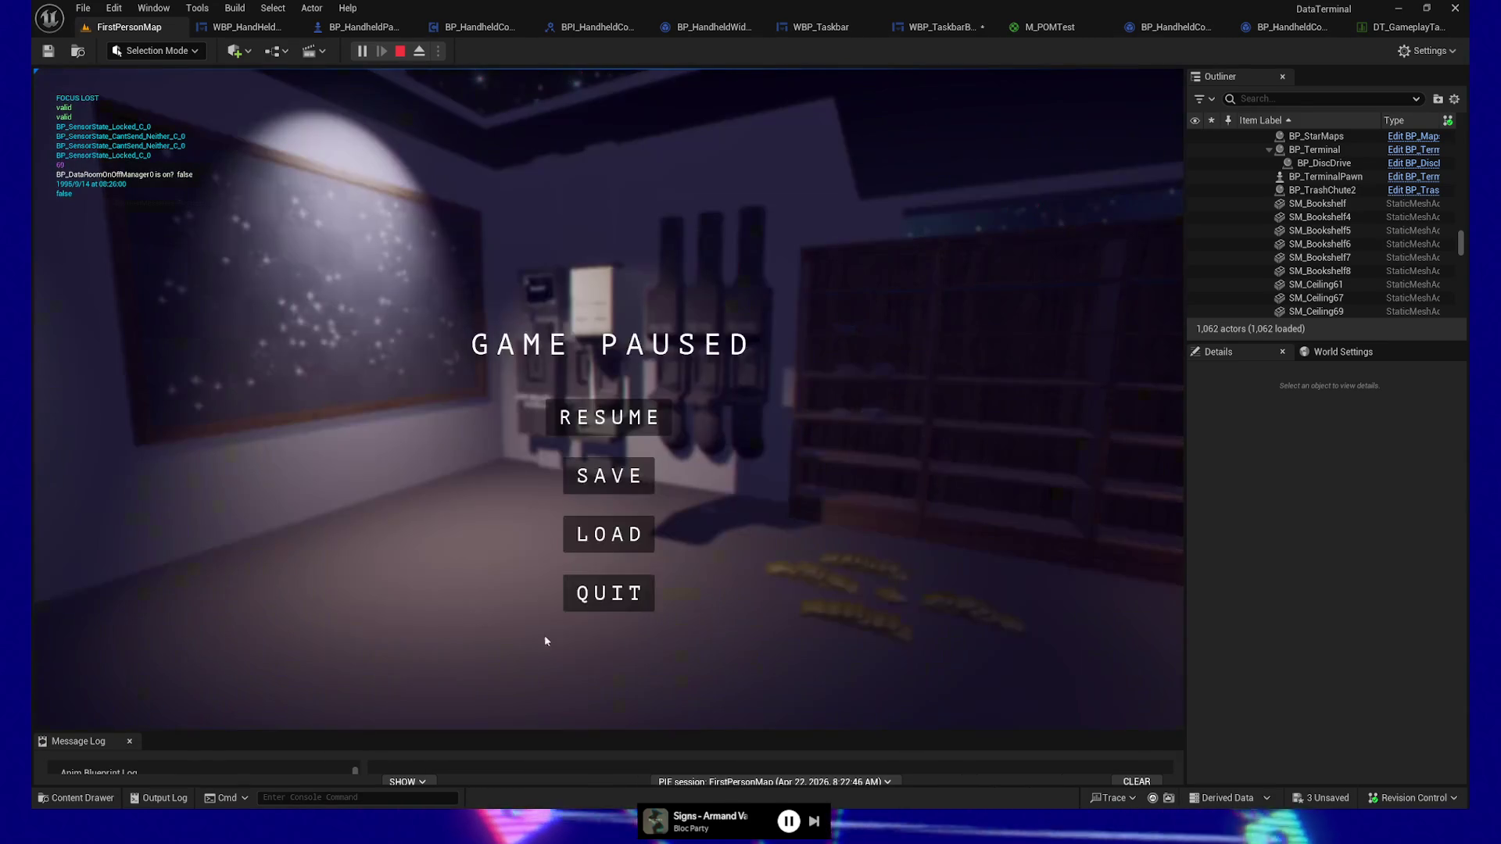
{"action": "left_click", "coordinate": [609, 594]}
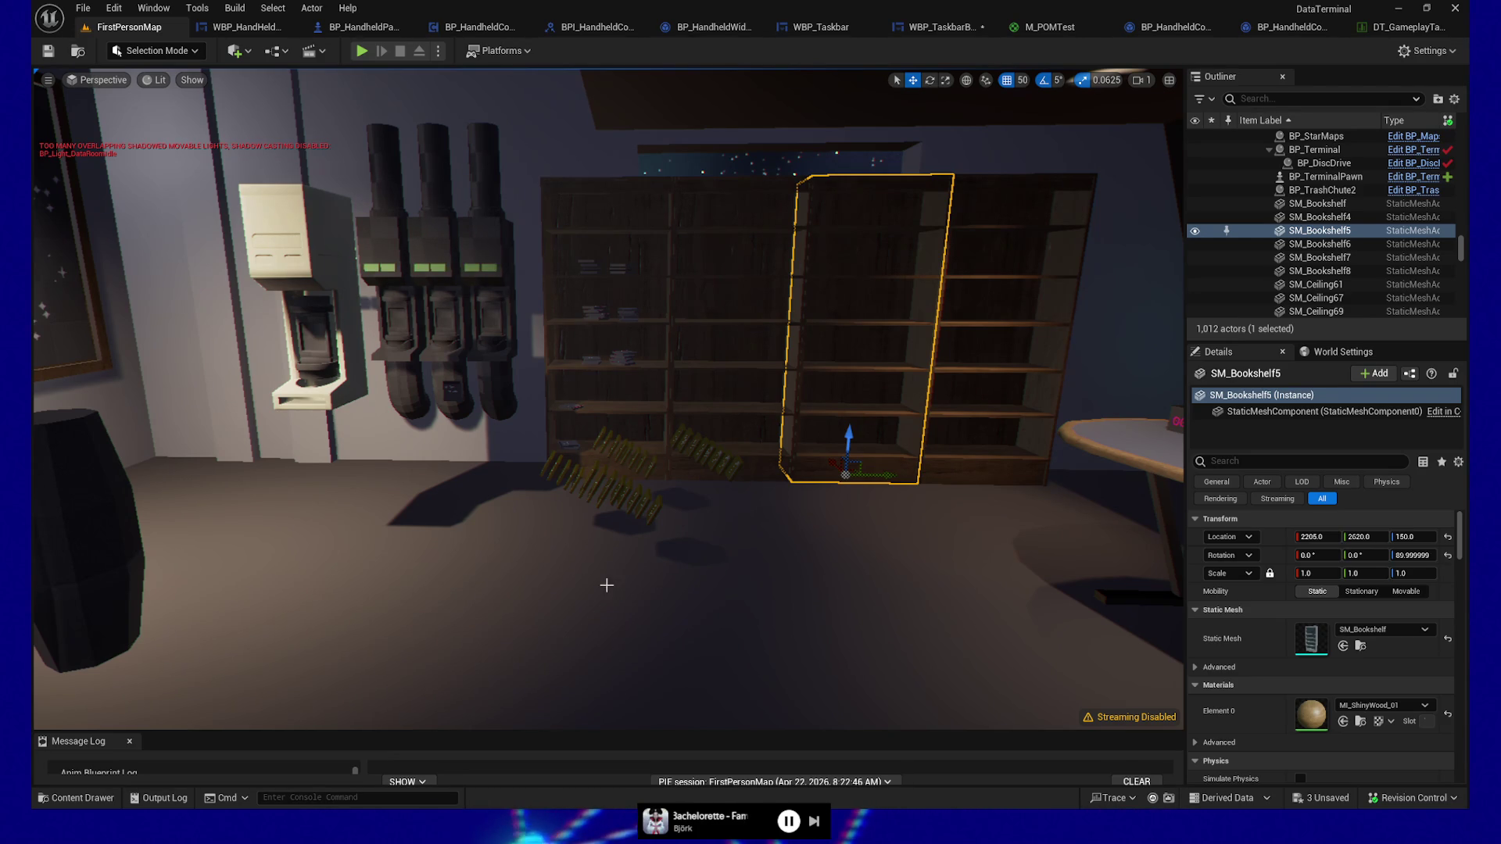
Step: Select the data disc on the desk, then return to the WBP_TaskbarButton graph
{"action": "key", "text": "Escape"}
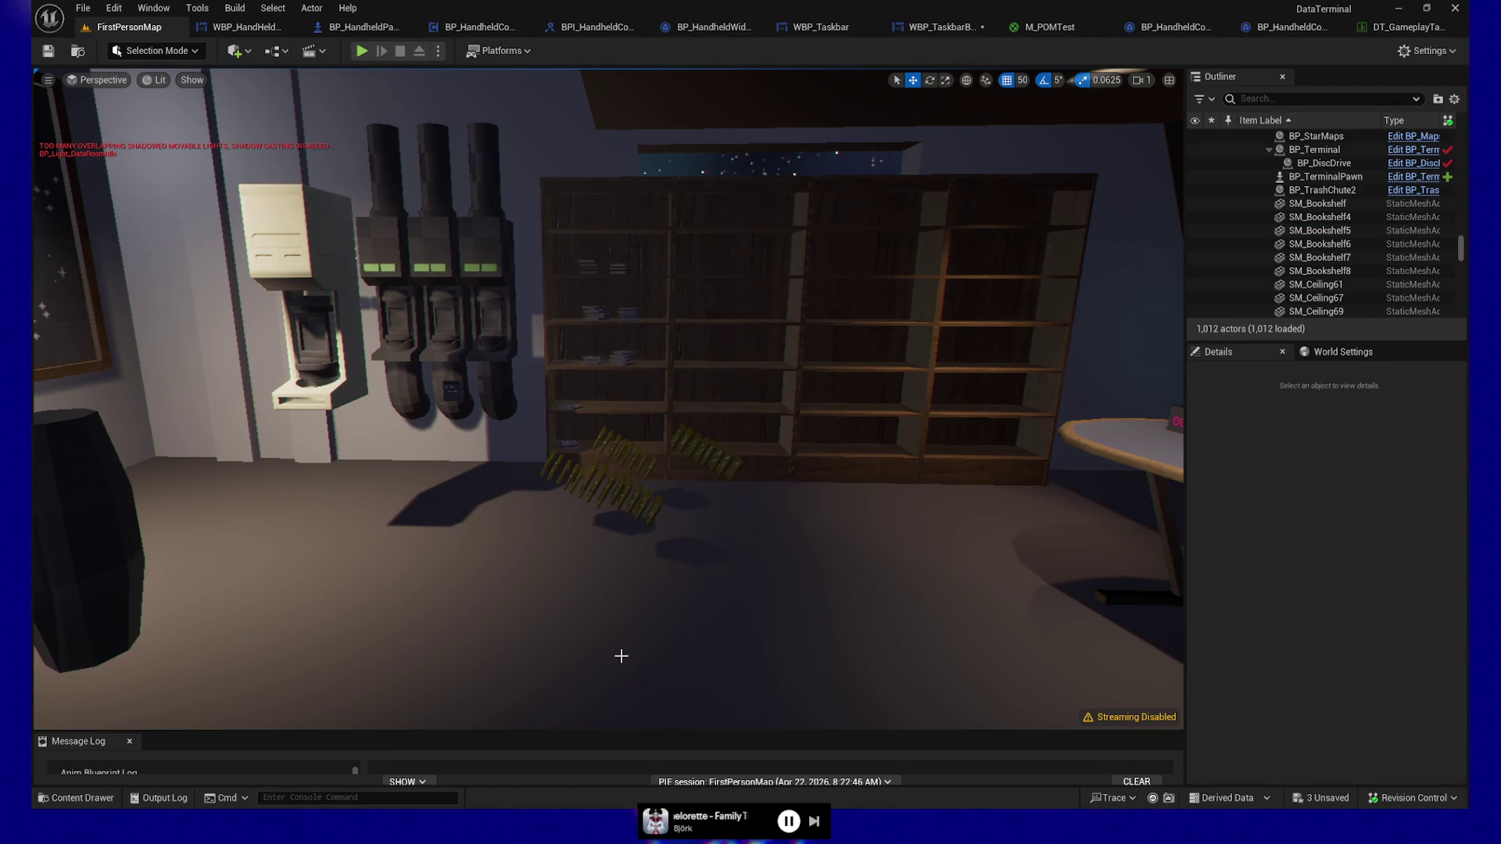
{"action": "scroll", "coordinate": [1329, 226], "scroll_direction": "down", "scroll_amount": 5}
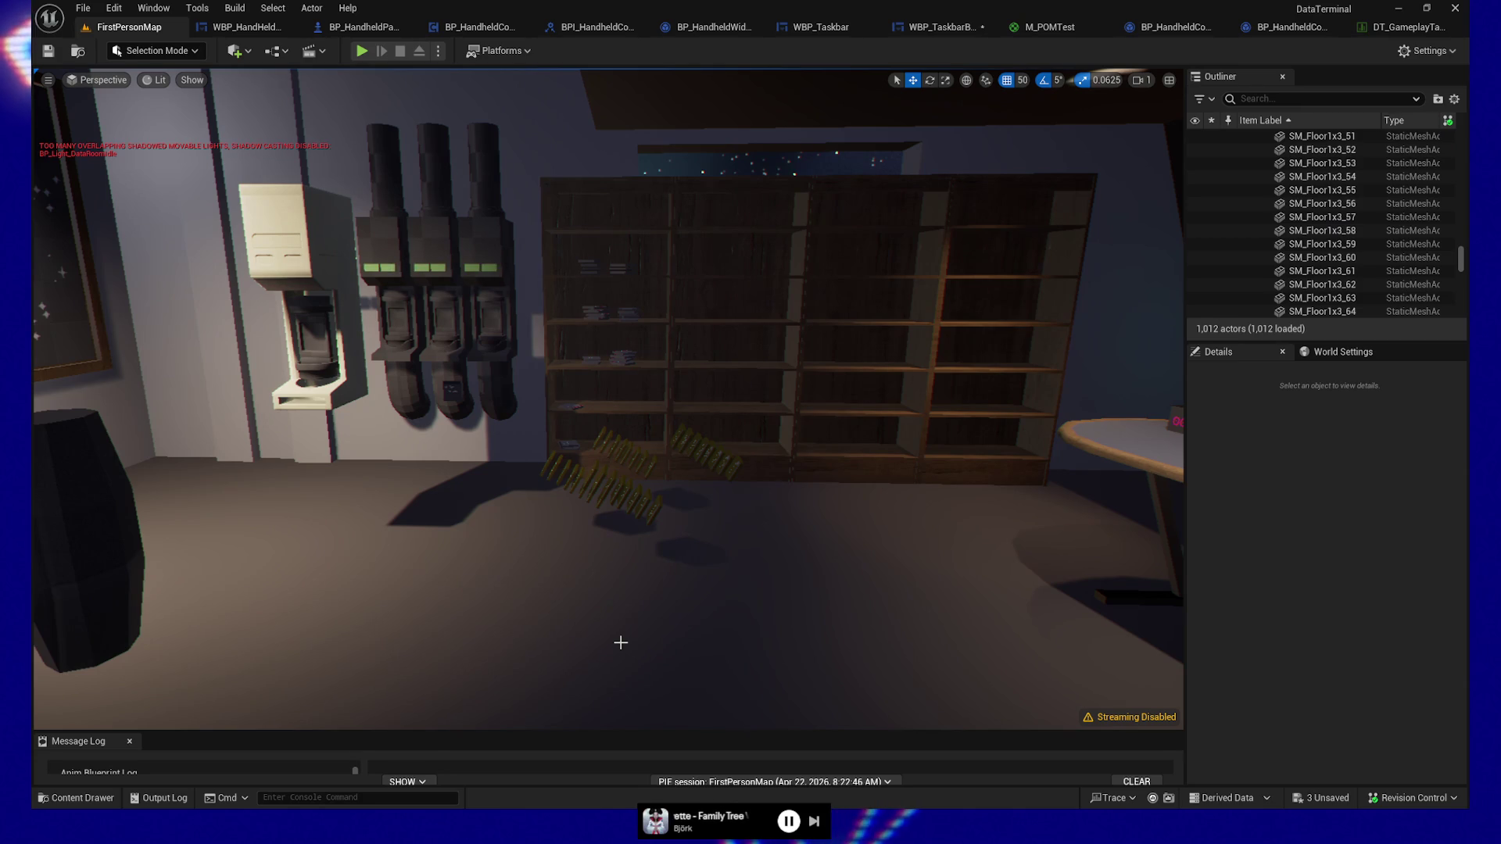
{"action": "left_click", "coordinate": [590, 499]}
{"action": "left_click_drag", "start_coordinate": [599, 478], "coordinate": [625, 578]}
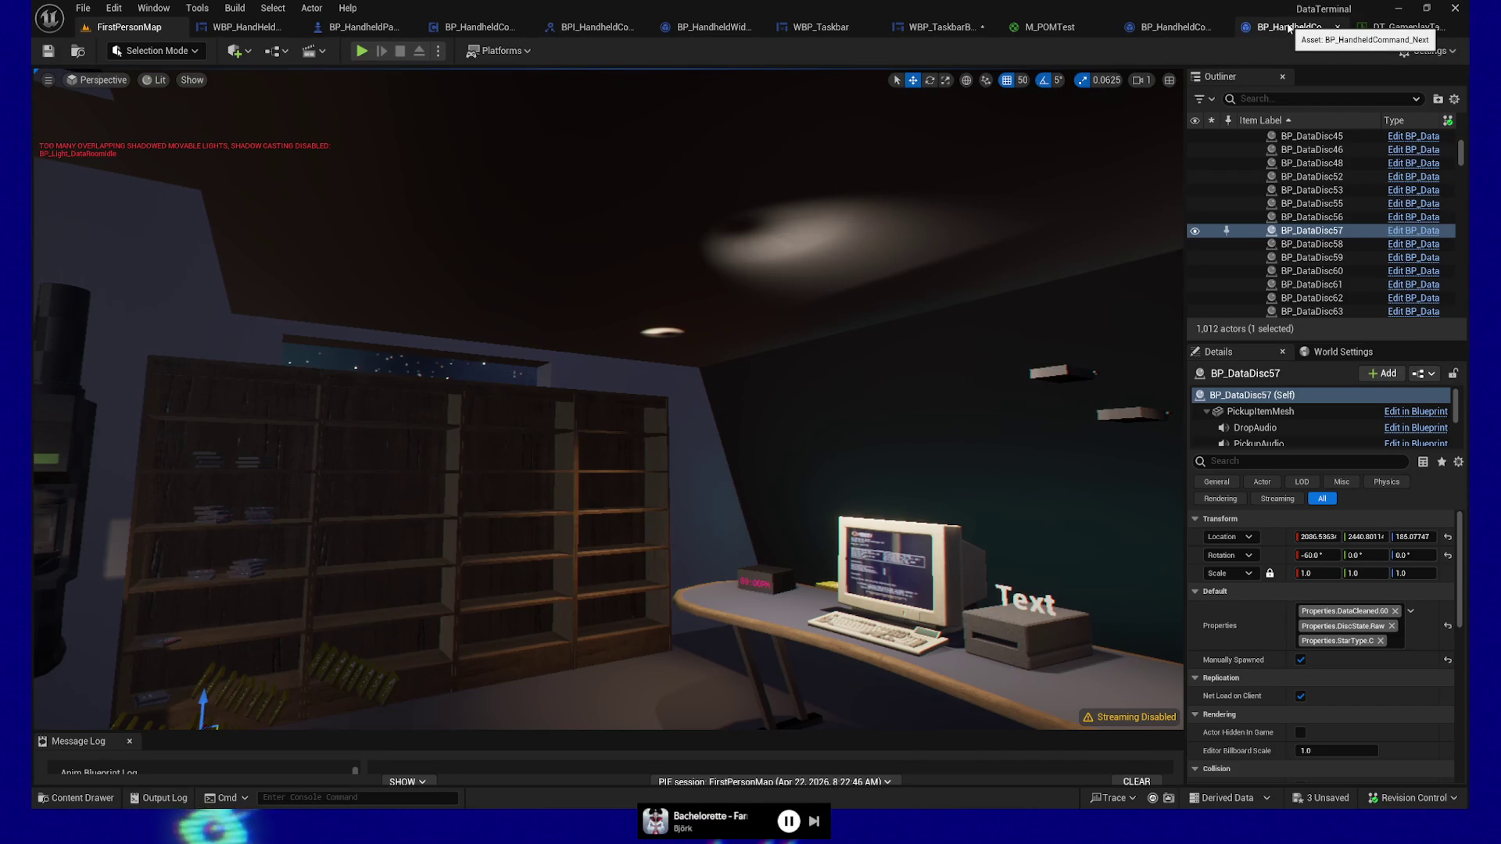
{"action": "left_click", "coordinate": [934, 27]}
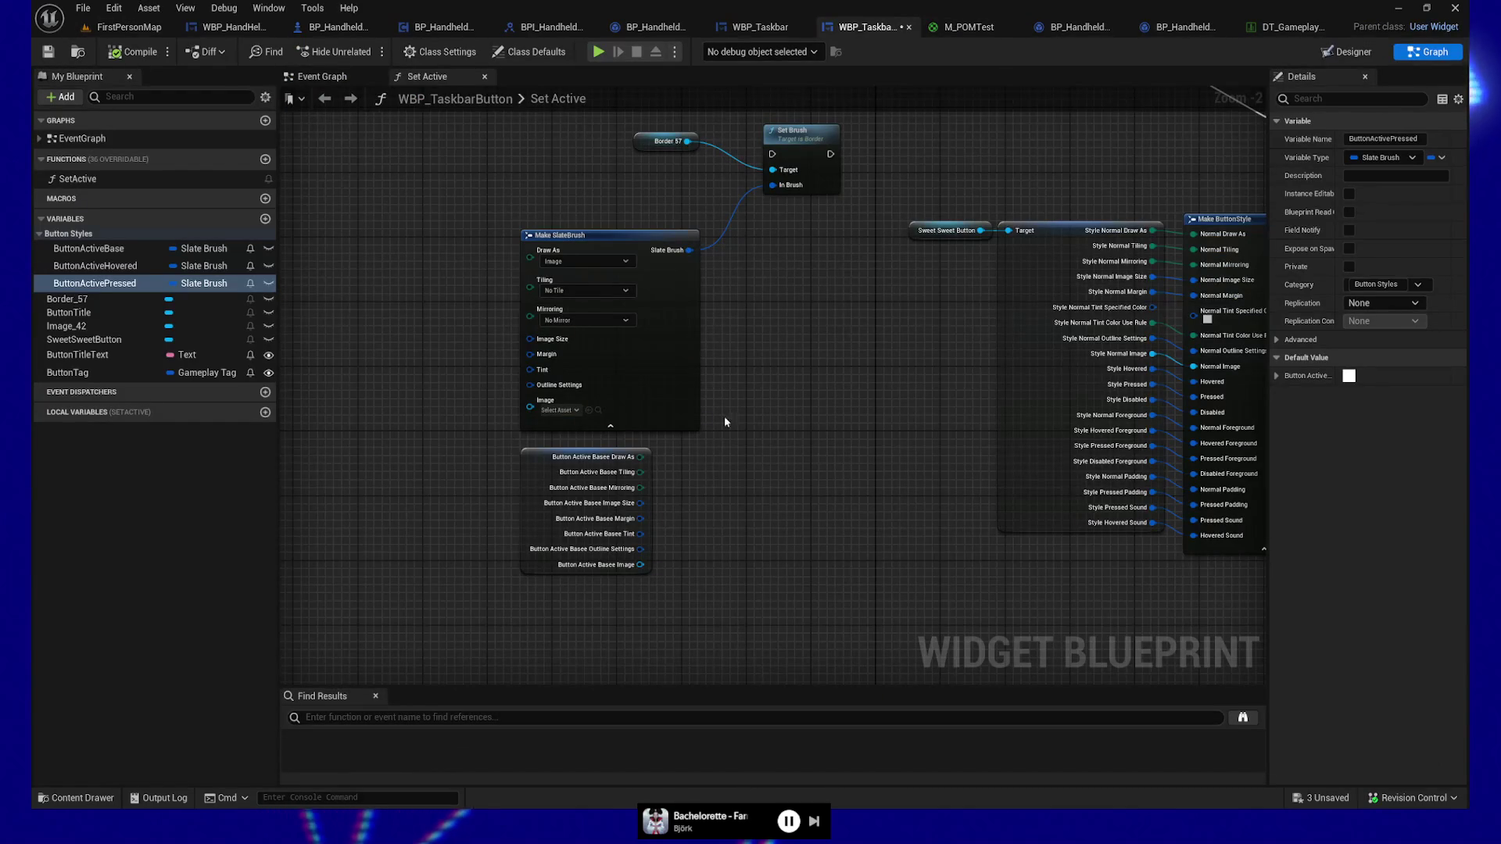
Step: Pan the Set Active graph up slightly, then switch WBP_TaskbarButton to the Designer view
{"action": "left_click_drag", "start_coordinate": [777, 422], "coordinate": [778, 386]}
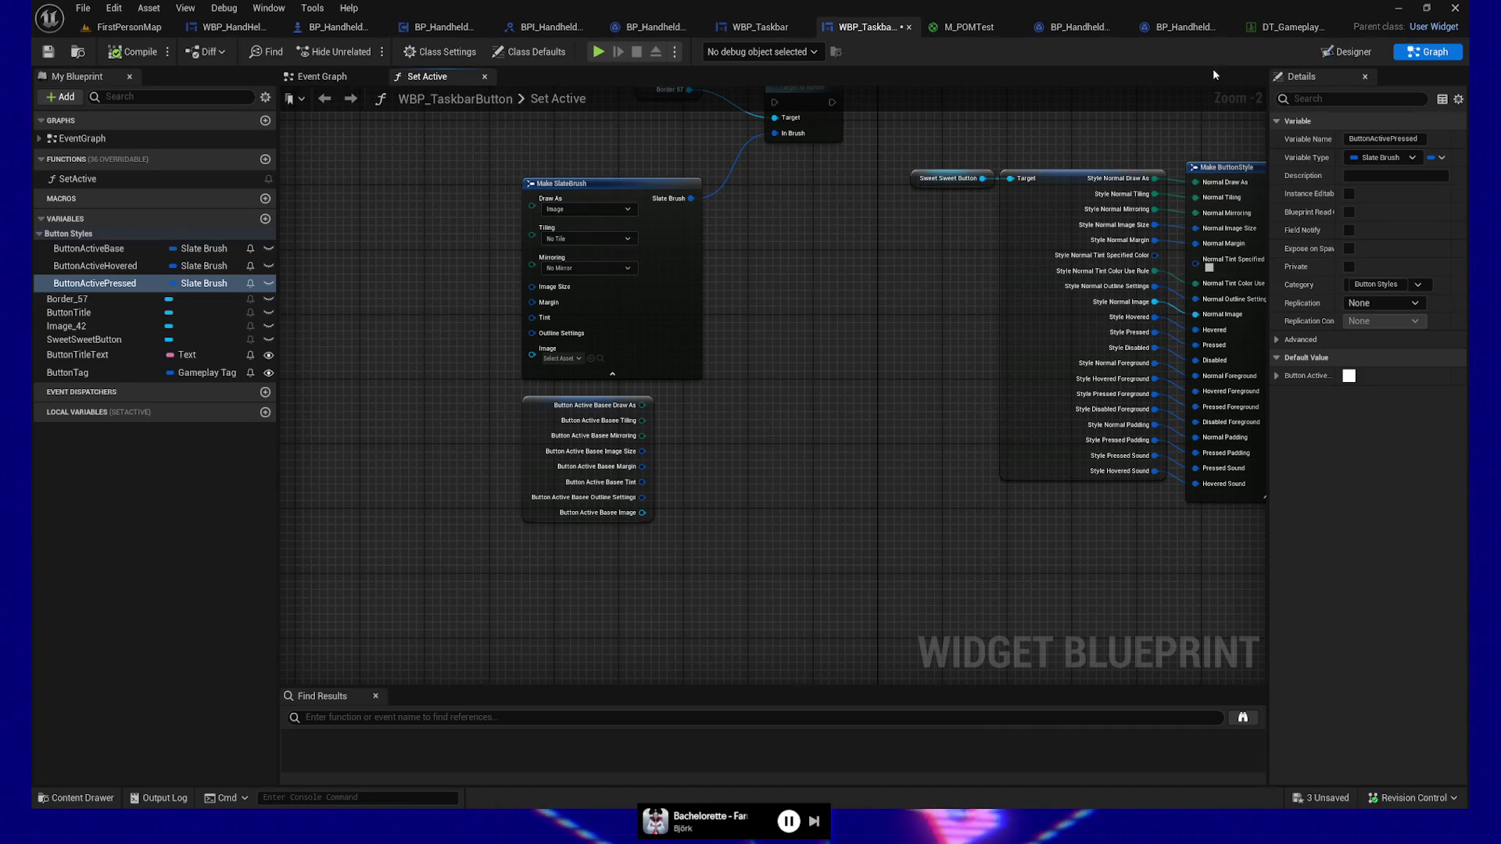
{"action": "left_click", "coordinate": [1345, 51]}
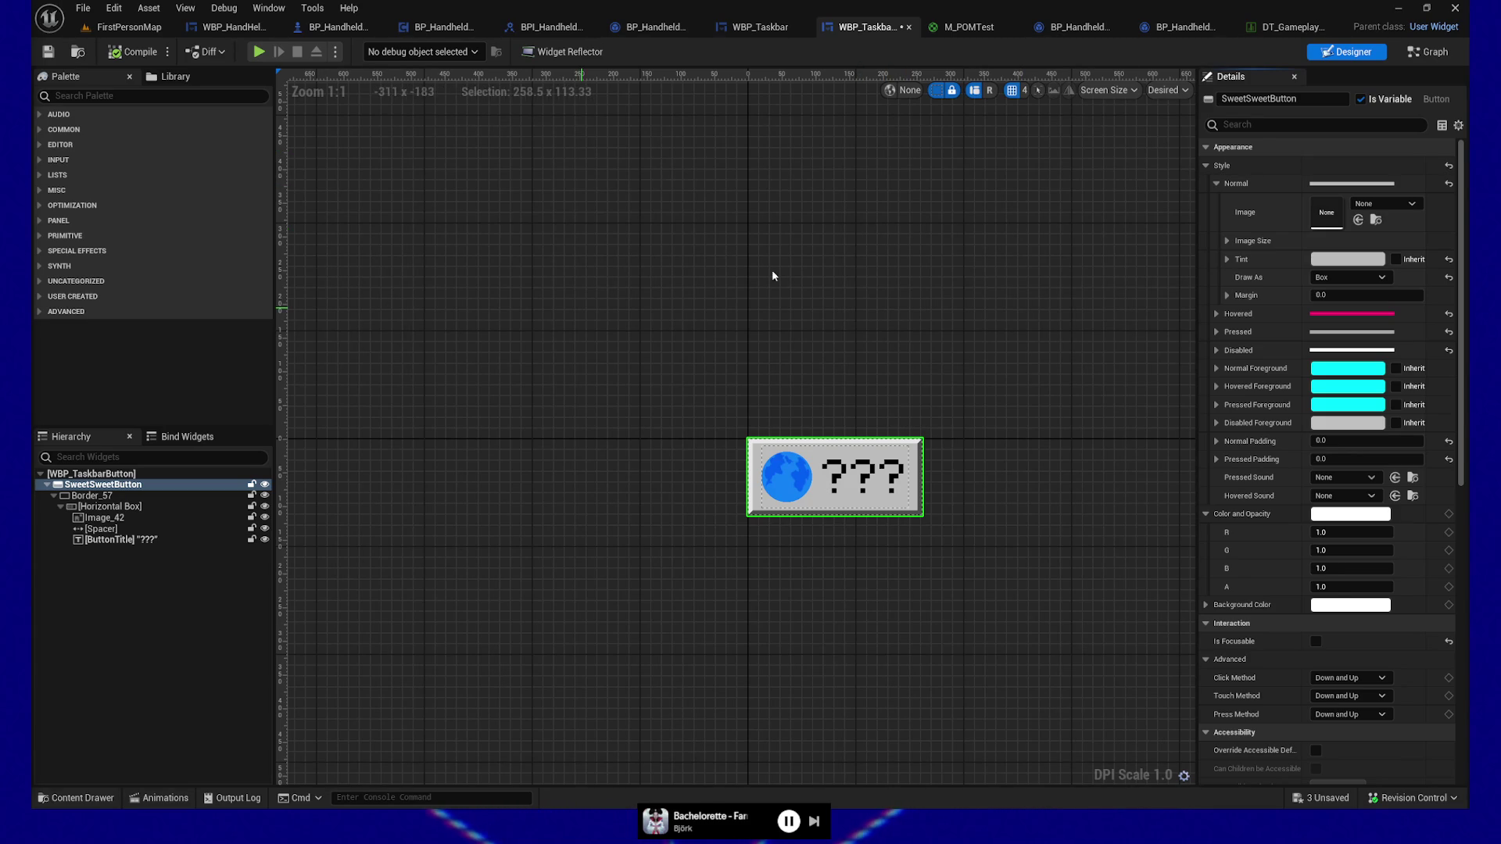
Step: Duplicate ButtonActiveBase in the graph and rename the copy BorderActiveBase
{"action": "left_click", "coordinate": [1427, 52]}
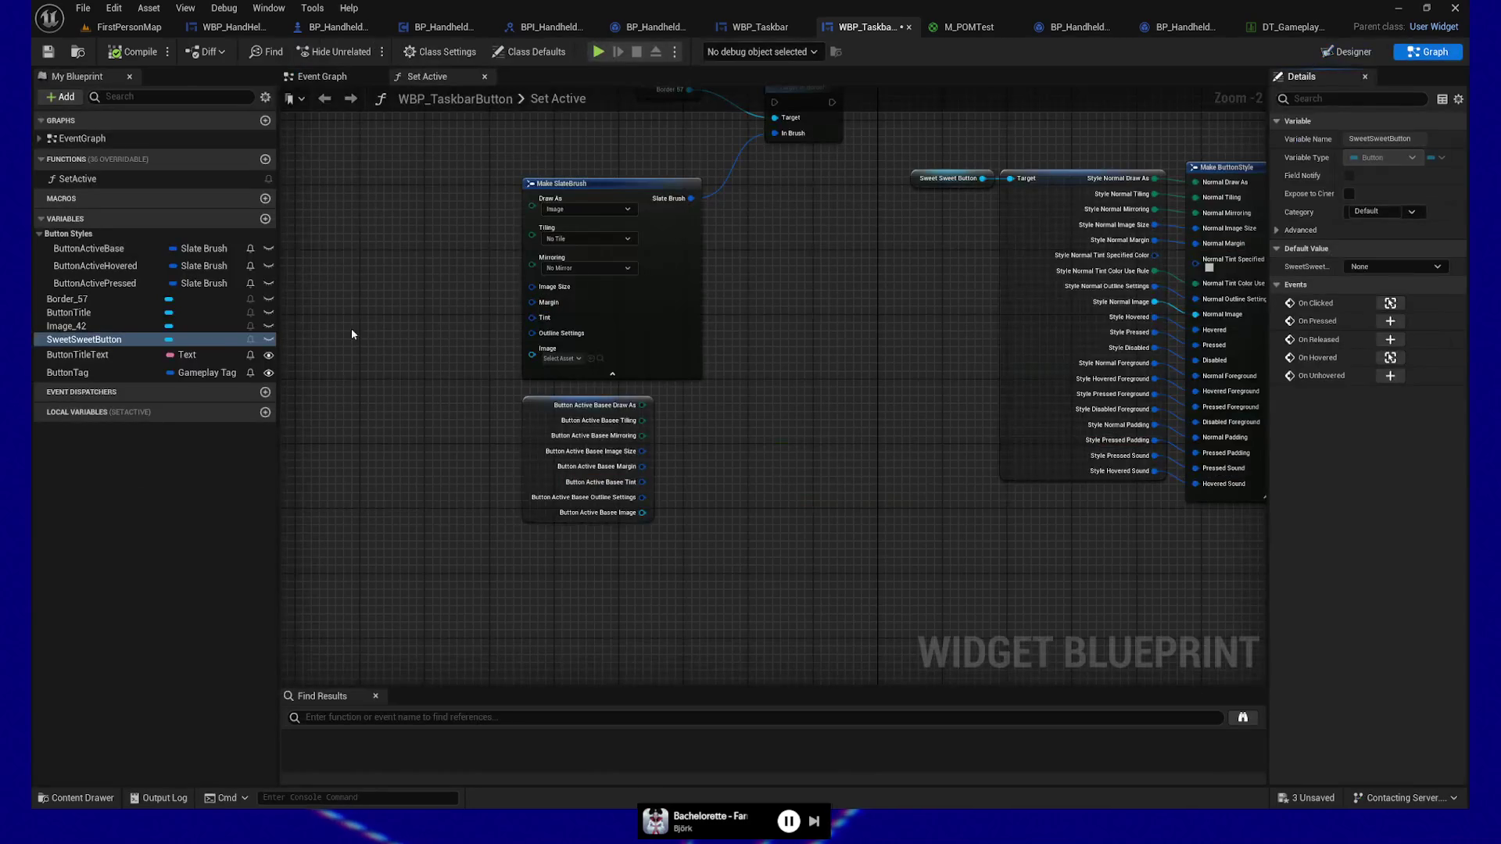
{"action": "left_click", "coordinate": [99, 252]}
{"action": "key", "text": "ctrl+d"}
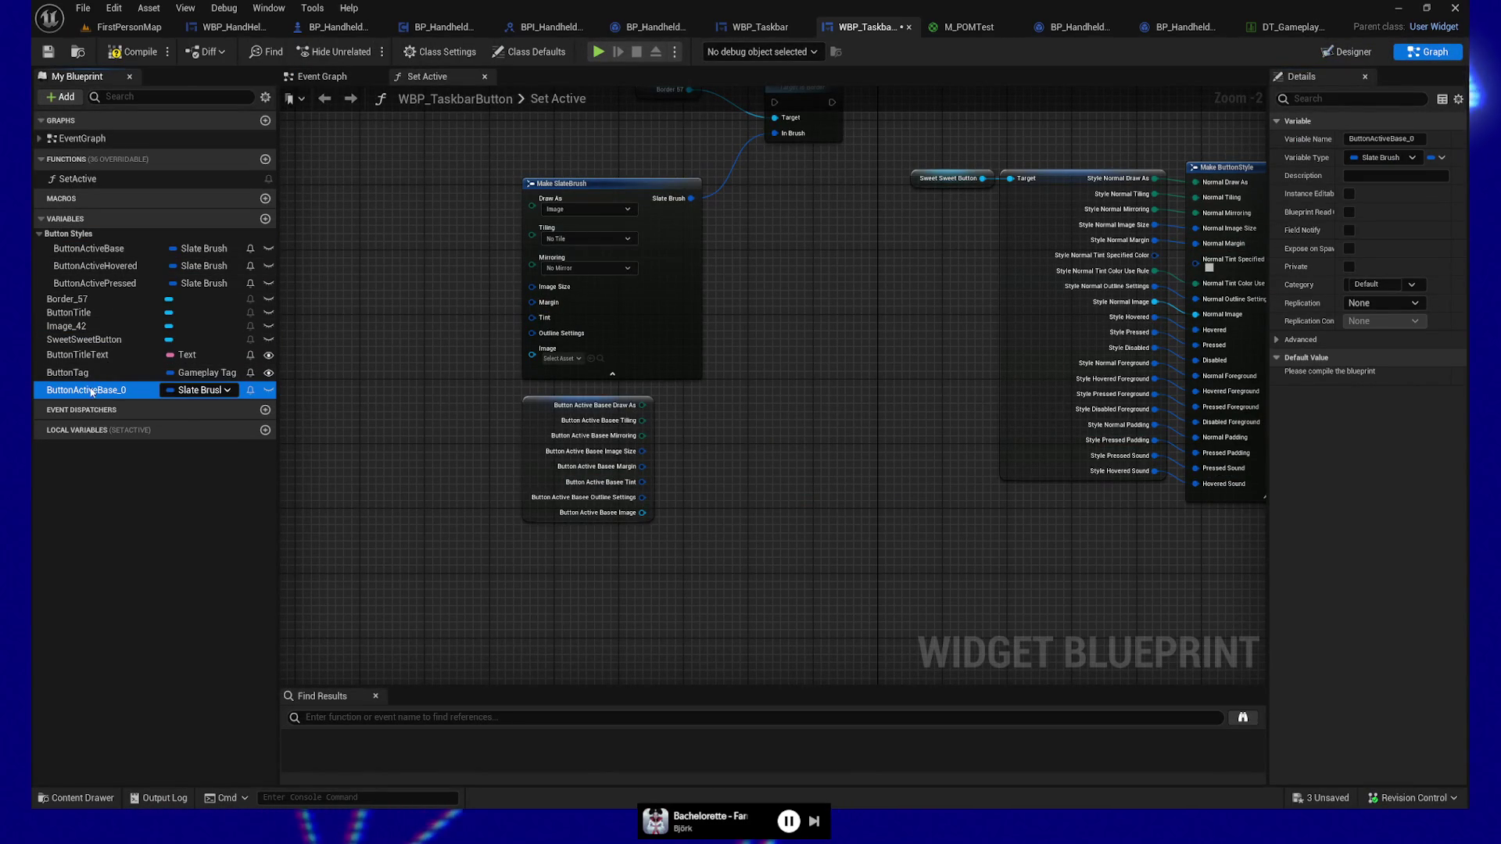
{"action": "key", "text": "Home"}
{"action": "key", "text": "Right"}
{"action": "key", "text": "Right"}
{"action": "key", "text": "Delete"}
{"action": "key", "text": "Delete"}
{"action": "key", "text": "Delete"}
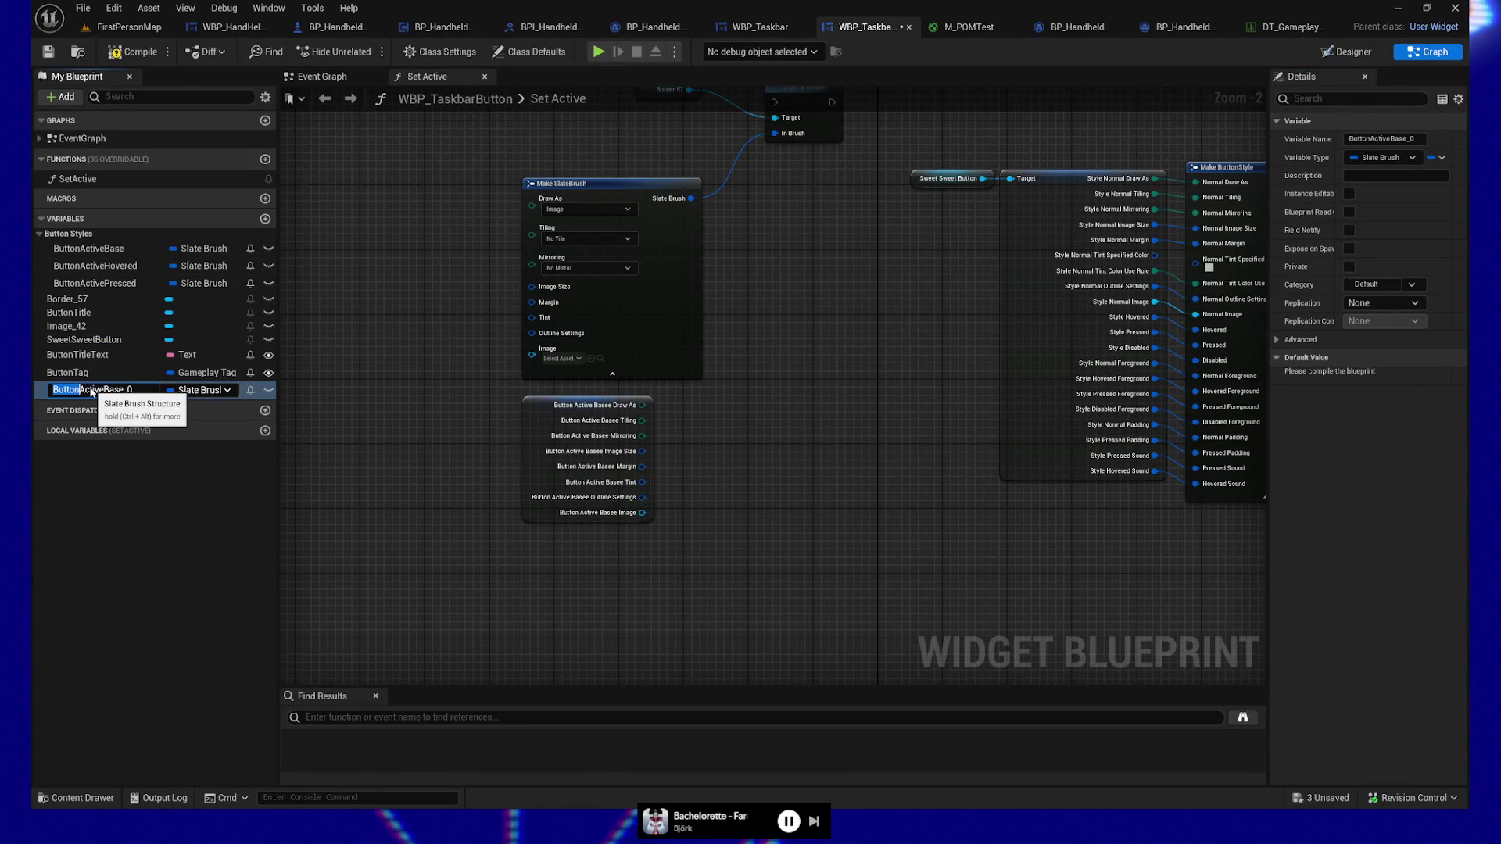
{"action": "type", "text": "rder"}
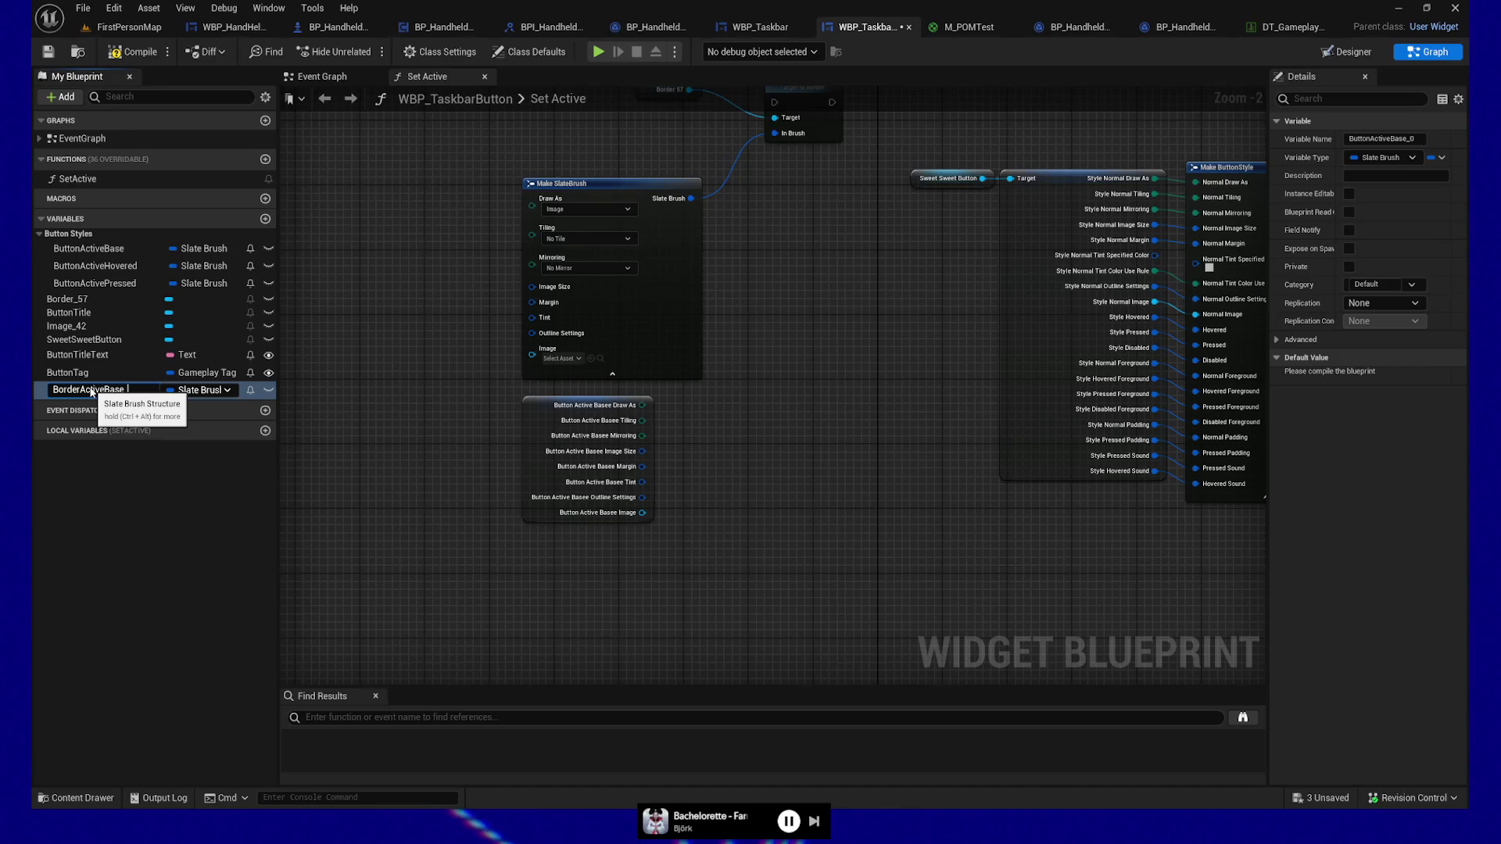
{"action": "key", "text": "Return"}
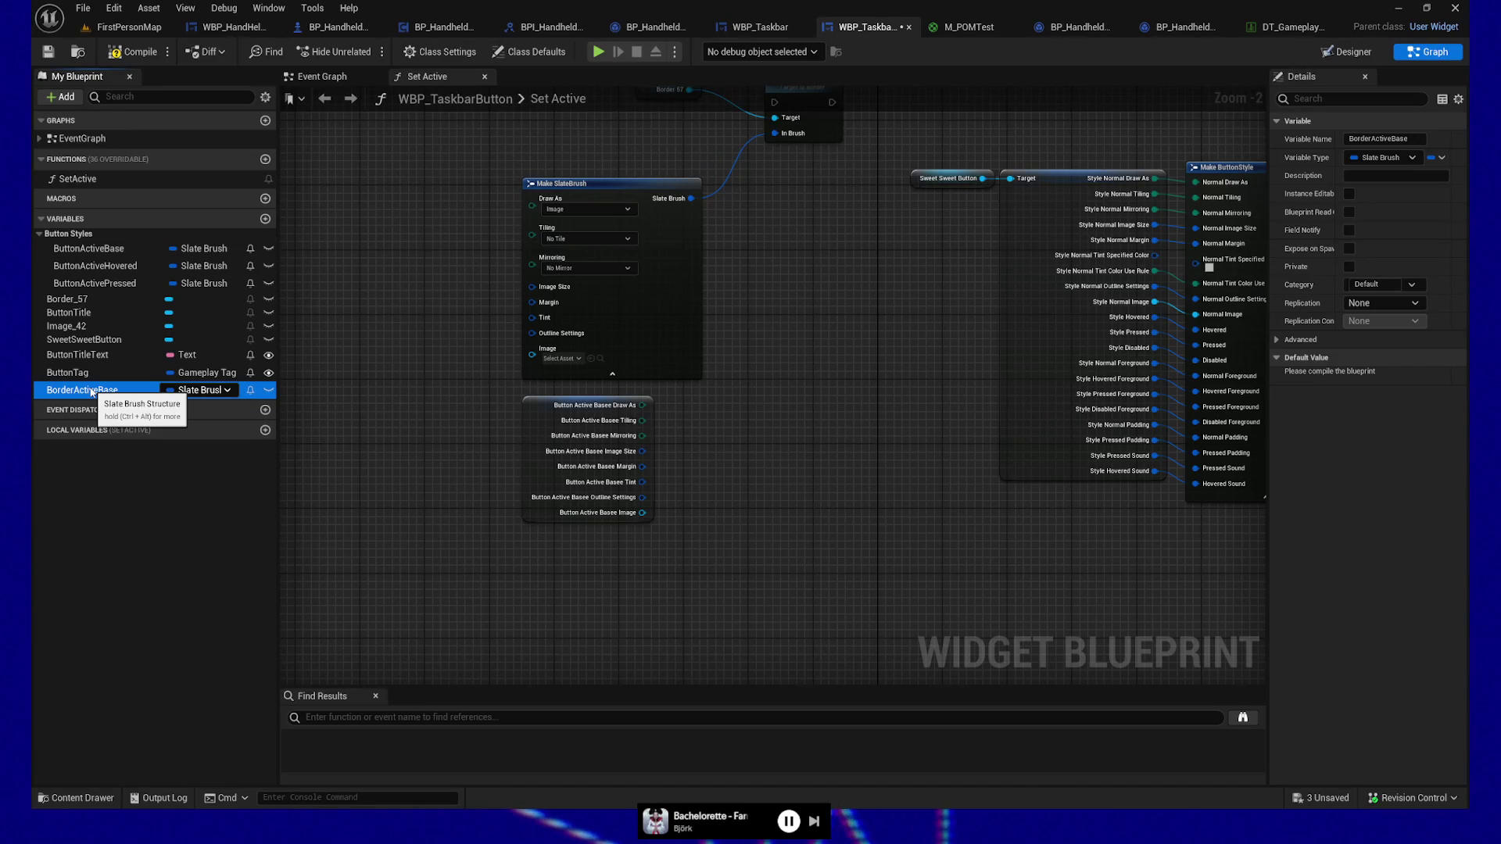
{"action": "left_click", "coordinate": [92, 391]}
Step: Duplicate BorderActiveBase and rename the copy BorderNormalBase
{"action": "left_click", "coordinate": [86, 551]}
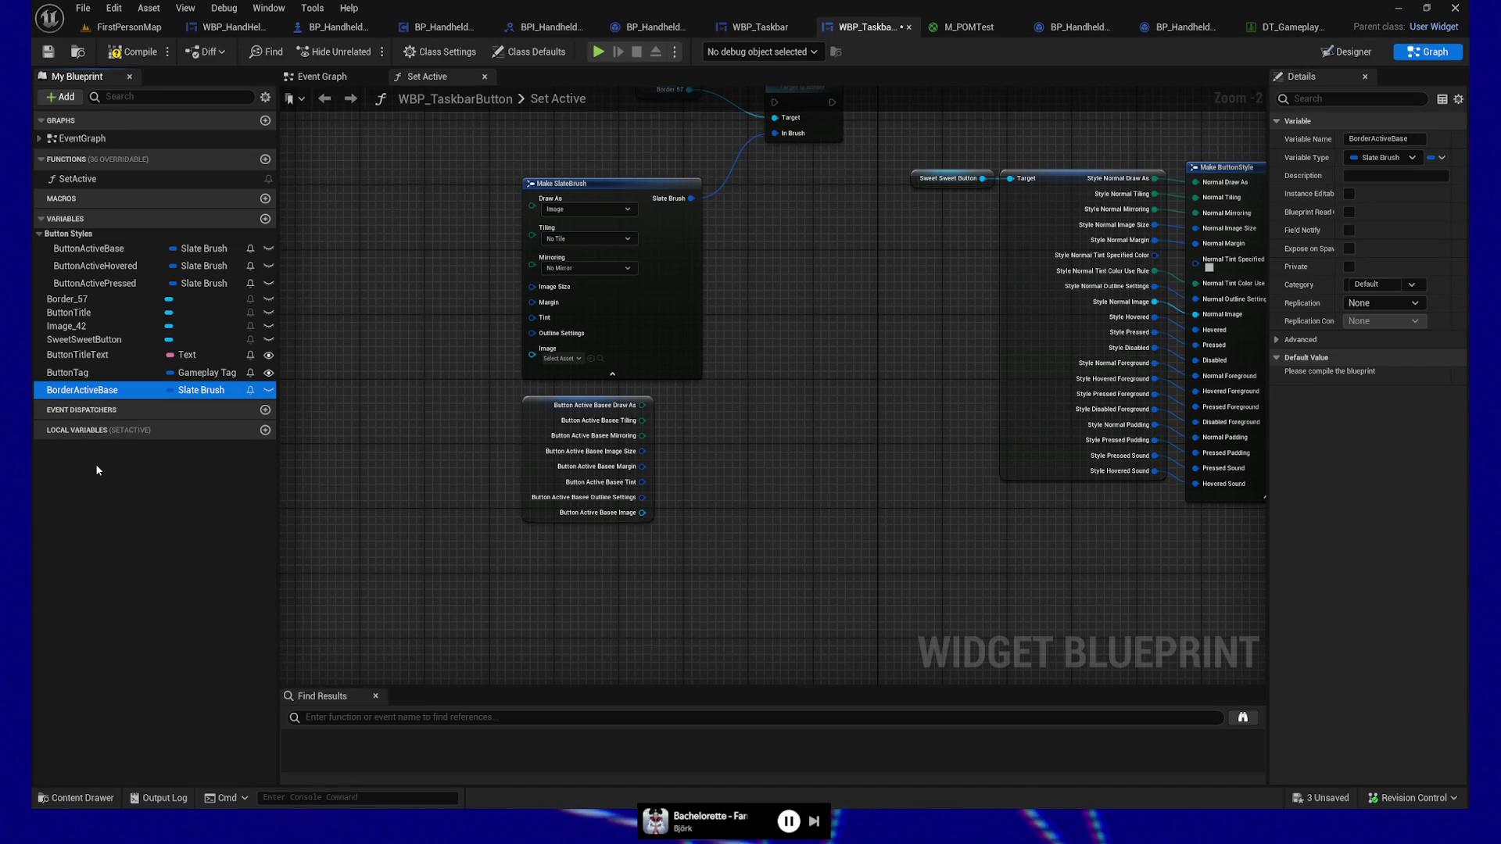
{"action": "key", "text": "ctrl+w"}
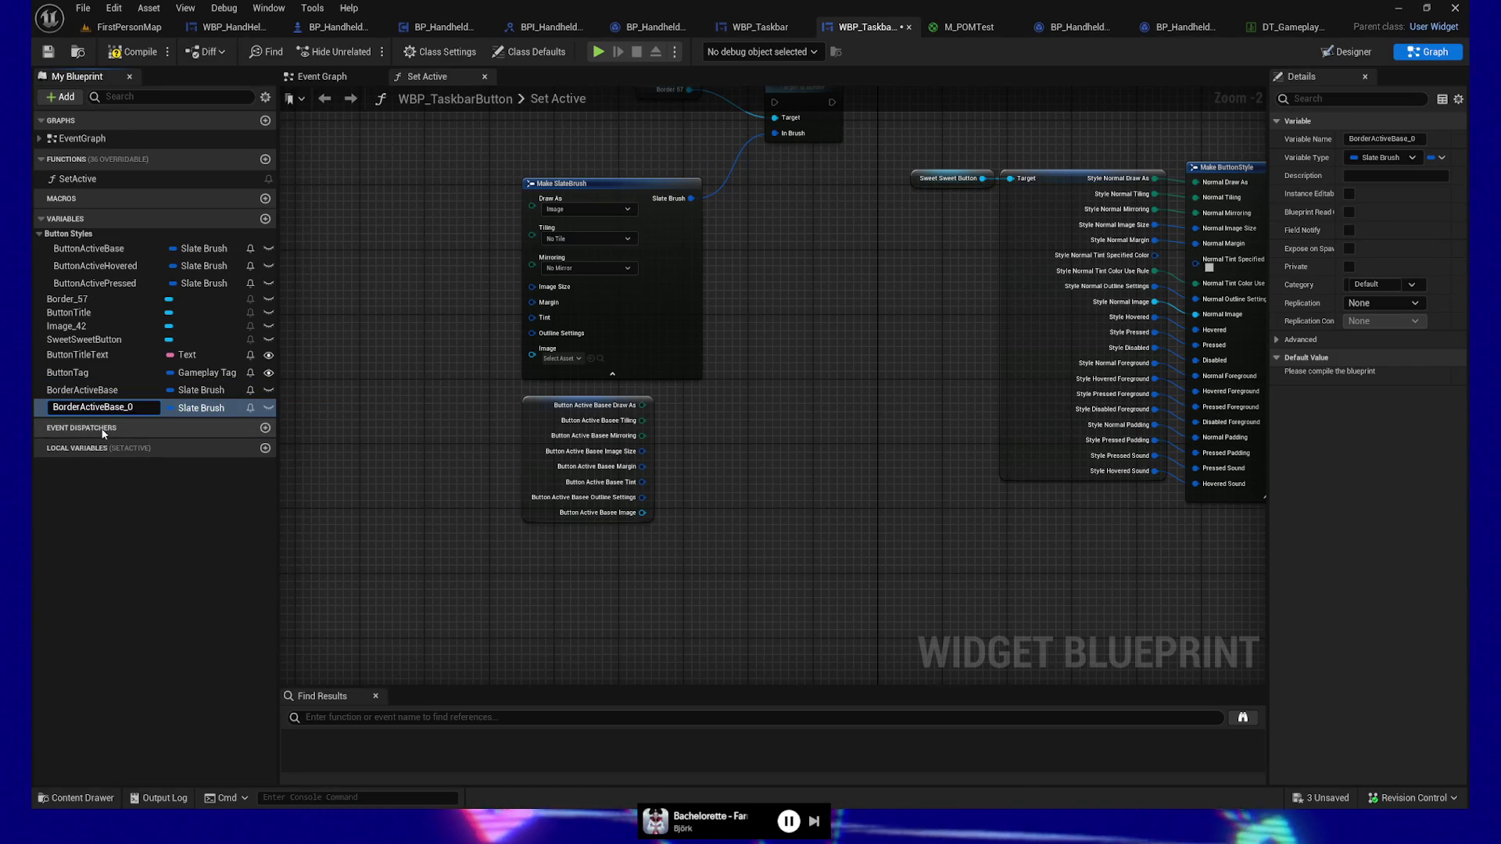
{"action": "key", "text": "BackSpace"}
{"action": "key", "text": "BackSpace"}
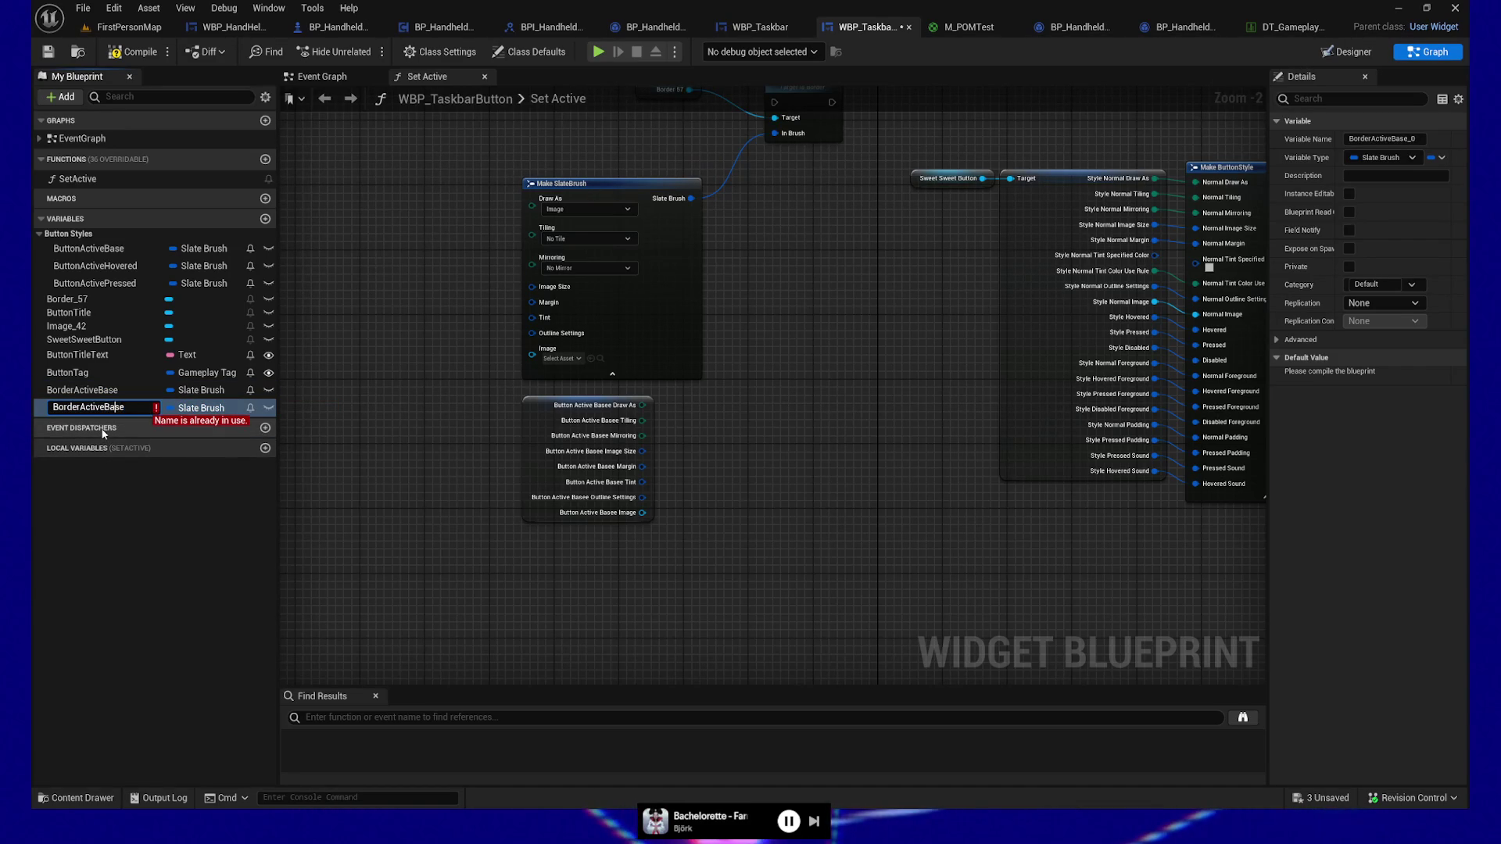
{"action": "key", "text": "shift+Left"}
{"action": "key", "text": "shift+Left"}
{"action": "key", "text": "shift+Left"}
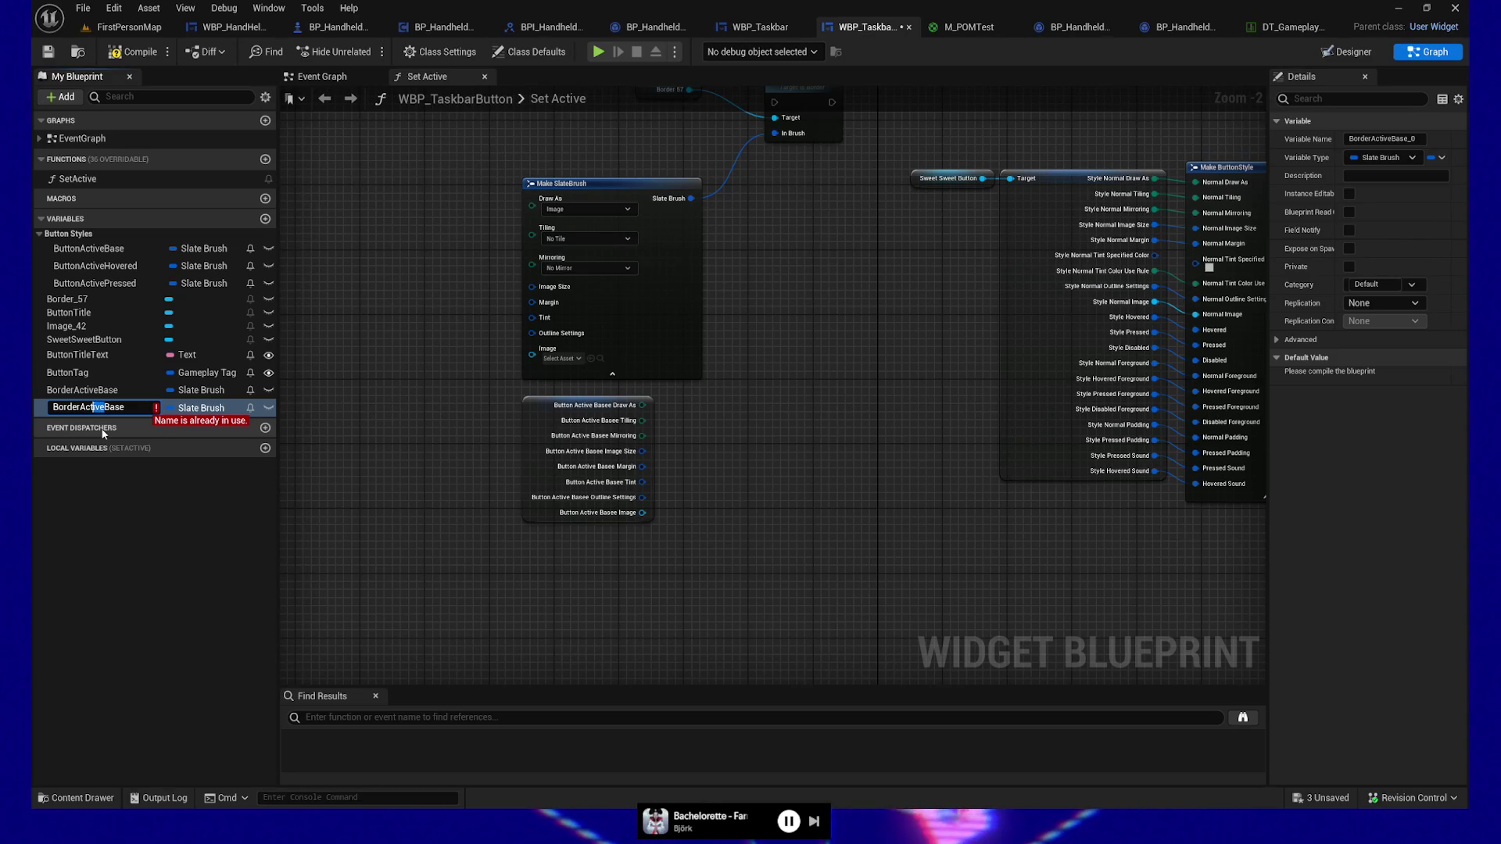
{"action": "type", "text": "Normal"}
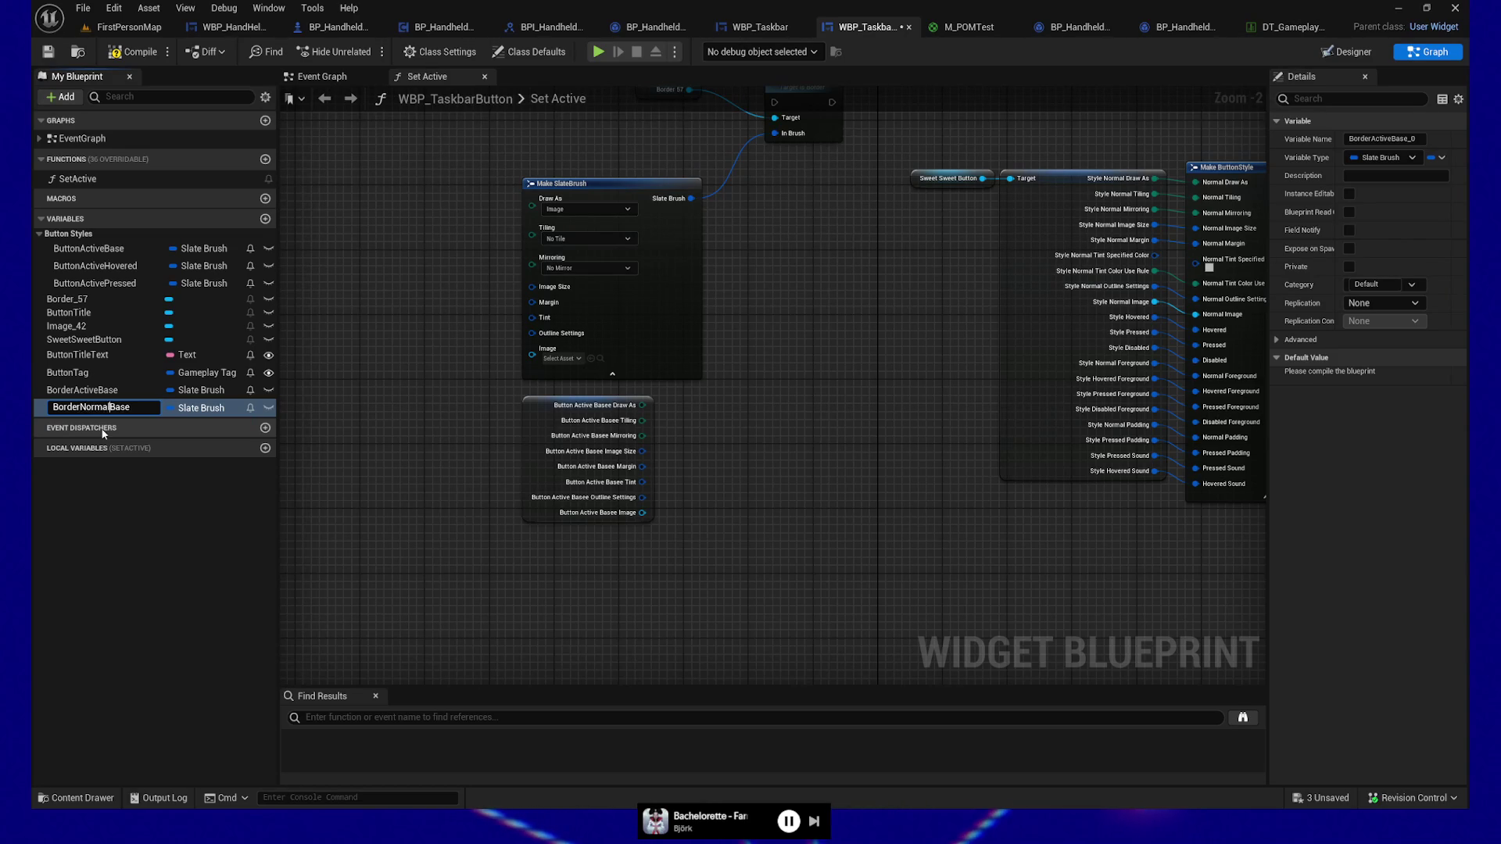
{"action": "key", "text": "Return"}
Step: Duplicate both Border brushes and rename the copies BorderActivePressed and BorderNormalPressed
{"action": "key", "text": "Up"}
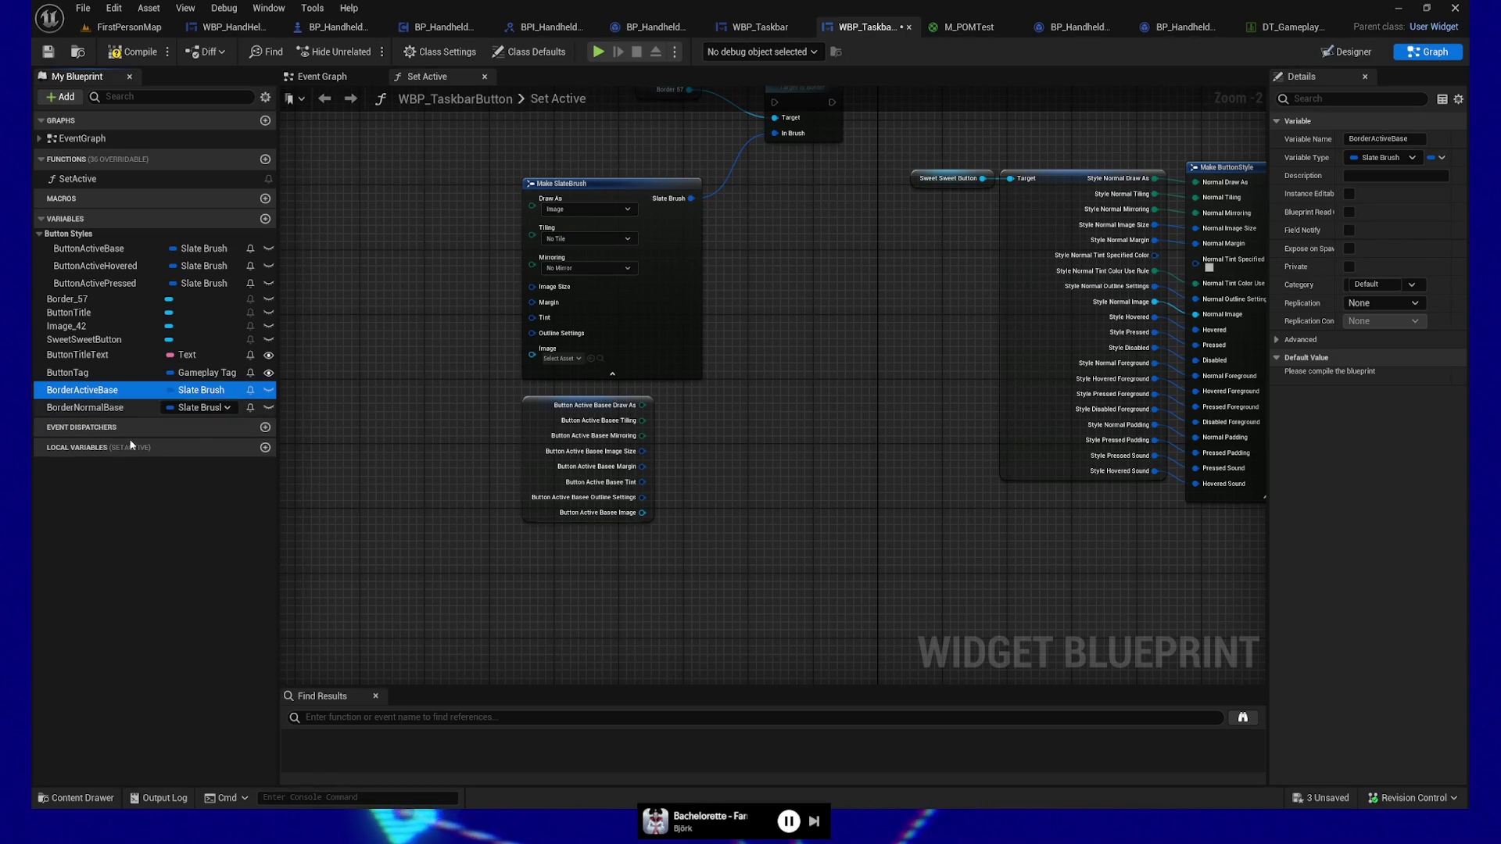
{"action": "key", "text": "ctrl+w"}
{"action": "left_click", "coordinate": [105, 411]}
{"action": "key", "text": "ctrl+w"}
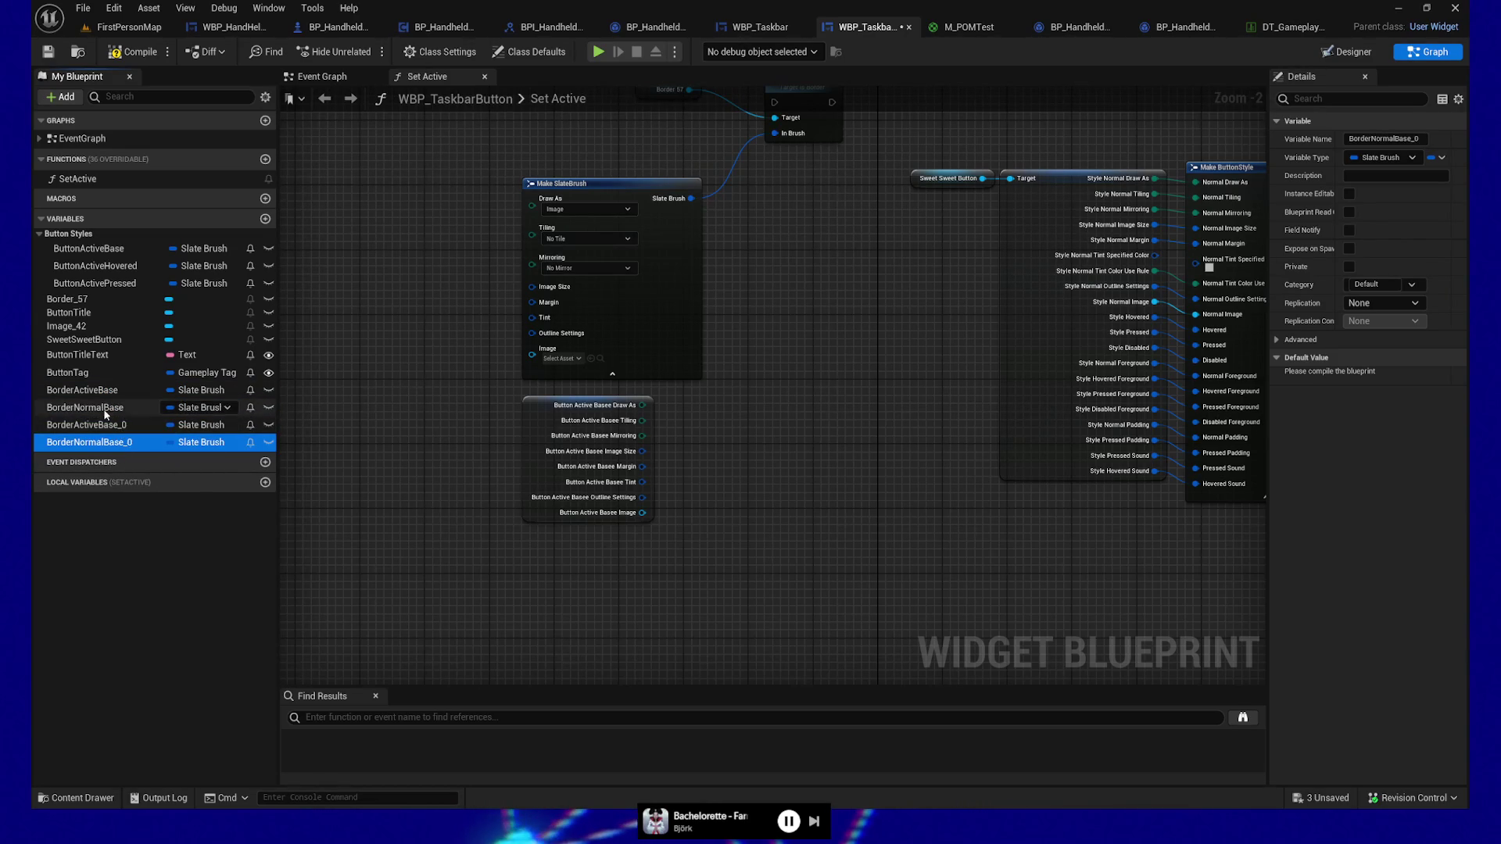
{"action": "left_click", "coordinate": [102, 426]}
{"action": "key", "text": "F2"}
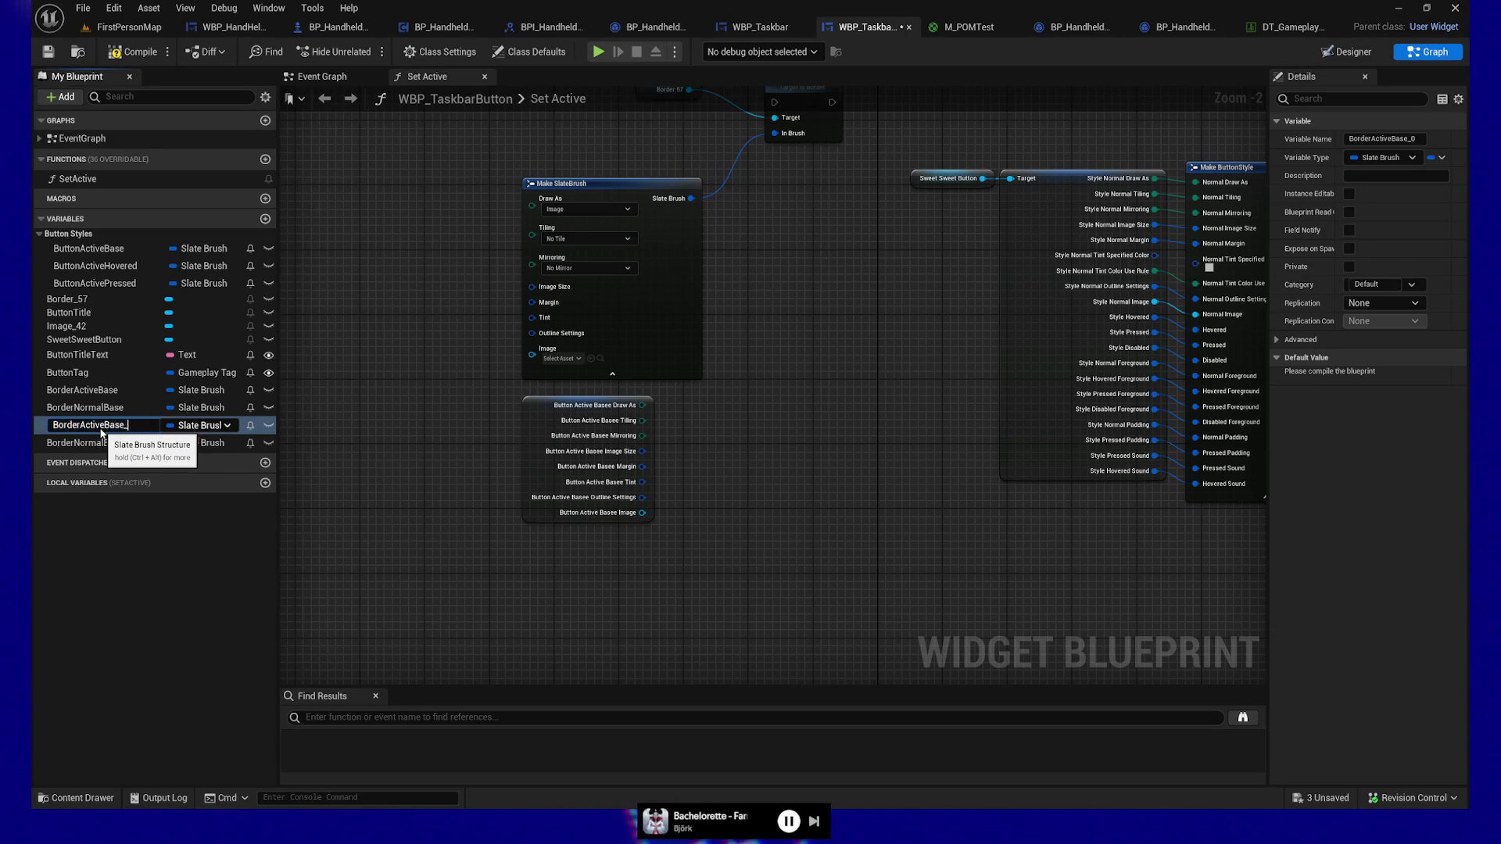
{"action": "type", "text": "Pressed"}
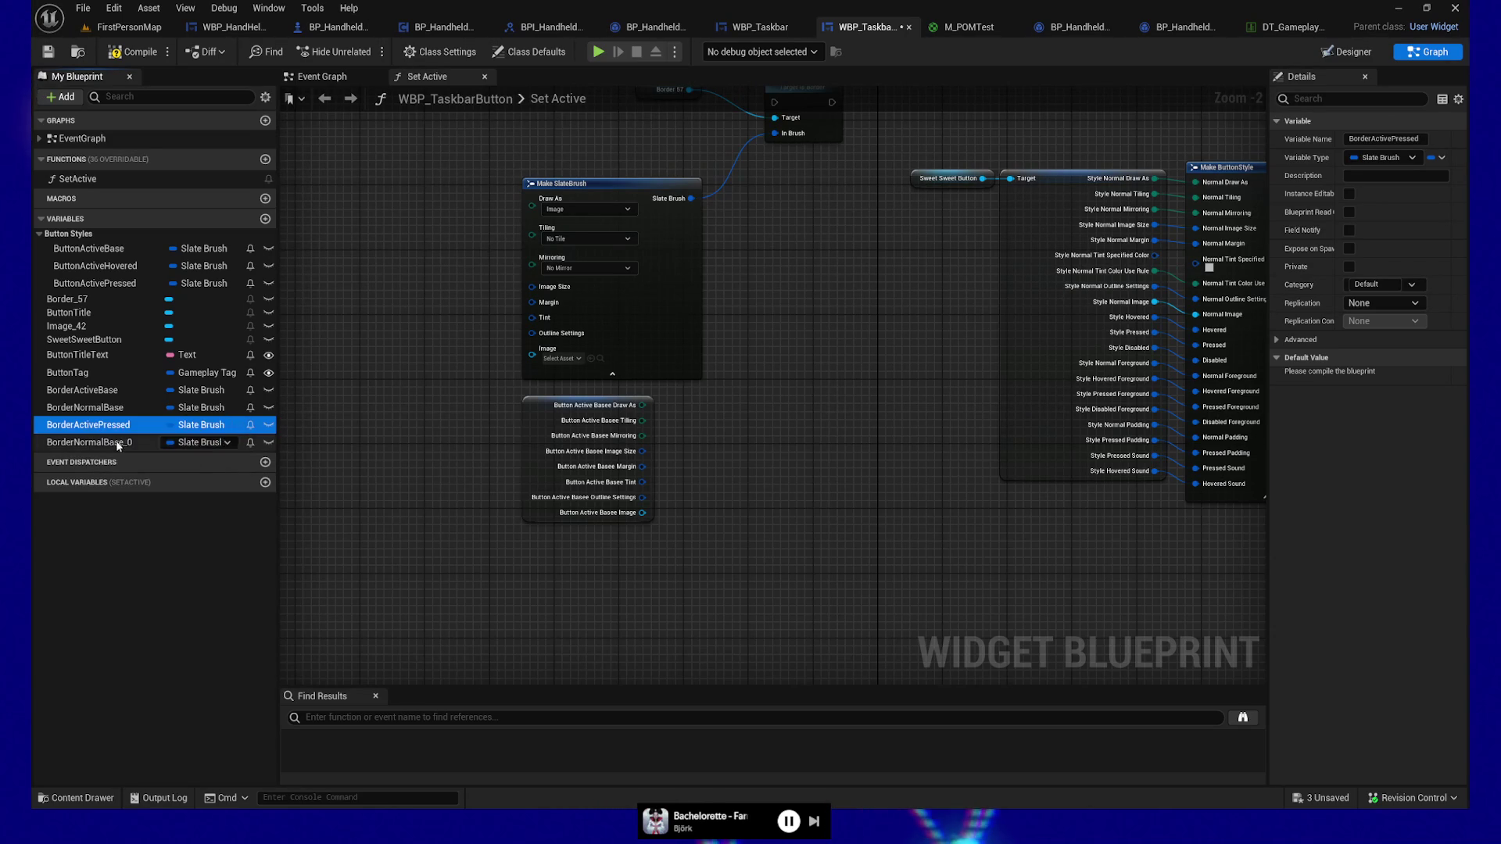
{"action": "double_click", "coordinate": [117, 443]}
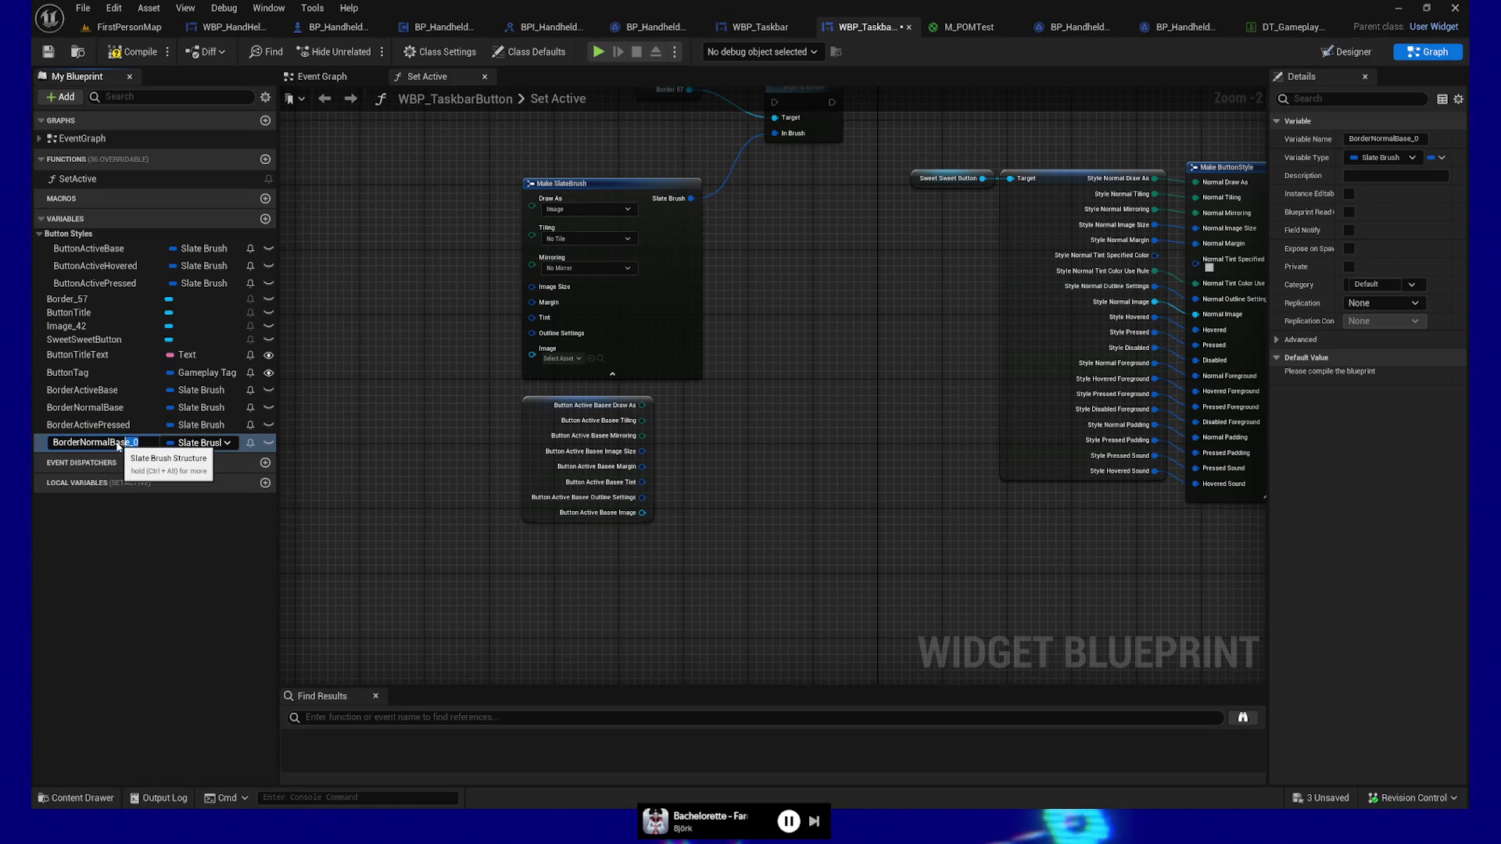
{"action": "type", "text": "Pressed"}
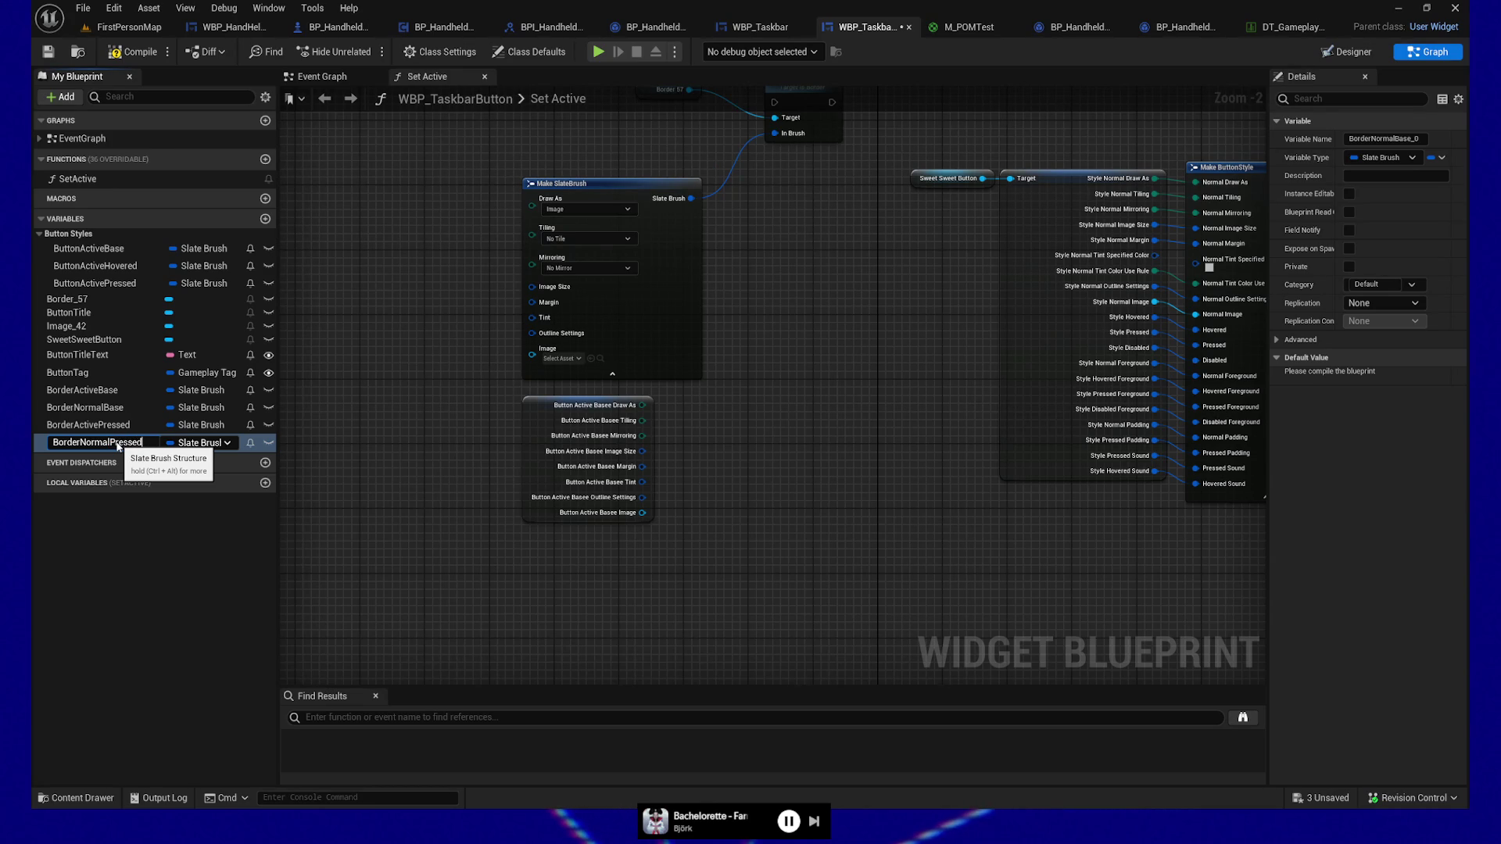
{"action": "key", "text": "Return"}
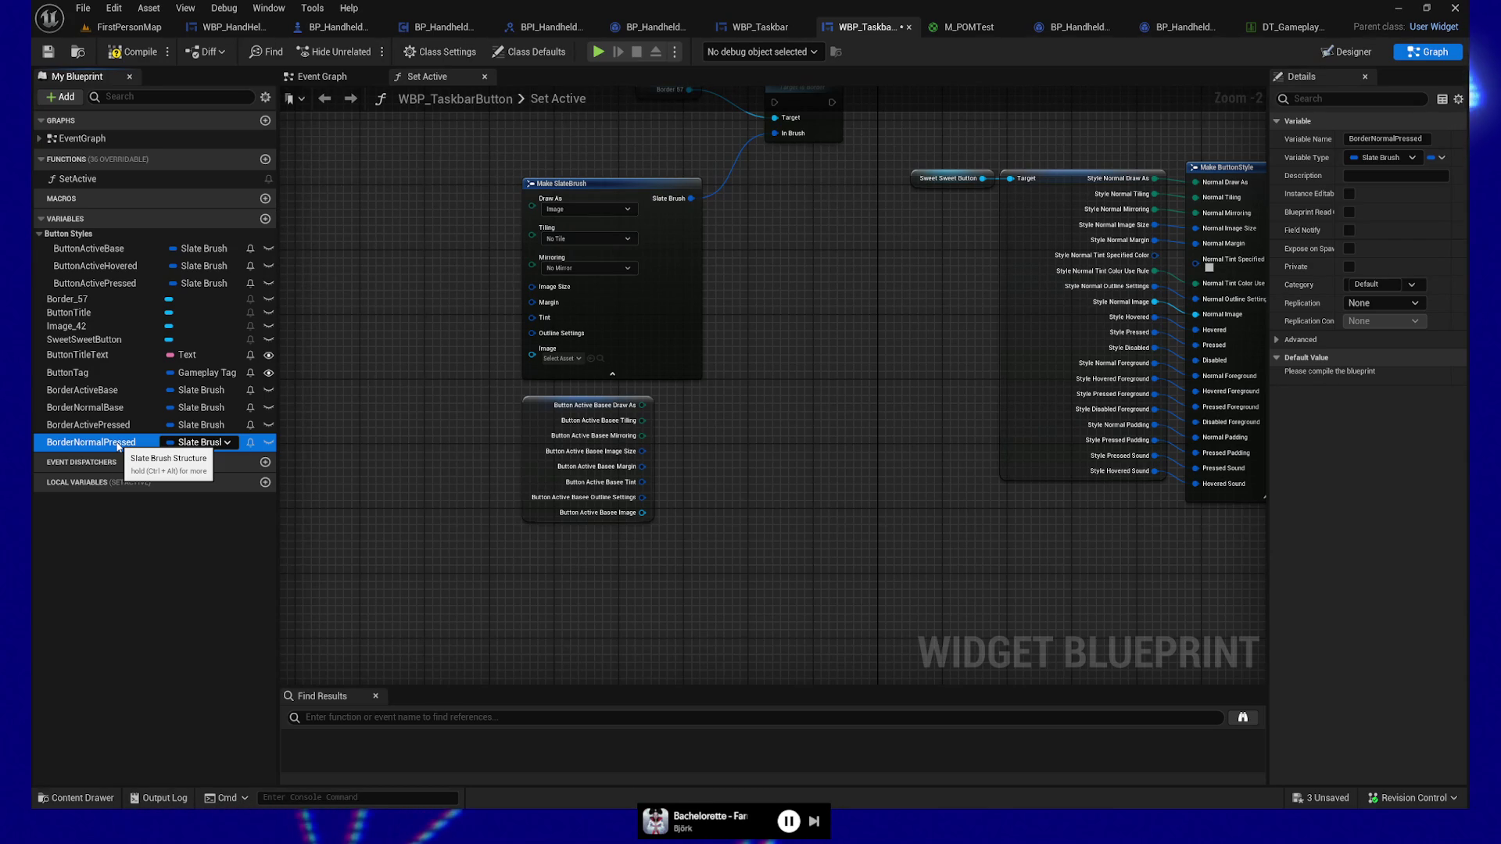
Step: Add BorderActiveHovered and BorderNormalHovered copies, and move BorderActiveBase into Button Styles
{"action": "left_click", "coordinate": [106, 397]}
{"action": "key", "text": "ctrl+w"}
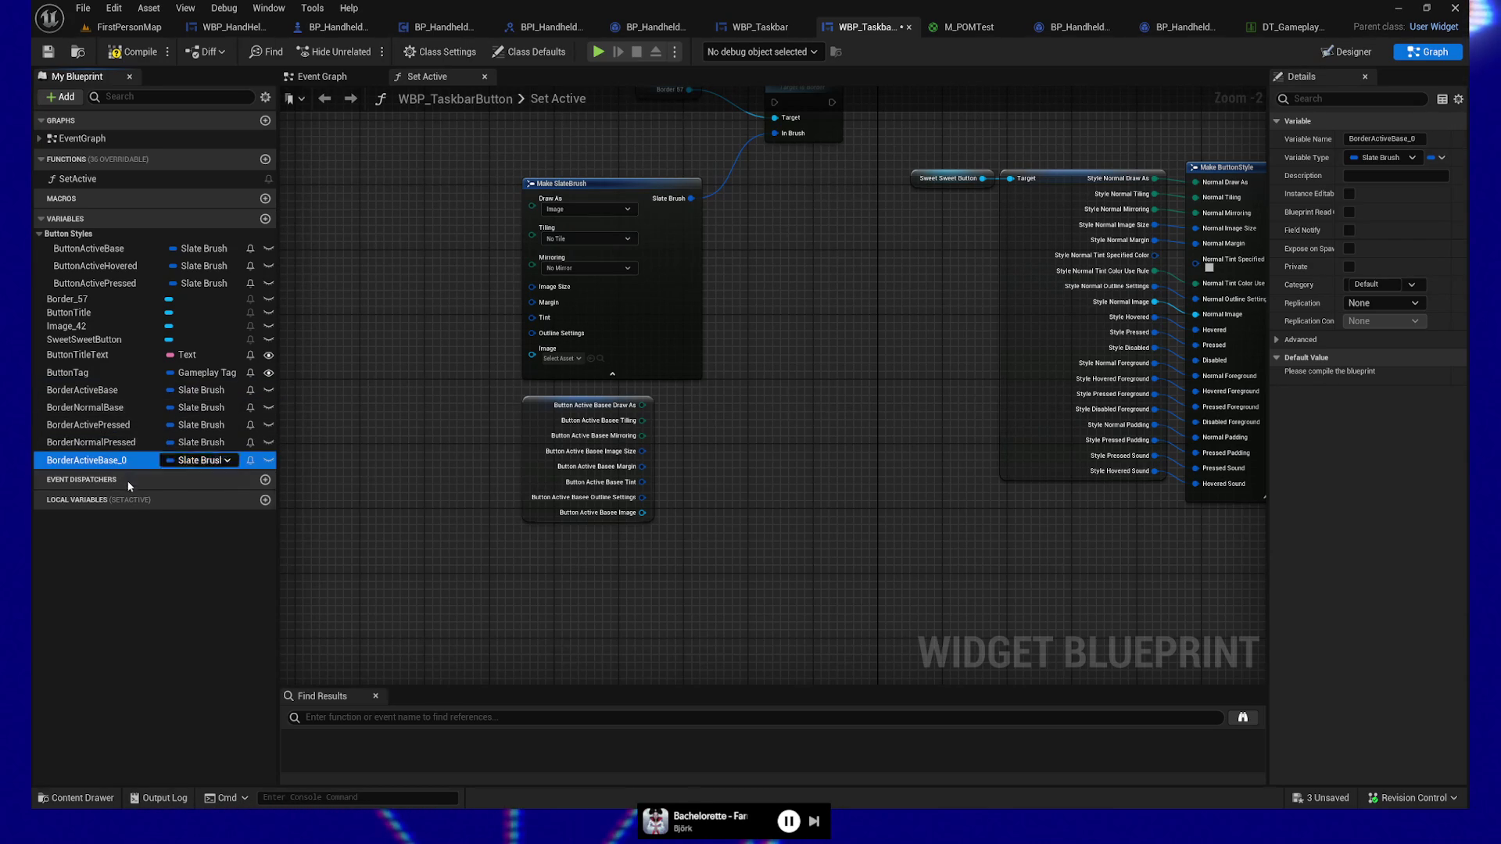
{"action": "left_click", "coordinate": [120, 466], "text": "shift"}
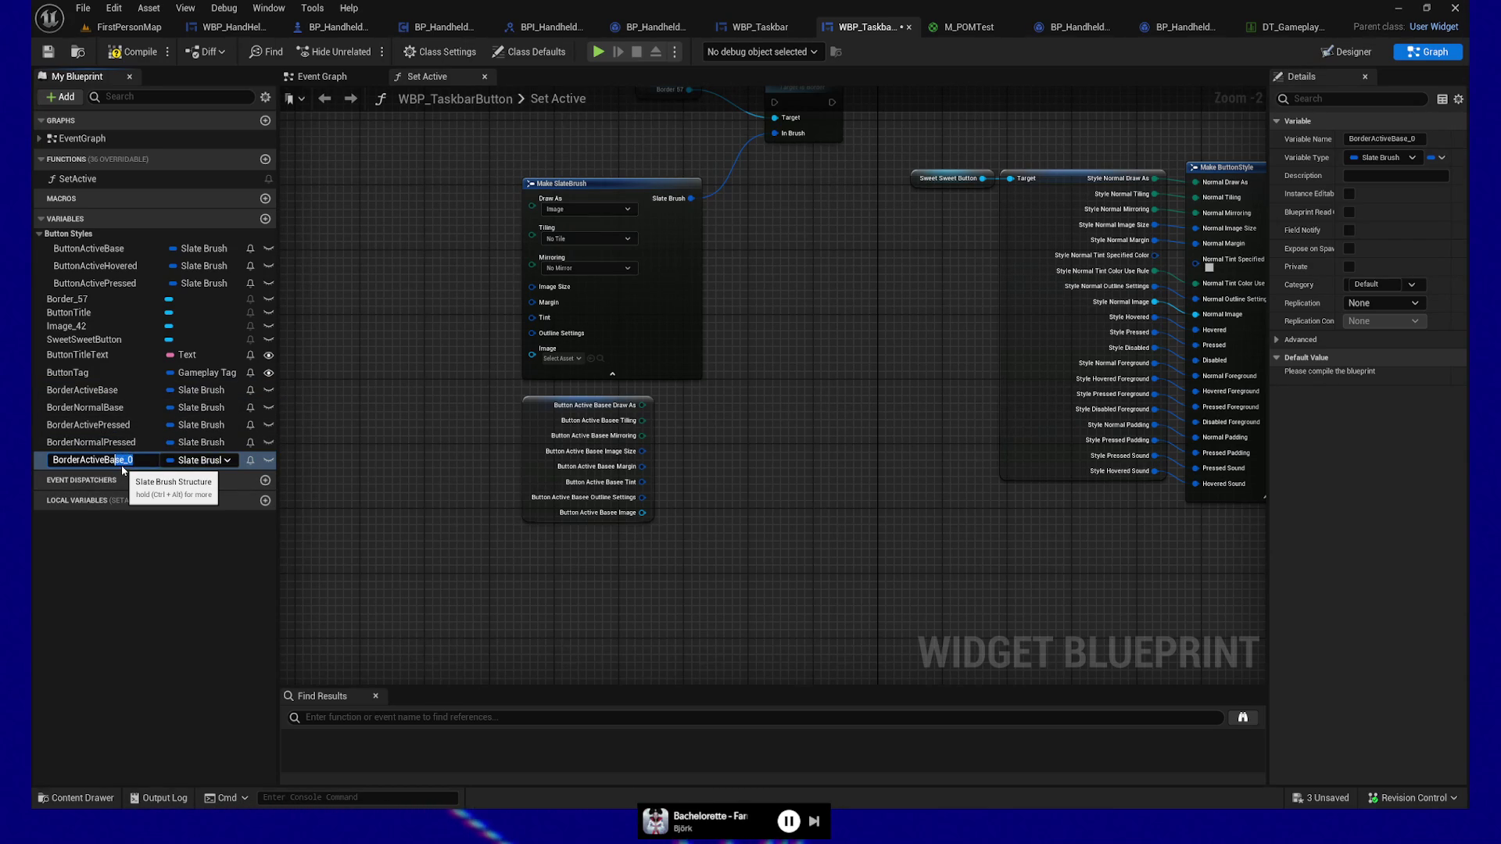
{"action": "type", "text": "Hovered"}
{"action": "key", "text": "Return"}
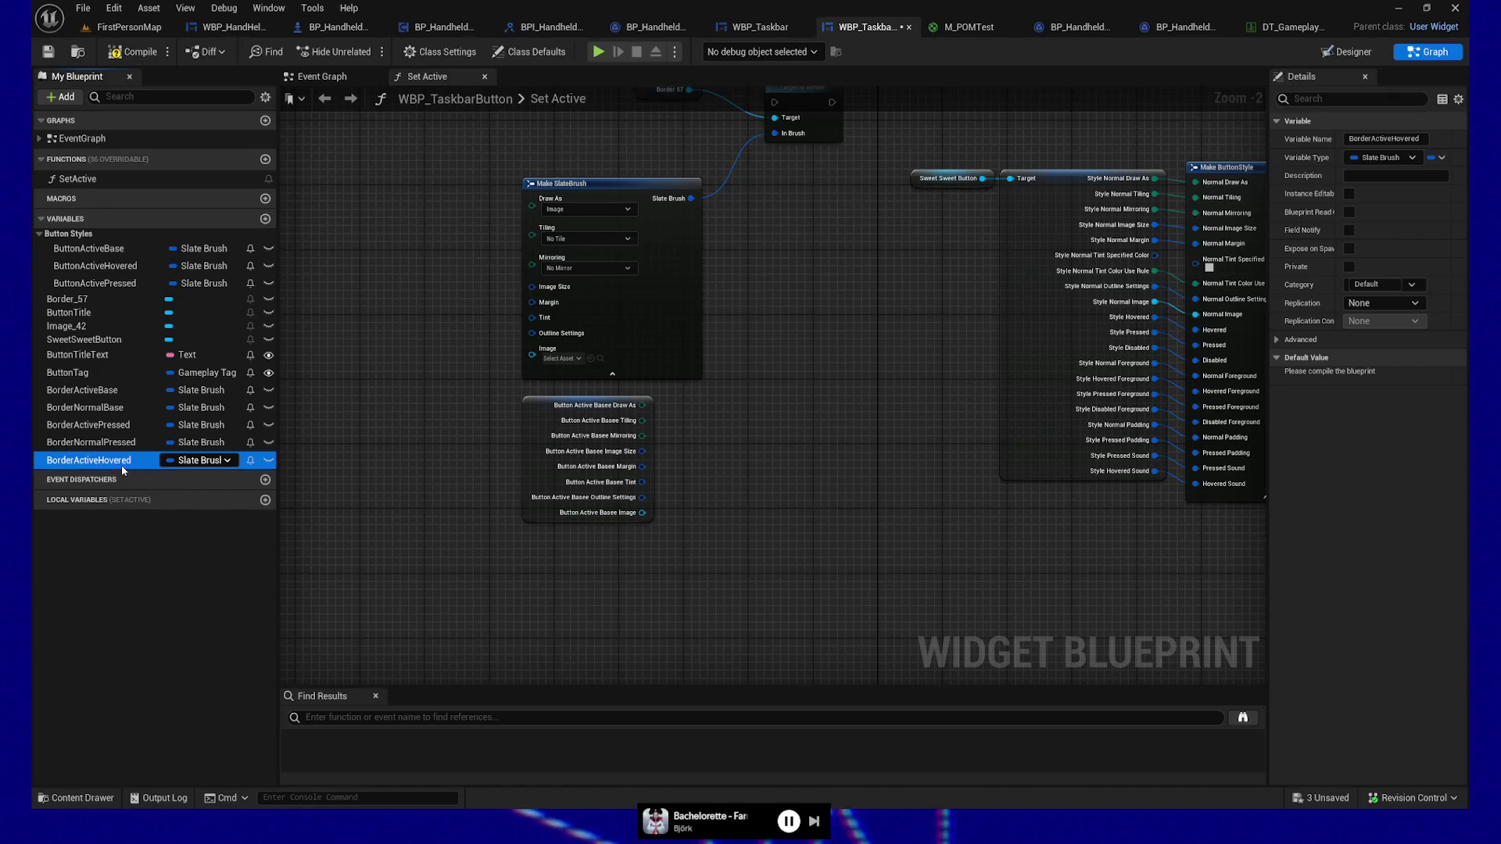
{"action": "left_click", "coordinate": [104, 410]}
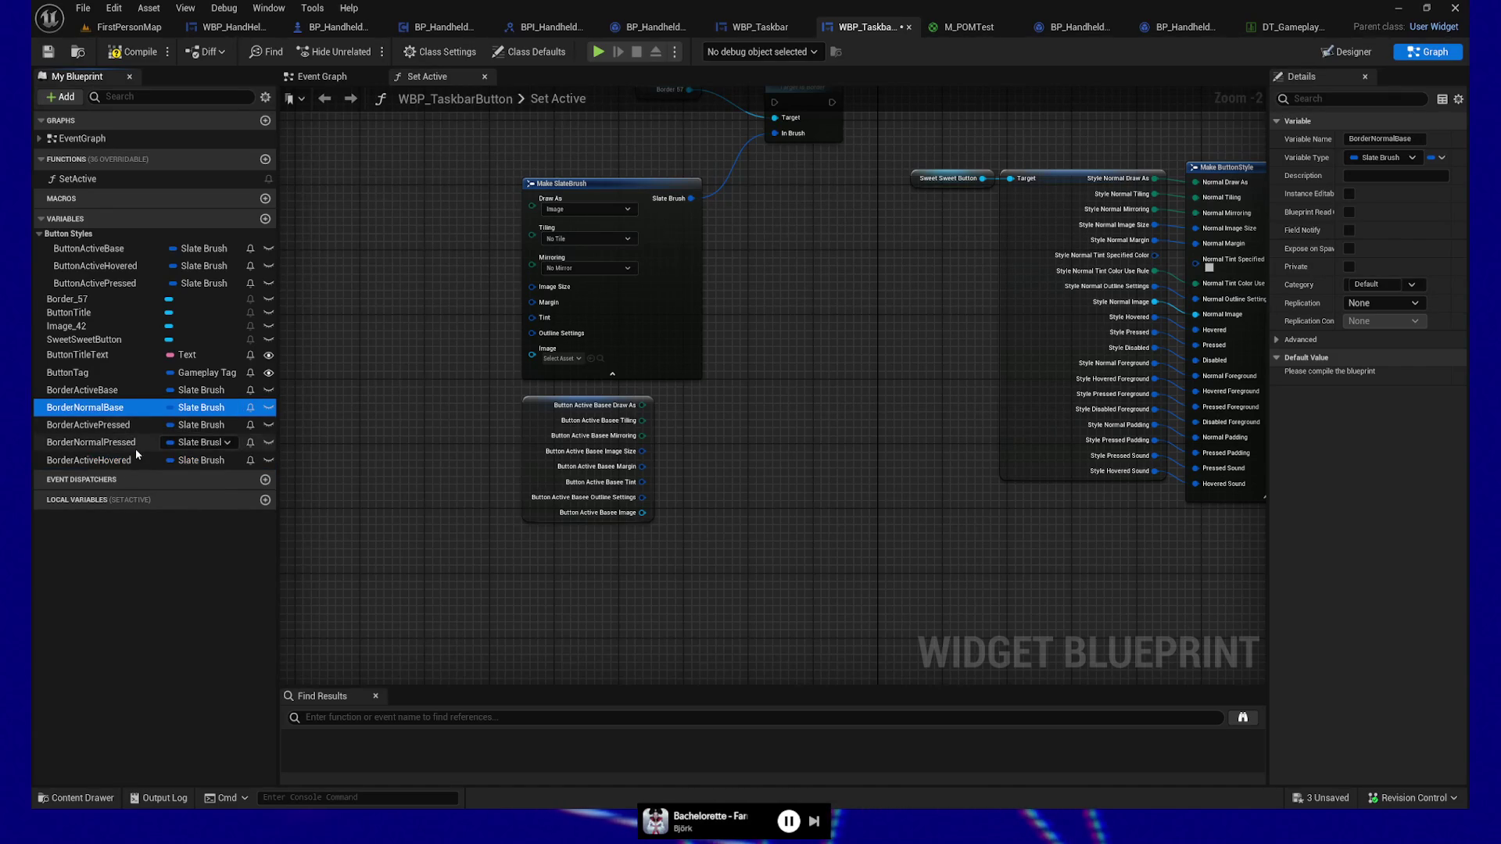
{"action": "key", "text": "ctrl+w"}
{"action": "type", "text": "BorderNormalH"}
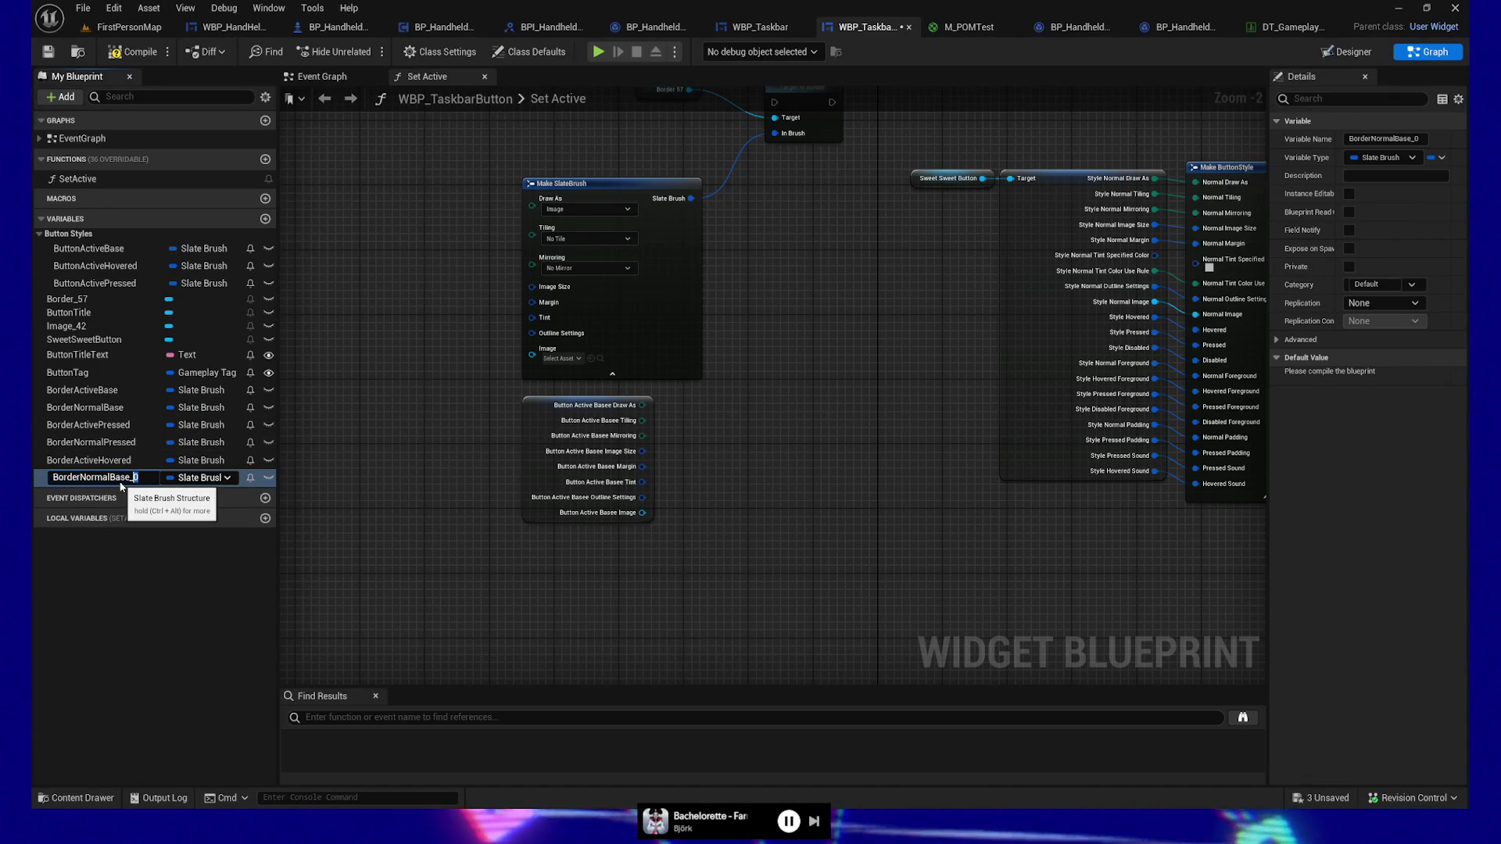
{"action": "type", "text": "overed"}
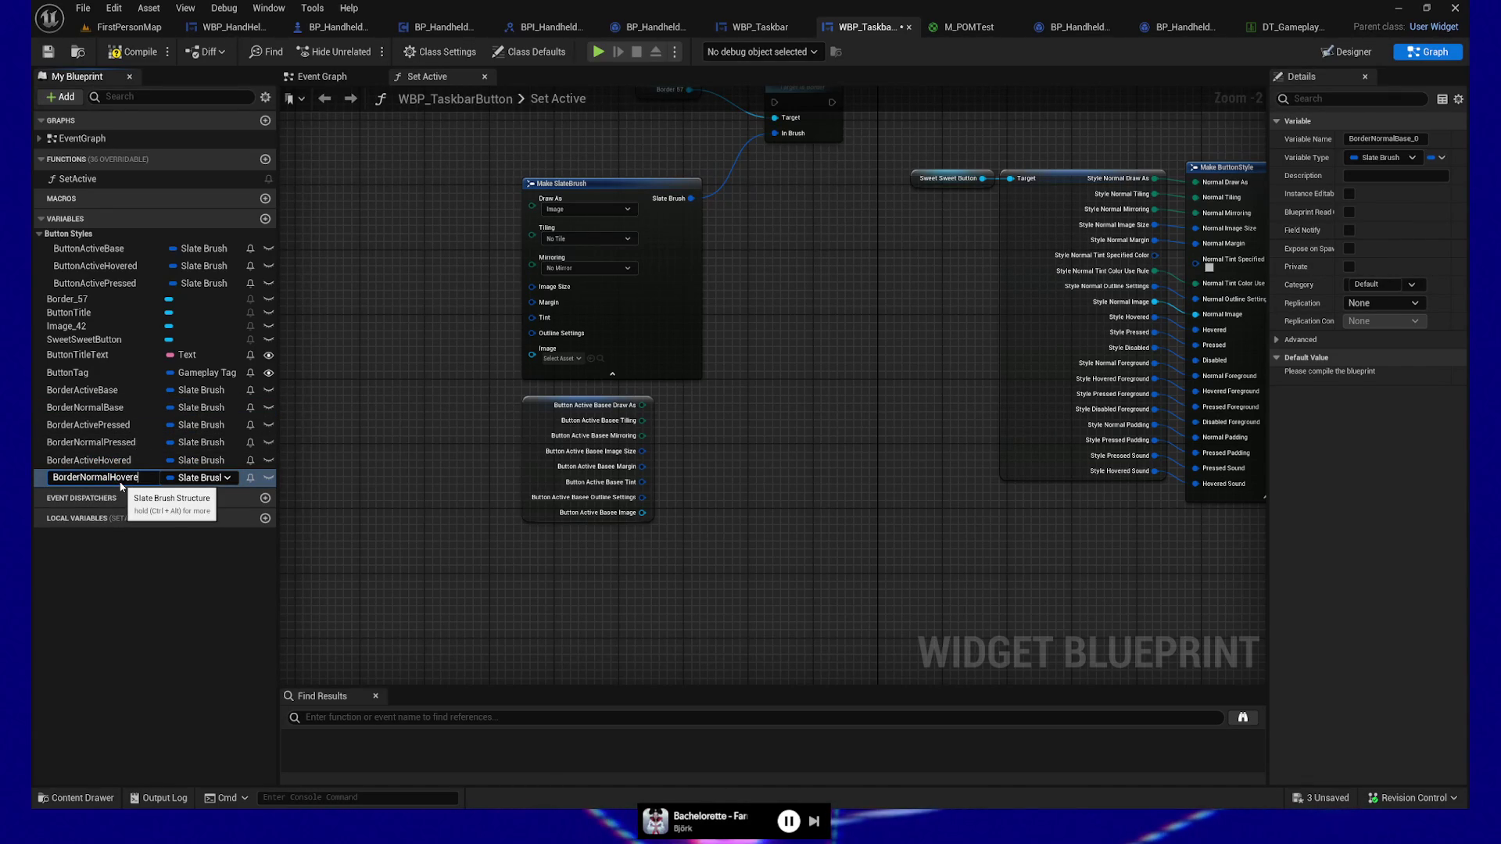
{"action": "key", "text": "Return"}
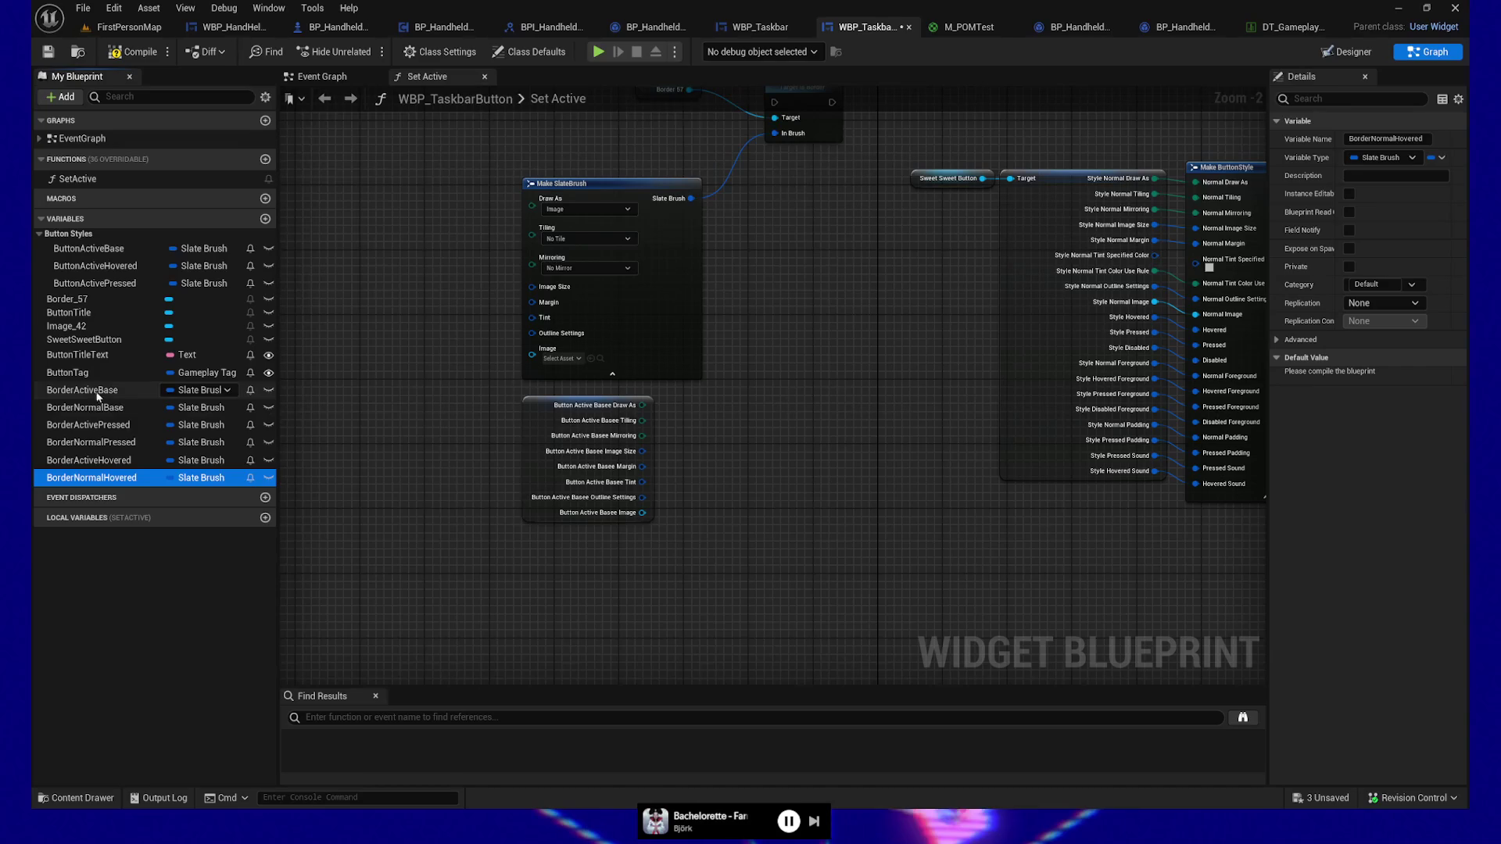
{"action": "left_click", "coordinate": [94, 390]}
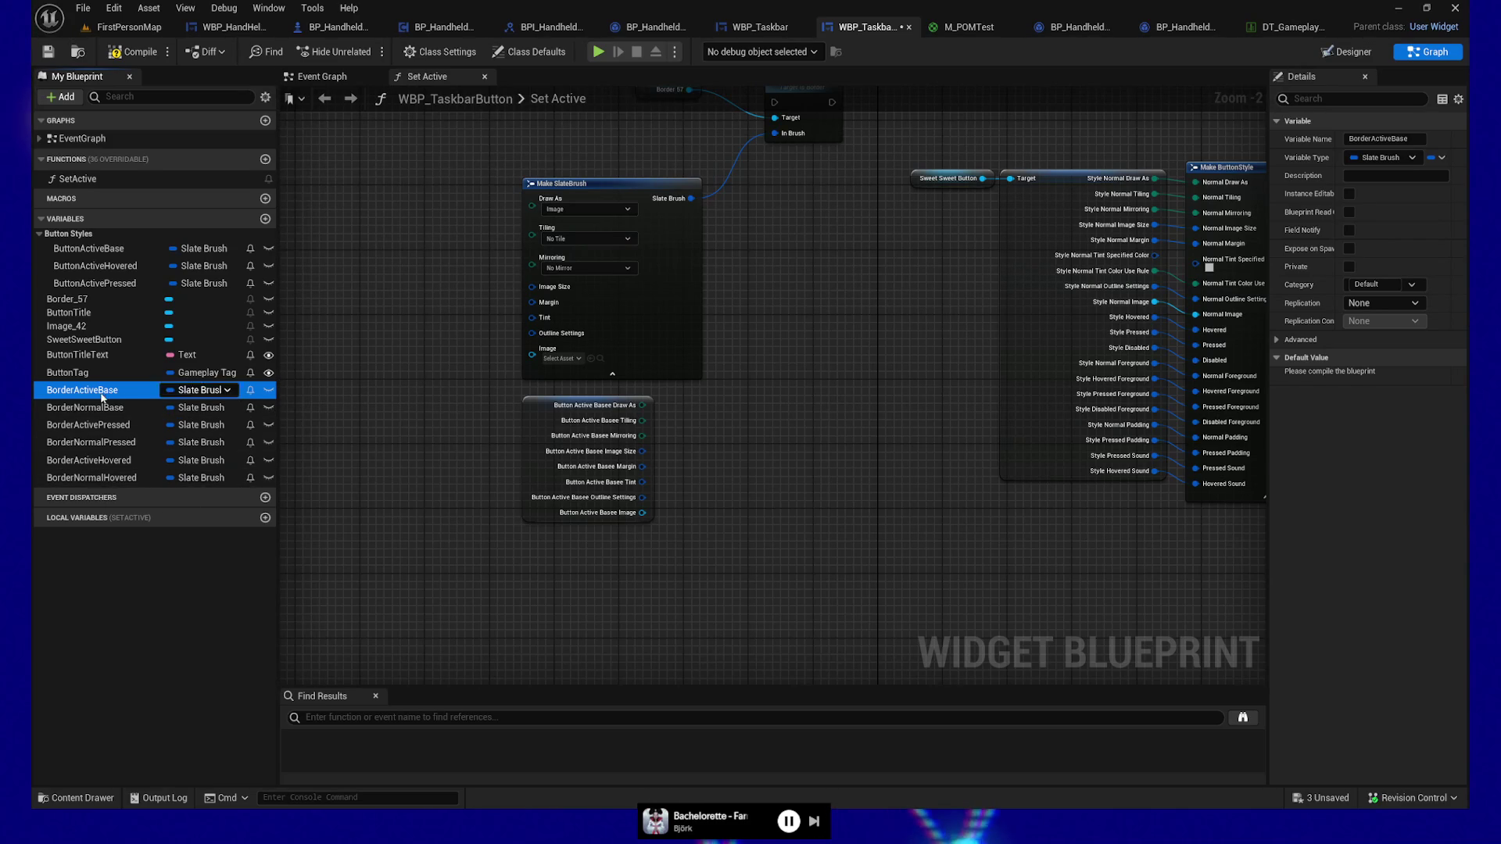
{"action": "mouse_move", "coordinate": [93, 477]}
{"action": "left_mouse_down"}
{"action": "mouse_move", "coordinate": [119, 448]}
{"action": "mouse_move", "coordinate": [100, 399]}
{"action": "mouse_move", "coordinate": [101, 289]}
{"action": "mouse_move", "coordinate": [72, 235]}
{"action": "left_mouse_up"}
Step: Move the Border brush variables into Button Styles, ordering BorderActiveHovered and BorderActivePressed under BorderActiveBase
{"action": "left_click_drag", "start_coordinate": [87, 416], "coordinate": [79, 237]}
{"action": "left_click_drag", "start_coordinate": [87, 424], "coordinate": [79, 238]}
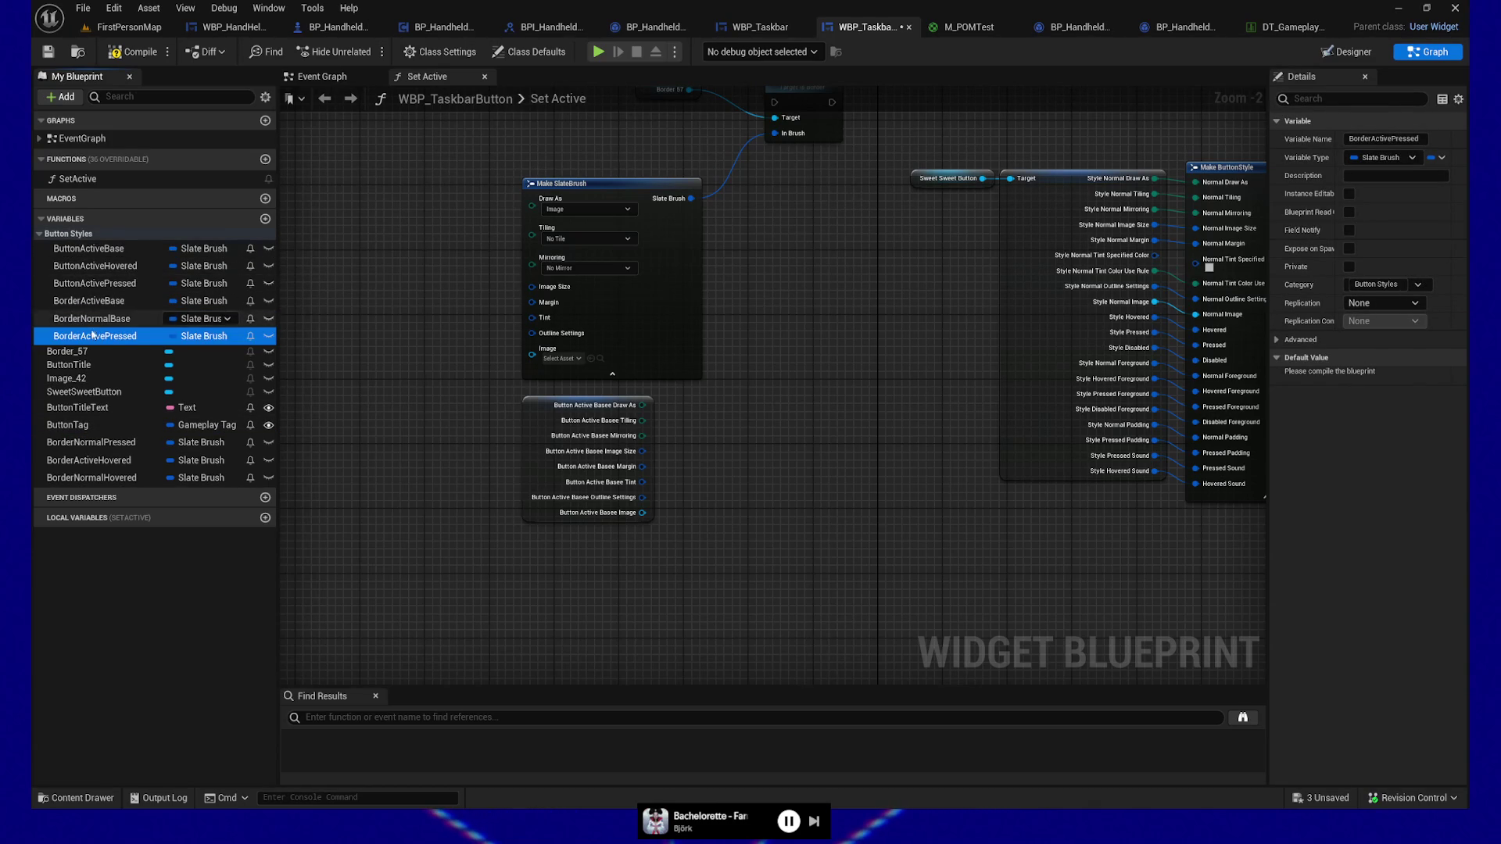
{"action": "mouse_move", "coordinate": [94, 442]}
{"action": "left_mouse_down"}
{"action": "mouse_move", "coordinate": [74, 240]}
{"action": "mouse_move", "coordinate": [86, 460]}
{"action": "mouse_move", "coordinate": [67, 236]}
{"action": "left_mouse_up"}
{"action": "left_click_drag", "start_coordinate": [88, 478], "coordinate": [71, 240]}
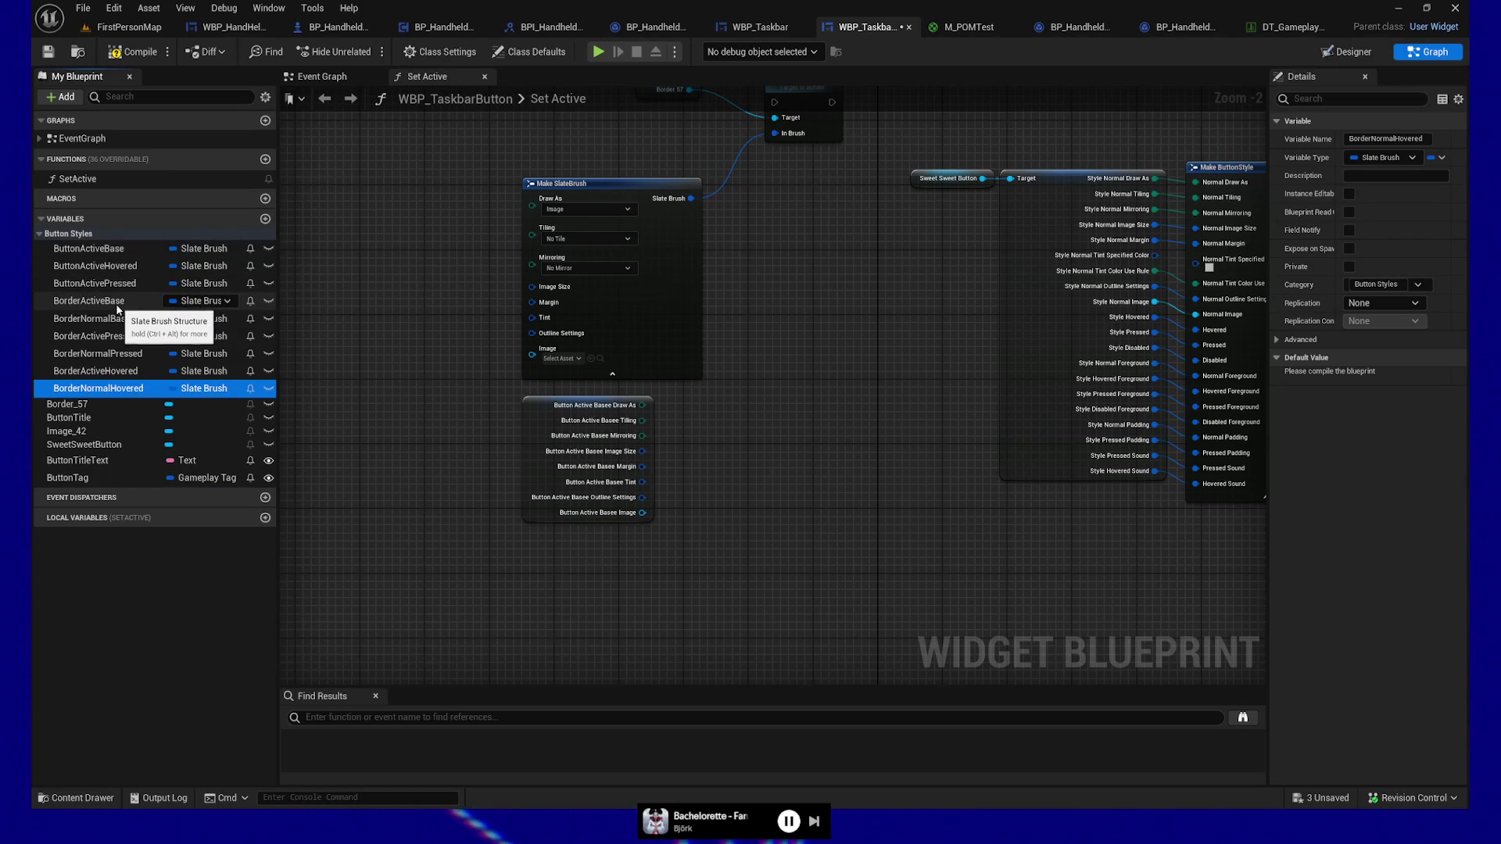
{"action": "left_click_drag", "start_coordinate": [118, 336], "coordinate": [112, 320]}
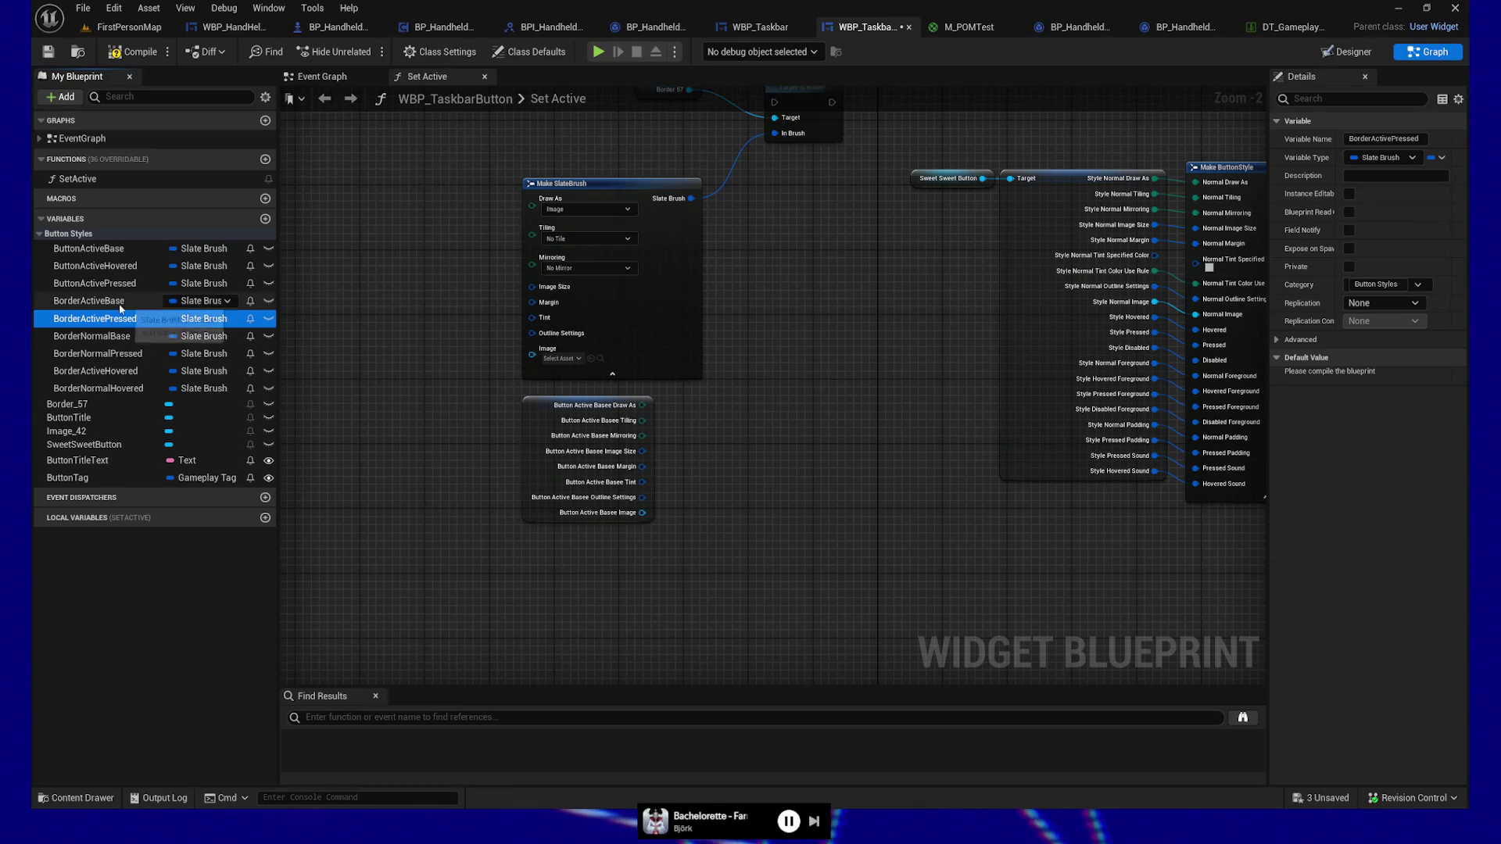
{"action": "left_click_drag", "start_coordinate": [120, 372], "coordinate": [121, 321]}
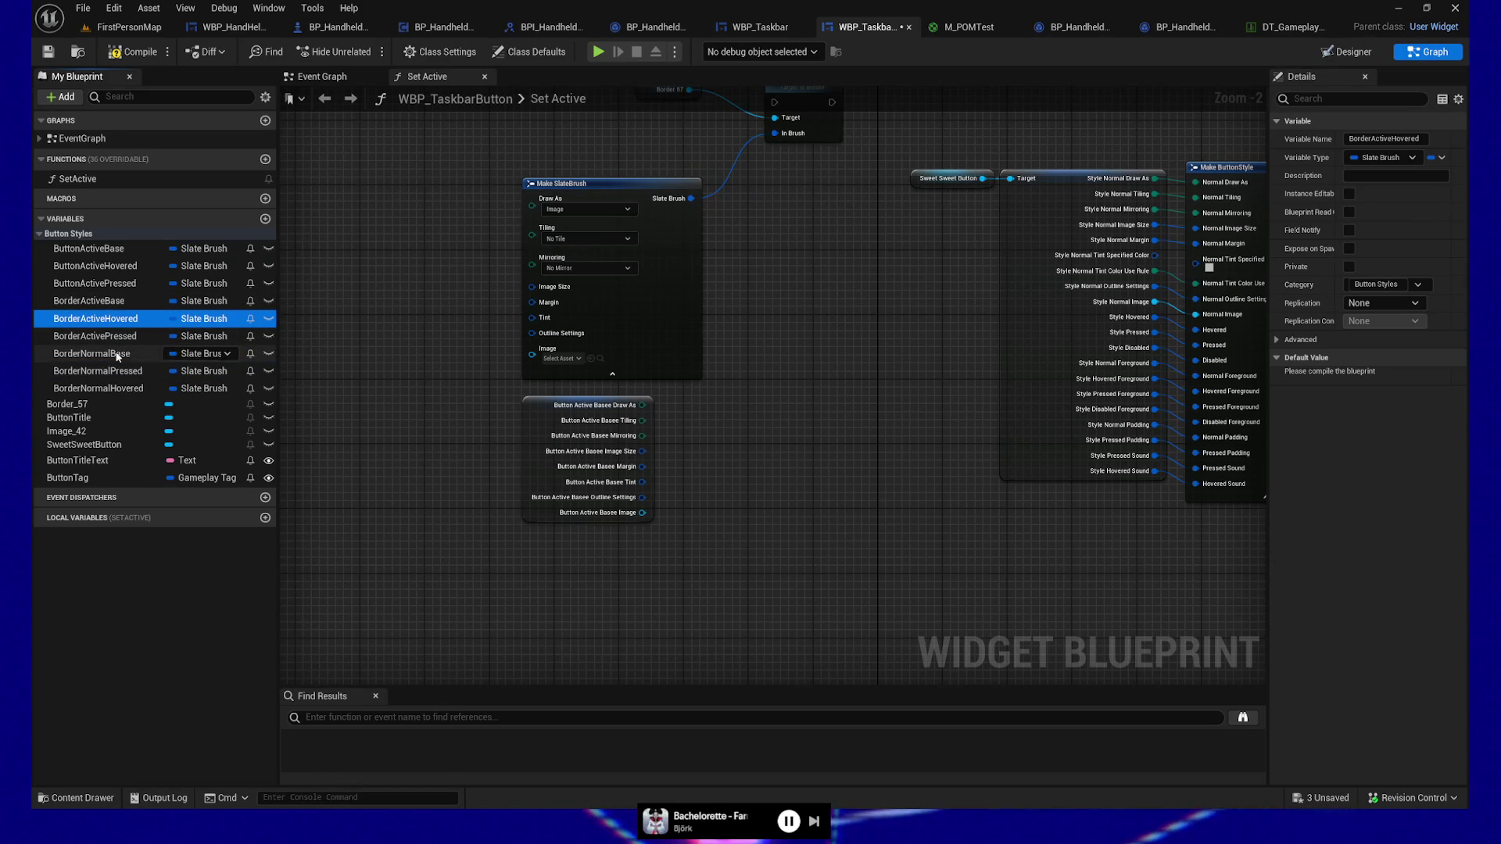
Step: Select BorderNormalHovered, compile the widget blueprint to expose defaults, and save it
{"action": "left_click_drag", "start_coordinate": [121, 388], "coordinate": [119, 367]}
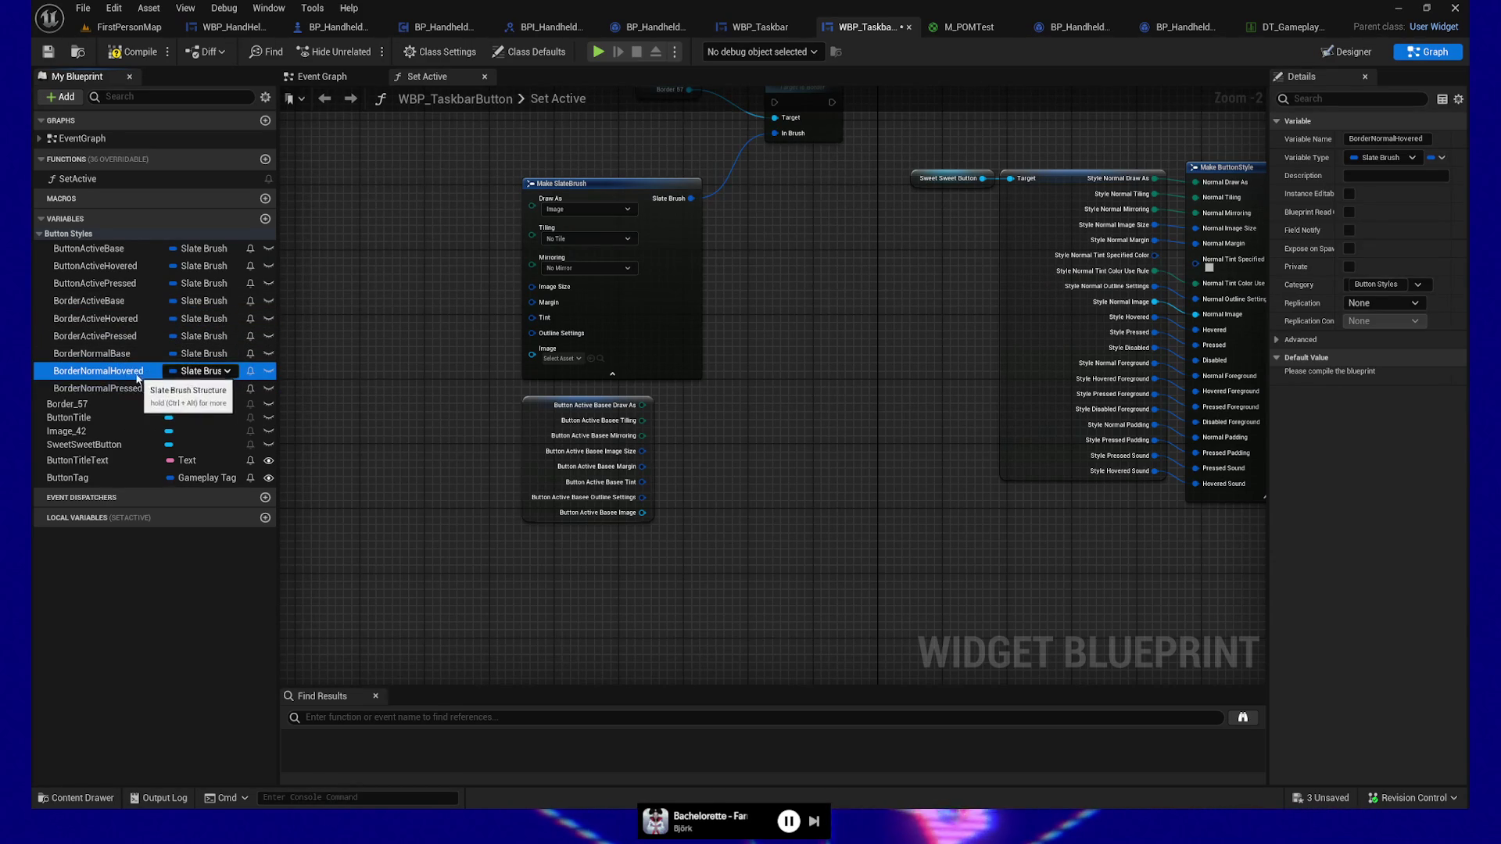
{"action": "left_click", "coordinate": [132, 52]}
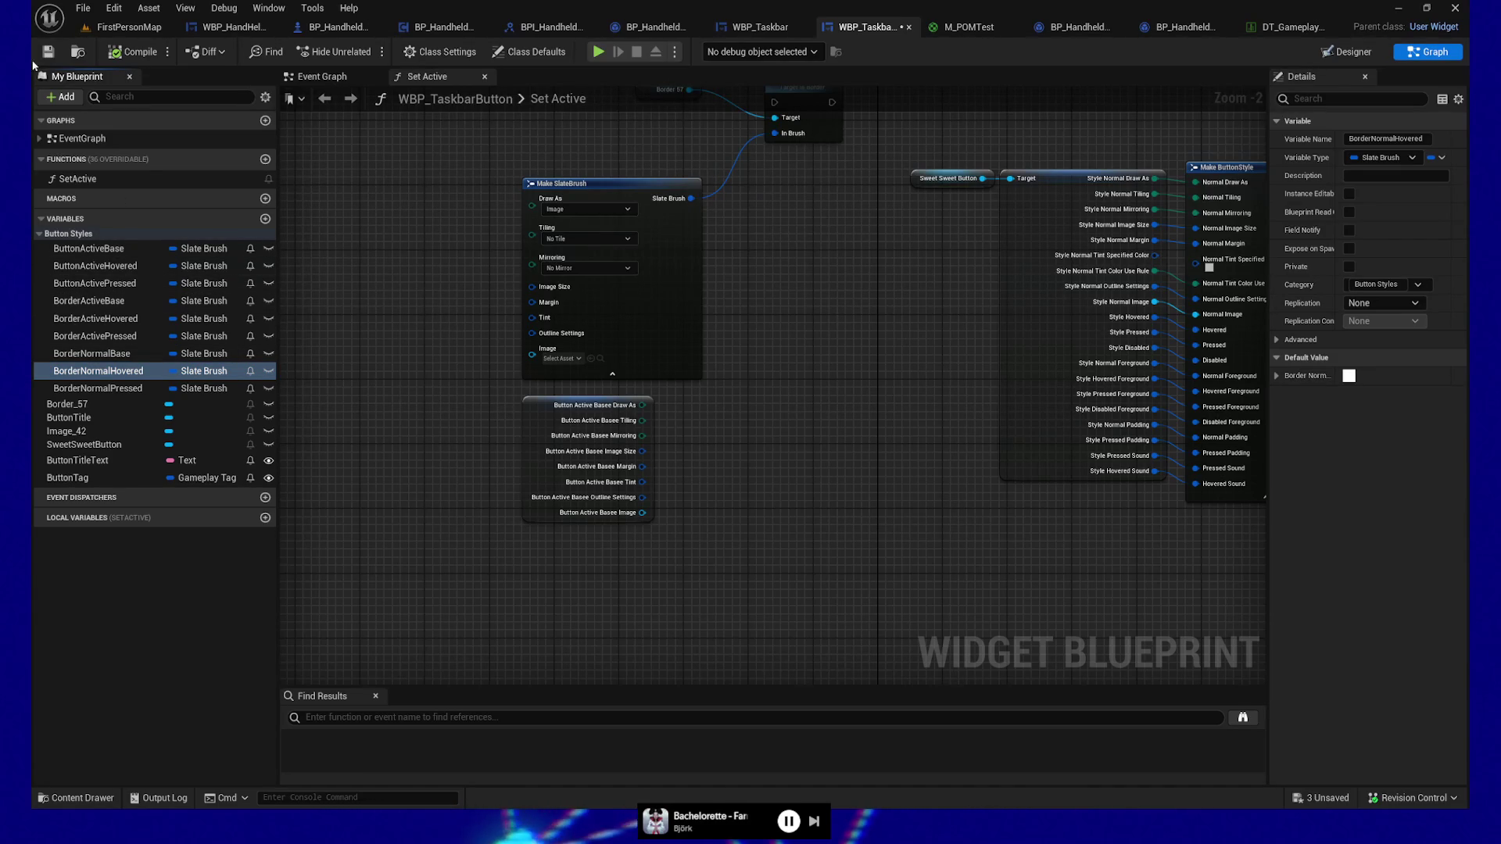
{"action": "key", "text": "ctrl+s"}
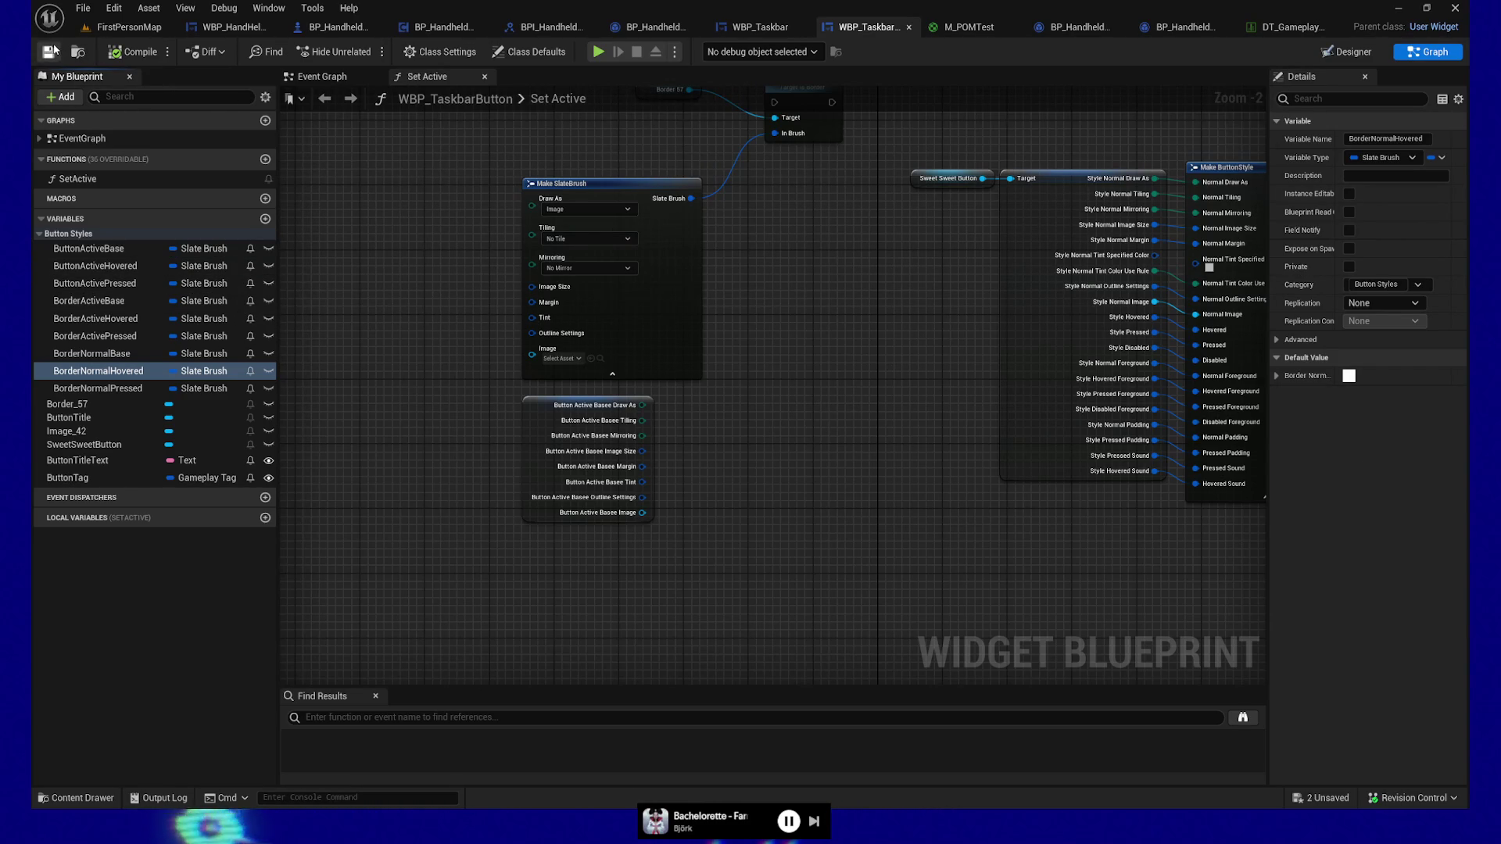
Step: Delete the Border 57, Make SlateBrush, ButtonActiveBase breakout and Set Brush nodes from Set Active
{"action": "mouse_move", "coordinate": [783, 454]}
{"action": "left_mouse_down"}
{"action": "mouse_move", "coordinate": [807, 506]}
{"action": "mouse_move", "coordinate": [790, 493]}
{"action": "left_mouse_up"}
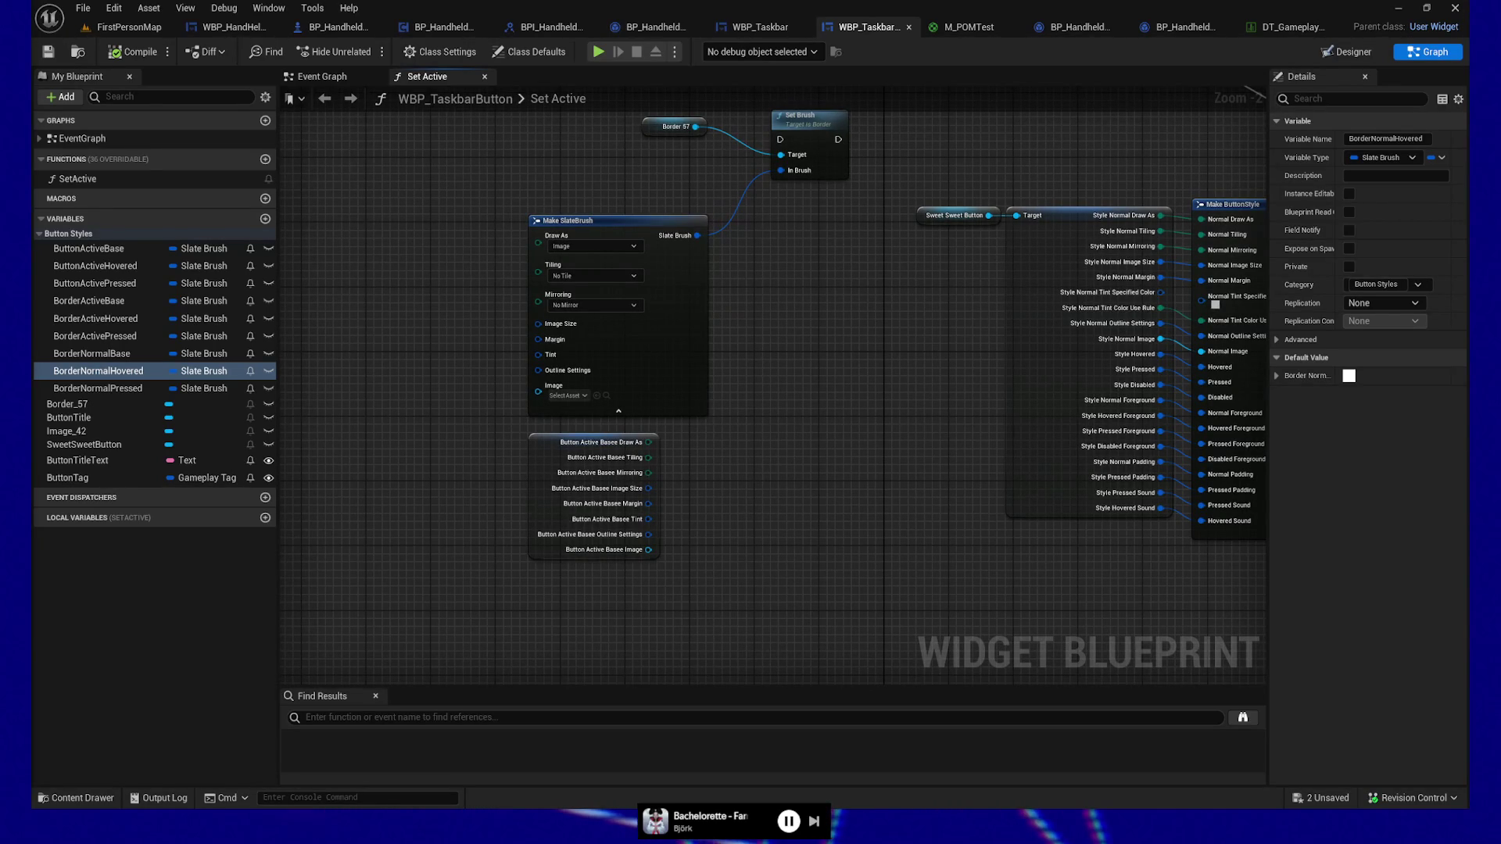
{"action": "left_click_drag", "start_coordinate": [664, 531], "coordinate": [635, 571]}
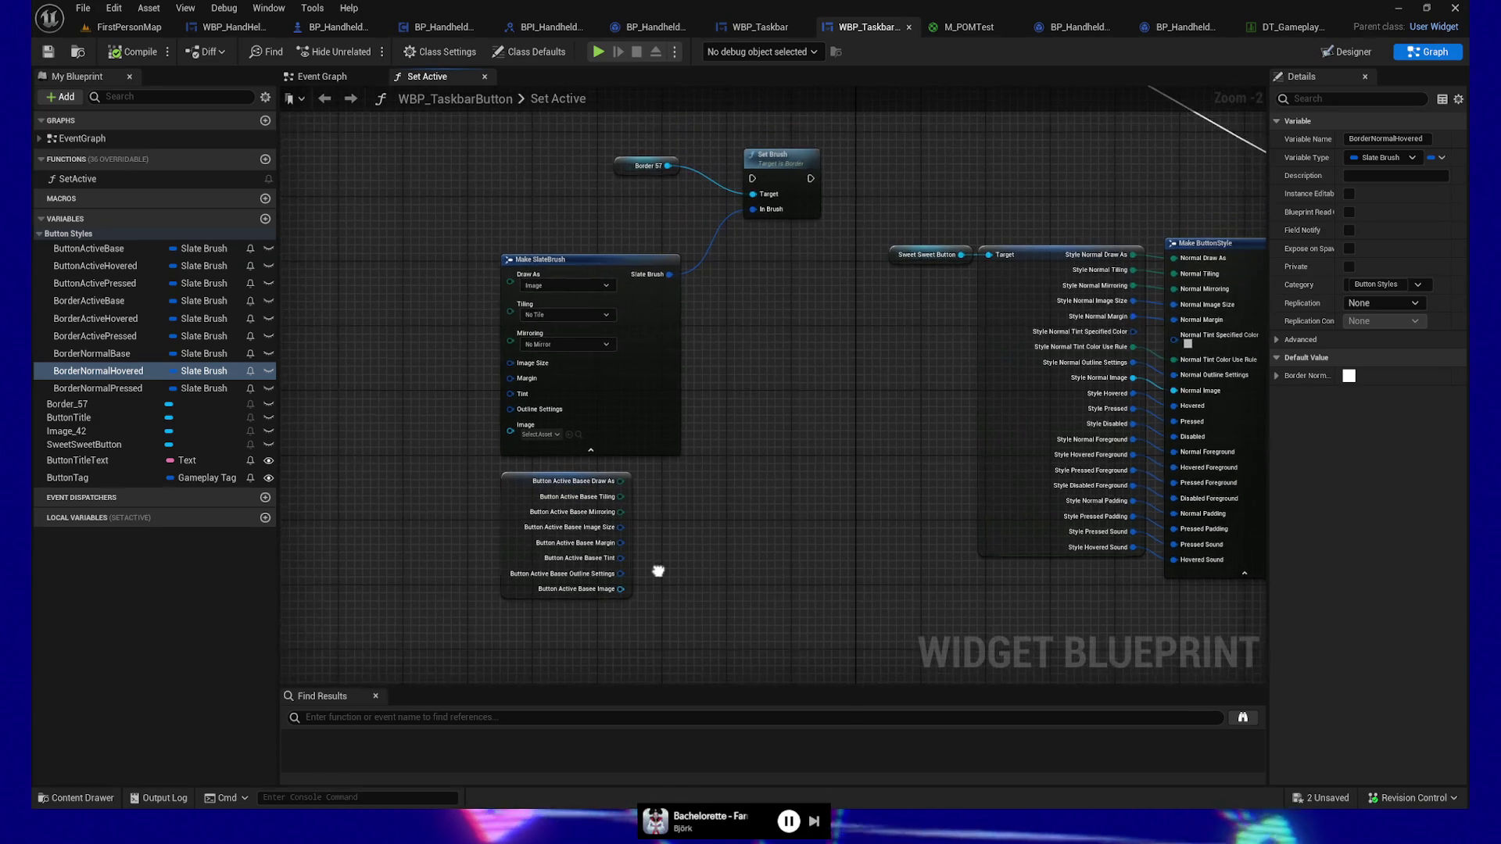
{"action": "left_click_drag", "start_coordinate": [409, 142], "coordinate": [726, 594]}
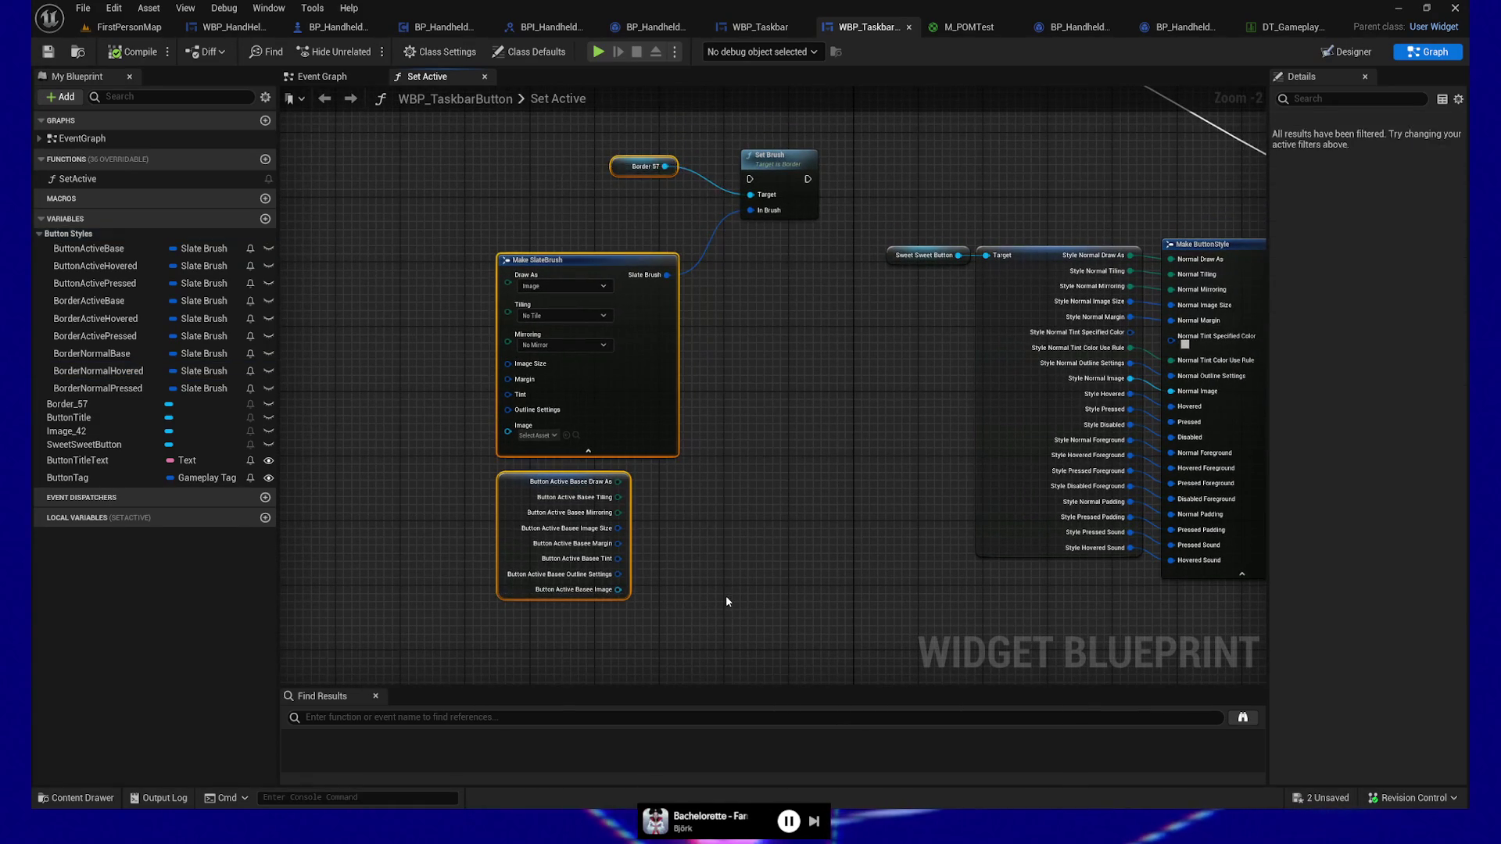
{"action": "key", "text": "Delete"}
{"action": "left_click_drag", "start_coordinate": [628, 217], "coordinate": [807, 255]}
{"action": "key", "text": "Delete"}
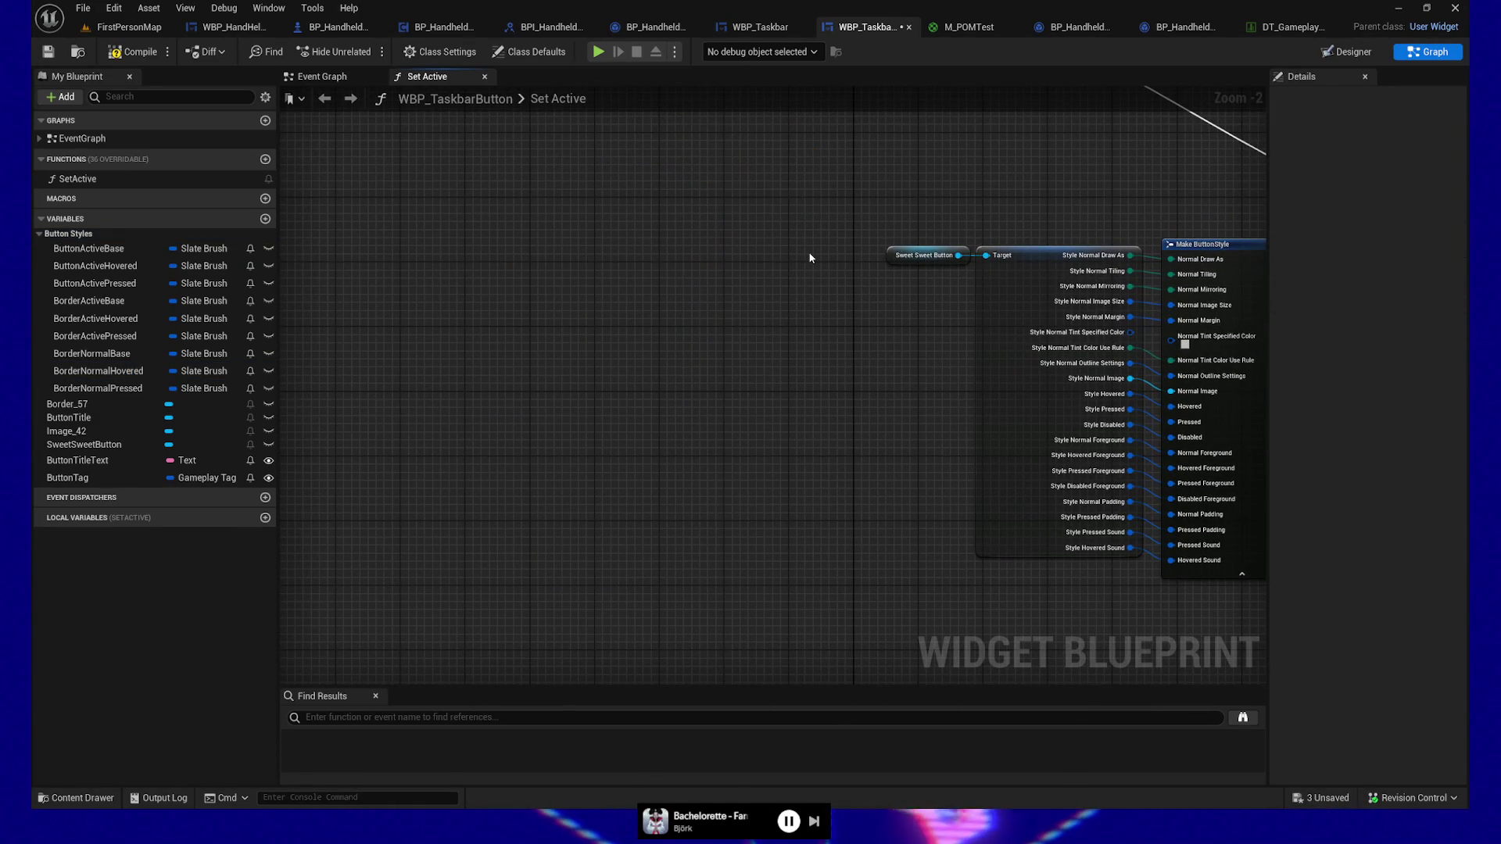
Step: In the Designer, rename Border_57 to ButtonBorder
{"action": "left_click", "coordinate": [1345, 52]}
{"action": "left_click", "coordinate": [91, 496]}
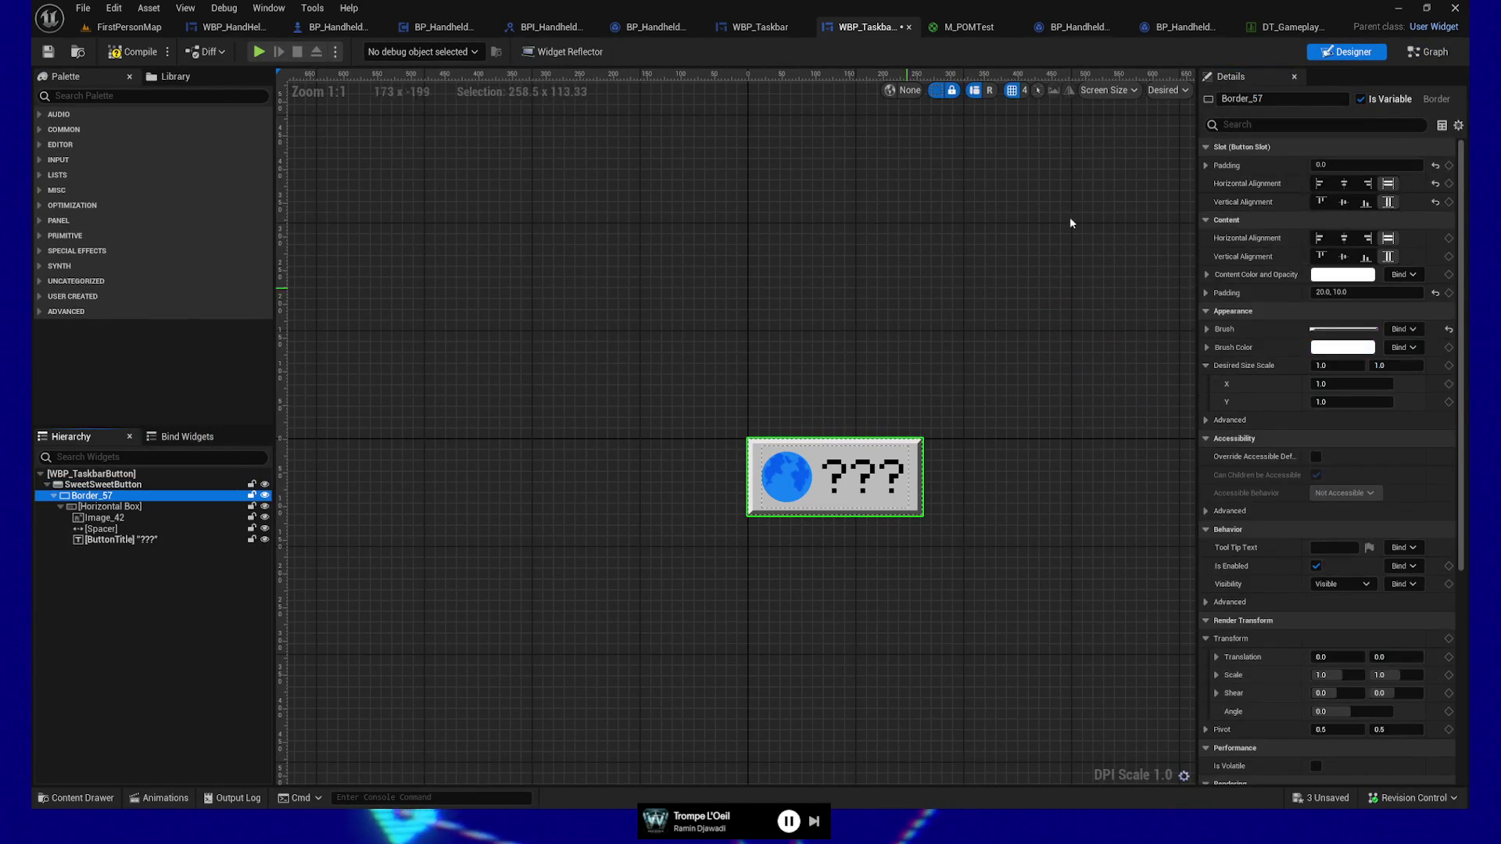
{"action": "left_click", "coordinate": [1301, 99]}
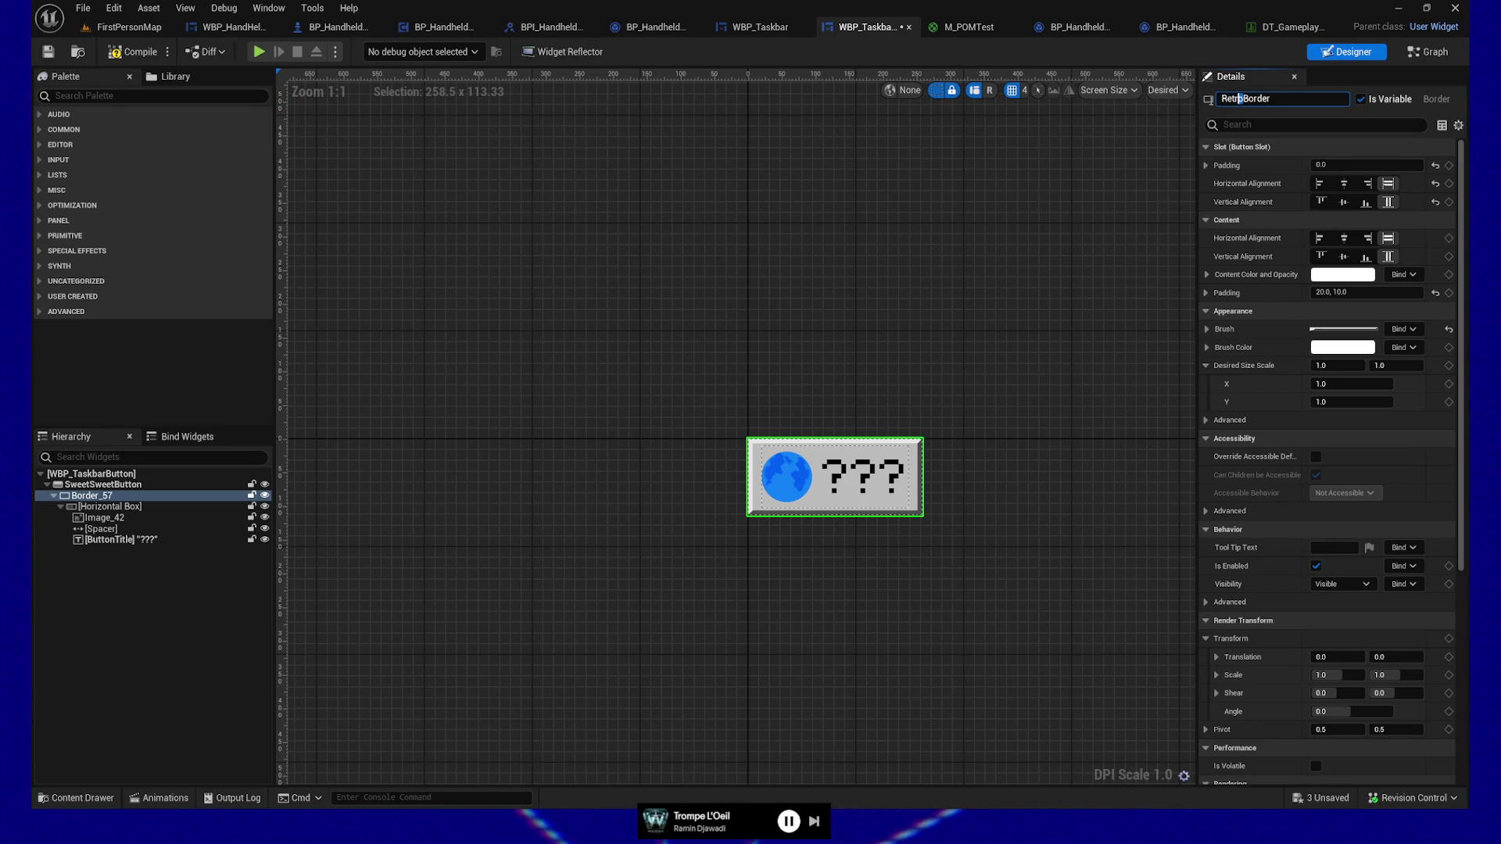
{"action": "type", "text": "W95"}
{"action": "left_click", "coordinate": [788, 236]}
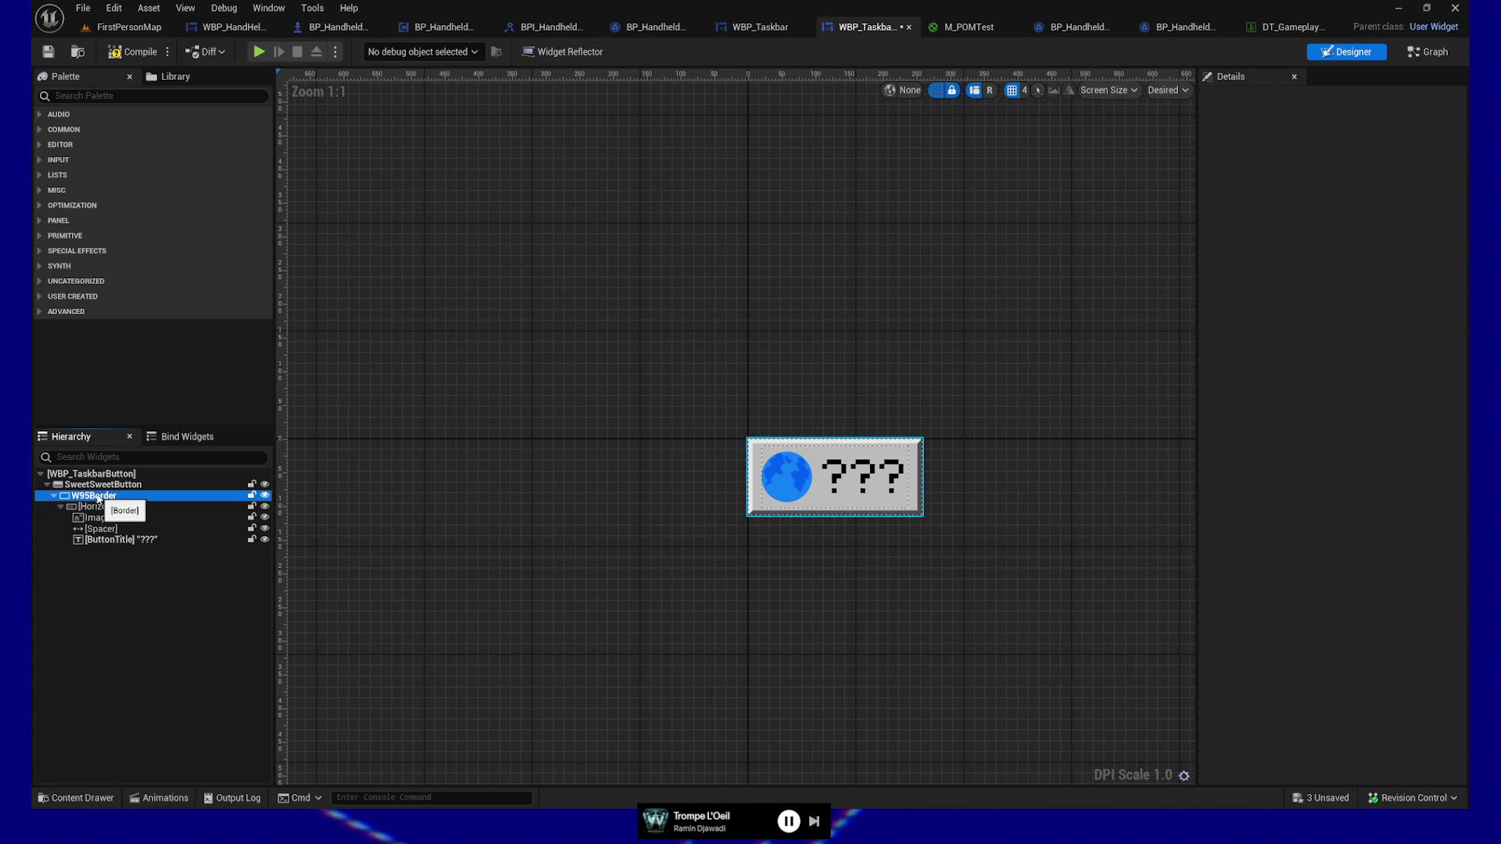
{"action": "left_click", "coordinate": [93, 495]}
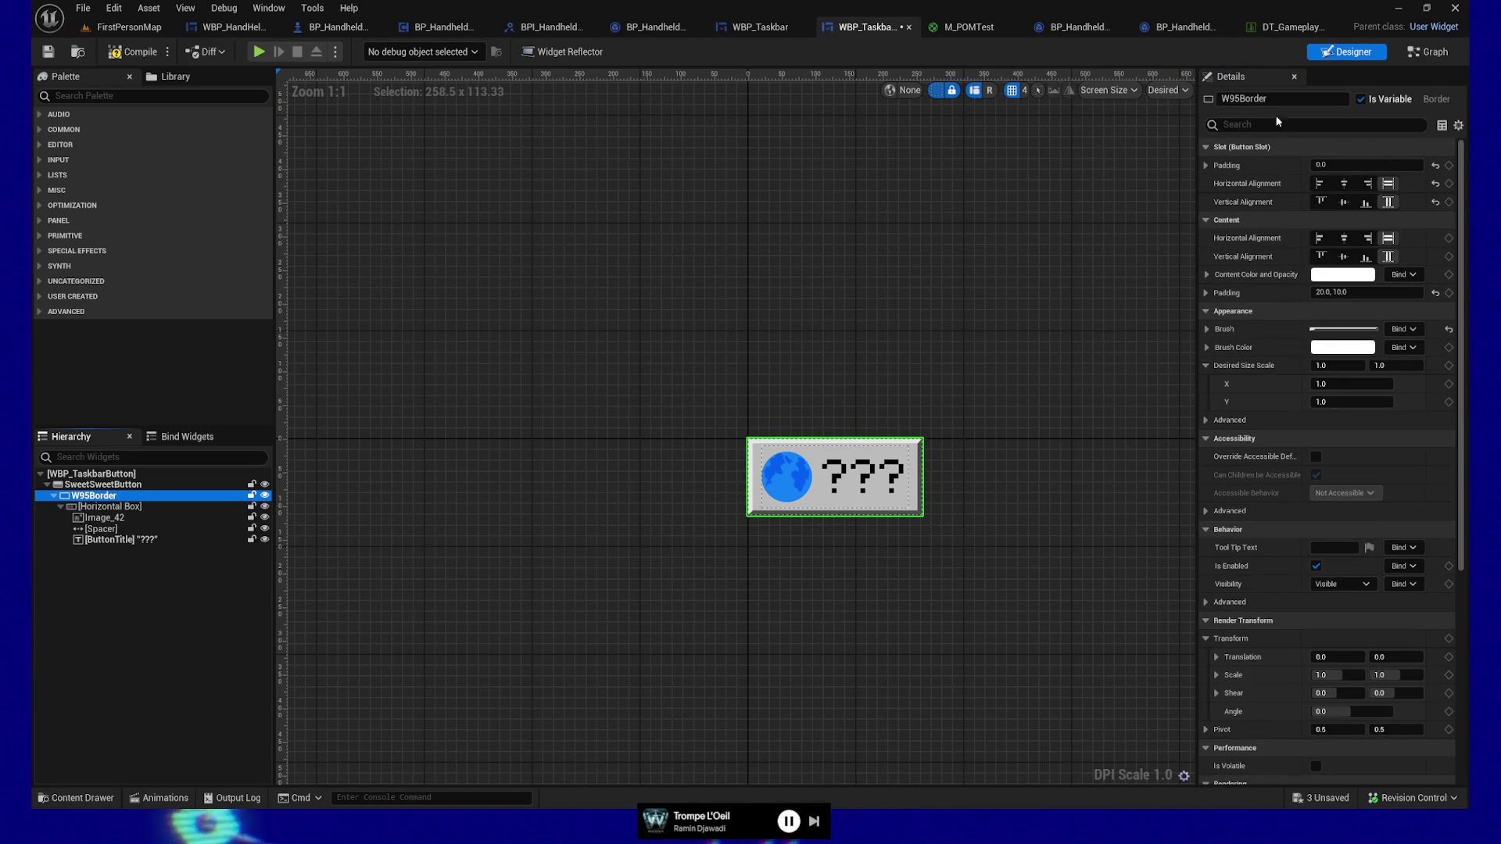
{"action": "left_click_drag", "start_coordinate": [1235, 97], "coordinate": [1173, 100]}
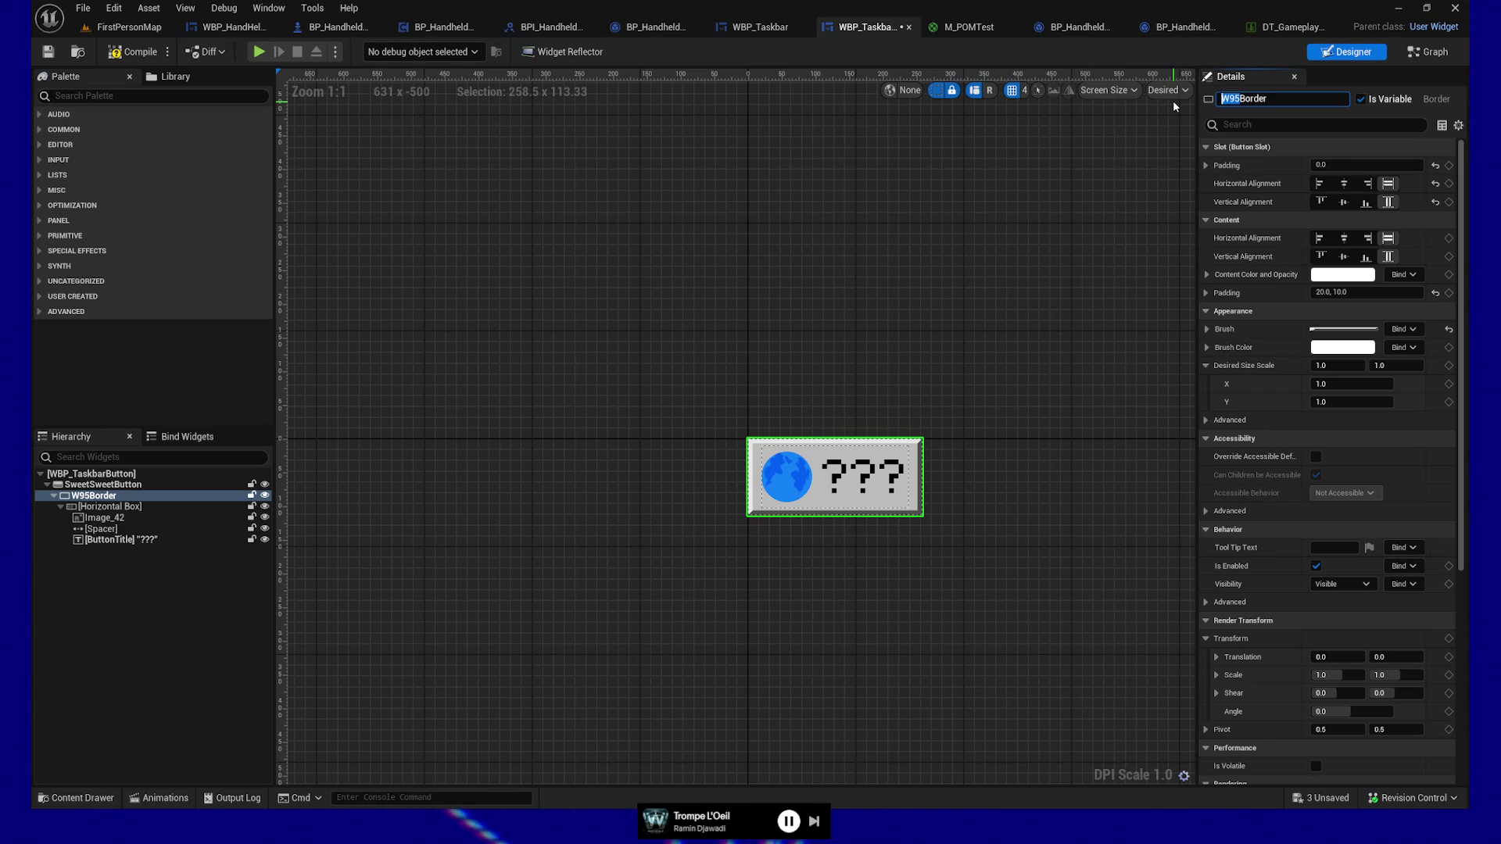
{"action": "type", "text": "Butto"}
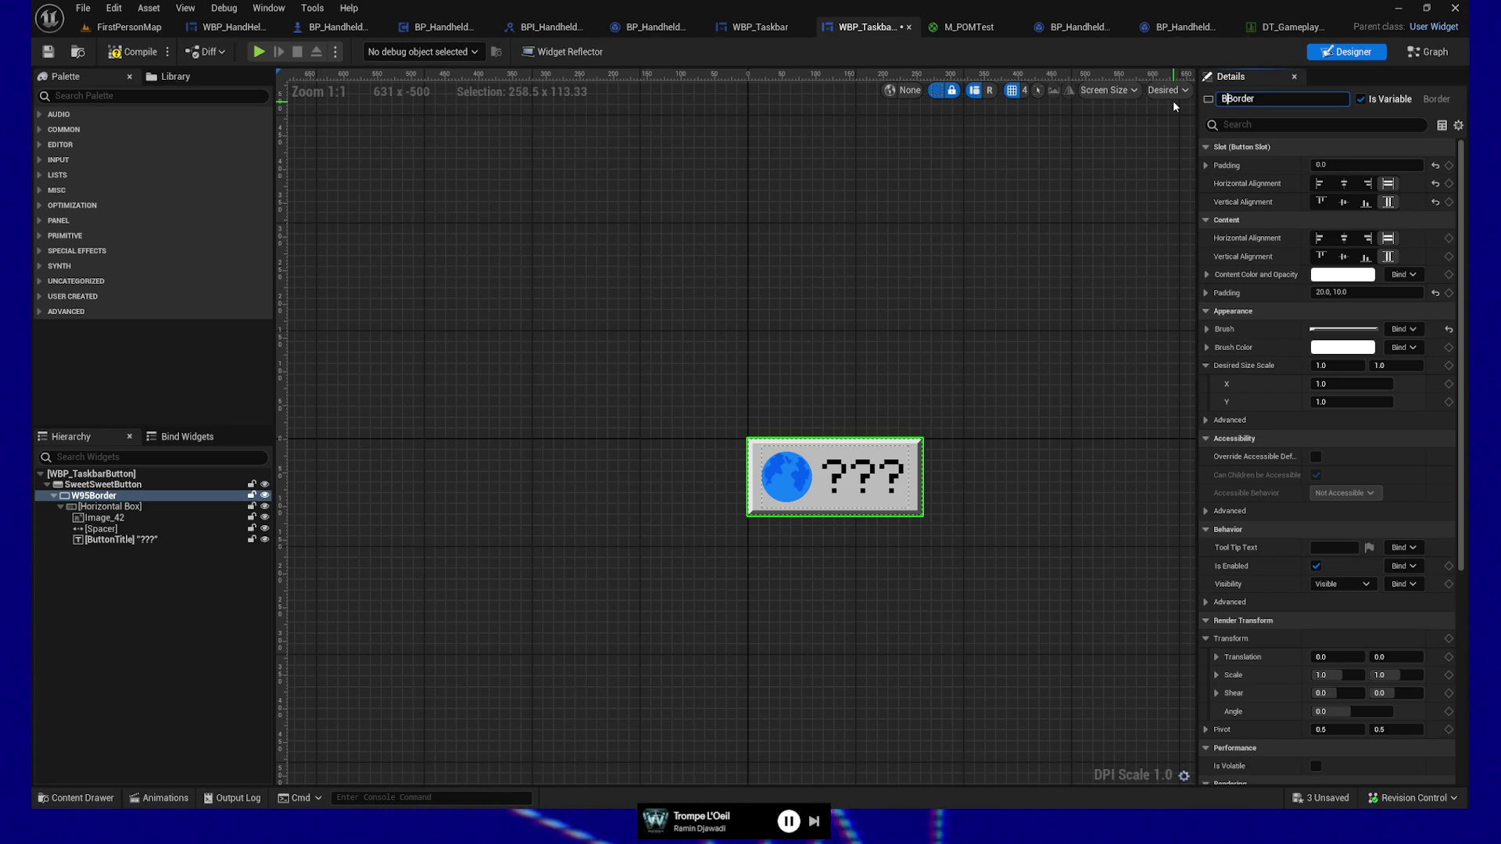
{"action": "type", "text": "n"}
{"action": "key", "text": "Return"}
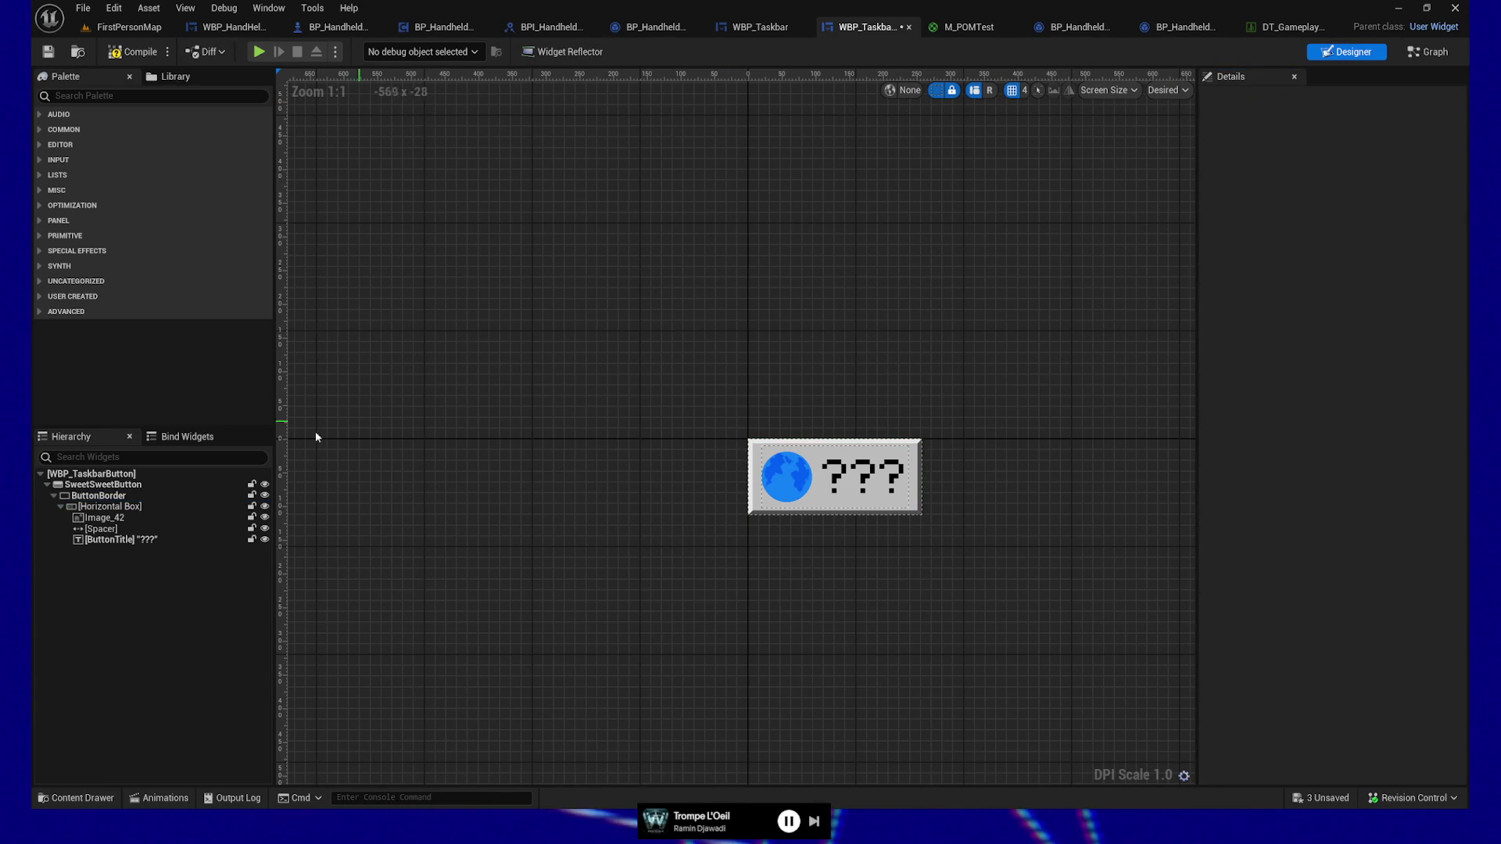
Step: Rename the Image_42 widget inside the border's horizontal box to ButtonIconImage
{"action": "left_click", "coordinate": [107, 495]}
{"action": "left_click", "coordinate": [124, 506]}
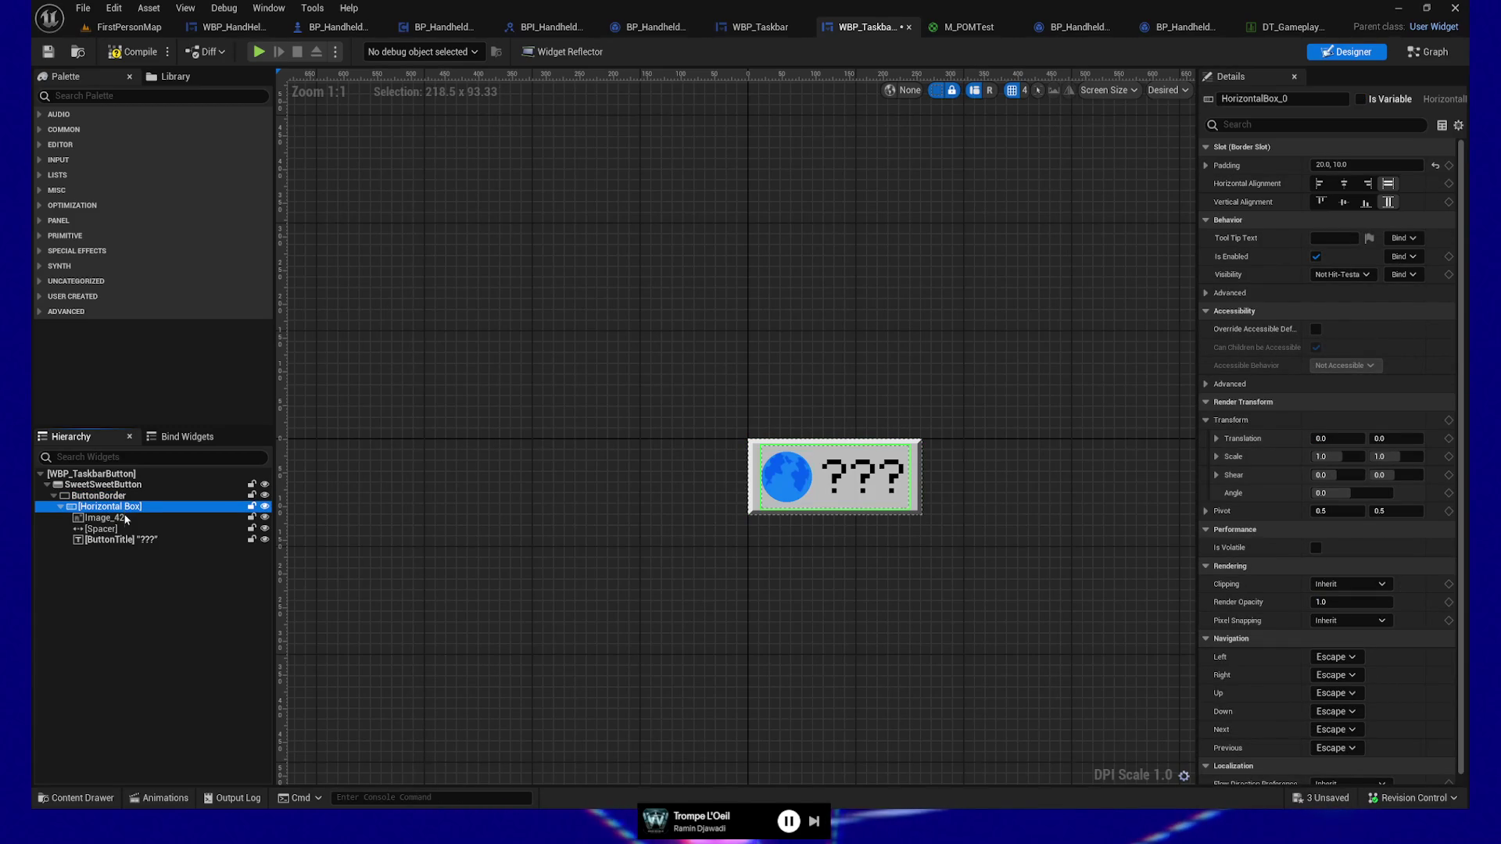
{"action": "left_click", "coordinate": [117, 518]}
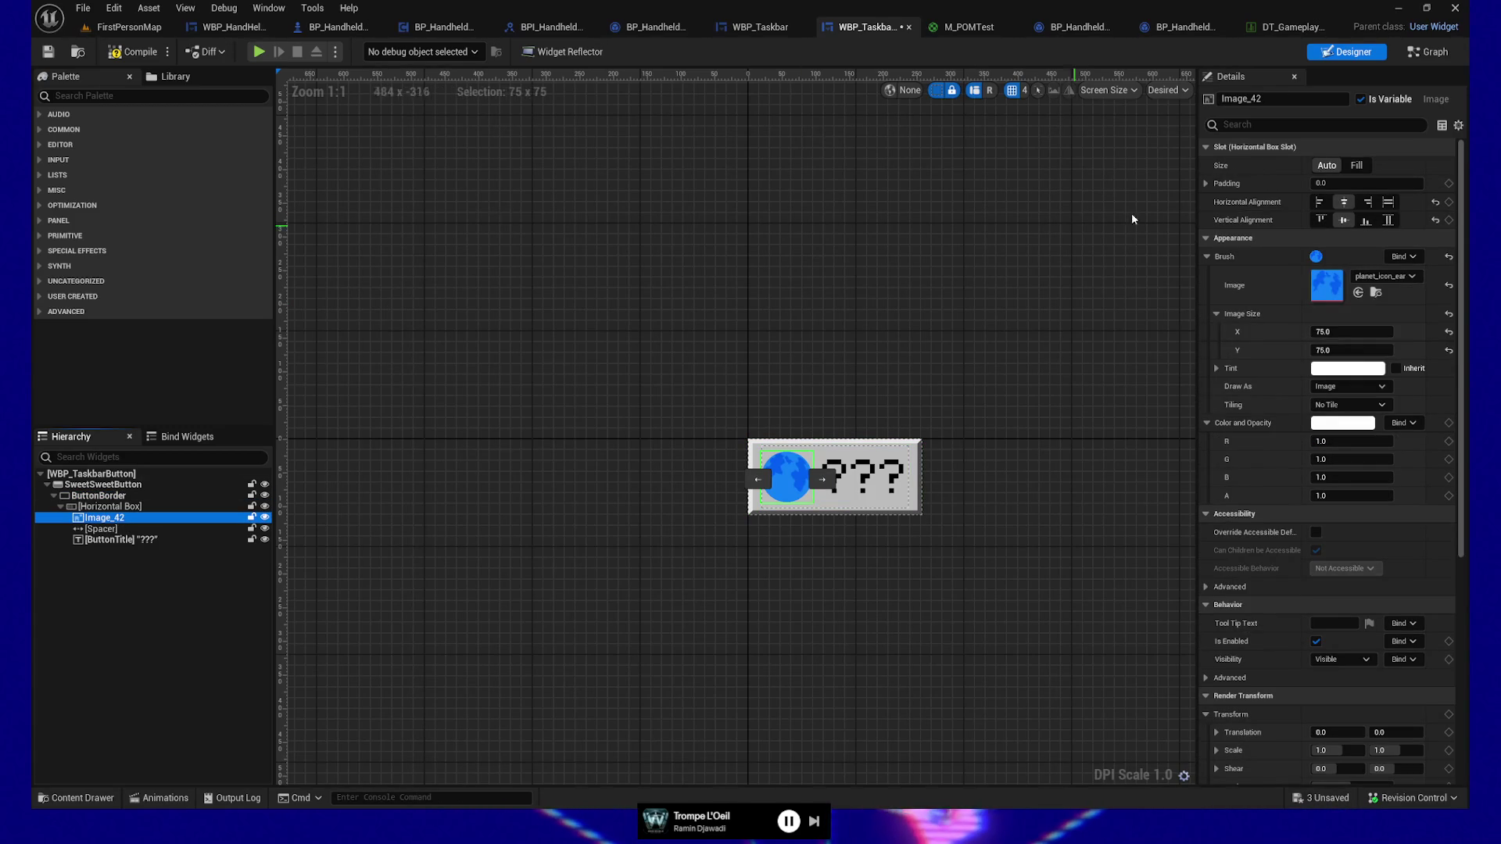
{"action": "left_click", "coordinate": [1251, 99]}
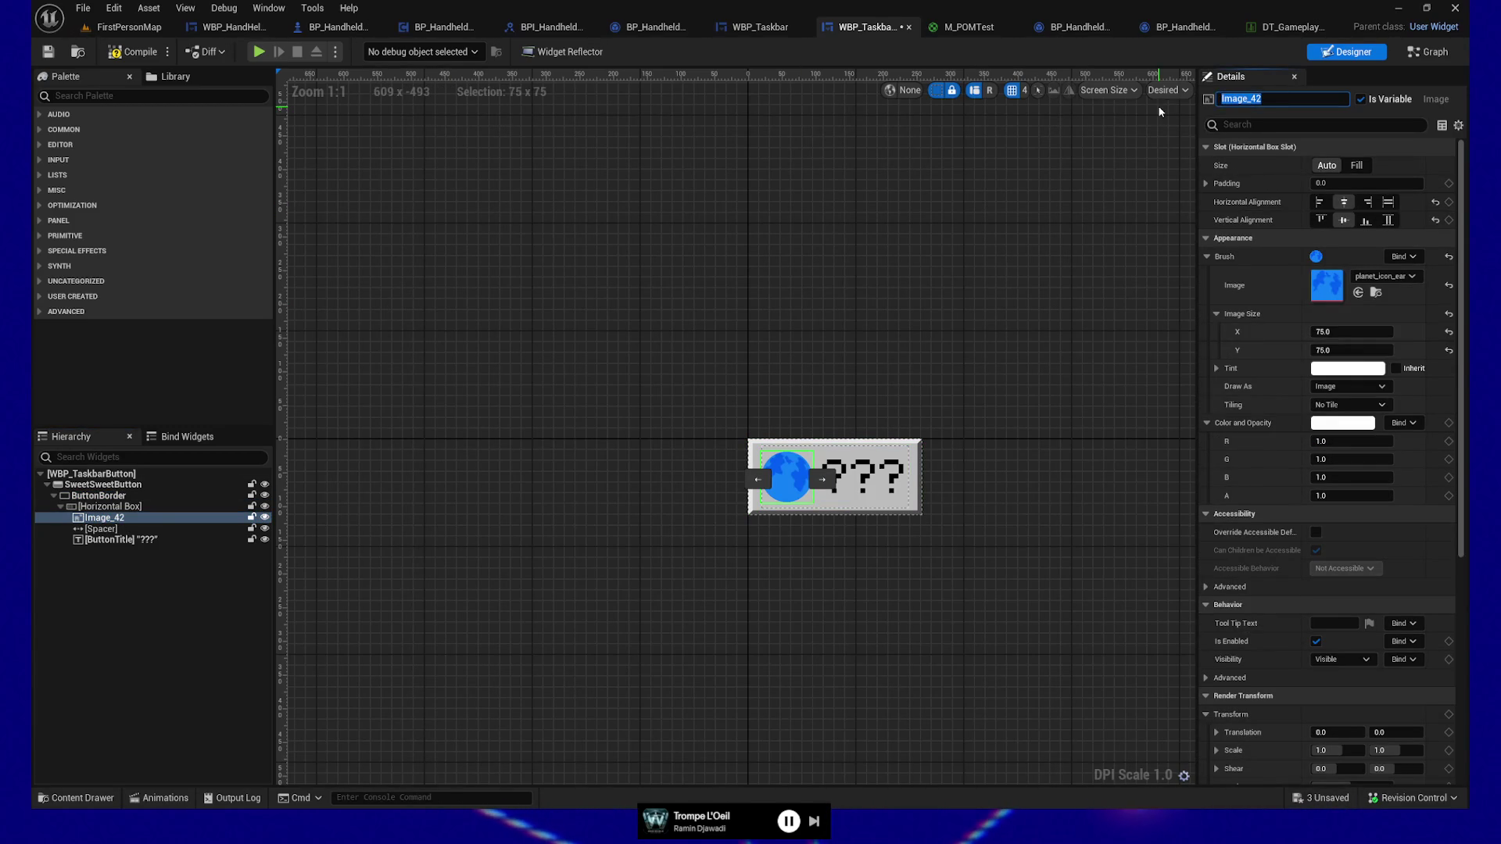
{"action": "type", "text": "ButtonIconImage"}
{"action": "key", "text": "Return"}
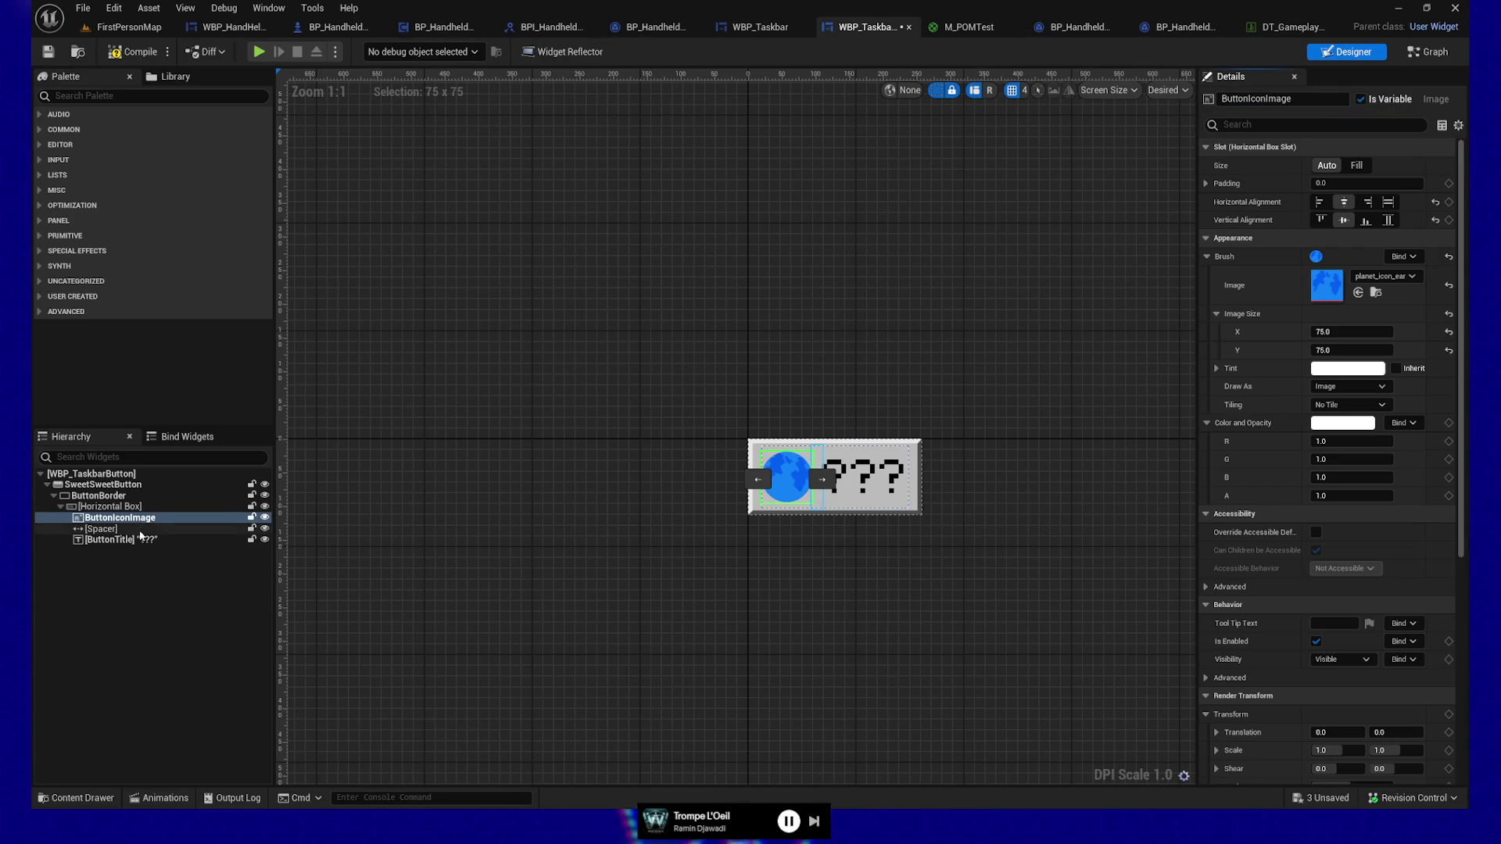
Step: Check the spacer and ButtonTitle widgets, compile, and go back to the Set Active graph
{"action": "left_click", "coordinate": [141, 530]}
{"action": "left_click", "coordinate": [125, 539]}
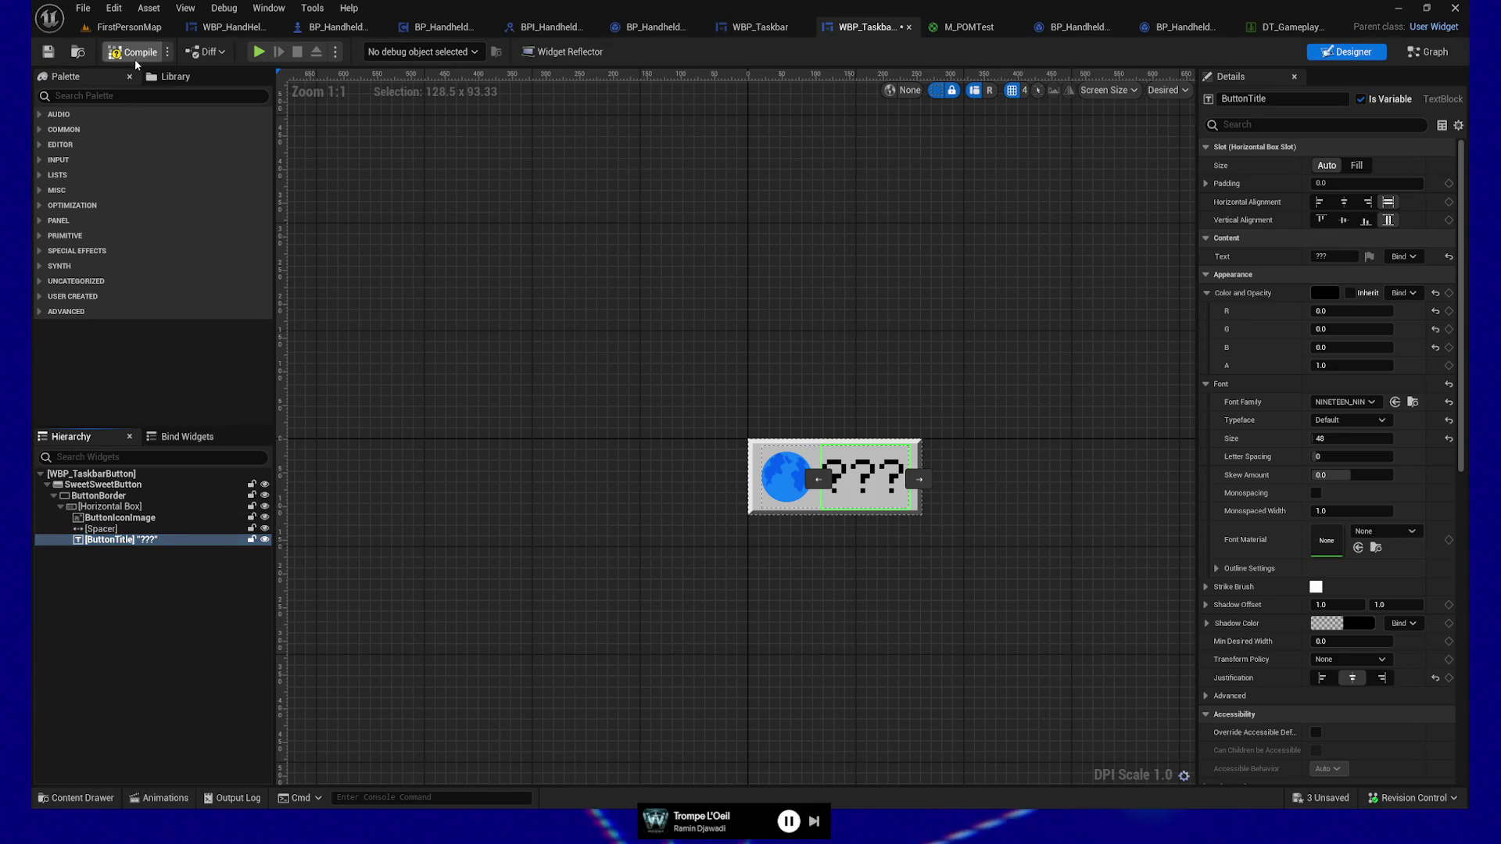
{"action": "left_click", "coordinate": [50, 52]}
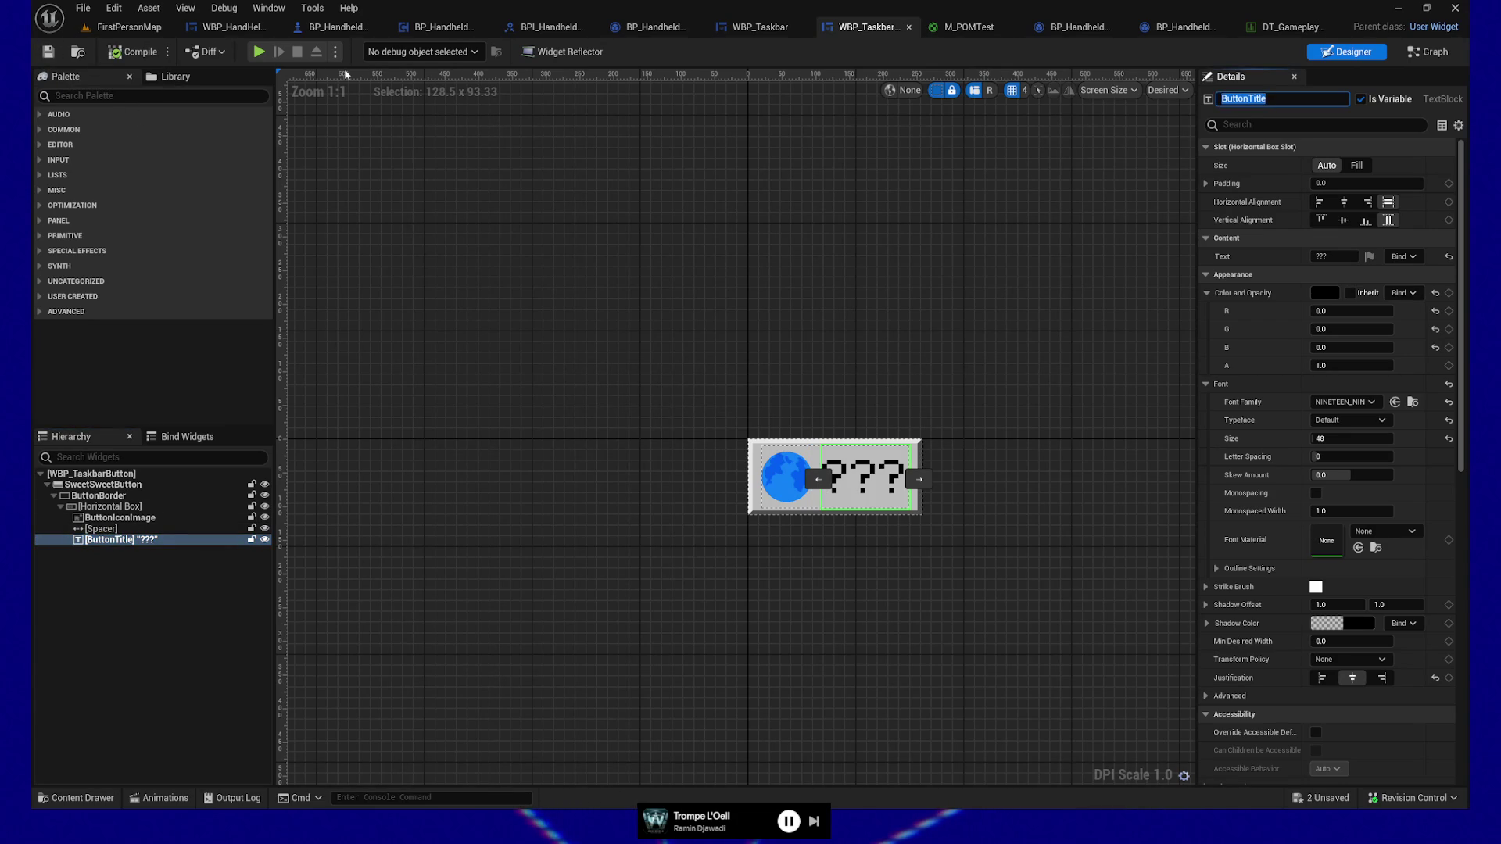
{"action": "left_click_drag", "start_coordinate": [766, 254], "coordinate": [727, 249]}
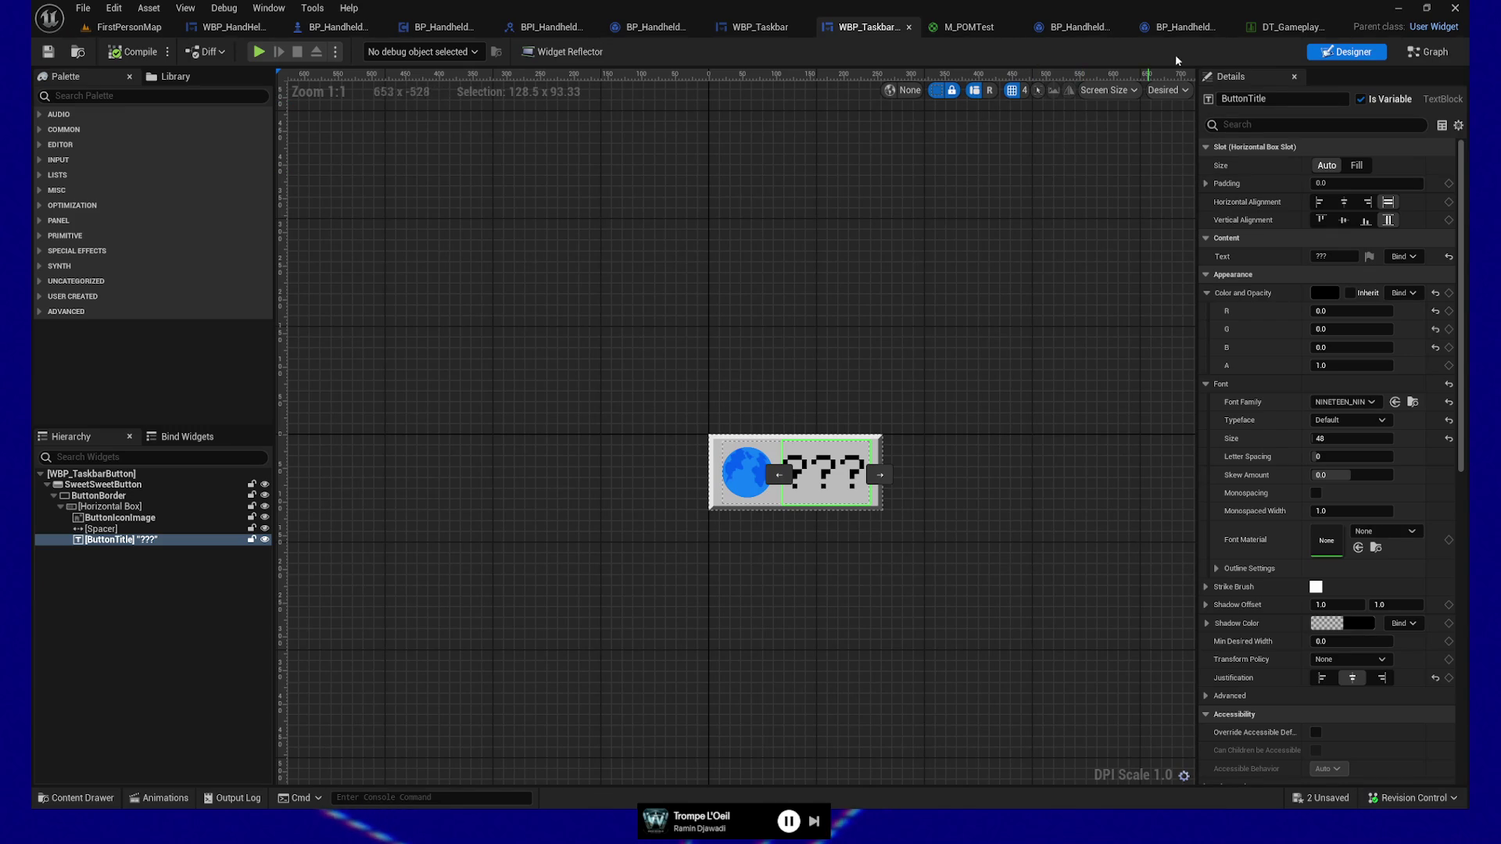
{"action": "left_click", "coordinate": [1428, 53]}
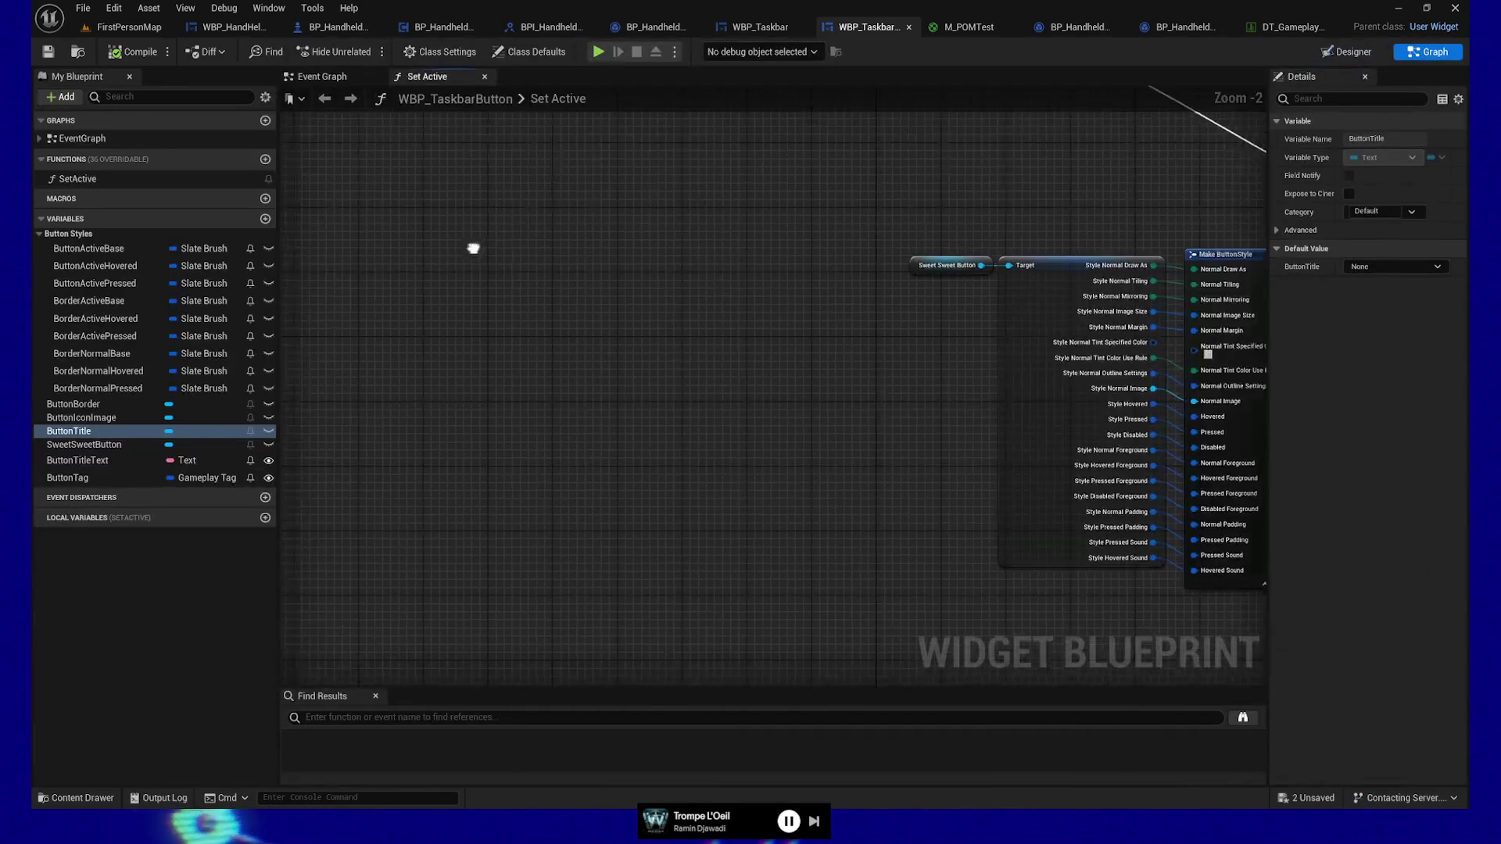
Step: Drag the true-branch Set Style node and Sweet Sweet Button reference up beside Make ButtonStyle
{"action": "left_click_drag", "start_coordinate": [663, 271], "coordinate": [454, 461]}
{"action": "mouse_move", "coordinate": [654, 305]}
{"action": "left_mouse_down"}
{"action": "mouse_move", "coordinate": [703, 362]}
{"action": "mouse_move", "coordinate": [519, 426]}
{"action": "left_mouse_up"}
{"action": "mouse_move", "coordinate": [772, 381]}
{"action": "left_mouse_down"}
{"action": "mouse_move", "coordinate": [743, 412]}
{"action": "mouse_move", "coordinate": [914, 373]}
{"action": "mouse_move", "coordinate": [905, 404]}
{"action": "mouse_move", "coordinate": [889, 400]}
{"action": "left_mouse_up"}
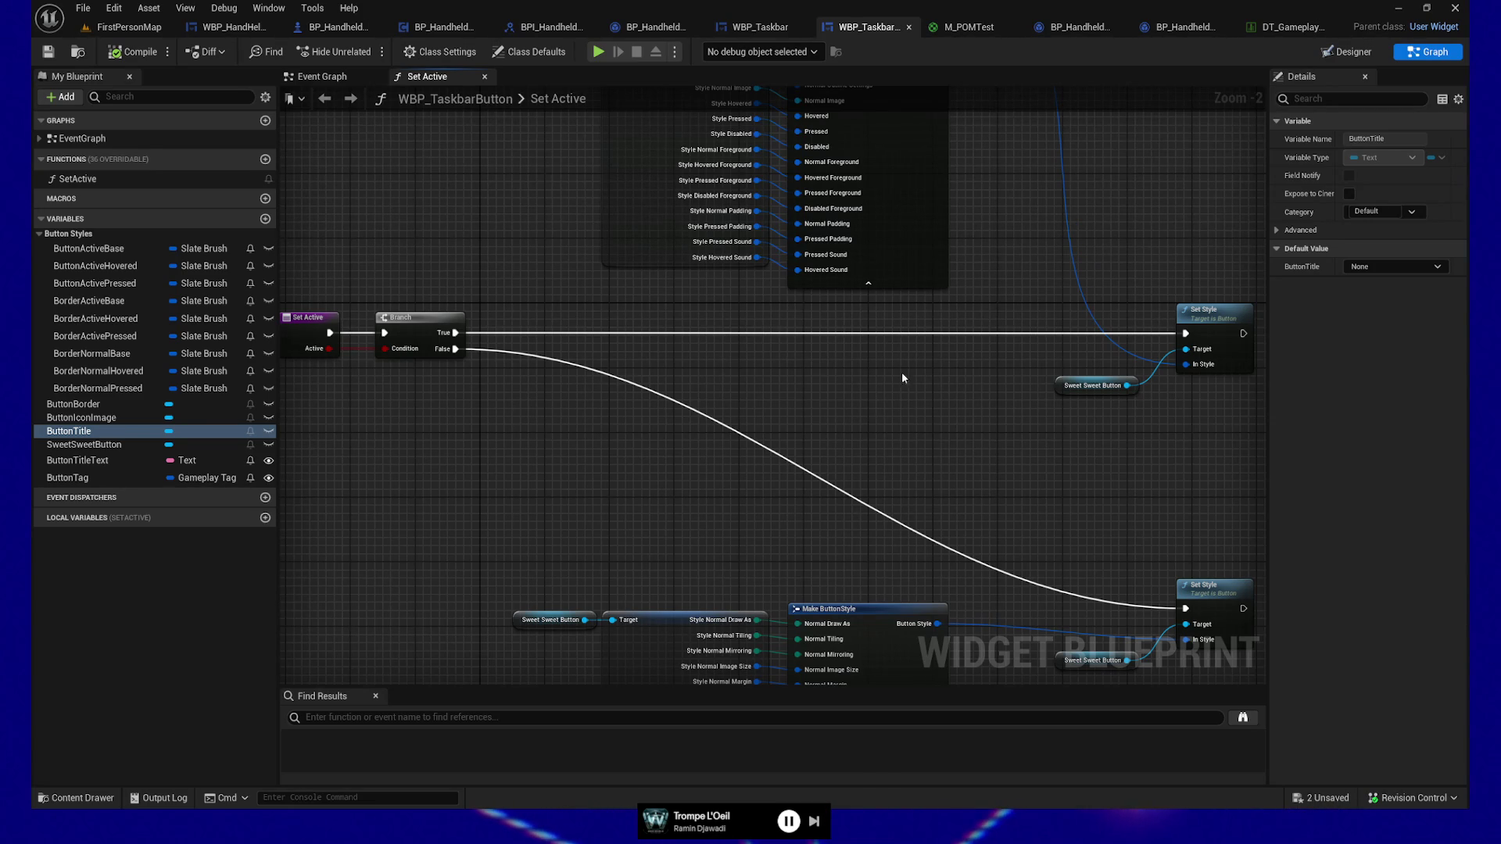
{"action": "mouse_move", "coordinate": [1104, 457]}
{"action": "left_mouse_down"}
{"action": "mouse_move", "coordinate": [917, 496]}
{"action": "mouse_move", "coordinate": [865, 574]}
{"action": "mouse_move", "coordinate": [819, 563]}
{"action": "left_mouse_up"}
{"action": "scroll", "coordinate": [865, 574], "scroll_direction": "down", "scroll_amount": 1}
{"action": "left_click_drag", "start_coordinate": [587, 497], "coordinate": [667, 560]}
{"action": "left_click_drag", "start_coordinate": [859, 472], "coordinate": [990, 590]}
{"action": "mouse_move", "coordinate": [1011, 505]}
{"action": "left_mouse_down"}
{"action": "mouse_move", "coordinate": [992, 187]}
{"action": "mouse_move", "coordinate": [945, 191]}
{"action": "mouse_move", "coordinate": [945, 162]}
{"action": "left_mouse_up"}
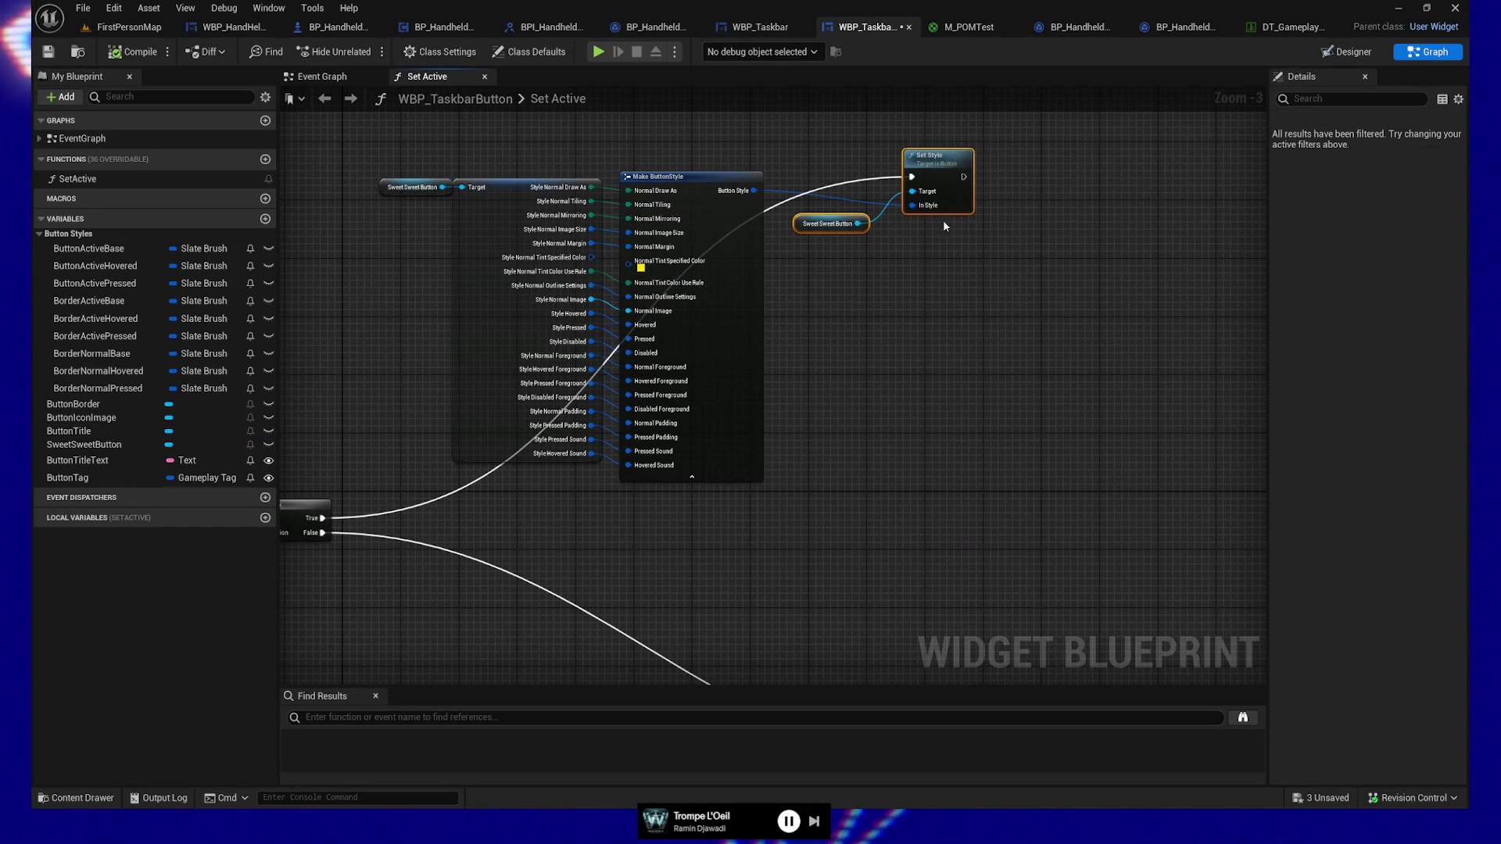
{"action": "left_click", "coordinate": [938, 397]}
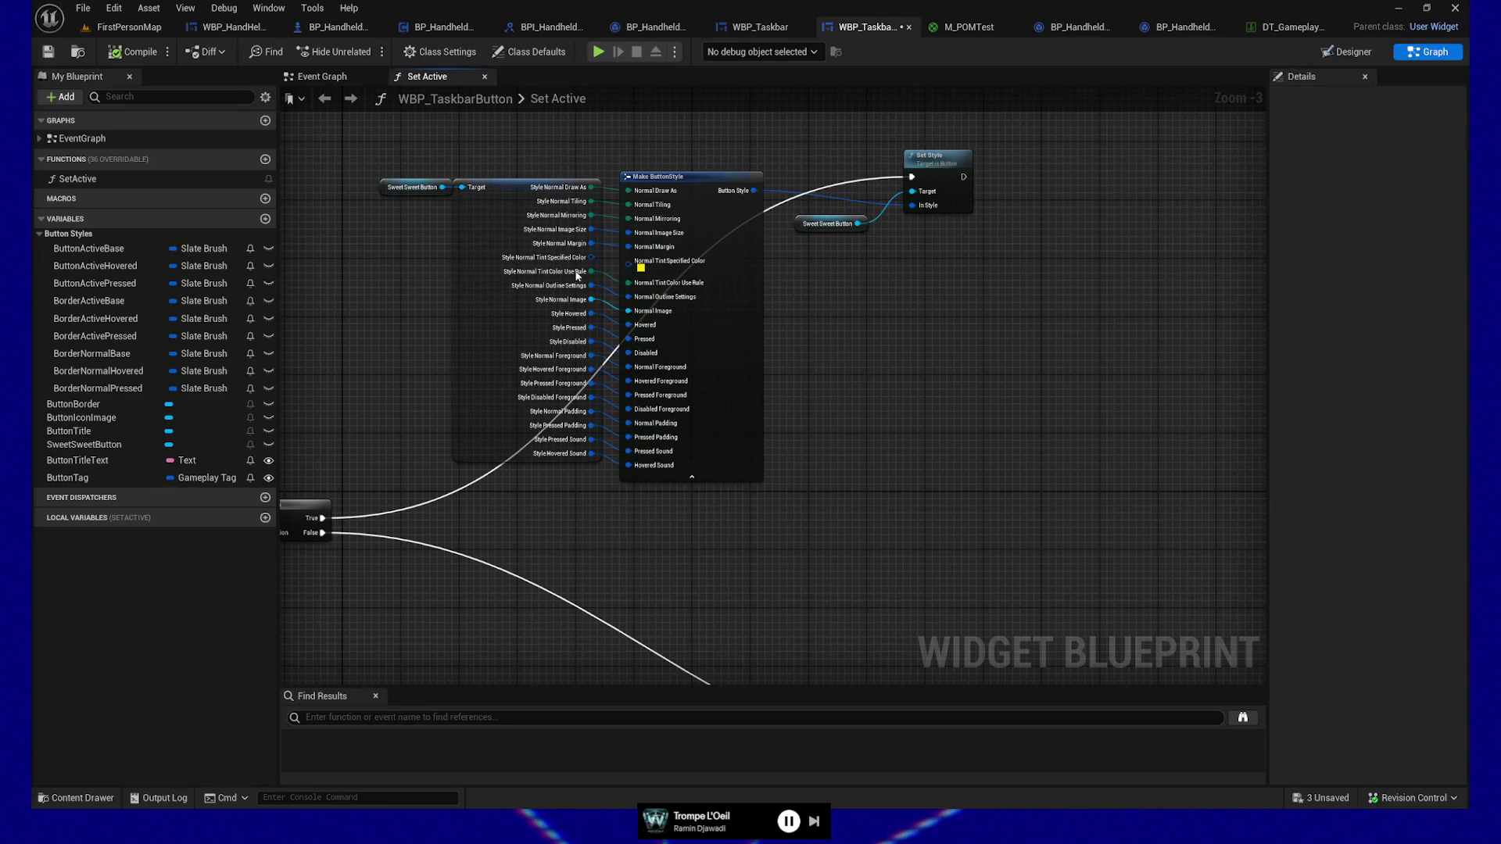
{"action": "mouse_move", "coordinate": [850, 390]}
{"action": "left_mouse_down"}
{"action": "mouse_move", "coordinate": [1005, 375]}
{"action": "mouse_move", "coordinate": [1001, 429]}
{"action": "left_mouse_up"}
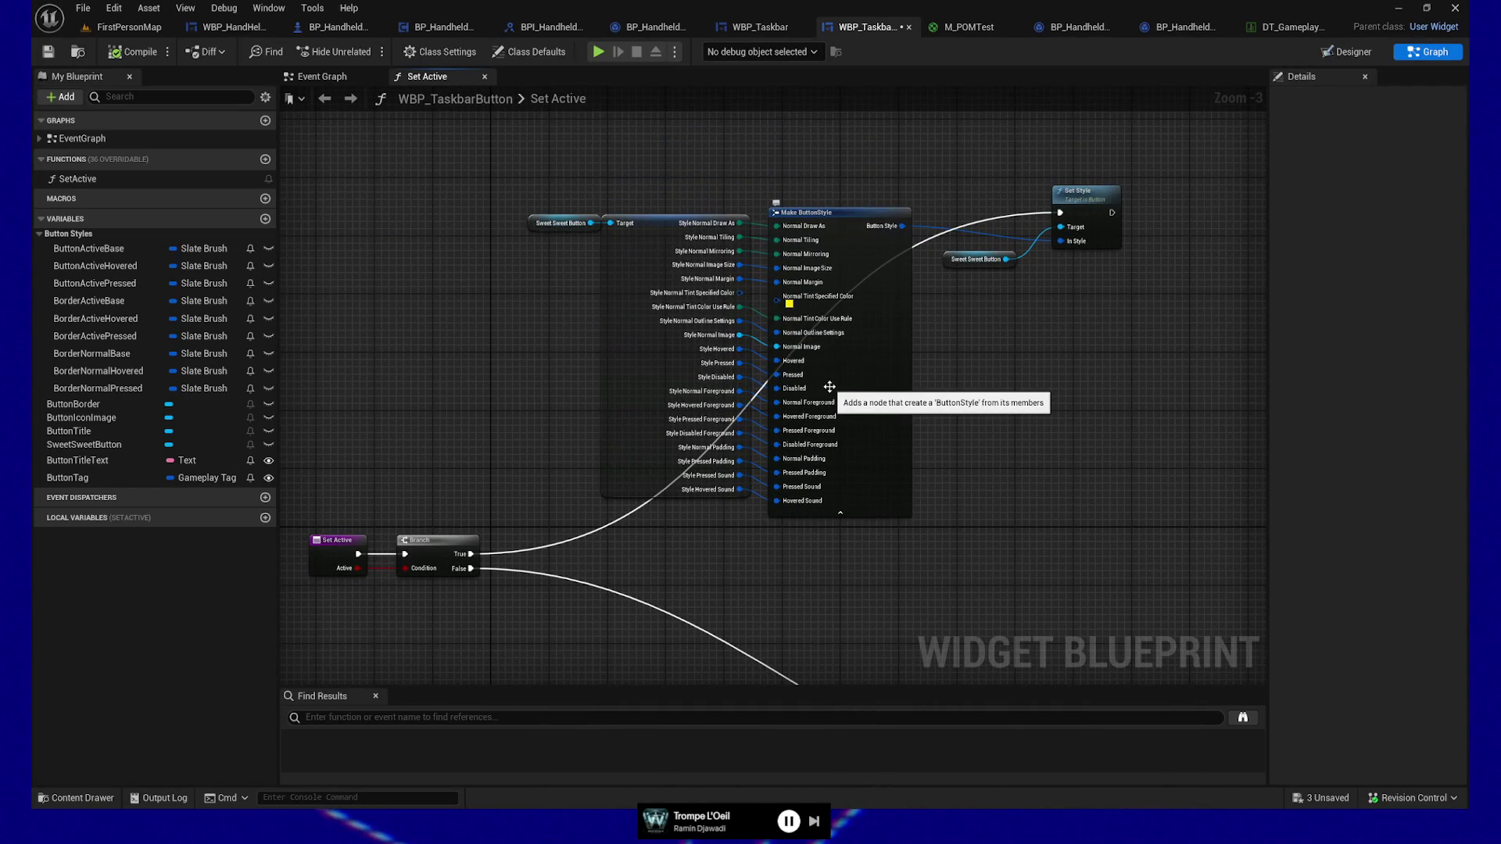
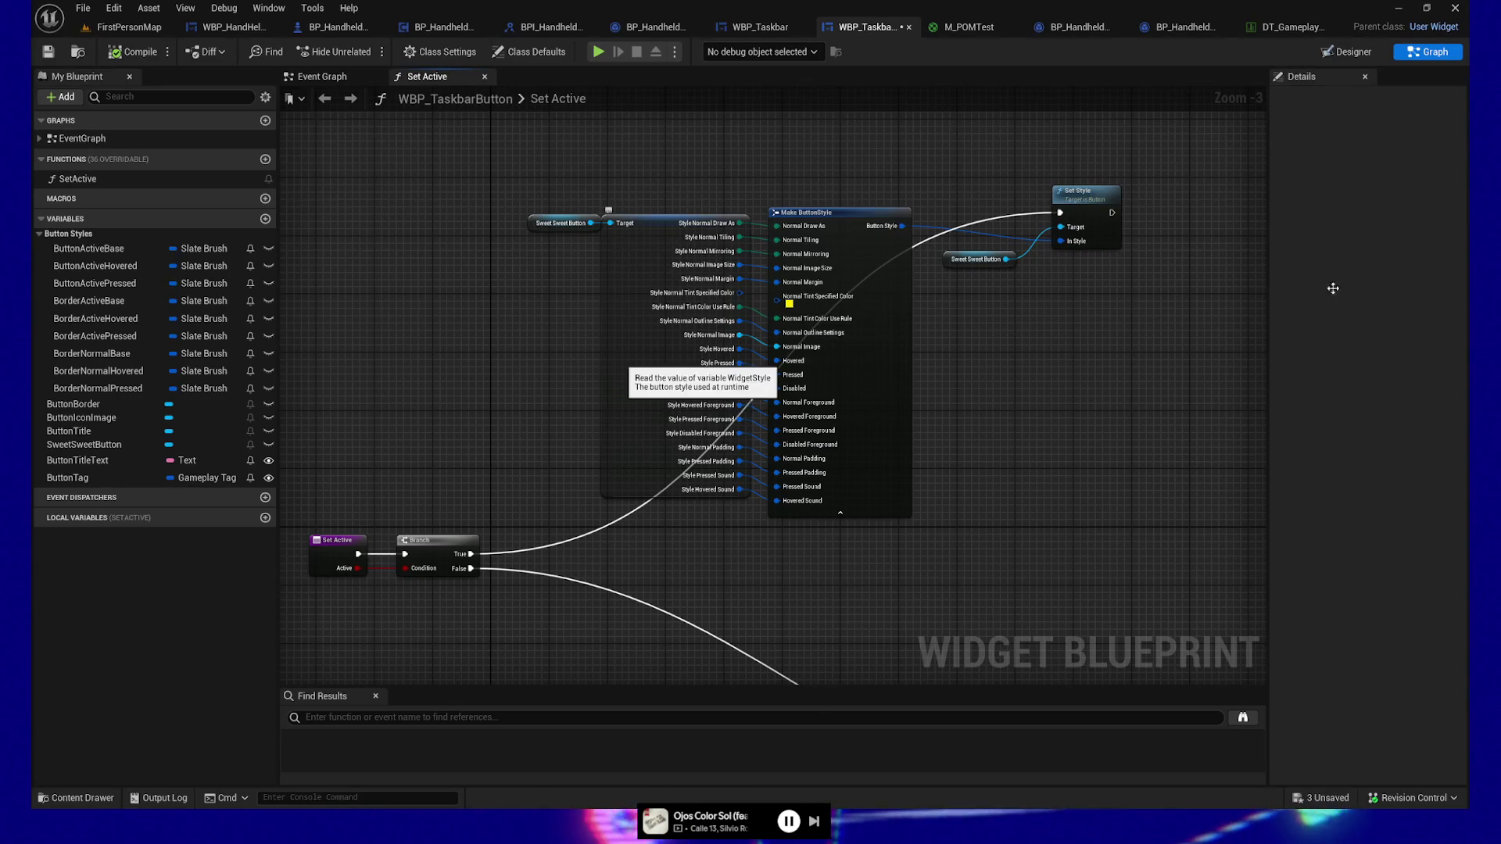
Step: Pan around the Set Active function's Branch and Set Active nodes, then show the Event Graph
{"action": "mouse_move", "coordinate": [485, 420]}
{"action": "left_mouse_down"}
{"action": "mouse_move", "coordinate": [379, 362]}
{"action": "mouse_move", "coordinate": [453, 282]}
{"action": "mouse_move", "coordinate": [394, 292]}
{"action": "mouse_move", "coordinate": [474, 308]}
{"action": "left_mouse_up"}
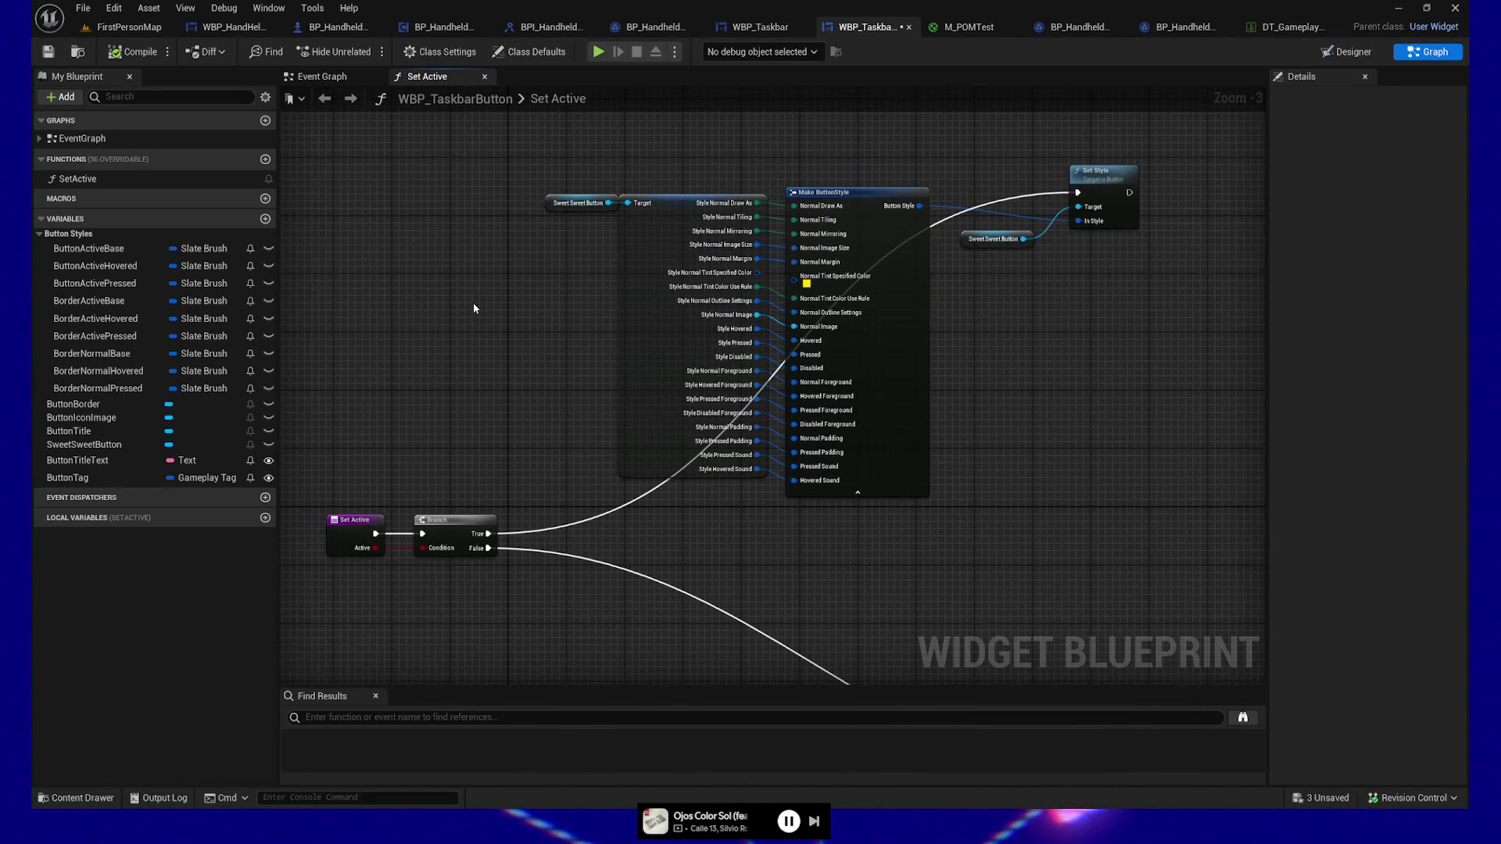
{"action": "left_click_drag", "start_coordinate": [469, 311], "coordinate": [440, 273]}
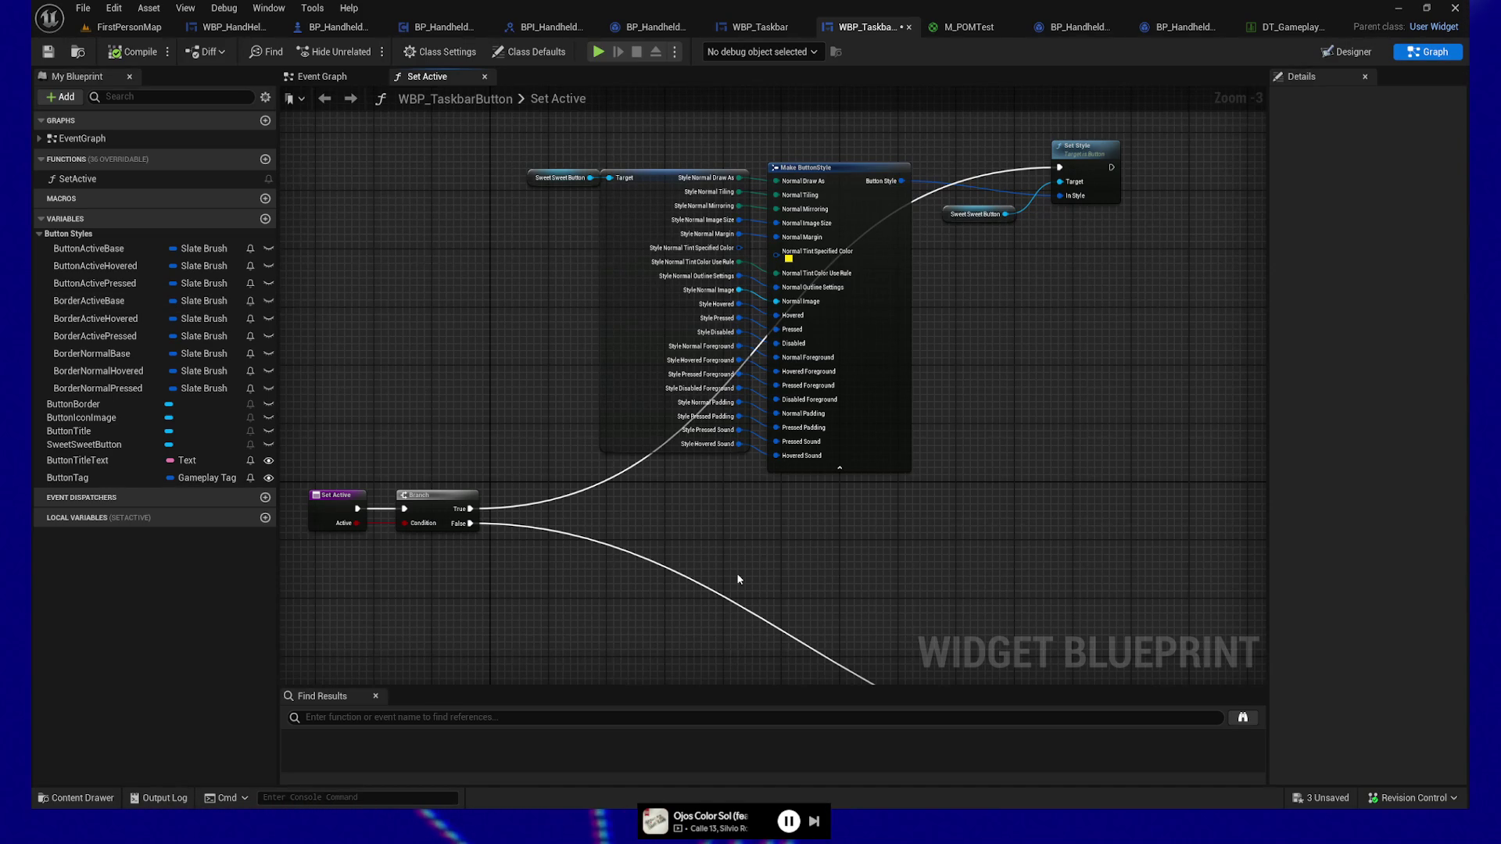
{"action": "mouse_move", "coordinate": [508, 391]}
{"action": "left_mouse_down"}
{"action": "mouse_move", "coordinate": [565, 221]}
{"action": "mouse_move", "coordinate": [559, 137]}
{"action": "mouse_move", "coordinate": [505, 238]}
{"action": "mouse_move", "coordinate": [506, 319]}
{"action": "left_mouse_up"}
{"action": "left_click_drag", "start_coordinate": [421, 234], "coordinate": [408, 488]}
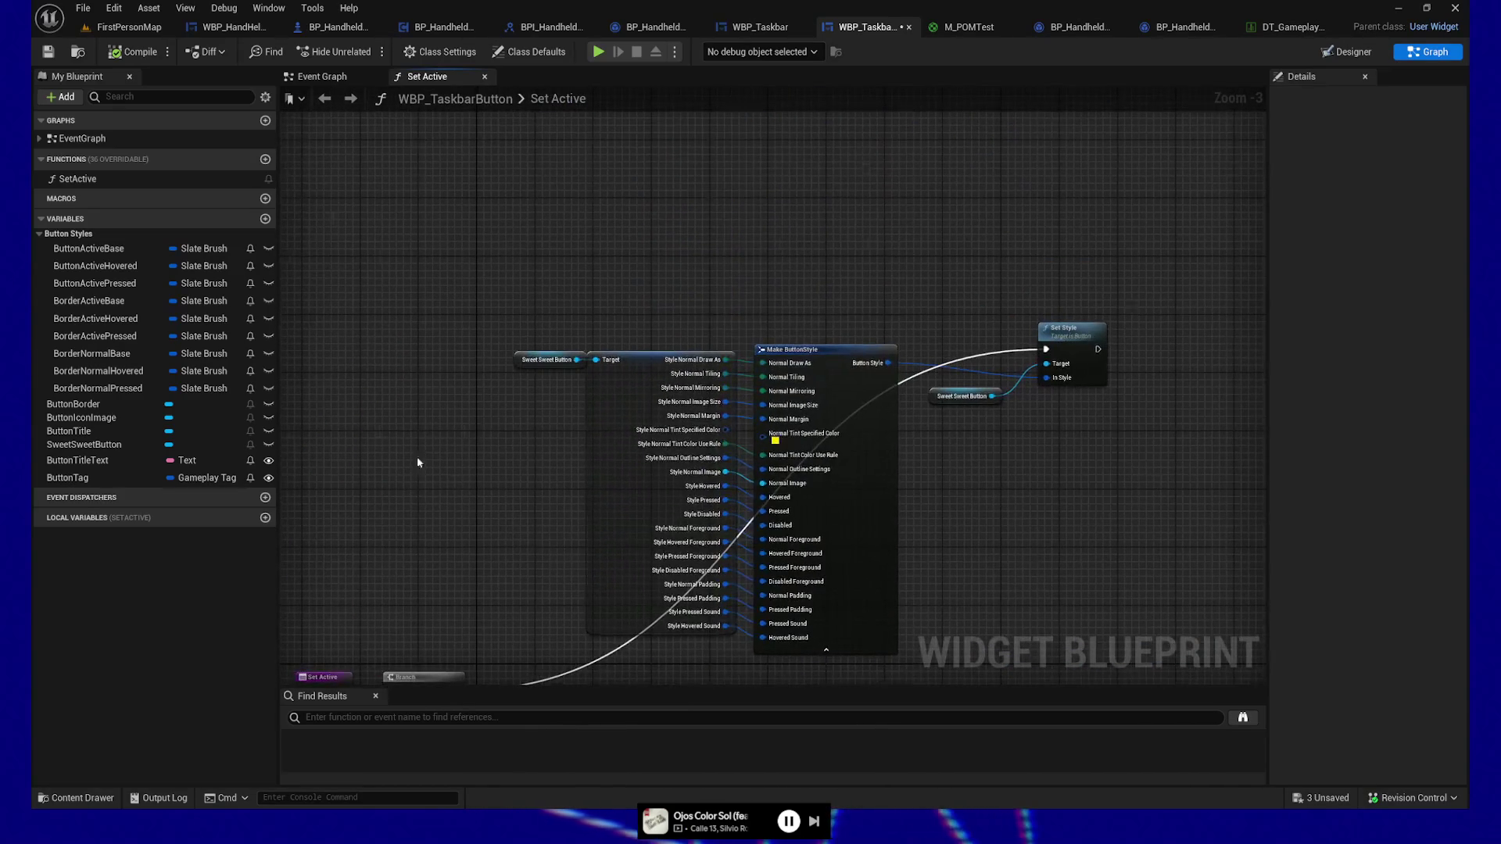
{"action": "left_click_drag", "start_coordinate": [684, 250], "coordinate": [603, 262]}
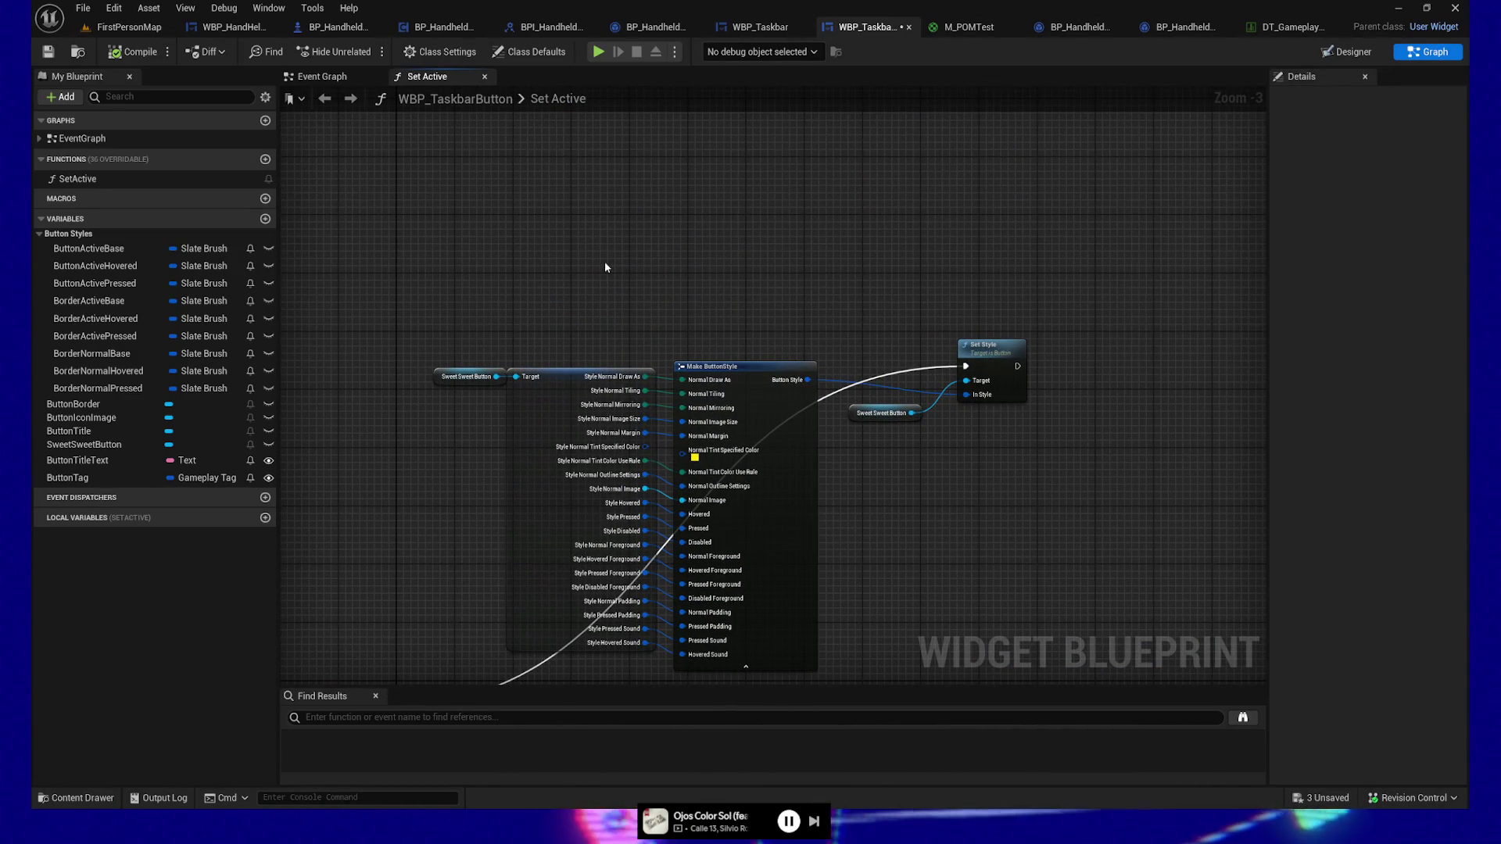
{"action": "left_click_drag", "start_coordinate": [602, 268], "coordinate": [635, 241]}
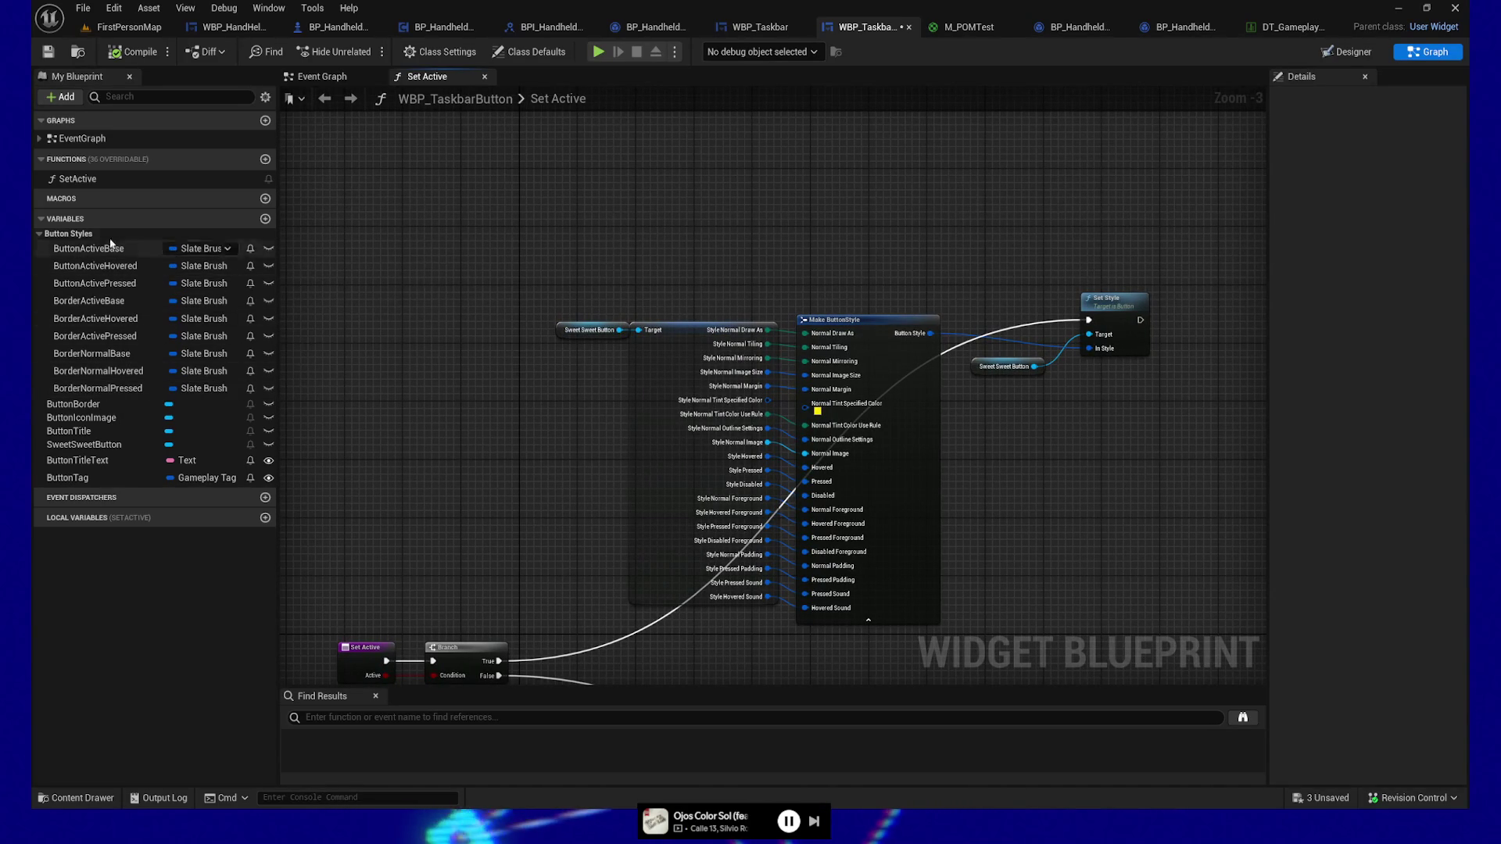
{"action": "left_click_drag", "start_coordinate": [553, 202], "coordinate": [508, 200]}
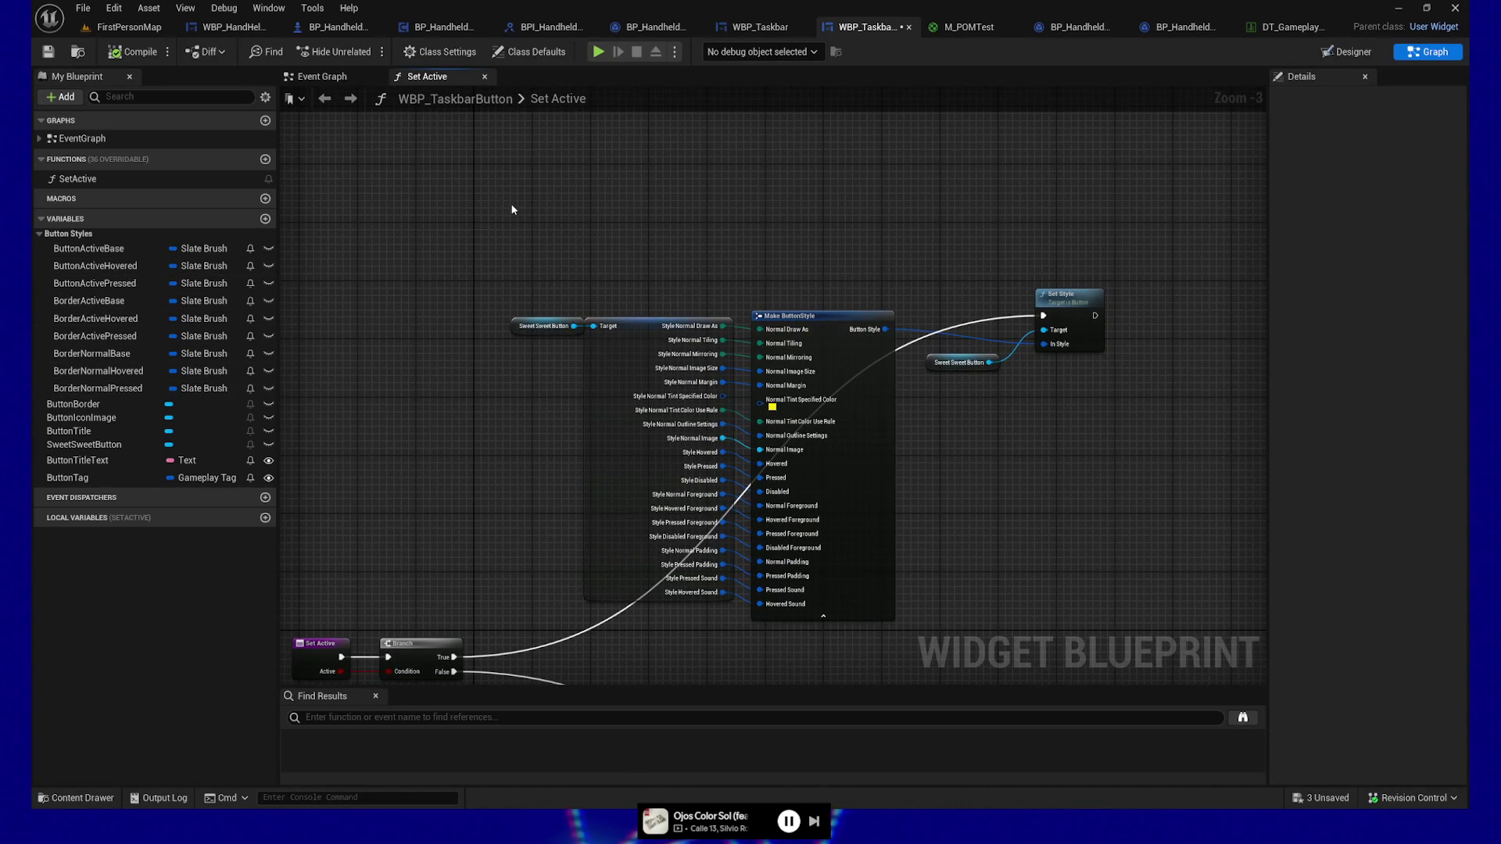
{"action": "mouse_move", "coordinate": [652, 196]}
{"action": "left_mouse_down"}
{"action": "mouse_move", "coordinate": [653, 161]}
{"action": "mouse_move", "coordinate": [720, 151]}
{"action": "mouse_move", "coordinate": [706, 218]}
{"action": "left_mouse_up"}
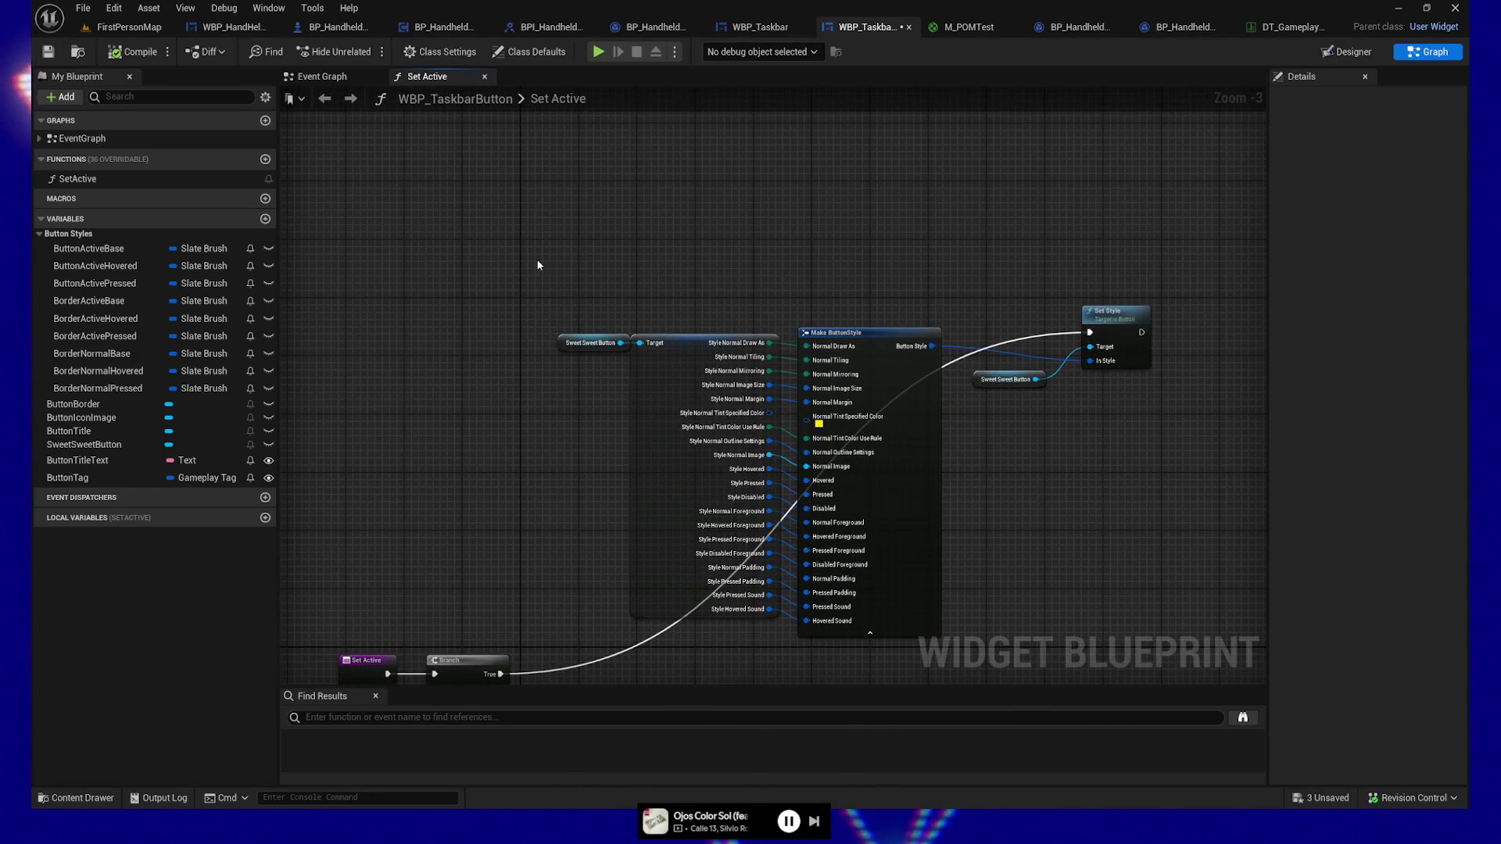
{"action": "left_click_drag", "start_coordinate": [536, 261], "coordinate": [503, 264]}
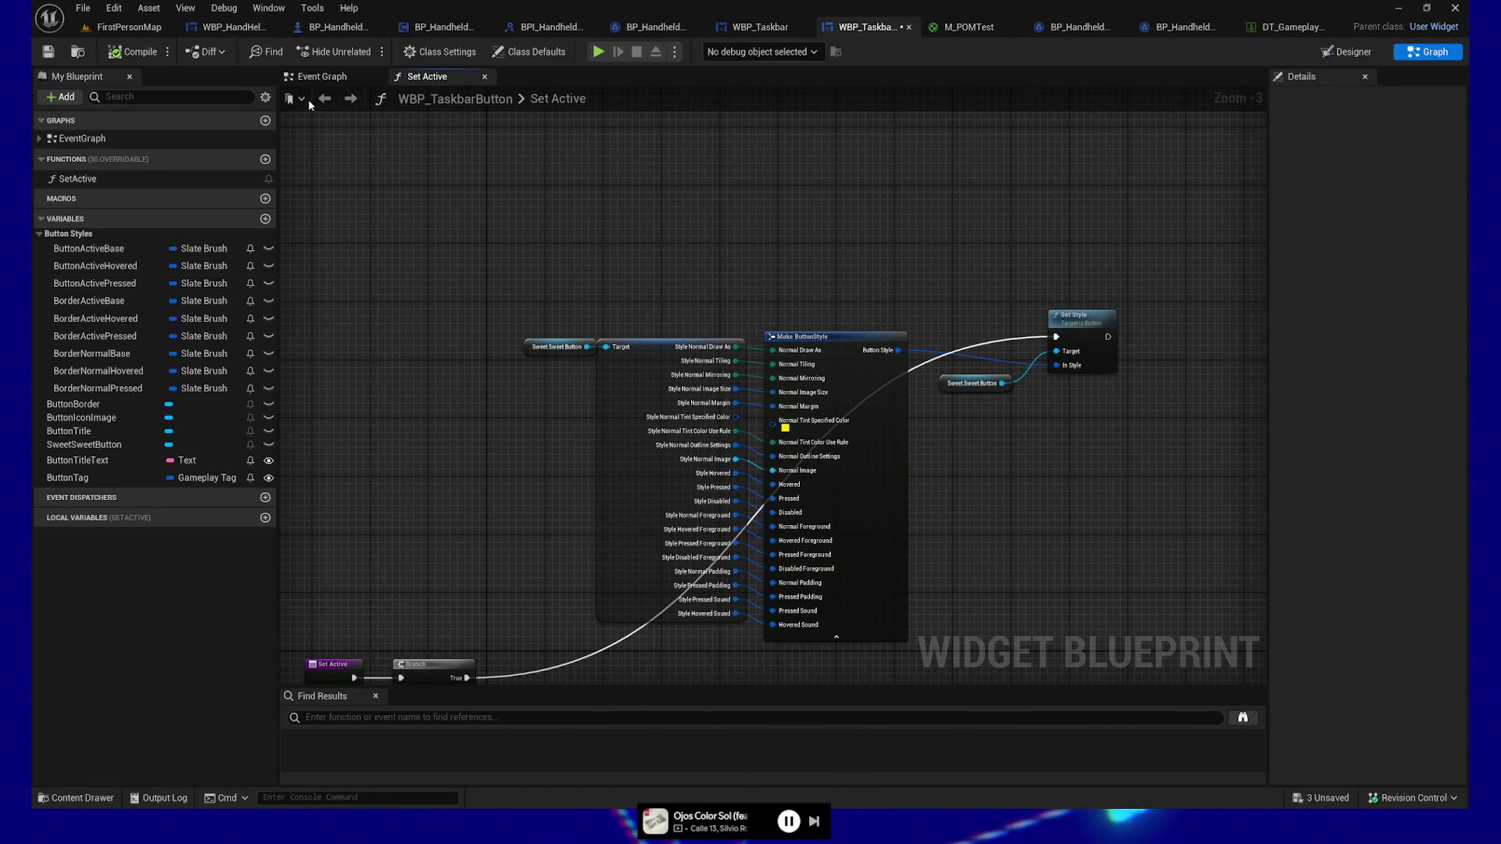
{"action": "left_click", "coordinate": [323, 78]}
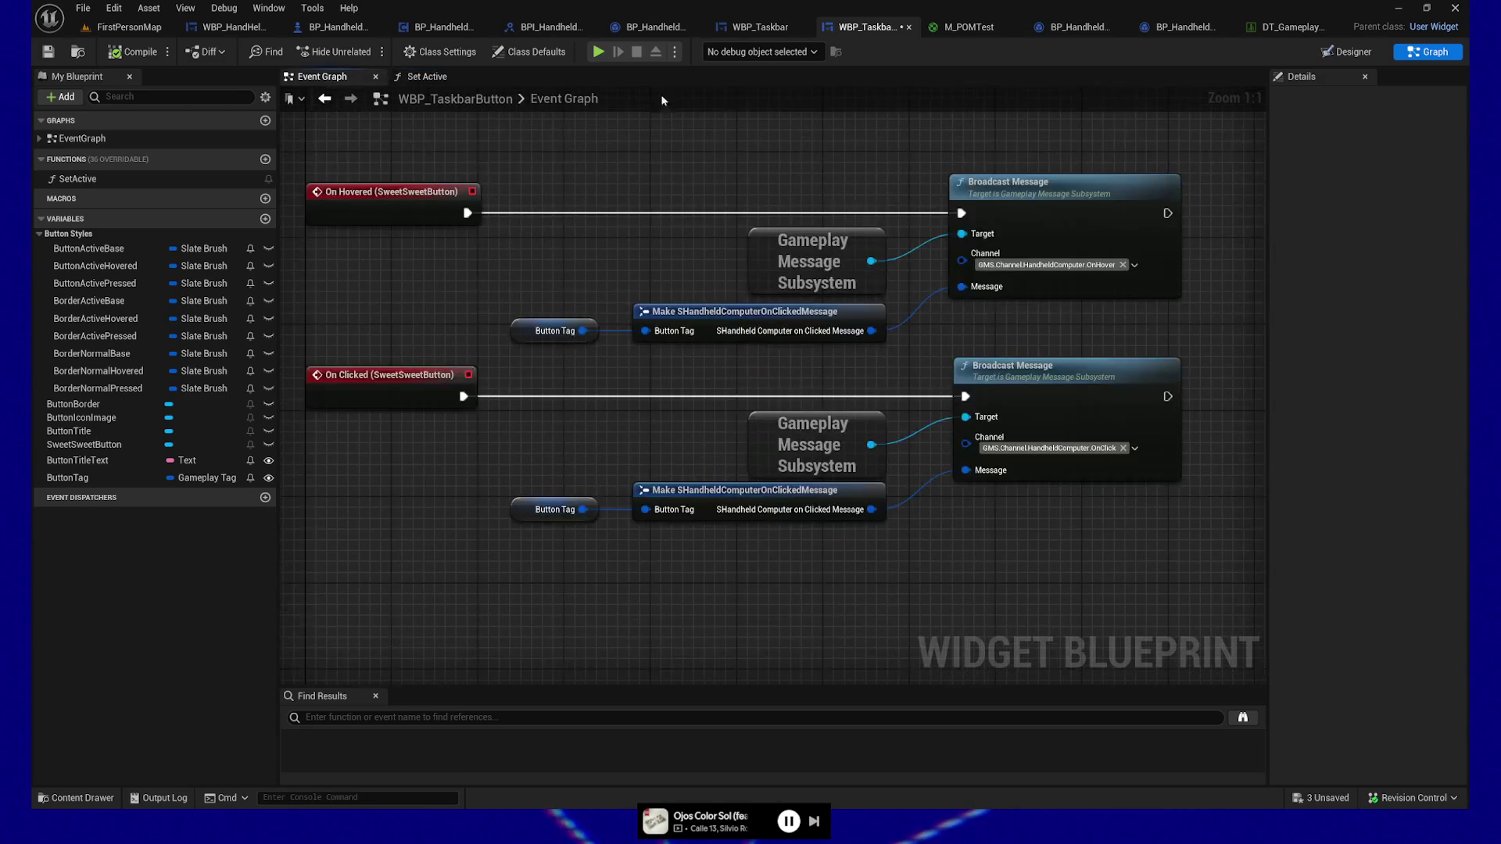
Step: In Designer, select SweetSweetButton to inspect its Style in Details, then go back to Graph mode
{"action": "left_click", "coordinate": [426, 78]}
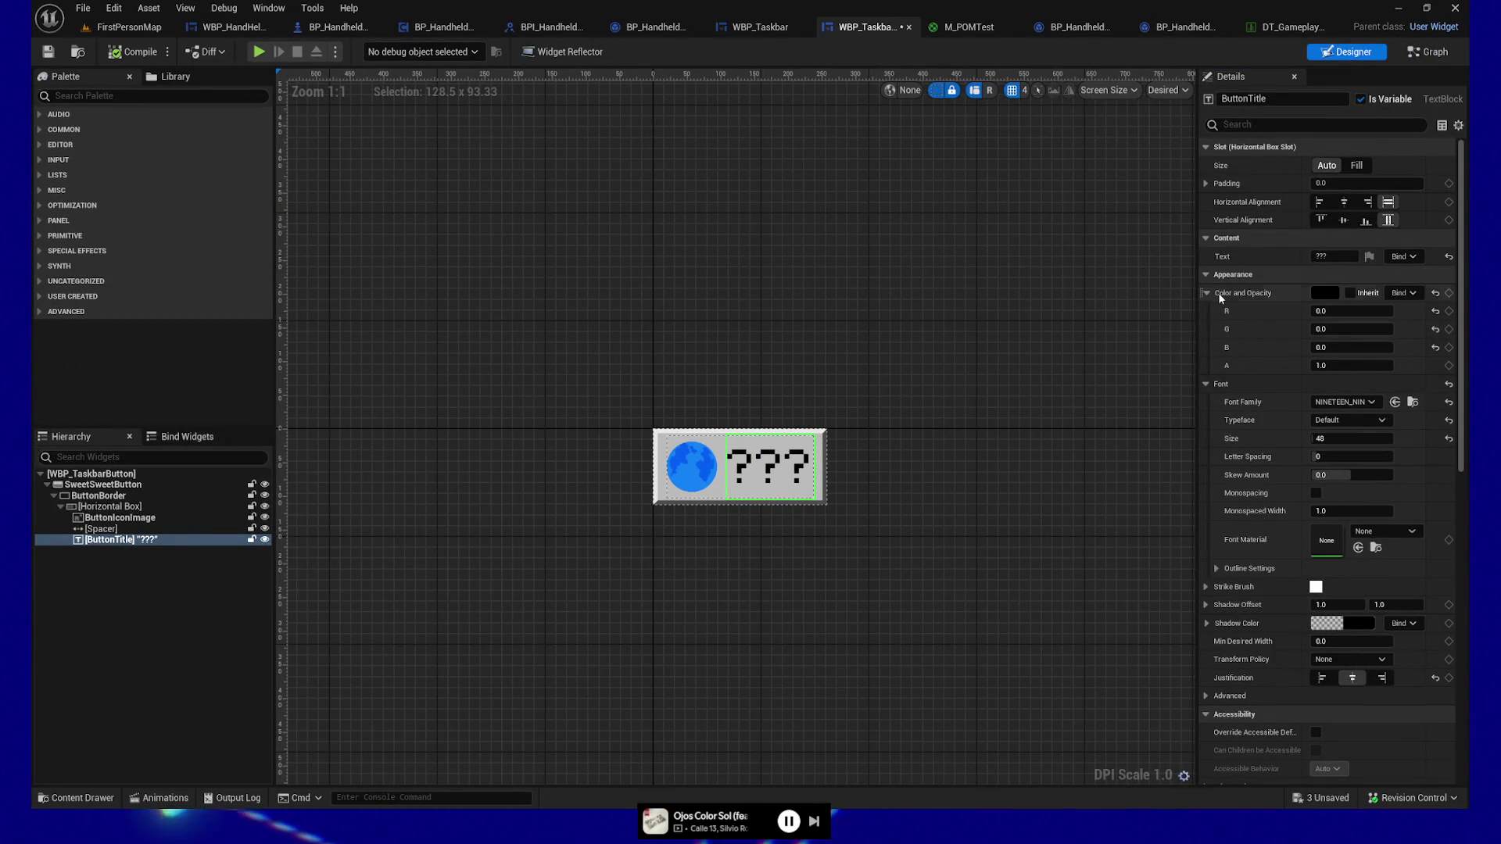
{"action": "left_click", "coordinate": [106, 505]}
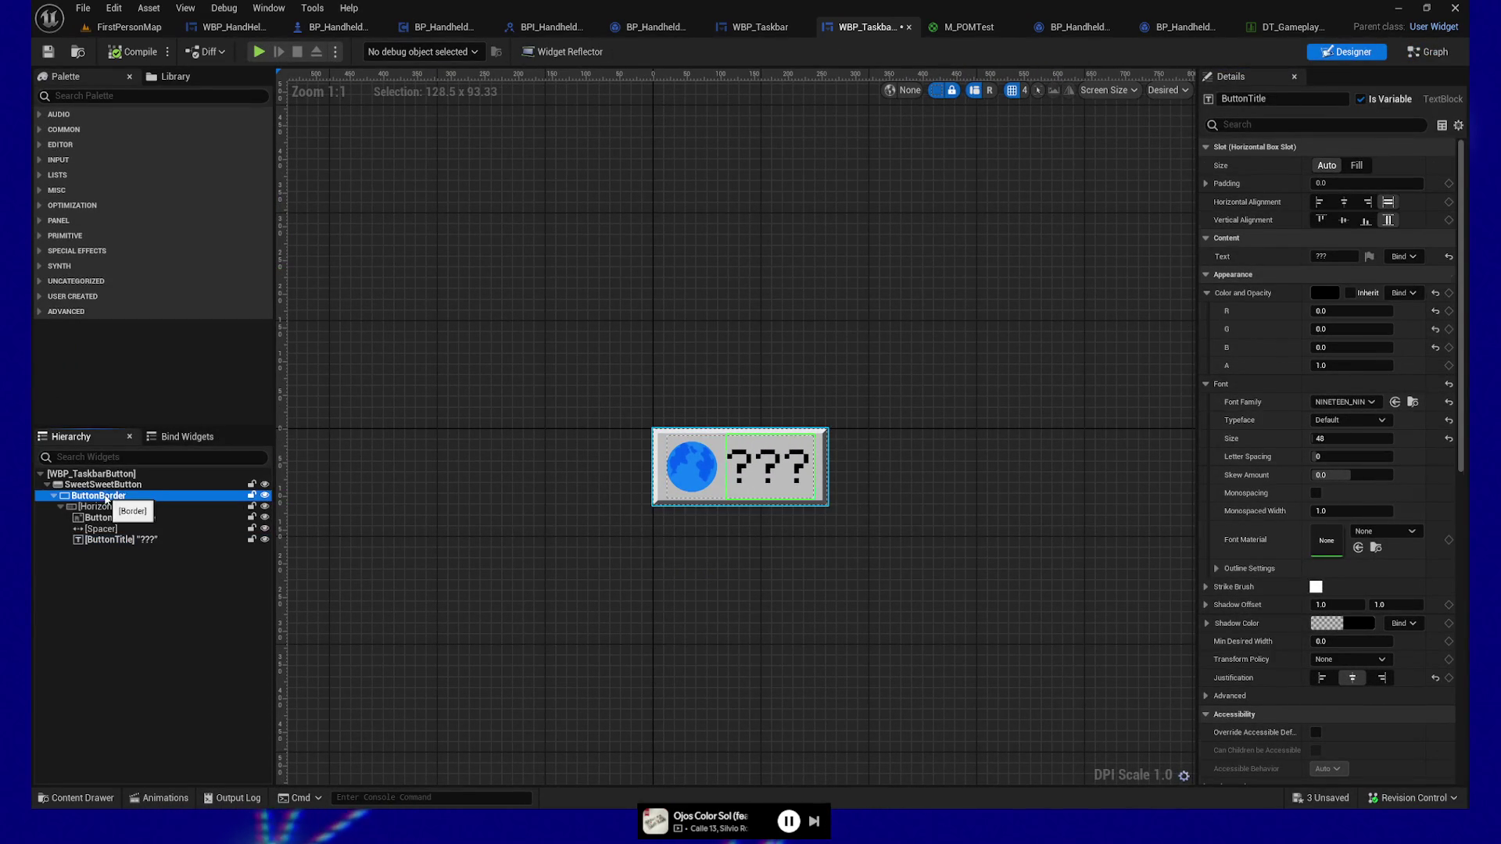
{"action": "left_click", "coordinate": [101, 485]}
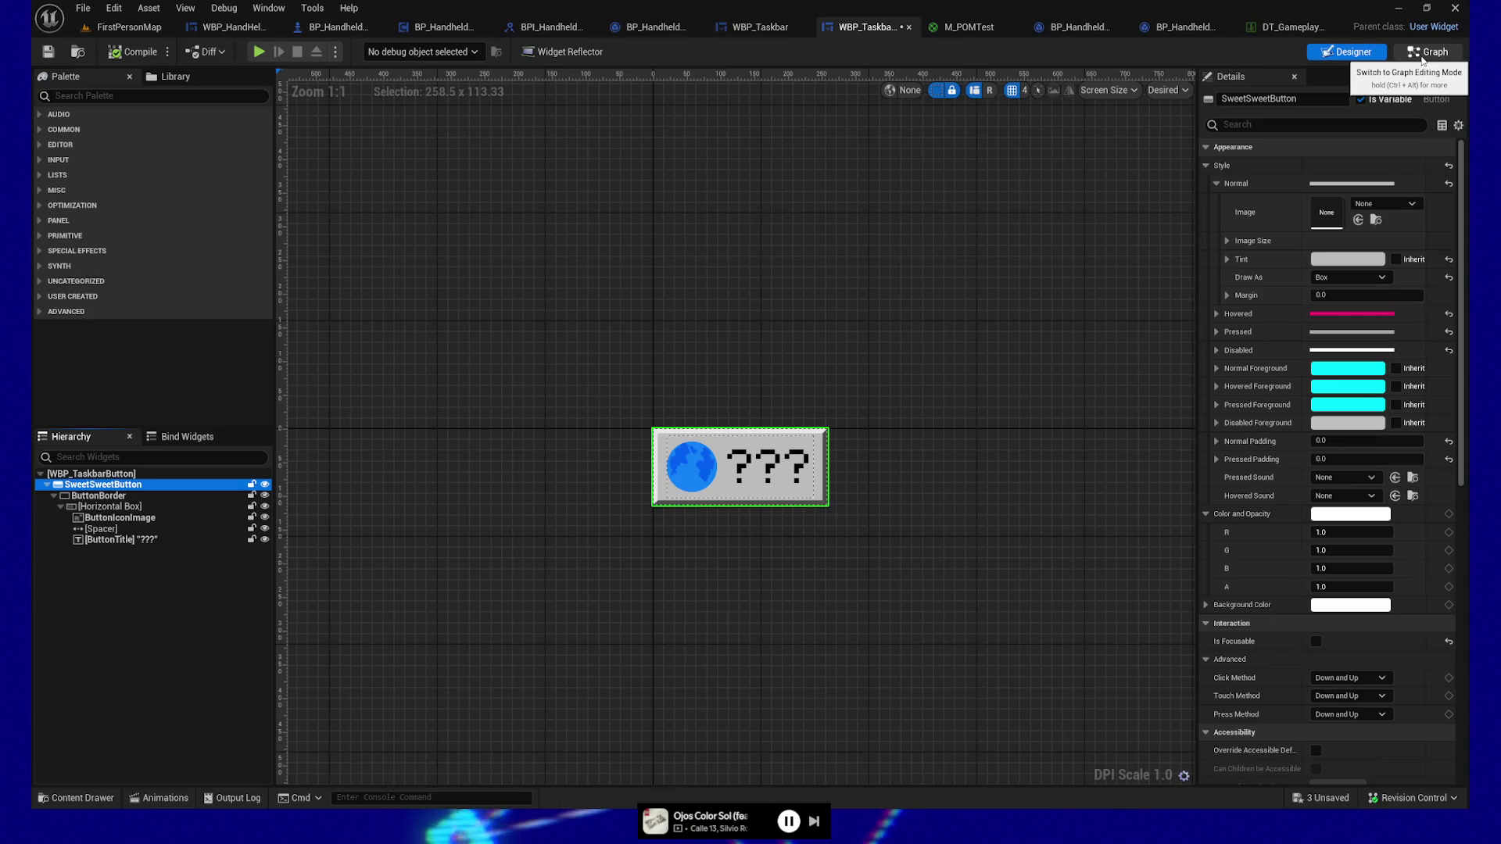
{"action": "left_click", "coordinate": [1215, 314]}
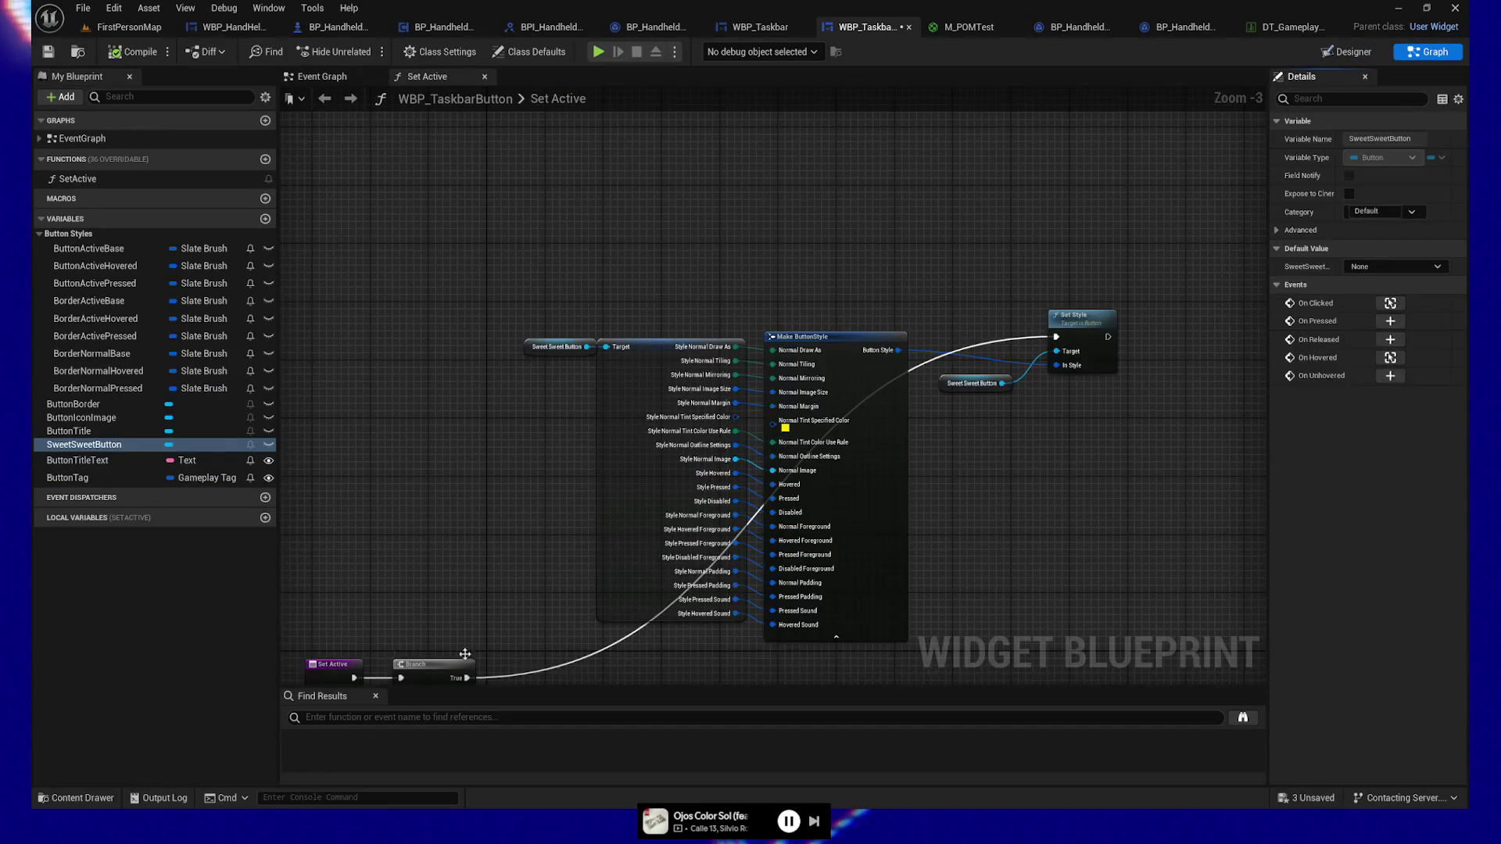
Step: Zoom out and pan the Event Graph, starting a ButtonBorder variable drop and cancelling it
{"action": "left_click", "coordinate": [366, 76]}
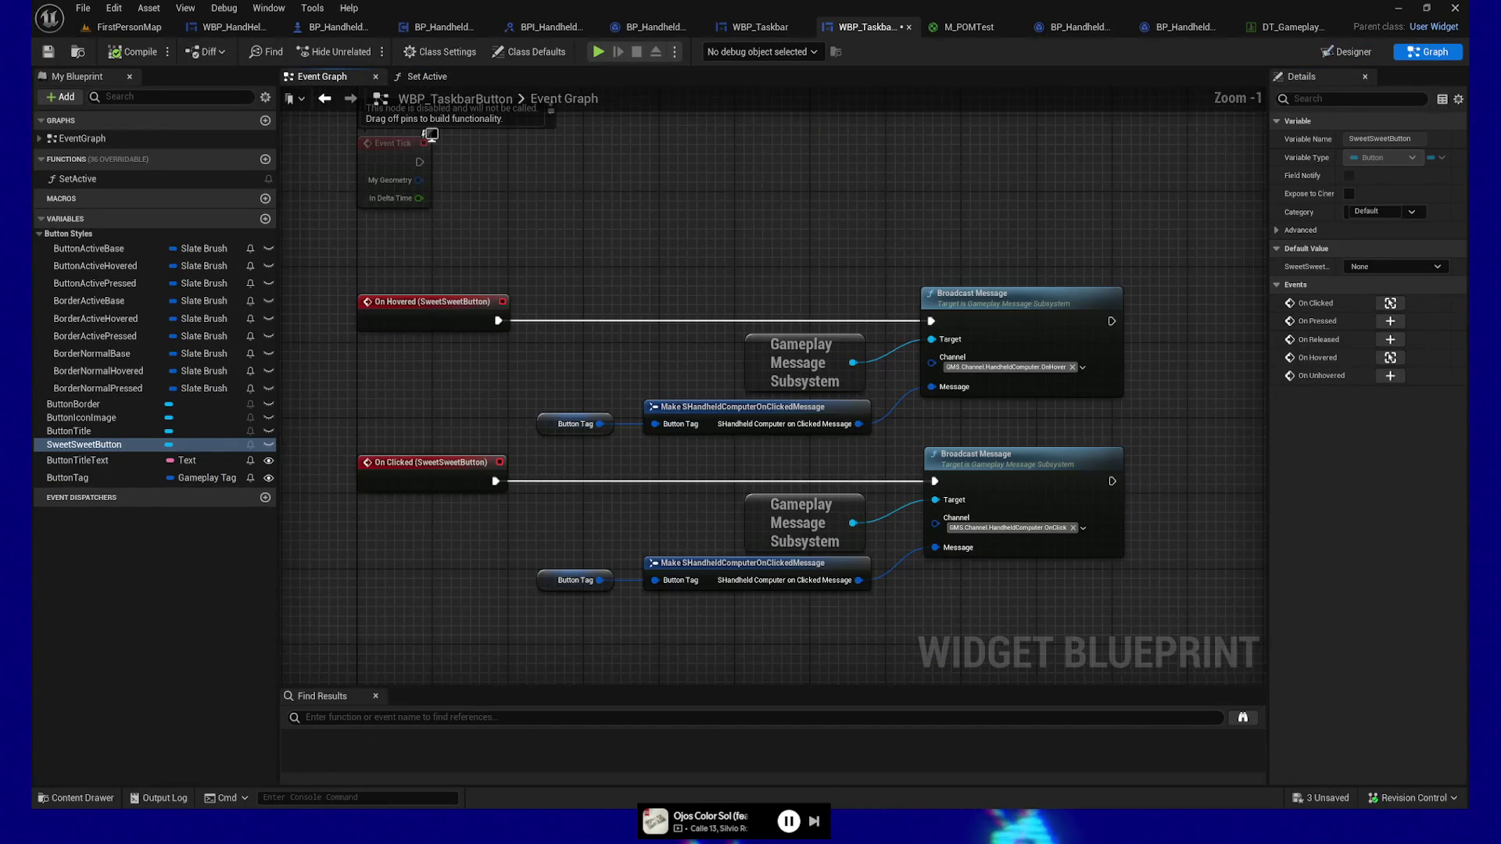
{"action": "scroll", "coordinate": [838, 213], "scroll_direction": "down", "scroll_amount": 1}
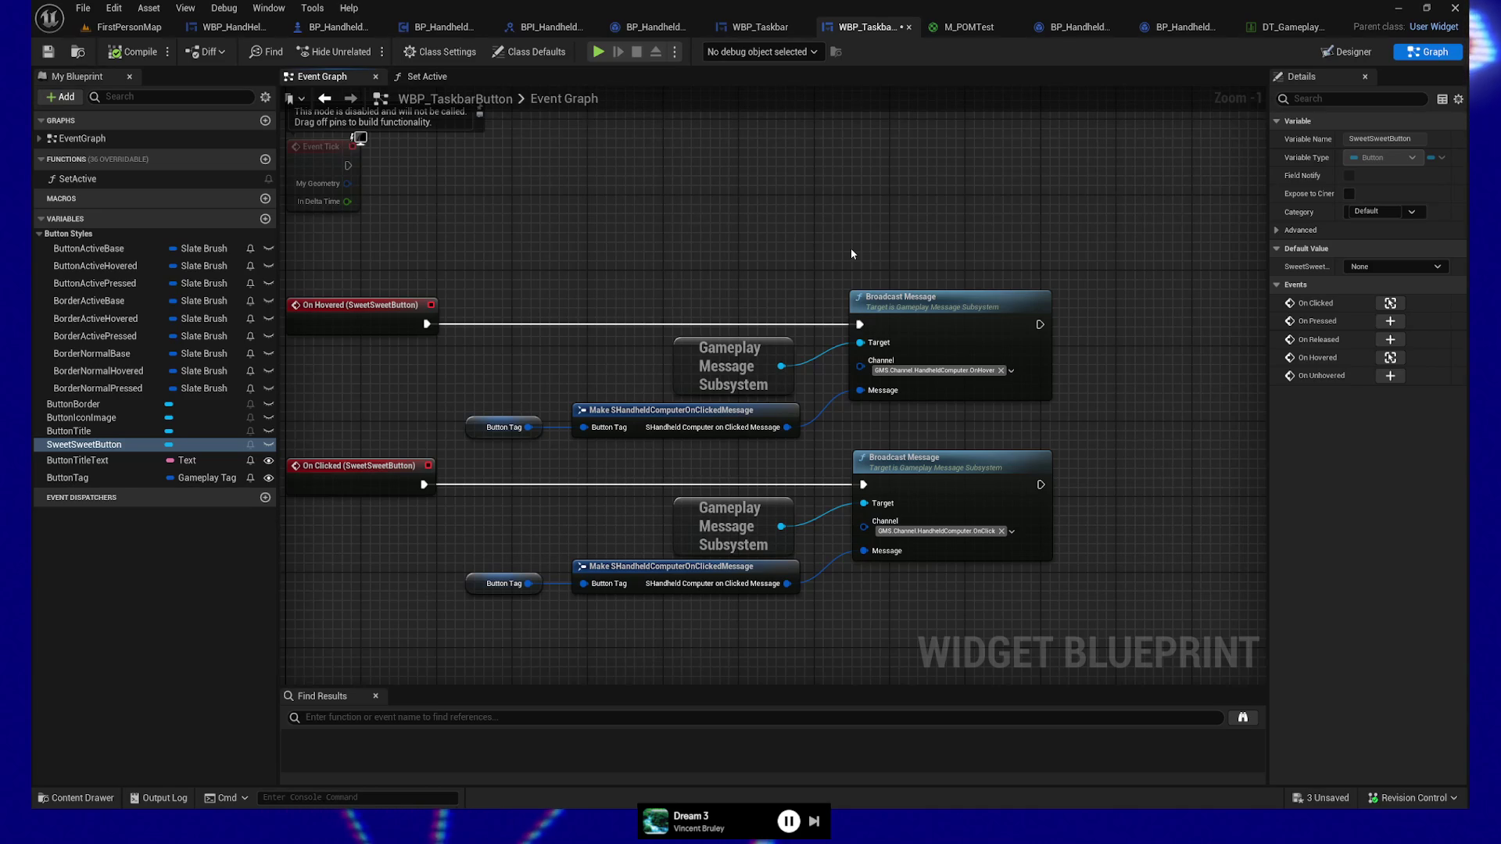
{"action": "mouse_move", "coordinate": [720, 218]}
{"action": "left_mouse_down"}
{"action": "mouse_move", "coordinate": [630, 242]}
{"action": "mouse_move", "coordinate": [800, 208]}
{"action": "mouse_move", "coordinate": [895, 244]}
{"action": "mouse_move", "coordinate": [670, 261]}
{"action": "left_mouse_up"}
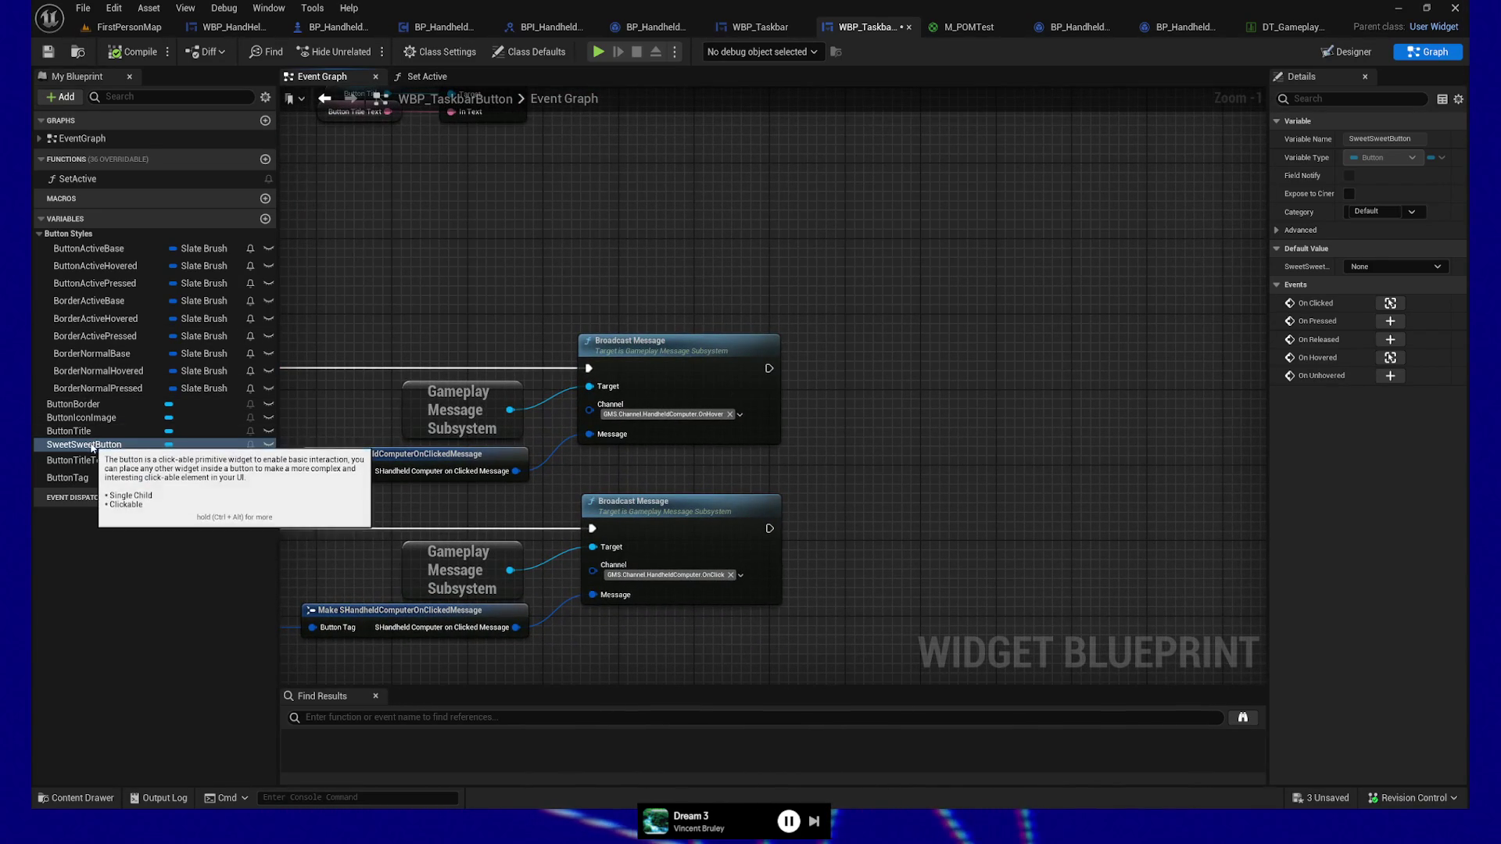
{"action": "mouse_move", "coordinate": [73, 404]}
{"action": "left_mouse_down"}
{"action": "mouse_move", "coordinate": [886, 311]}
{"action": "mouse_move", "coordinate": [934, 333]}
{"action": "left_mouse_up"}
{"action": "key", "text": "Escape"}
{"action": "left_click_drag", "start_coordinate": [1006, 245], "coordinate": [695, 275]}
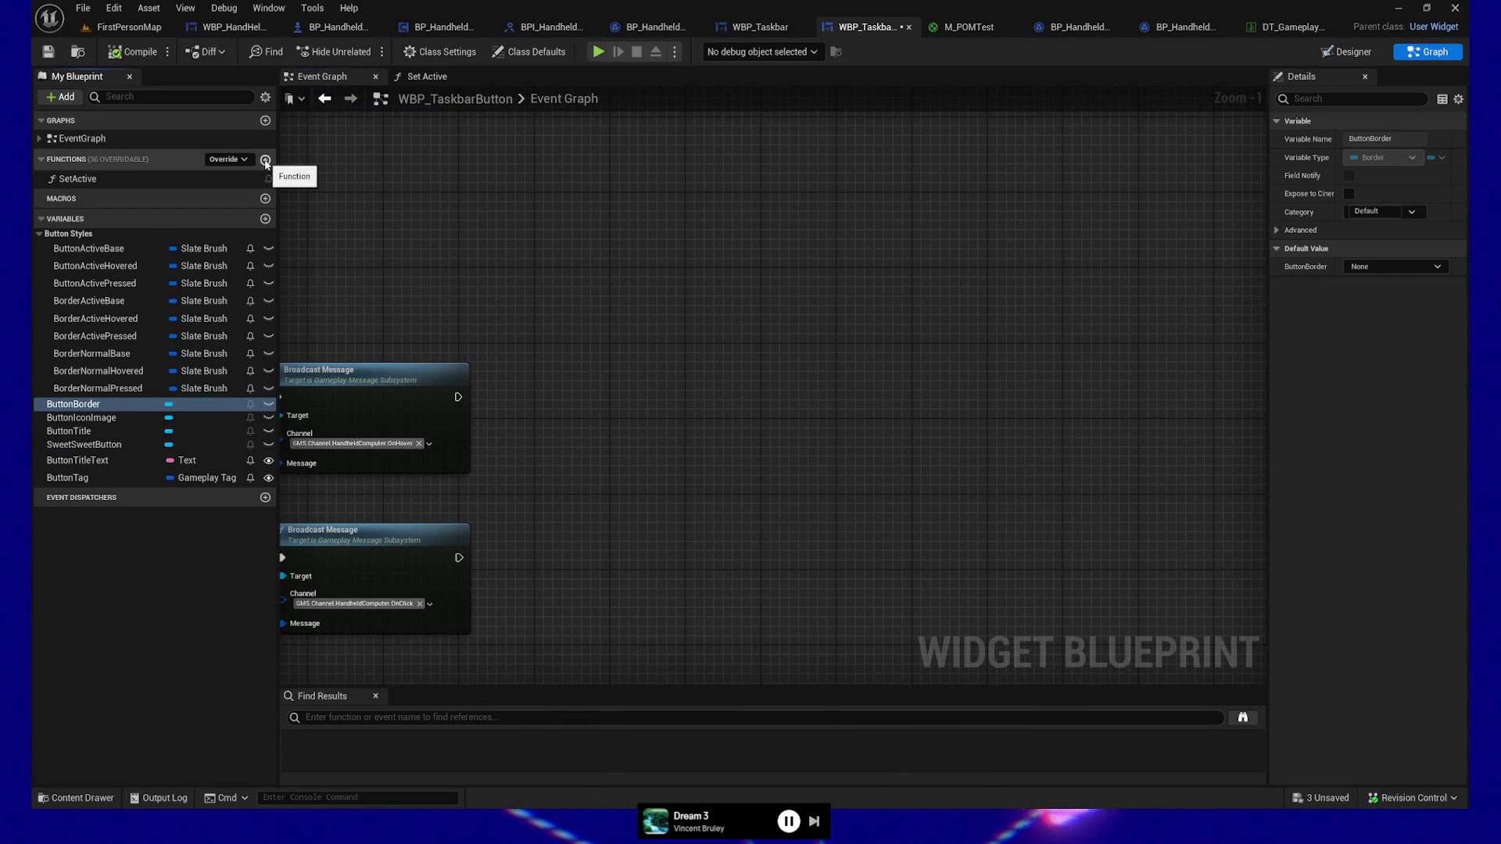
Step: Add a new function named UpdateAppearance and compile the blueprint
{"action": "left_click", "coordinate": [266, 161]}
{"action": "type", "text": "UpdateAppearance"}
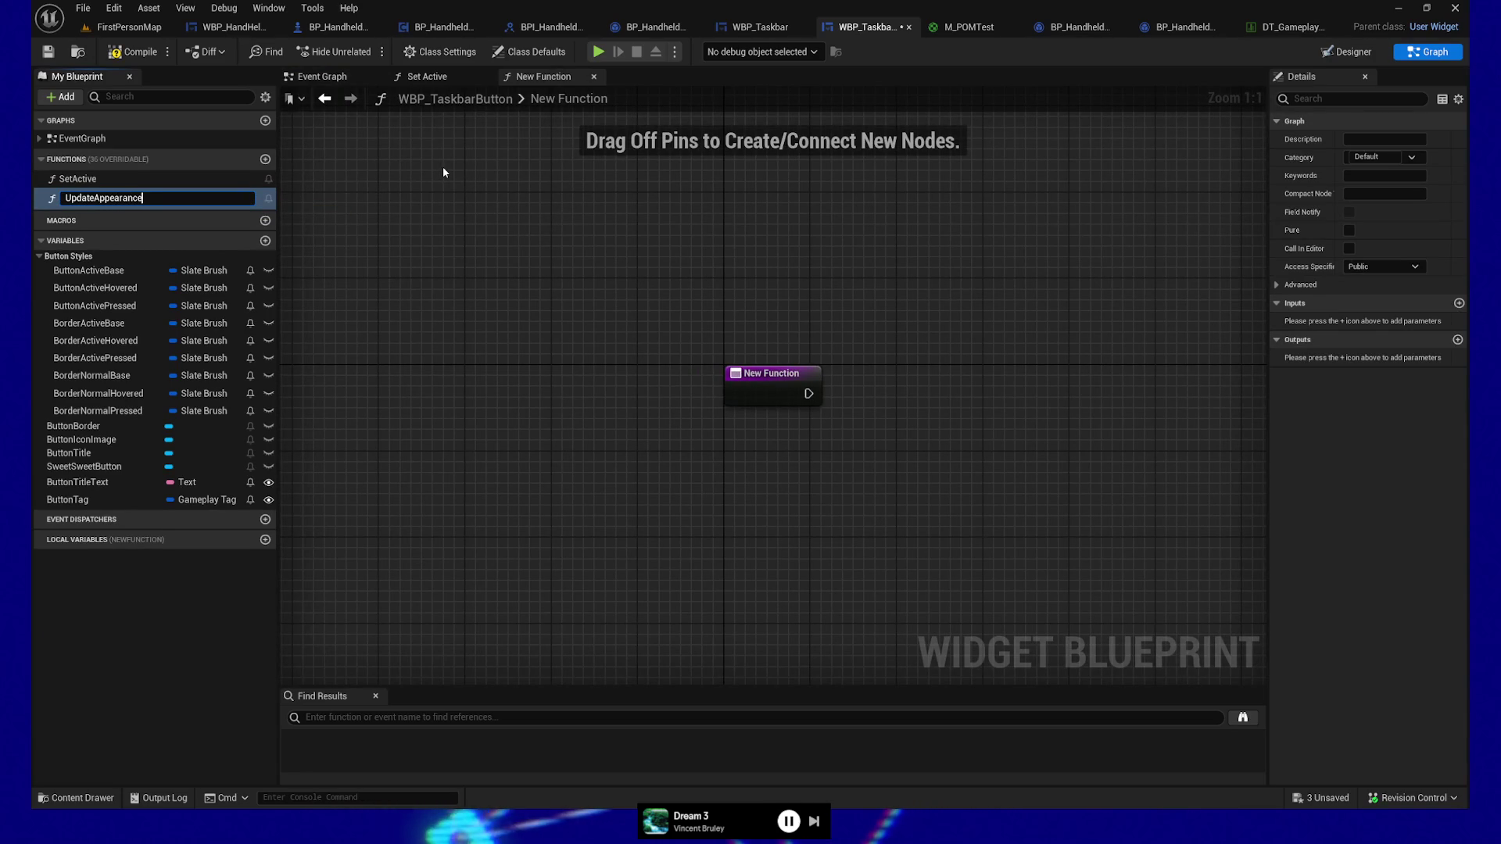
{"action": "key", "text": "Return"}
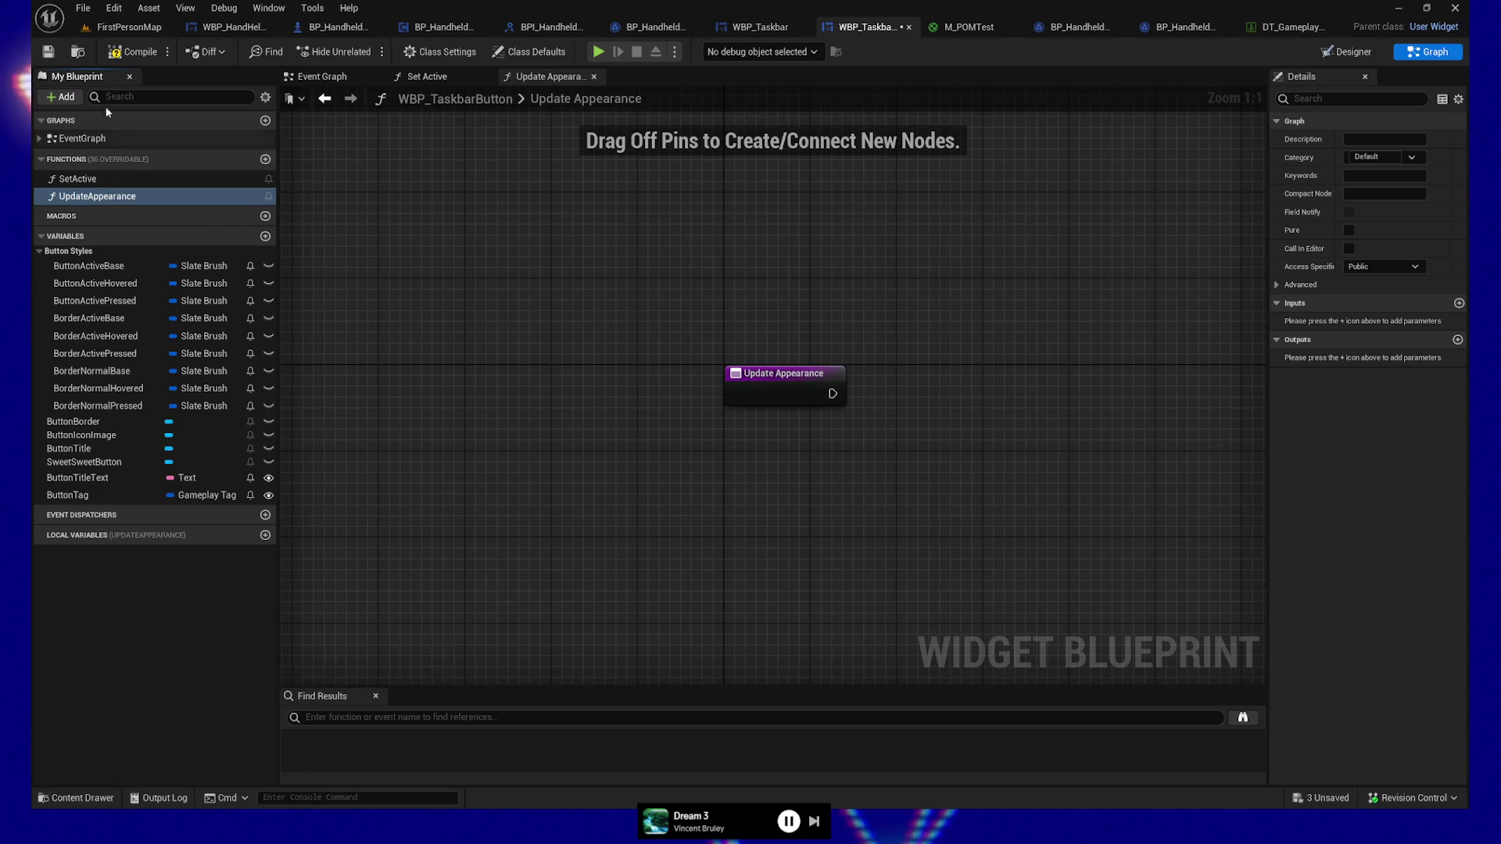
{"action": "left_click", "coordinate": [156, 49]}
{"action": "left_click_drag", "start_coordinate": [698, 242], "coordinate": [480, 260]}
Step: Place a Button Border getter, wire it into a new Set Brush node, and move both right
{"action": "left_click_drag", "start_coordinate": [70, 422], "coordinate": [779, 460]}
{"action": "left_click", "coordinate": [661, 463]}
{"action": "type", "text": "set brush"}
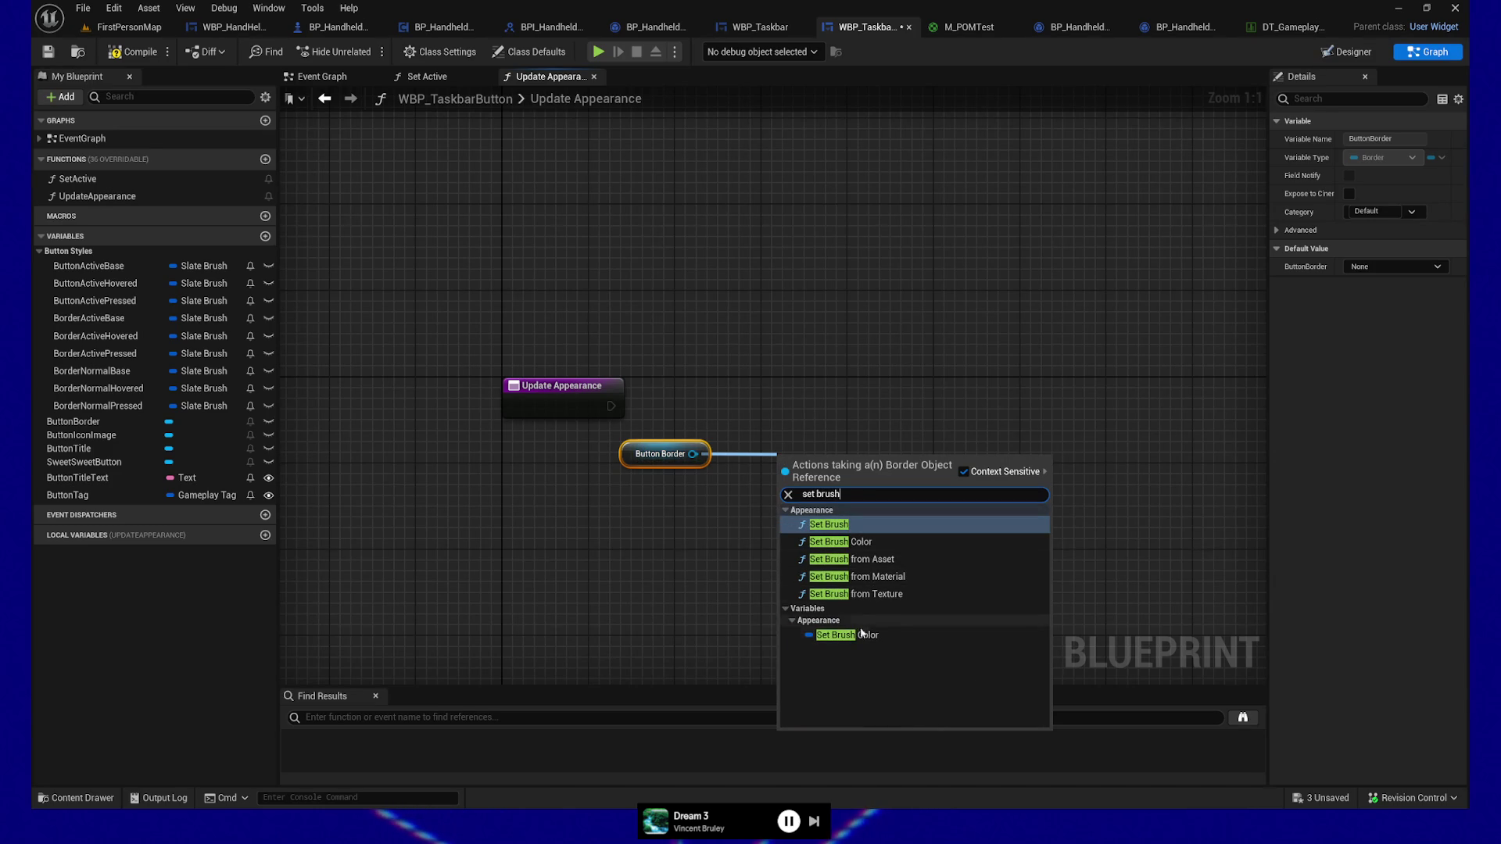
{"action": "left_click", "coordinate": [828, 525]}
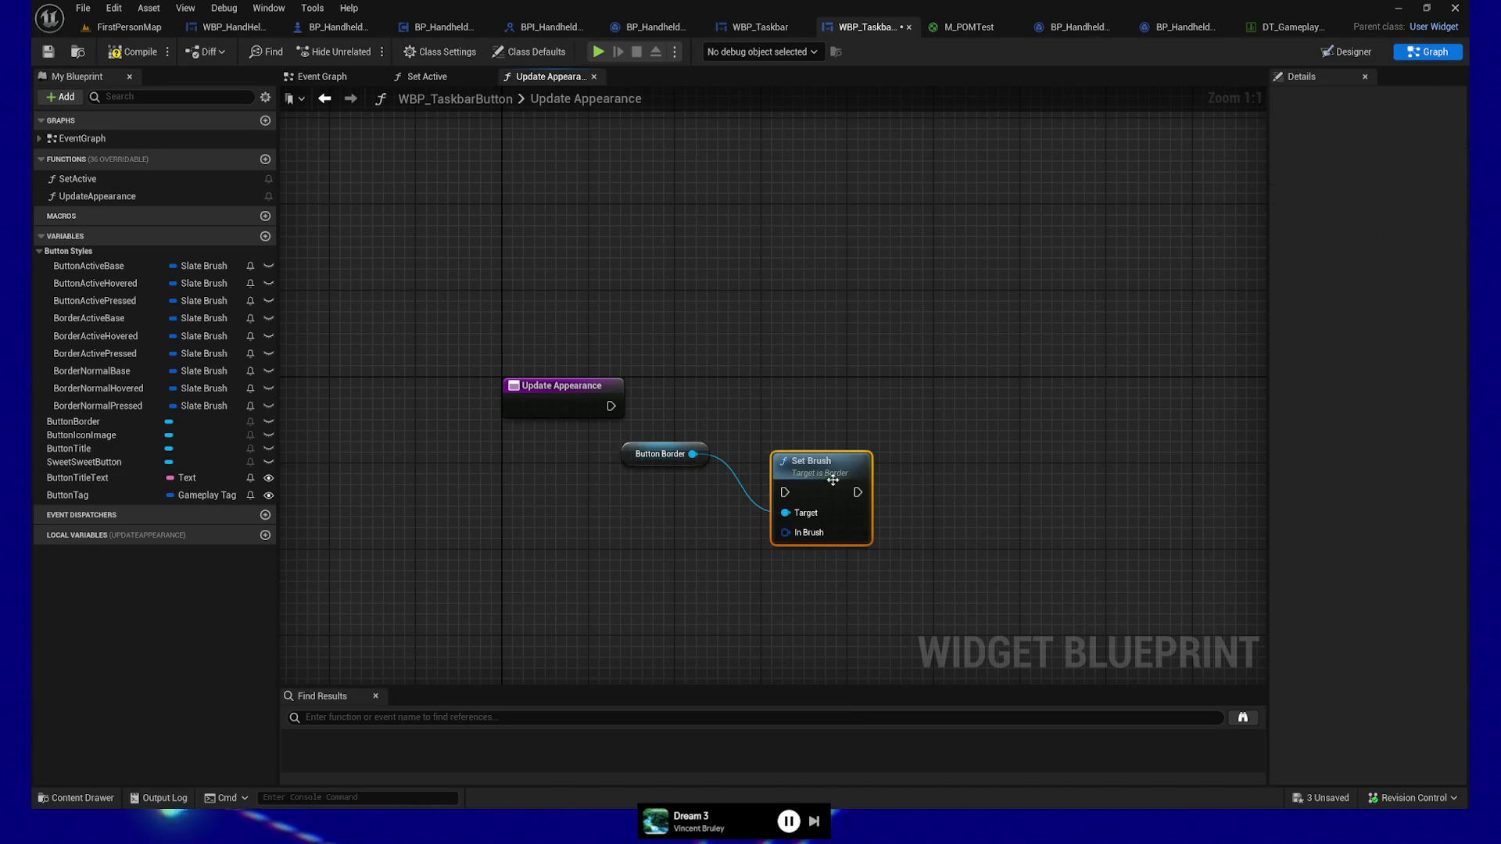
{"action": "left_click", "coordinate": [661, 453], "text": "ctrl"}
{"action": "left_click_drag", "start_coordinate": [801, 420], "coordinate": [909, 409]}
{"action": "left_click_drag", "start_coordinate": [727, 526], "coordinate": [725, 543]}
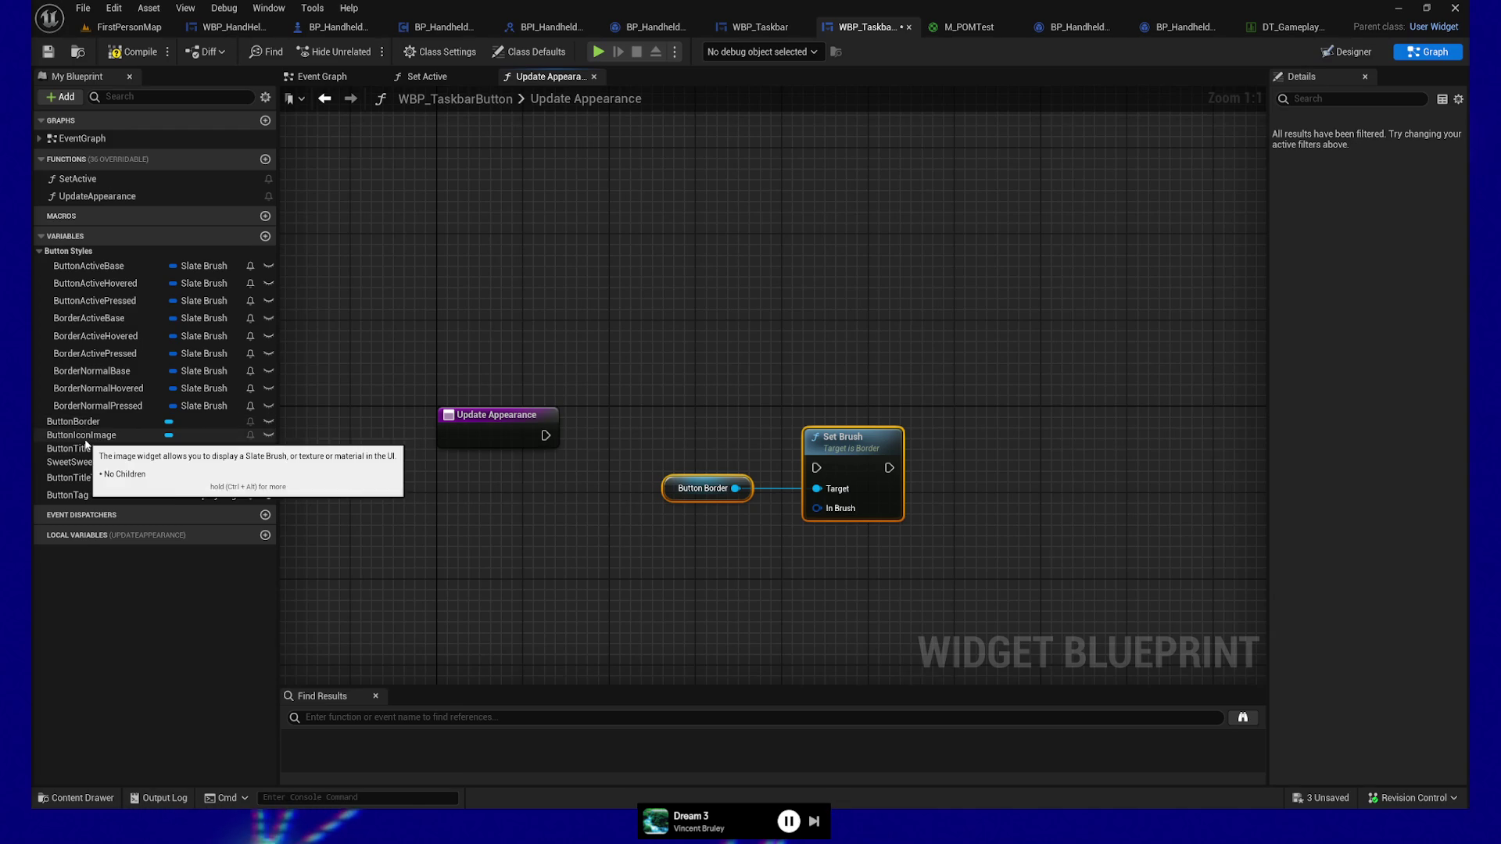
{"action": "left_click_drag", "start_coordinate": [574, 580], "coordinate": [491, 520]}
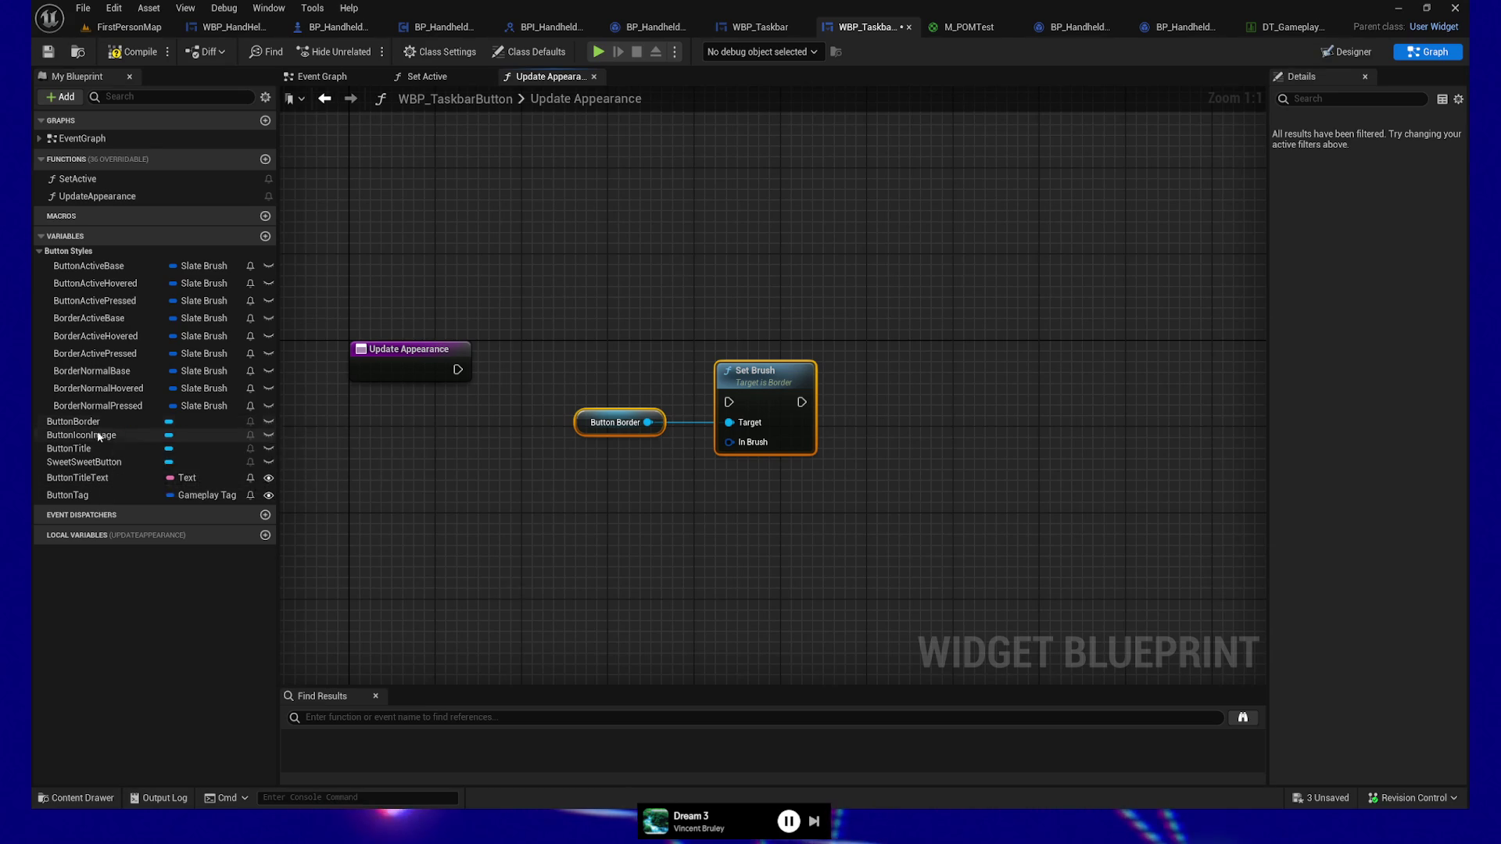
Step: Add a Sweet Sweet Button getter and remove the duplicated extra Set Brush nodes
{"action": "left_click_drag", "start_coordinate": [78, 462], "coordinate": [688, 515]}
{"action": "left_click", "coordinate": [757, 550]}
{"action": "mouse_move", "coordinate": [782, 516]}
{"action": "left_mouse_down"}
{"action": "mouse_move", "coordinate": [646, 526]}
{"action": "mouse_move", "coordinate": [820, 601]}
{"action": "mouse_move", "coordinate": [779, 598]}
{"action": "mouse_move", "coordinate": [714, 518]}
{"action": "left_mouse_up"}
{"action": "left_click", "coordinate": [774, 434]}
{"action": "key", "text": "ctrl+c"}
{"action": "key", "text": "ctrl+v"}
{"action": "type", "text": "set brus"}
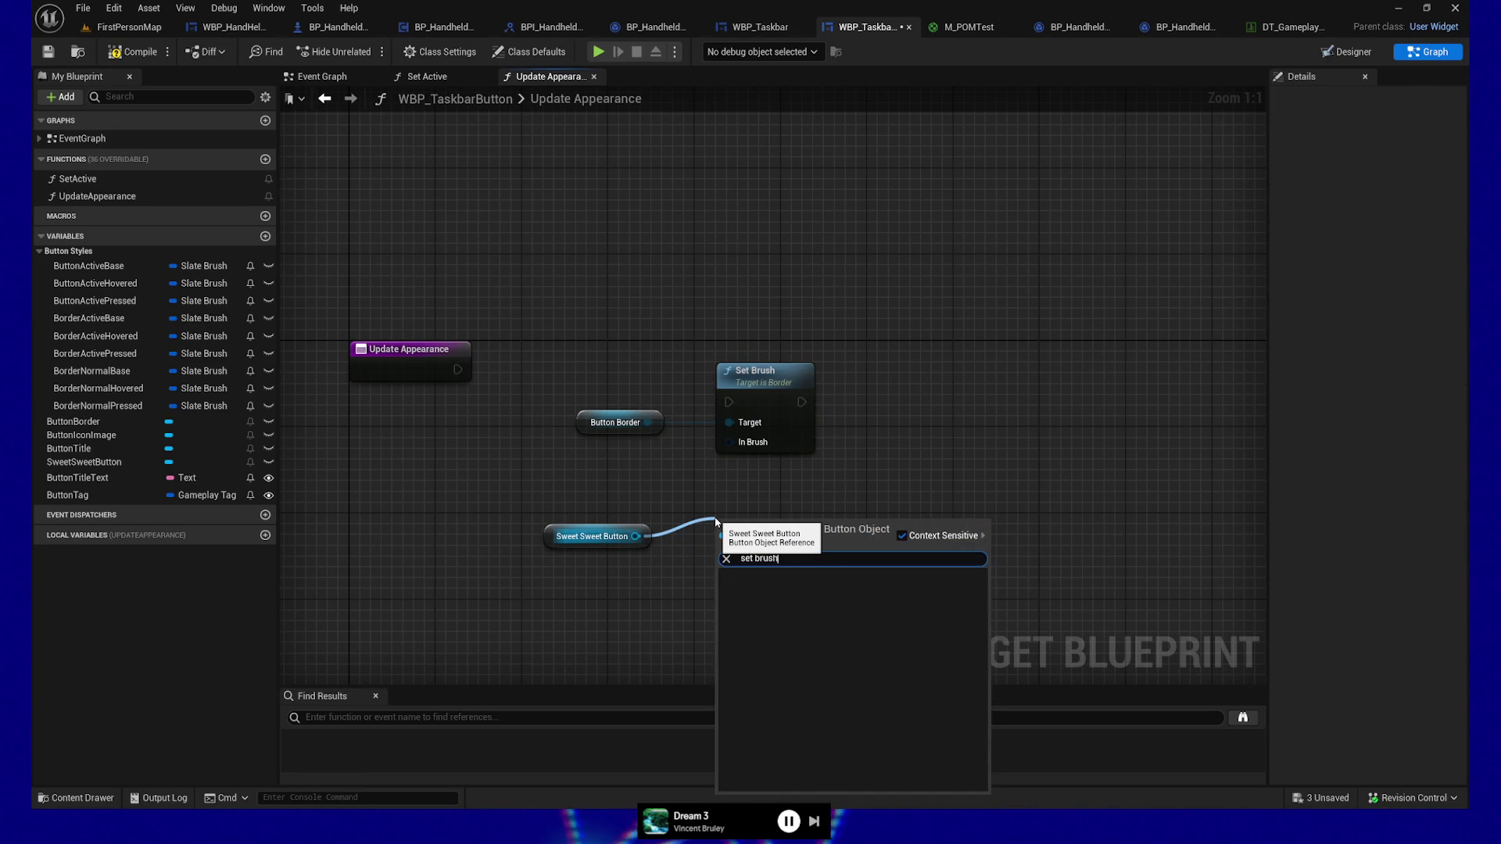
{"action": "type", "text": "brus"}
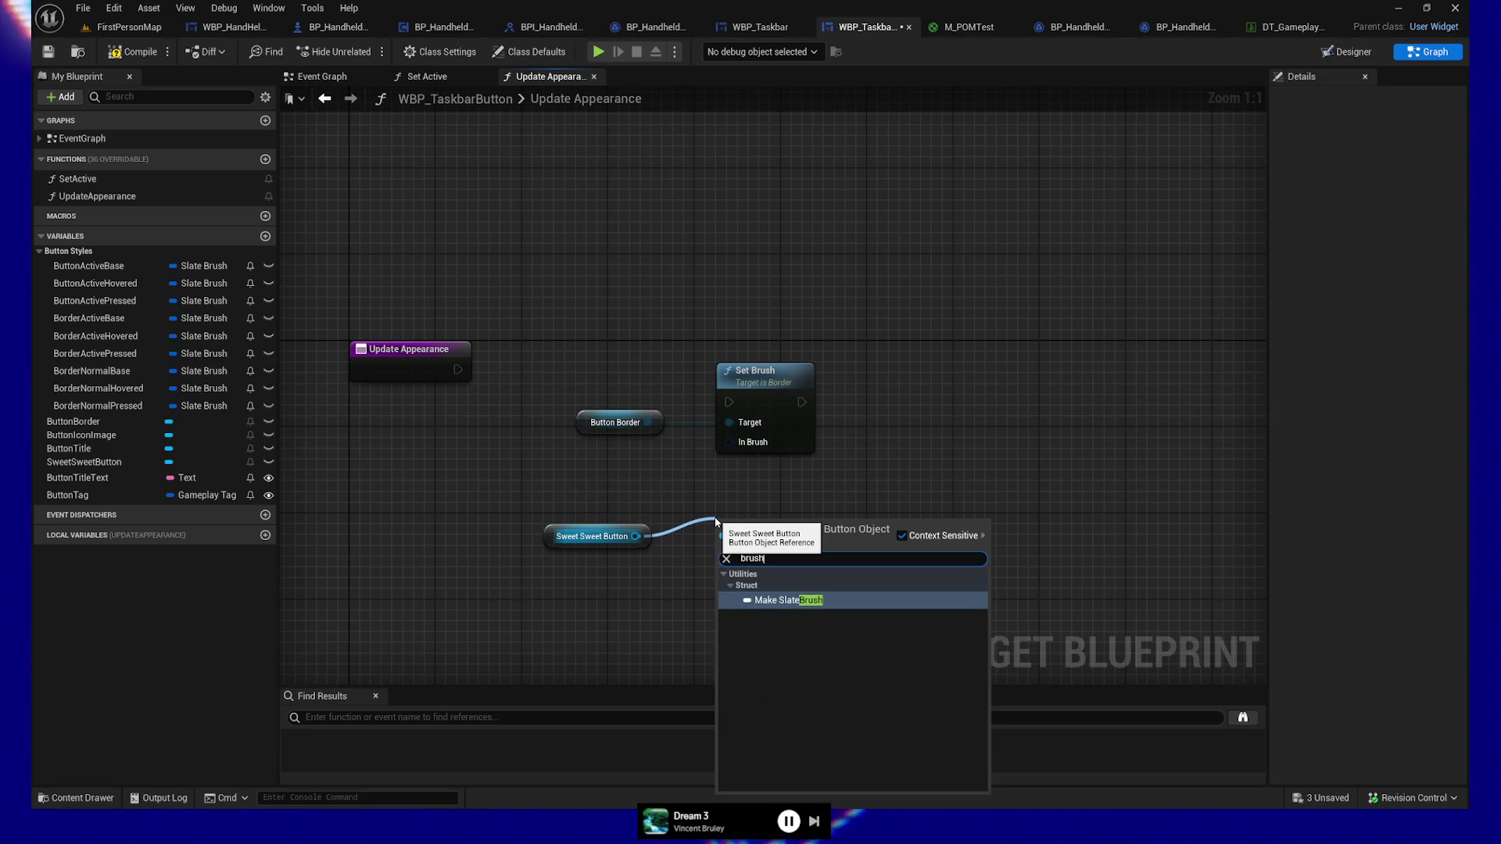
{"action": "left_click", "coordinate": [813, 614]}
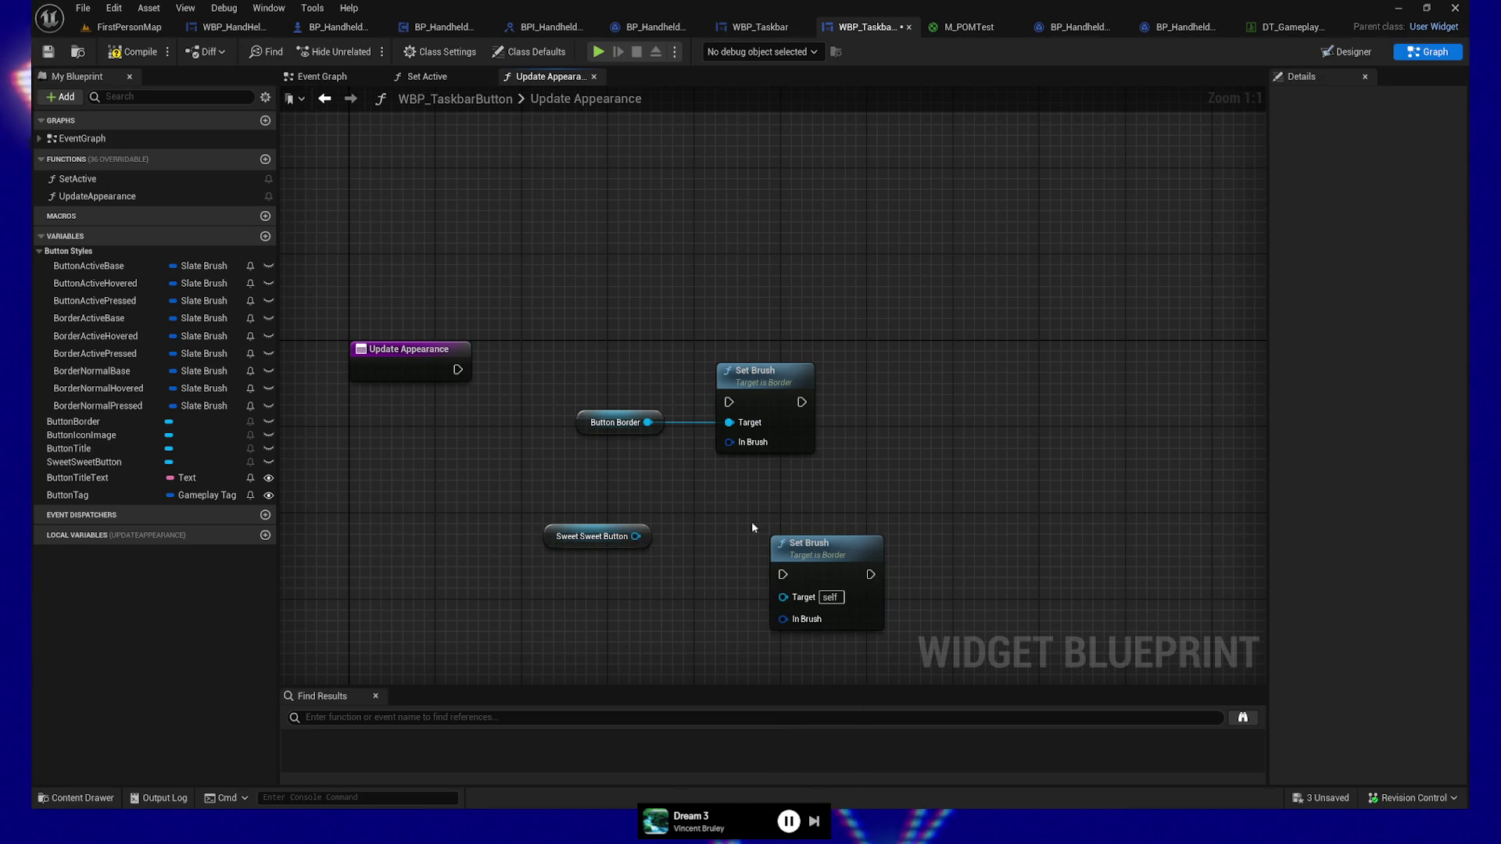
{"action": "key", "text": "Delete"}
{"action": "left_click_drag", "start_coordinate": [696, 346], "coordinate": [966, 545]}
{"action": "key", "text": "Delete"}
Step: Browse Button Border's action list, searching 'set', 'button' and 'border', then dismiss it
{"action": "left_click_drag", "start_coordinate": [647, 422], "coordinate": [793, 405]}
{"action": "type", "text": "set"}
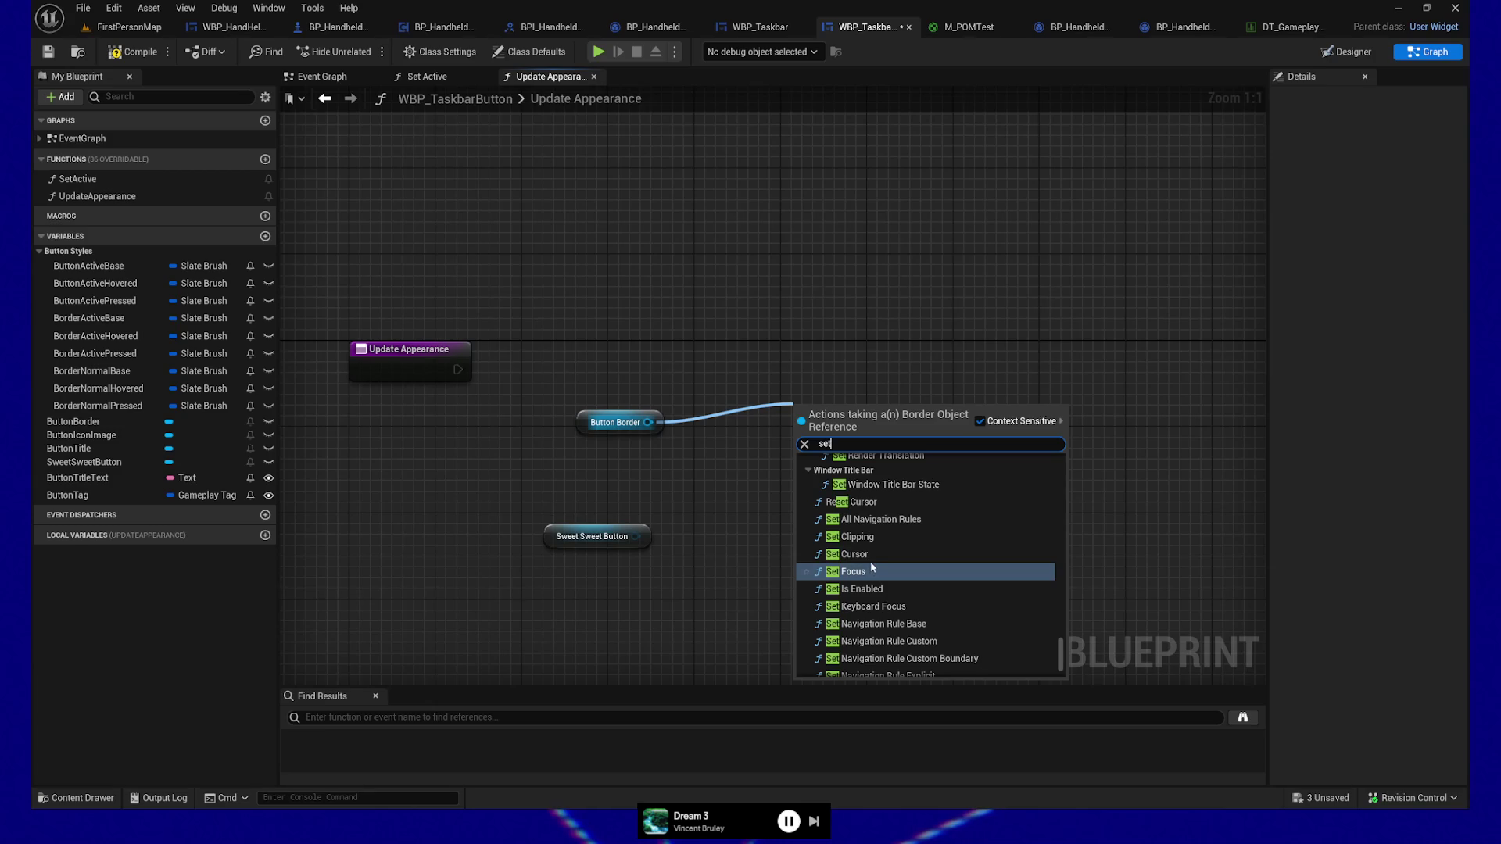
{"action": "scroll", "coordinate": [871, 570], "scroll_direction": "up", "scroll_amount": 3}
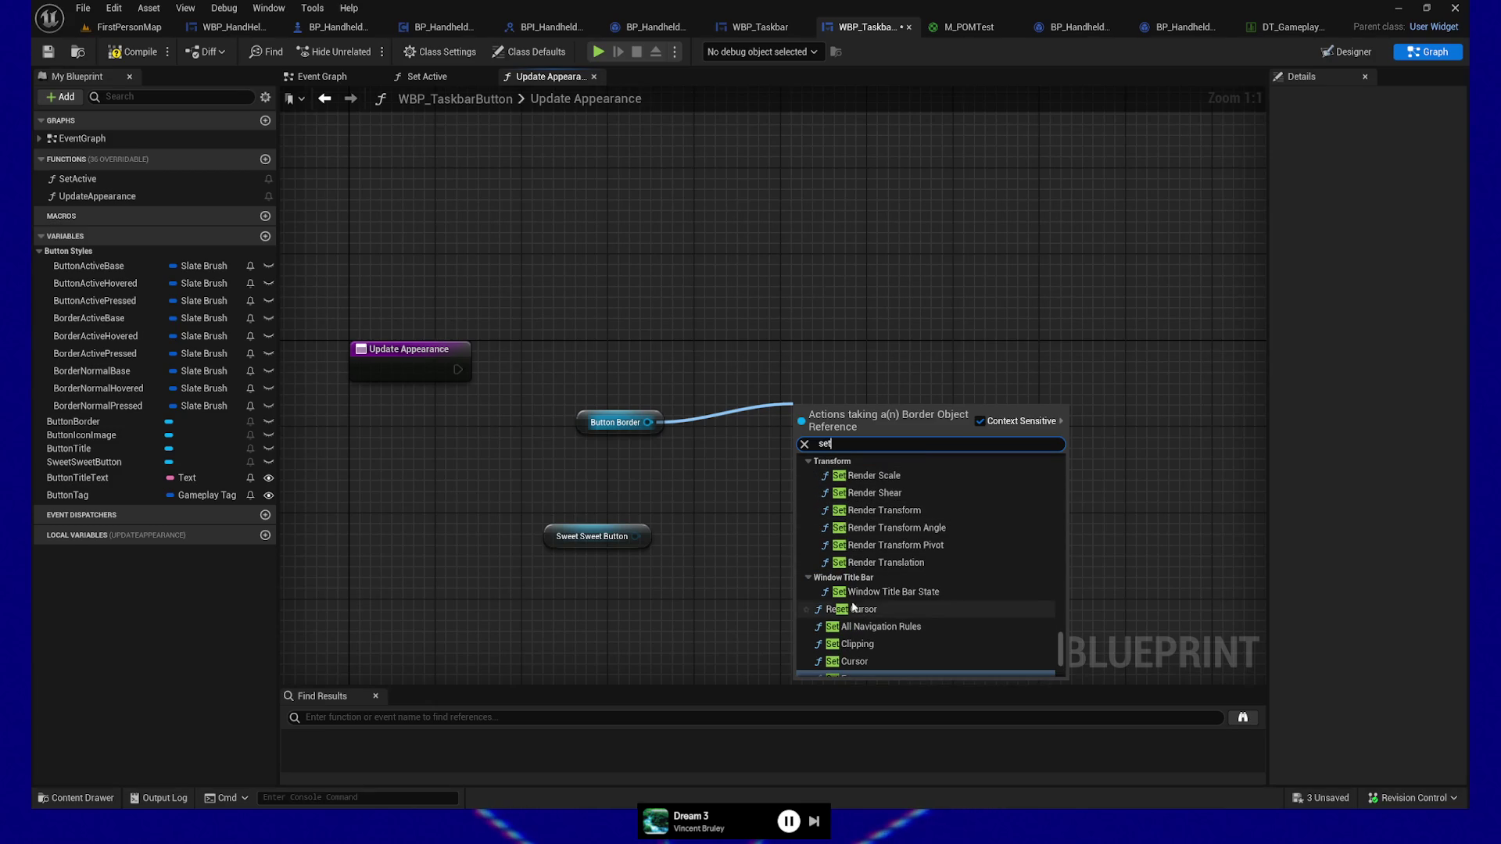
{"action": "left_click", "coordinate": [807, 578]}
{"action": "left_click", "coordinate": [809, 464]}
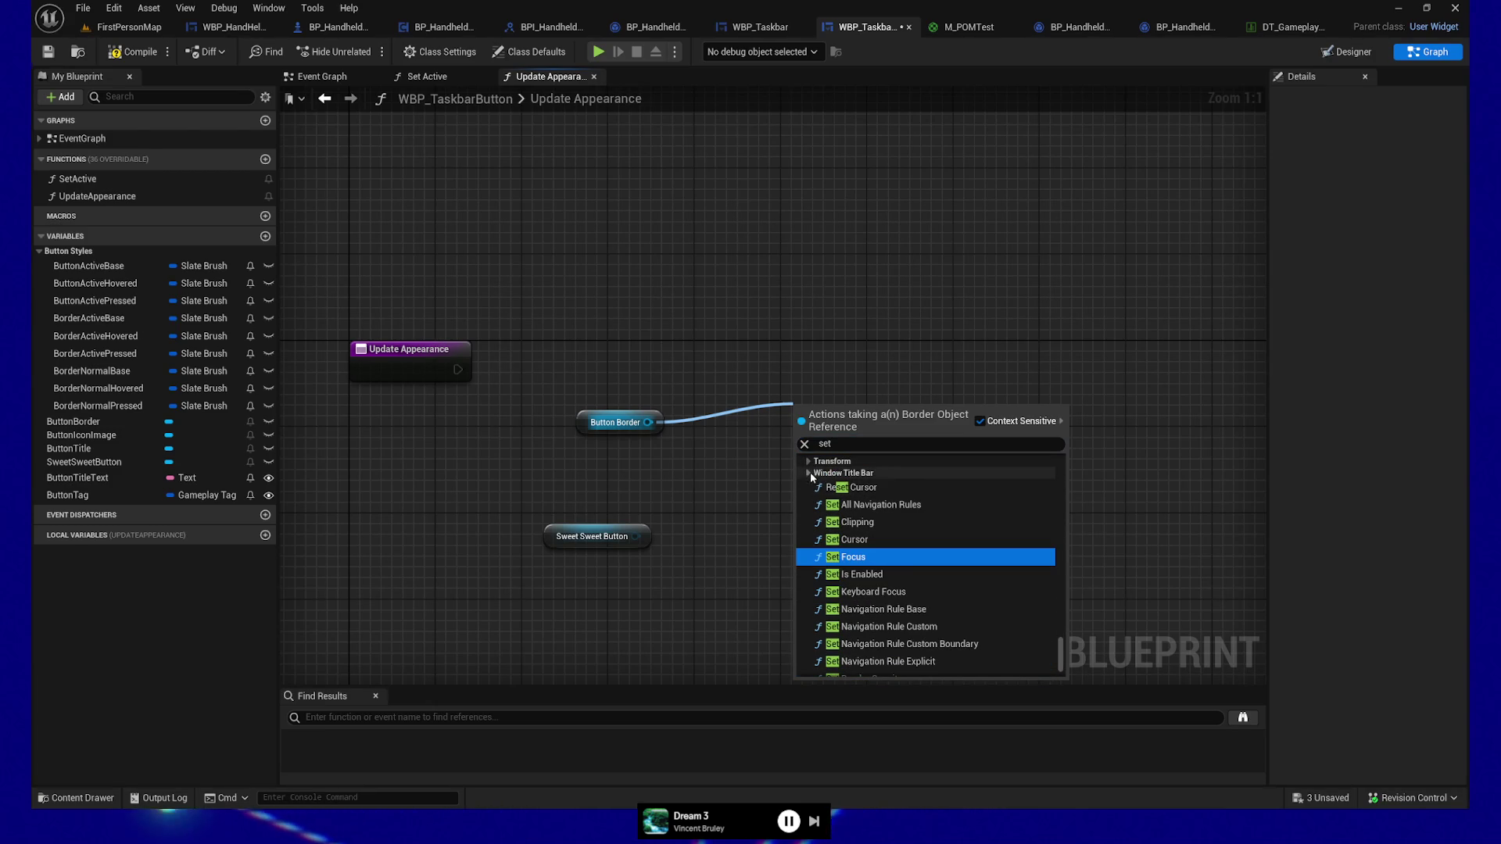
{"action": "scroll", "coordinate": [899, 575], "scroll_direction": "down", "scroll_amount": 2}
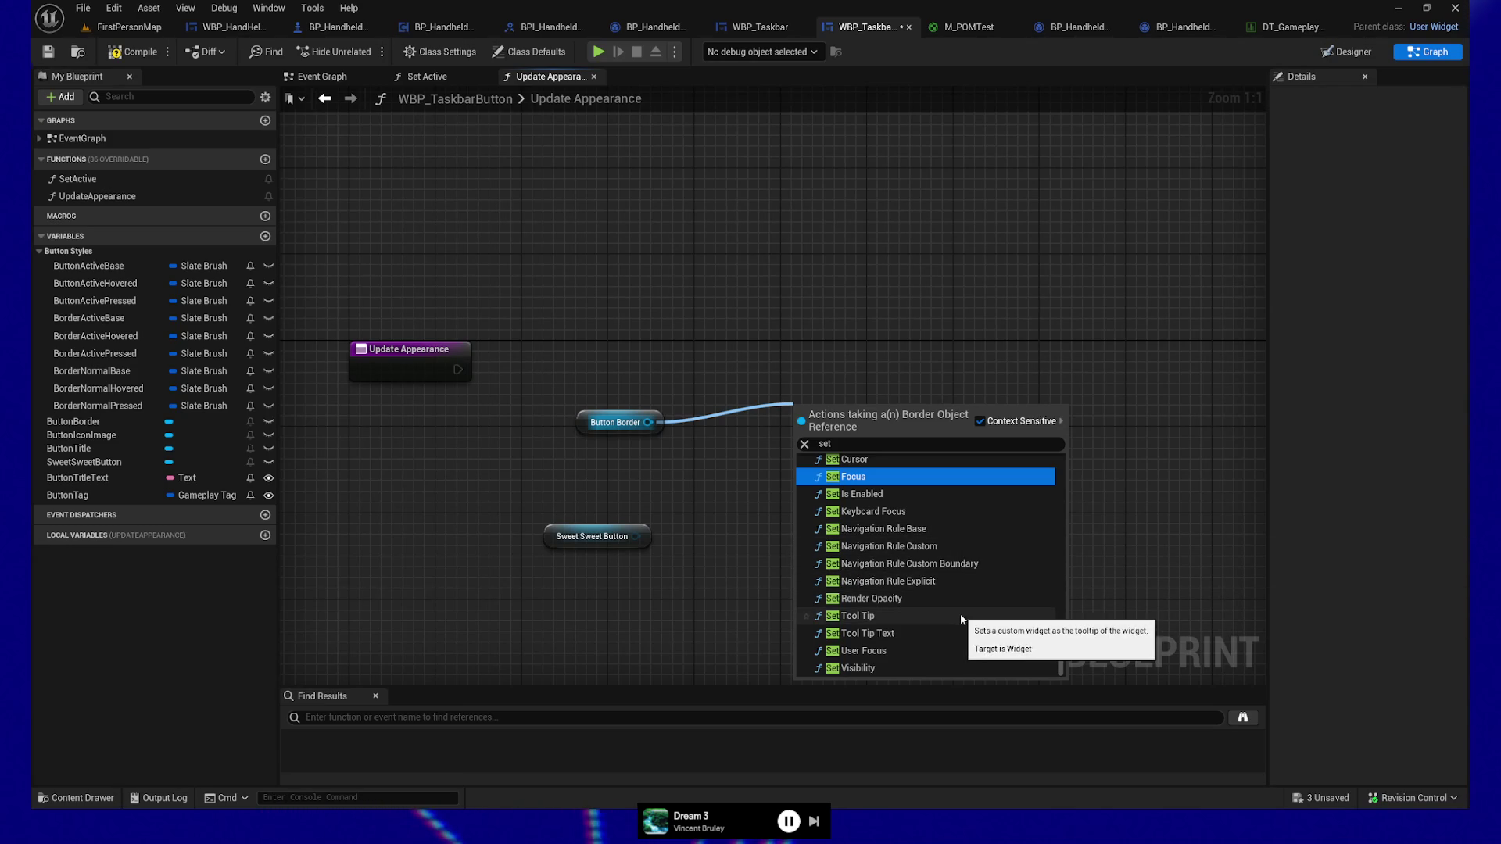
{"action": "scroll", "coordinate": [961, 619], "scroll_direction": "up", "scroll_amount": 3}
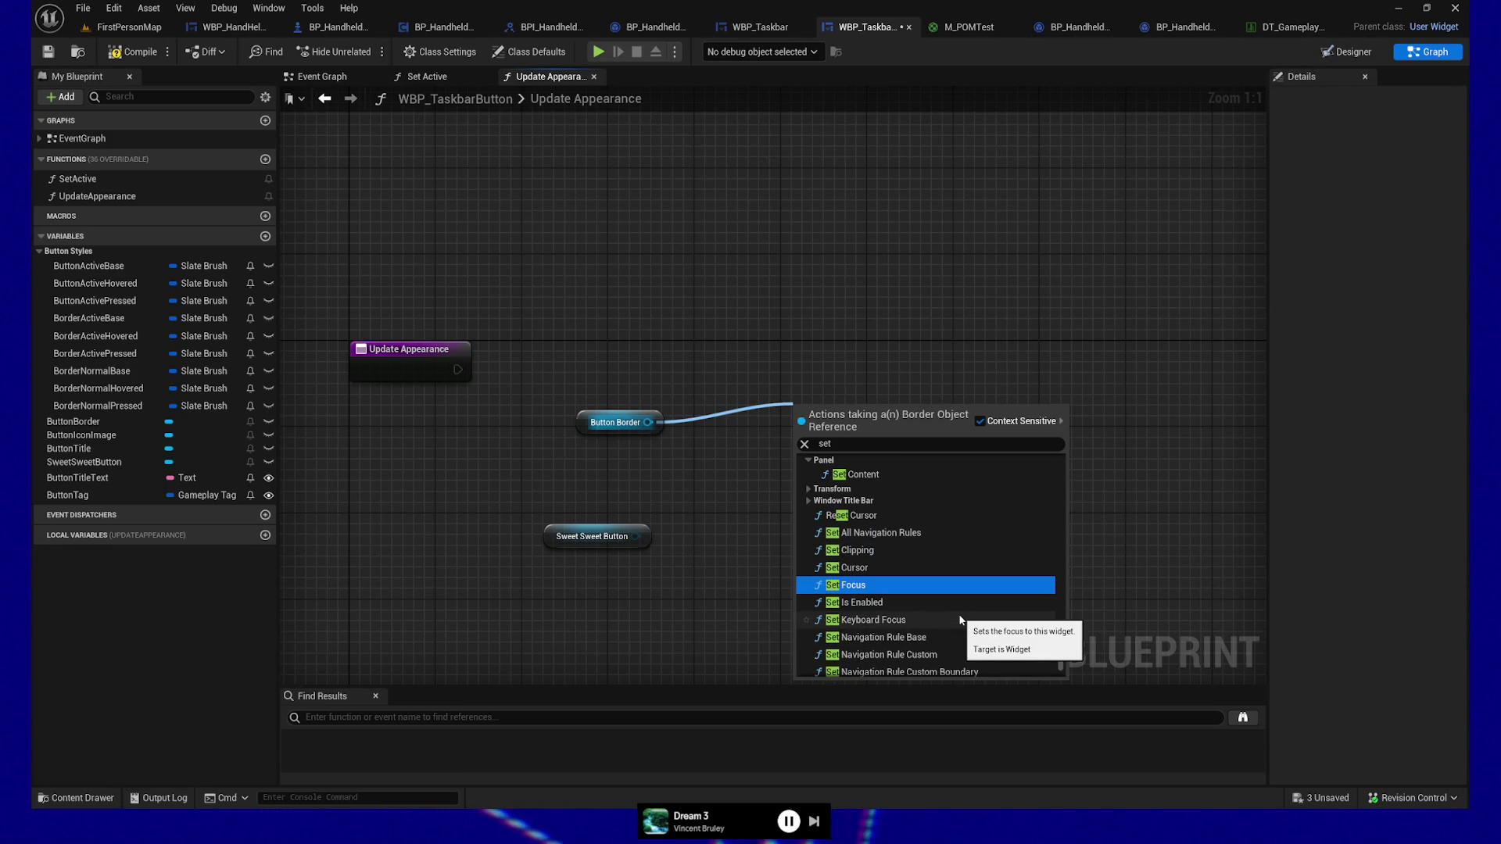
{"action": "scroll", "coordinate": [960, 621], "scroll_direction": "down", "scroll_amount": 8}
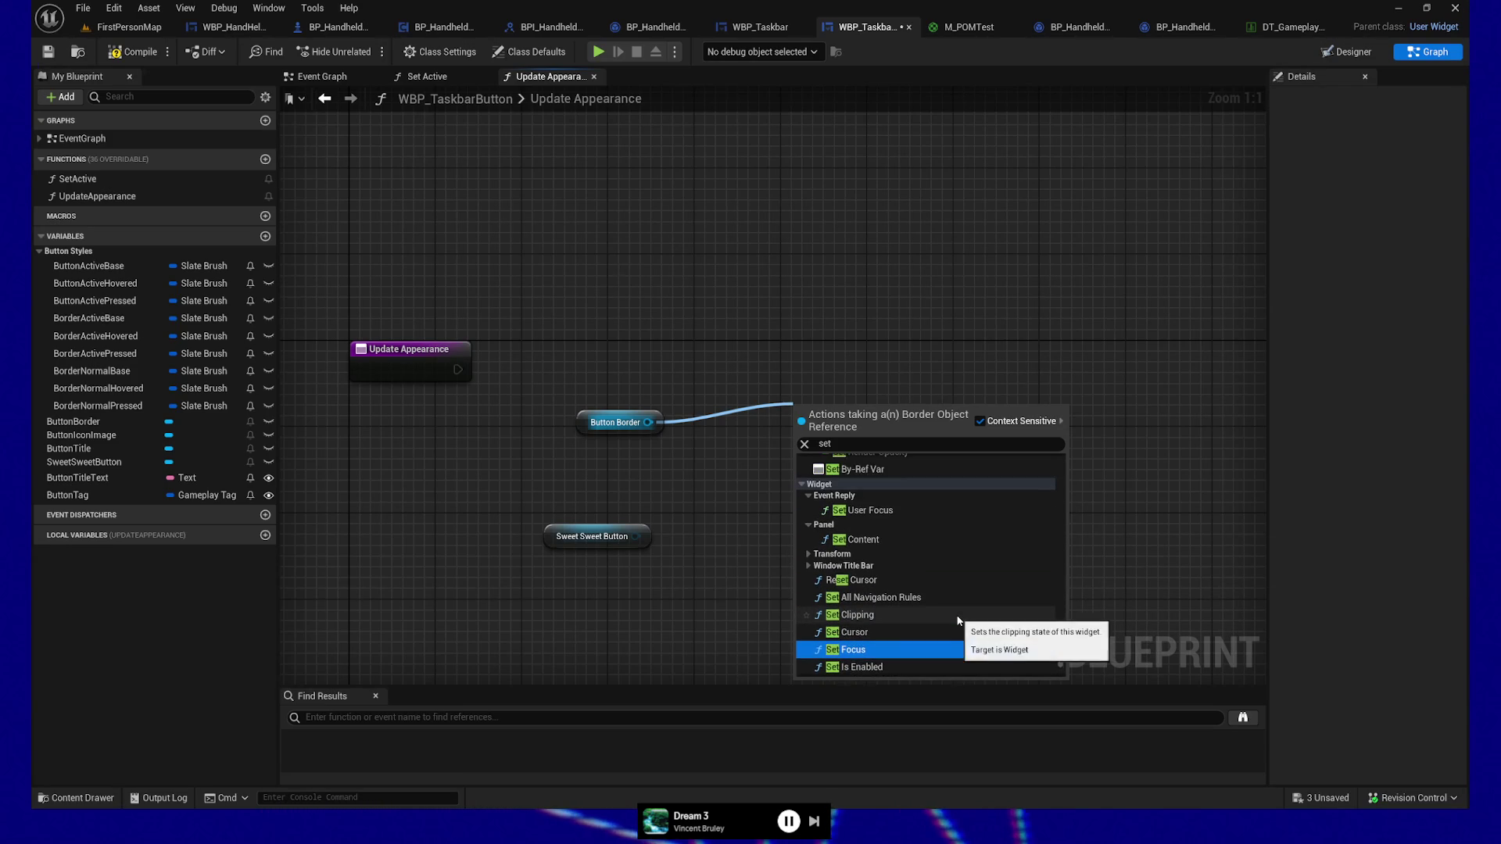
{"action": "scroll", "coordinate": [955, 614], "scroll_direction": "up", "scroll_amount": 6}
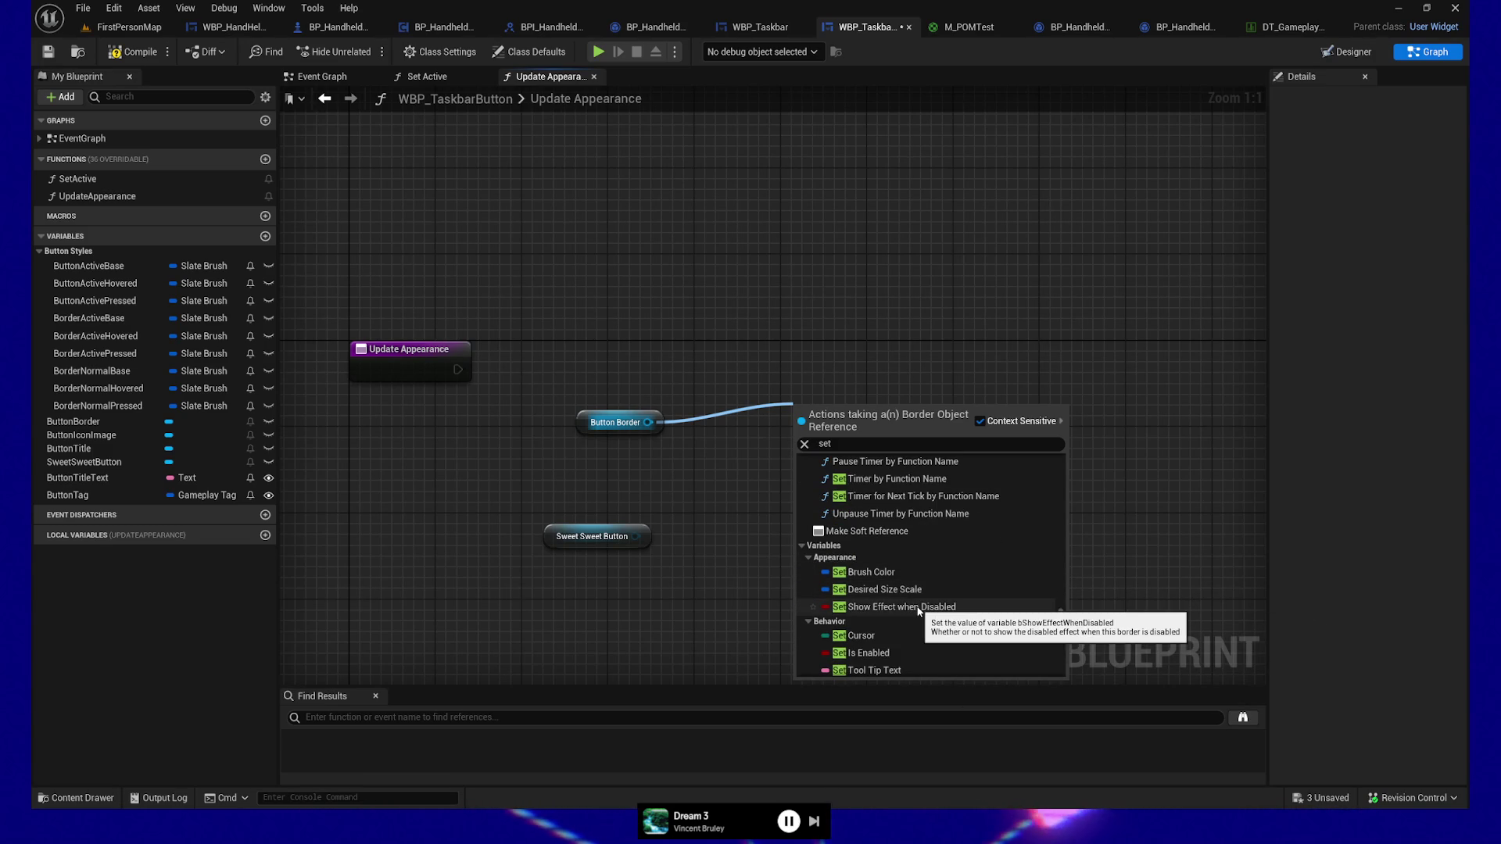
{"action": "scroll", "coordinate": [895, 567], "scroll_direction": "up", "scroll_amount": 5}
{"action": "scroll", "coordinate": [894, 557], "scroll_direction": "down", "scroll_amount": 10}
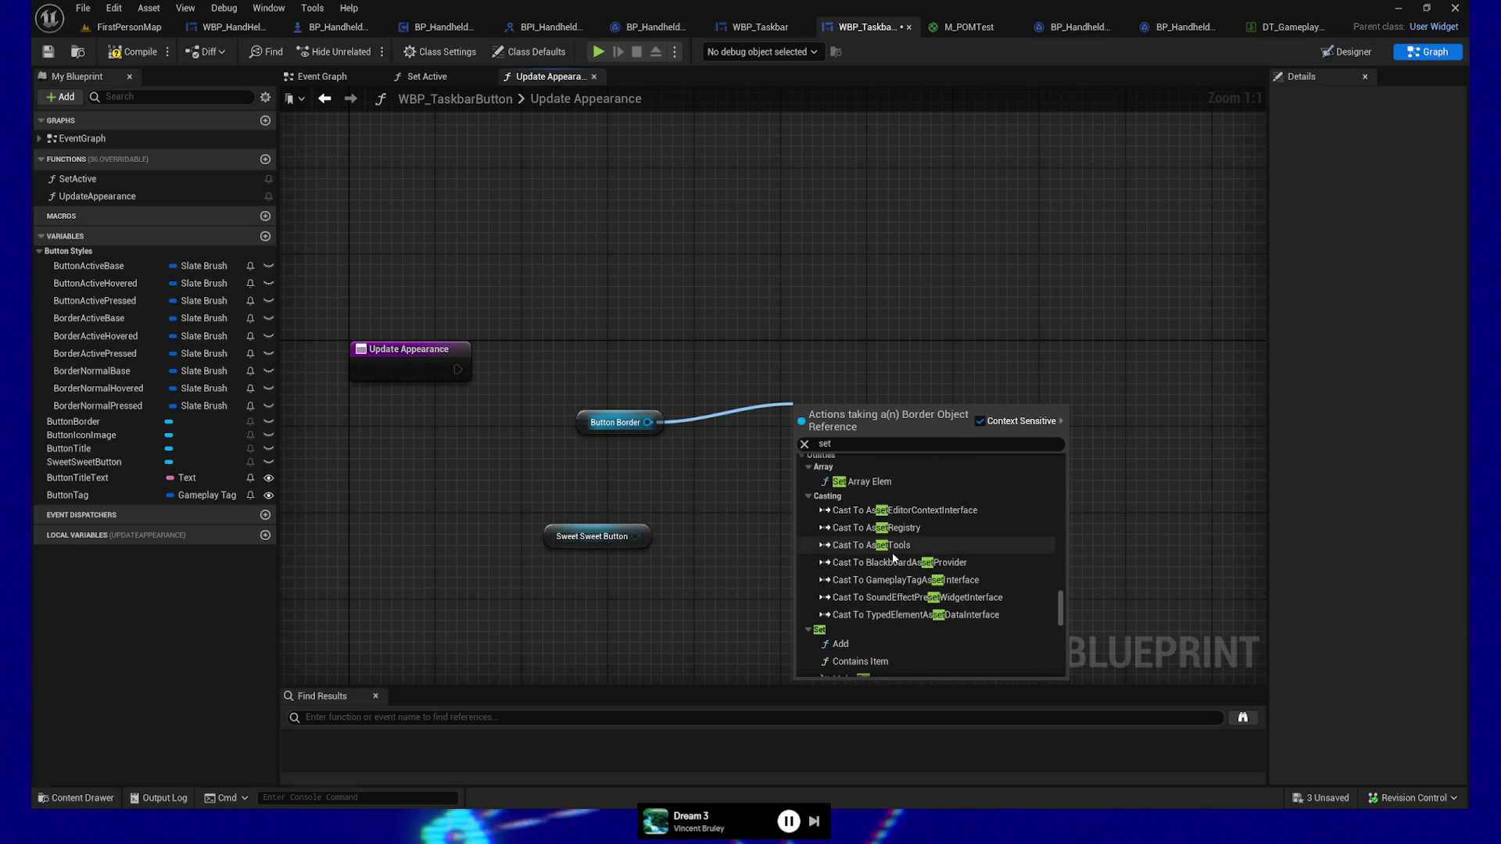
{"action": "scroll", "coordinate": [894, 557], "scroll_direction": "up", "scroll_amount": 5}
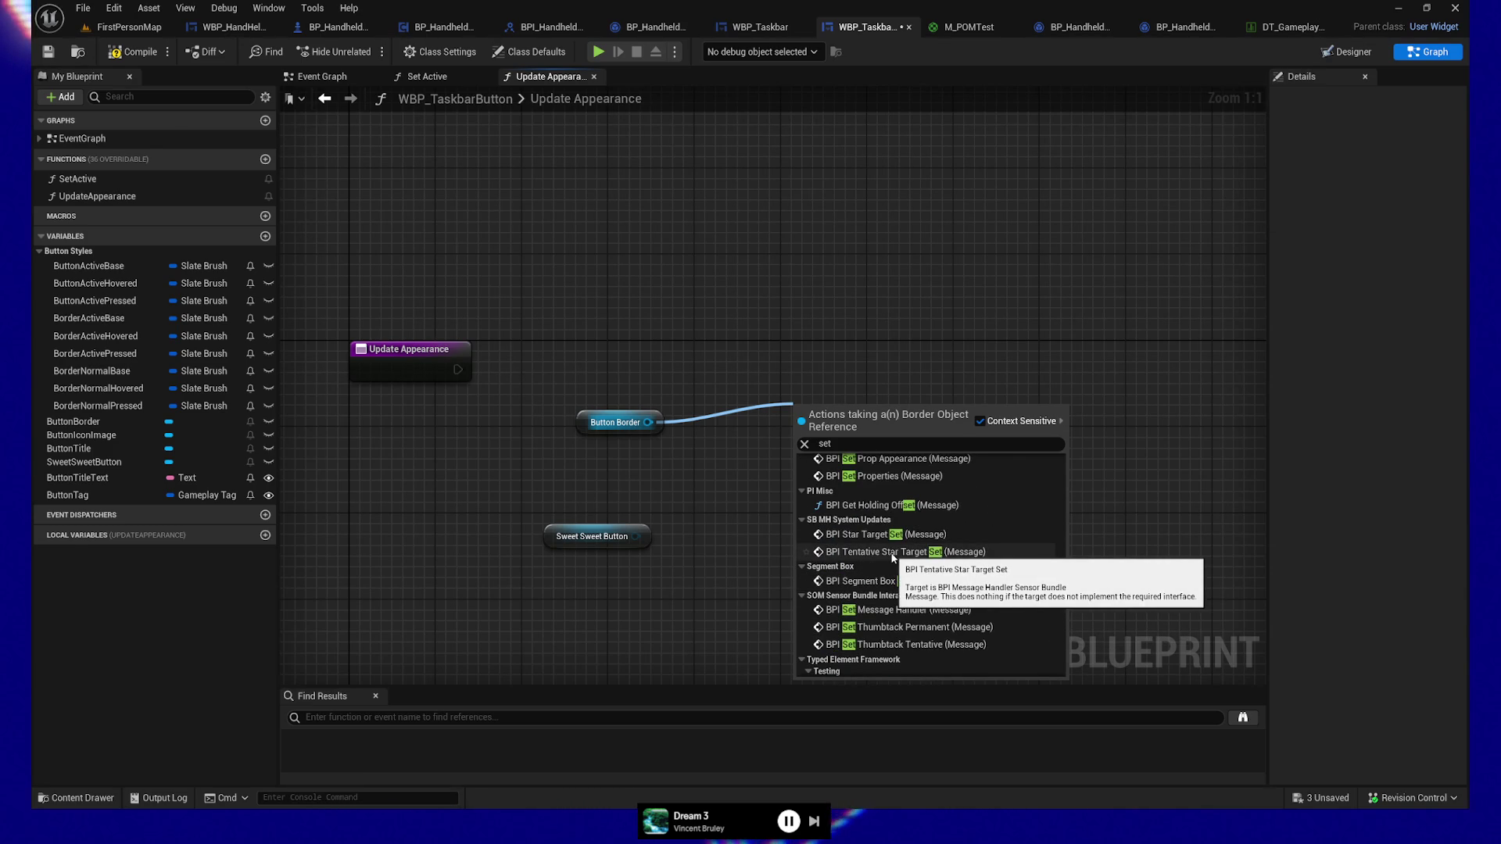
{"action": "scroll", "coordinate": [894, 557], "scroll_direction": "up", "scroll_amount": 10}
{"action": "scroll", "coordinate": [893, 556], "scroll_direction": "up", "scroll_amount": 10}
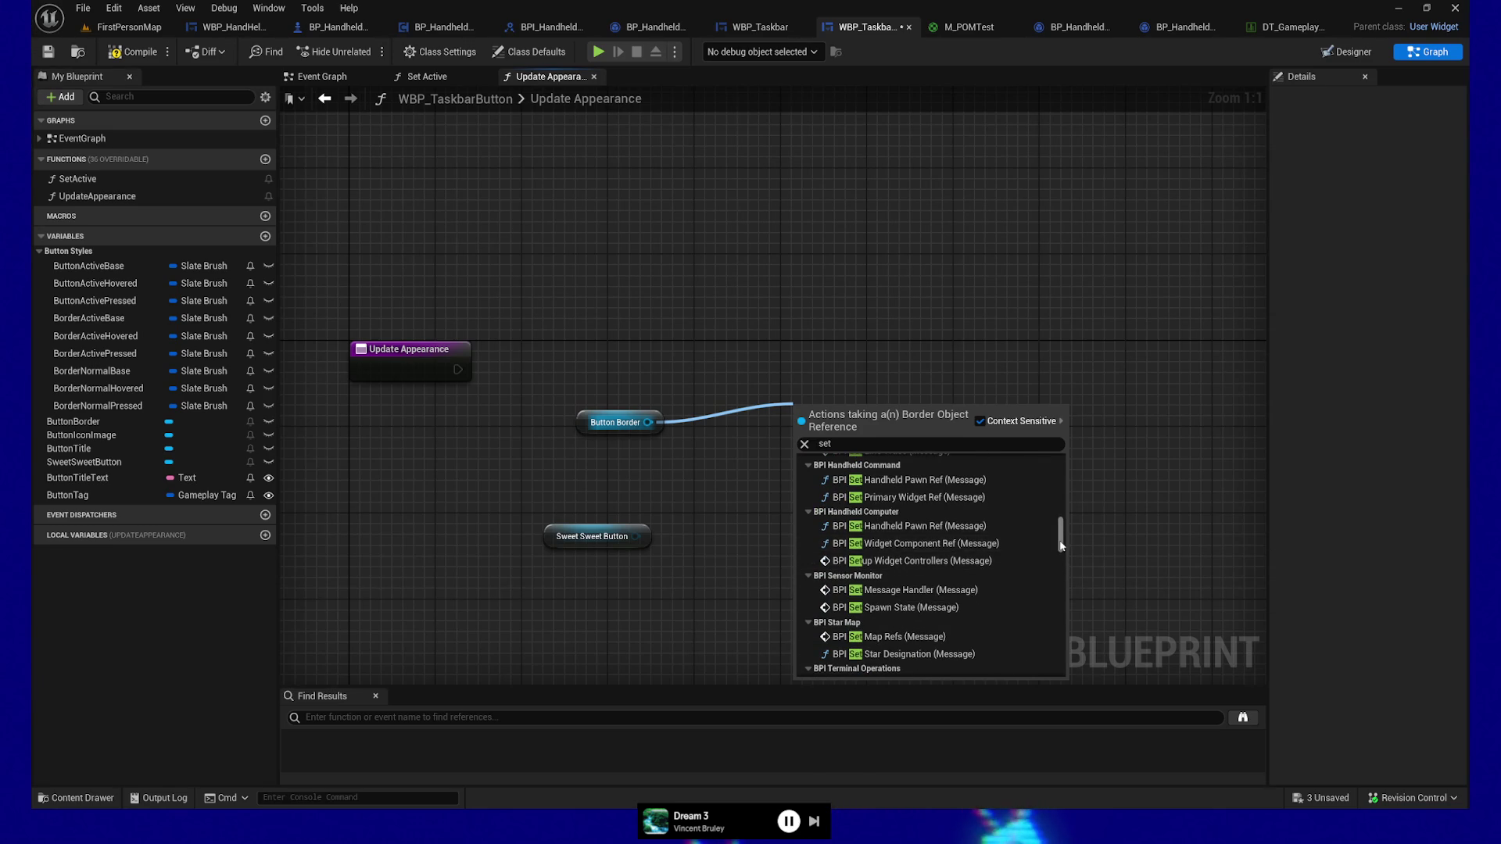
{"action": "left_click_drag", "start_coordinate": [1061, 544], "coordinate": [1057, 454]}
{"action": "type", "text": "button"}
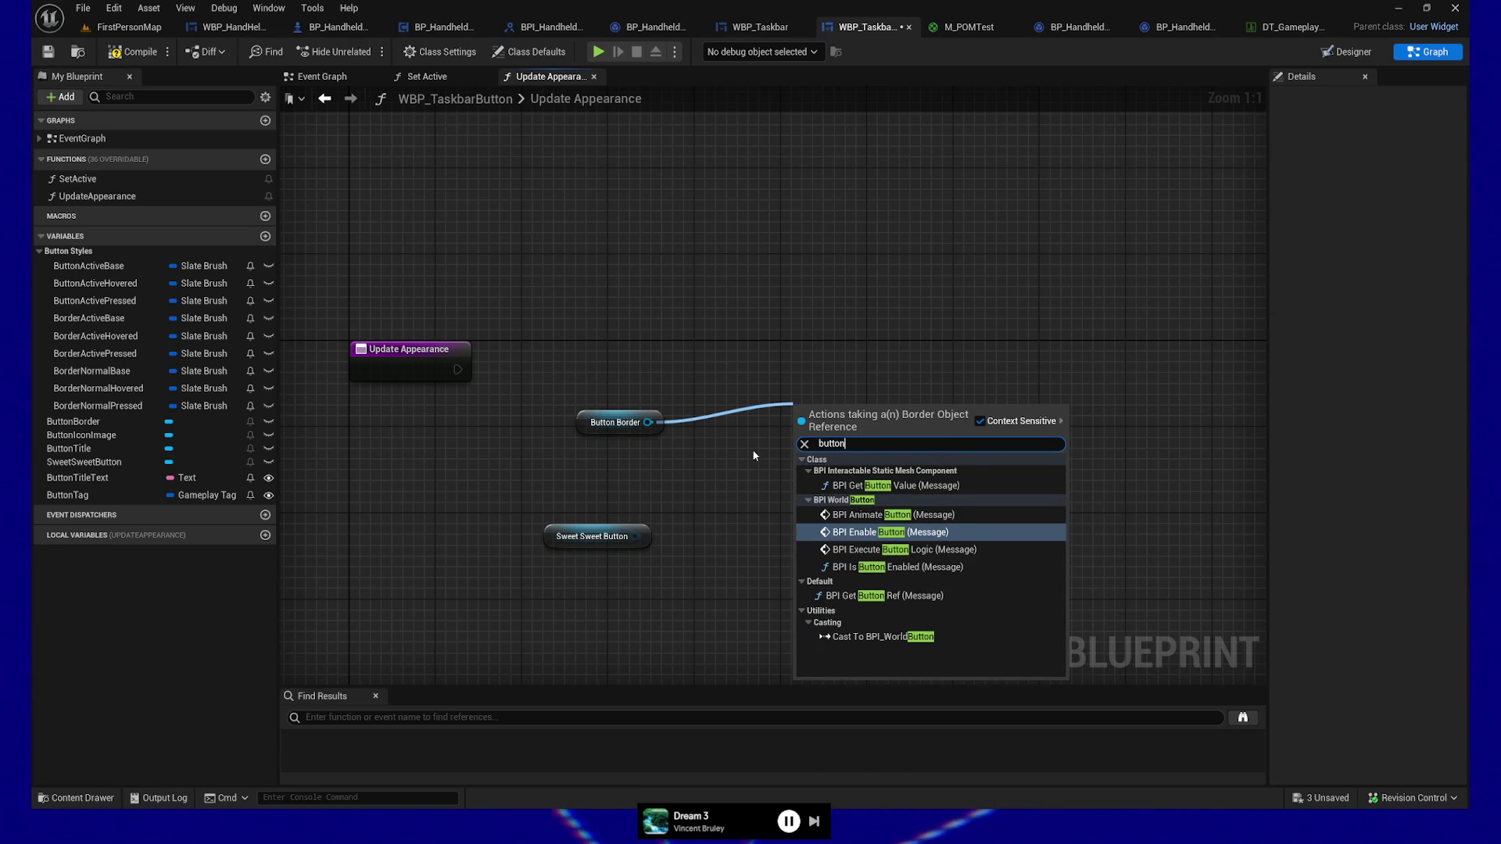
{"action": "key", "text": "BackSpace"}
{"action": "key", "text": "BackSpace"}
{"action": "key", "text": "BackSpace"}
{"action": "type", "text": "border"}
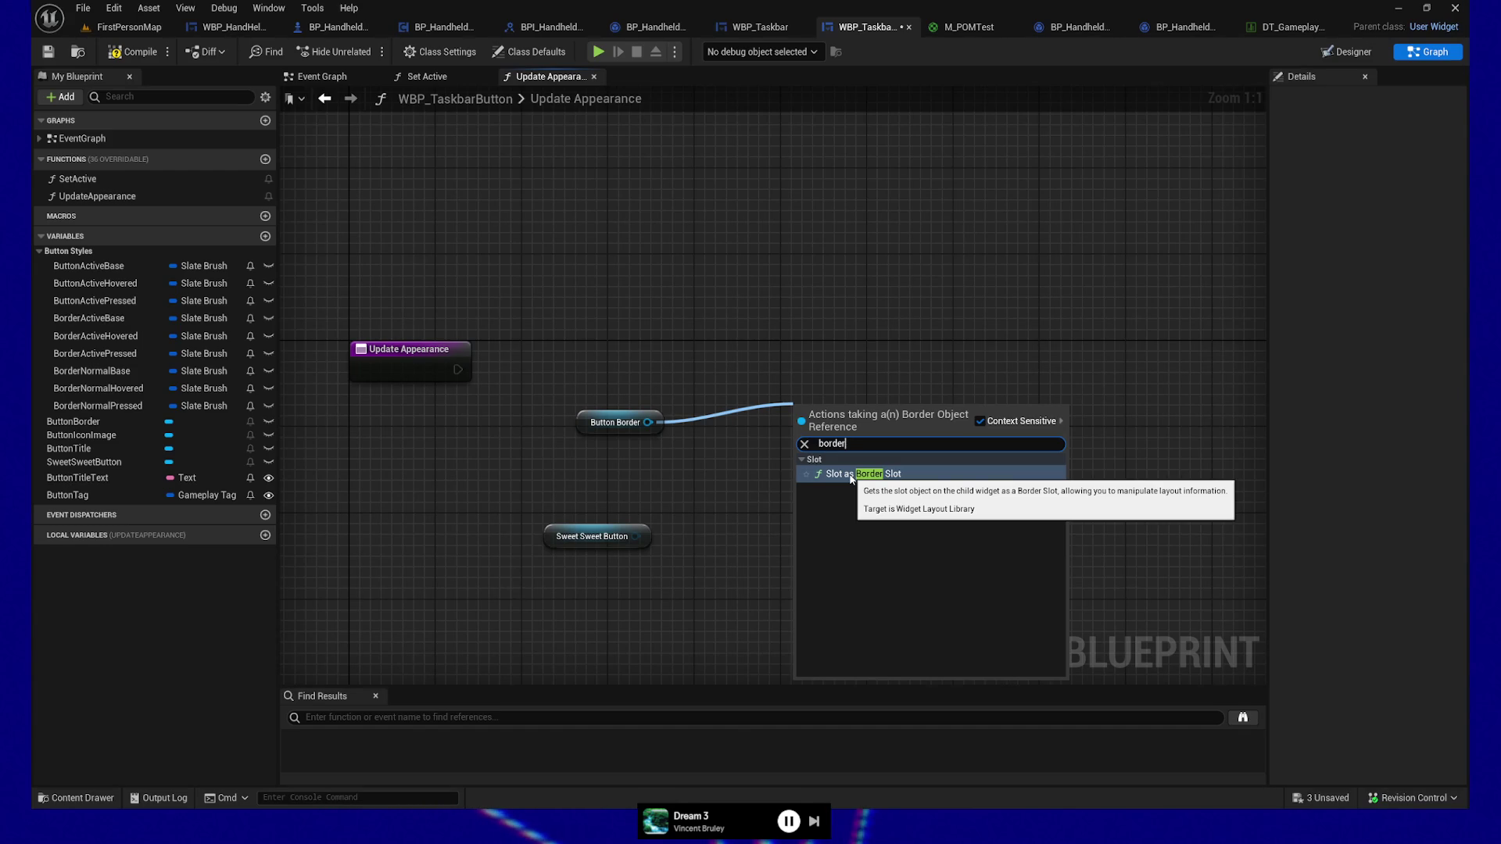
{"action": "left_click", "coordinate": [533, 308]}
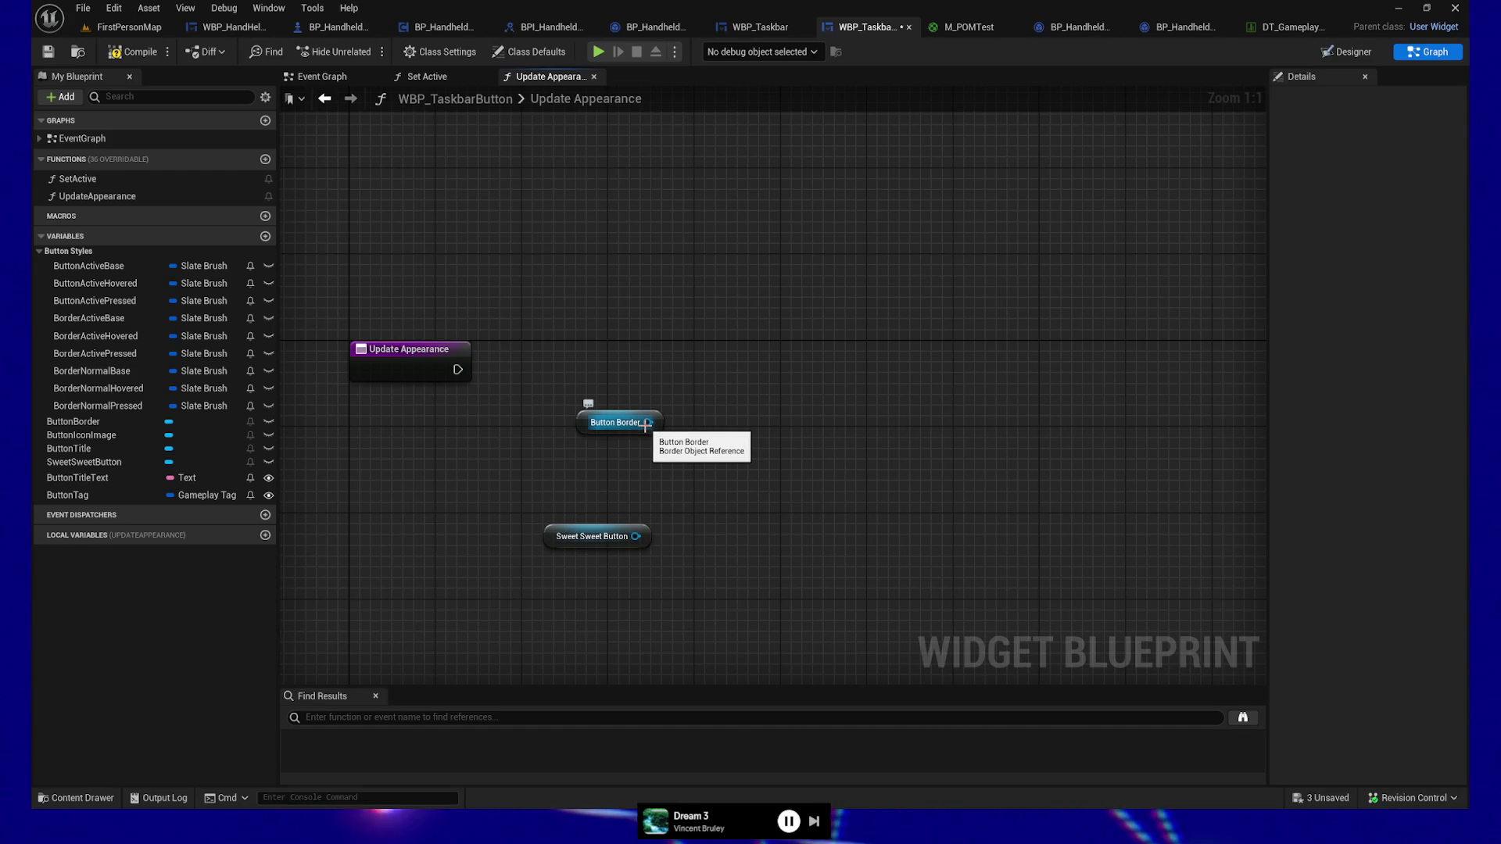
Step: Search Button Border's actions for 'set image', close the list, and select Button Border
{"action": "left_click_drag", "start_coordinate": [645, 423], "coordinate": [723, 418]}
{"action": "type", "text": "set image"}
{"action": "key", "text": "BackSpace"}
{"action": "key", "text": "BackSpace"}
{"action": "key", "text": "BackSpace"}
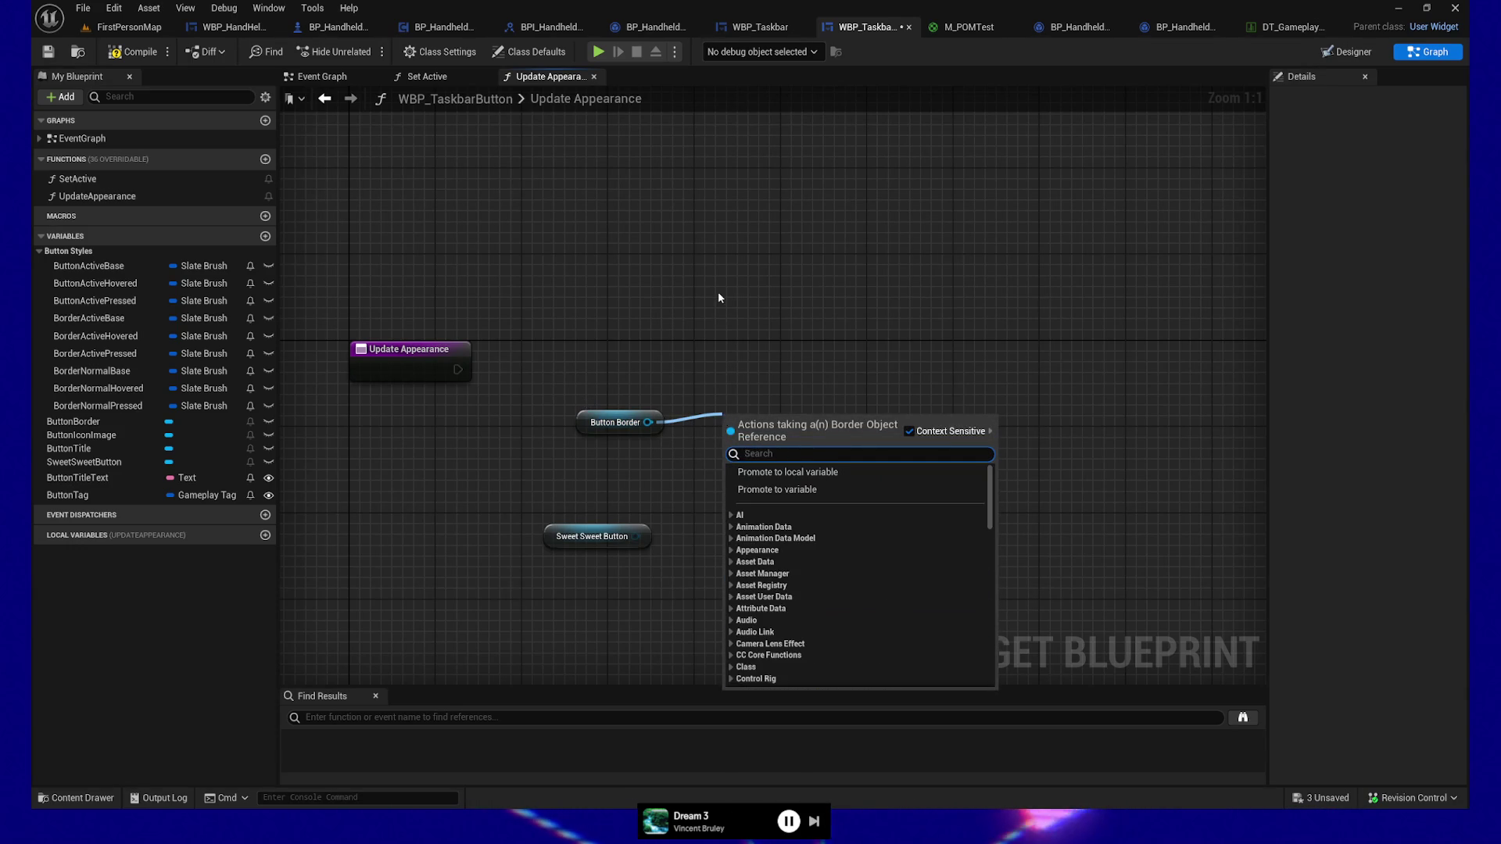
{"action": "left_click", "coordinate": [718, 292]}
{"action": "left_click", "coordinate": [618, 422]}
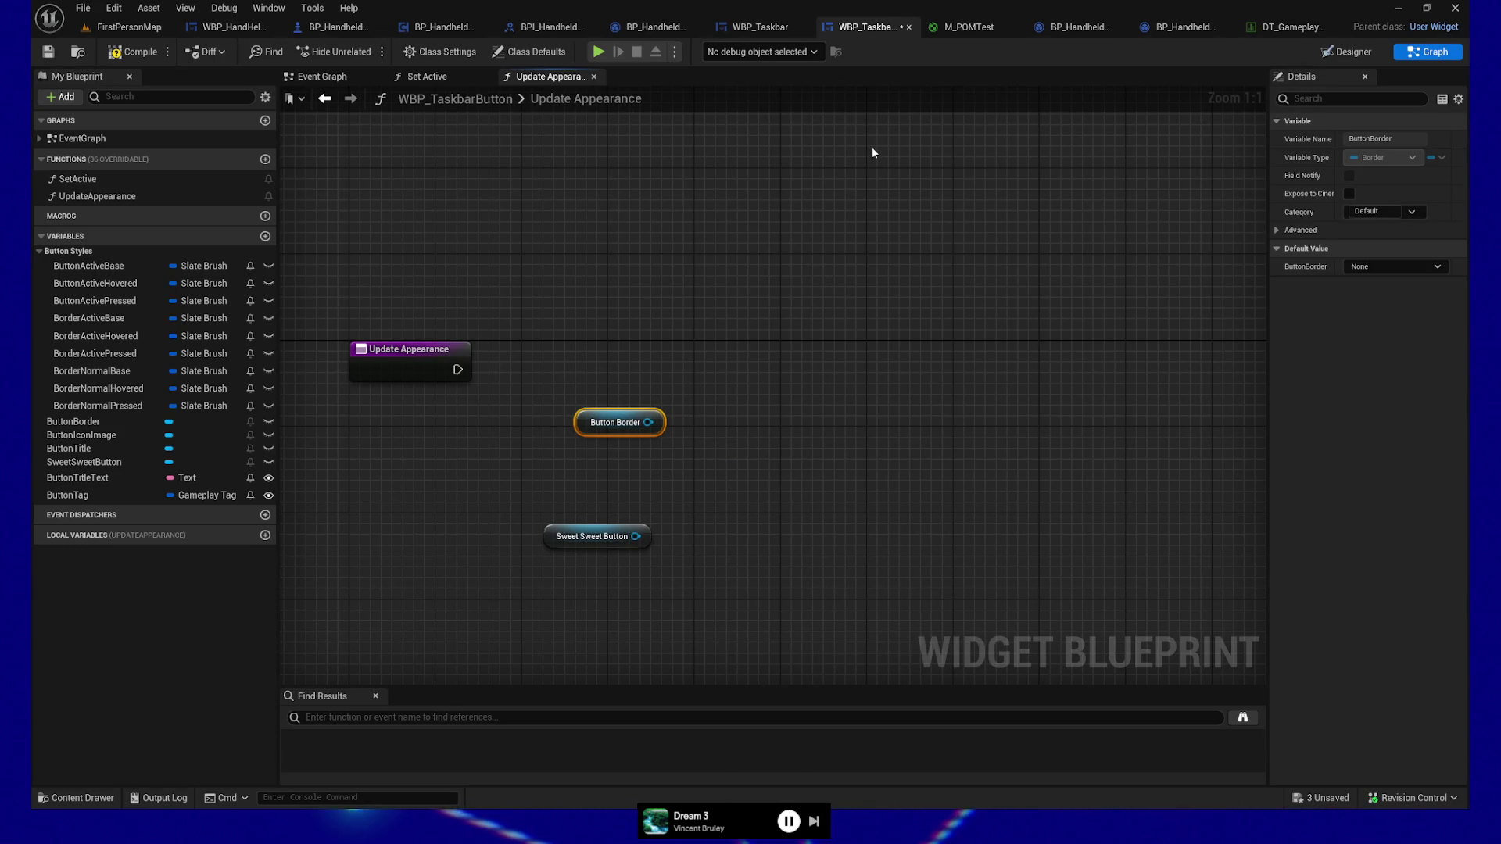
{"action": "left_click", "coordinate": [322, 76]}
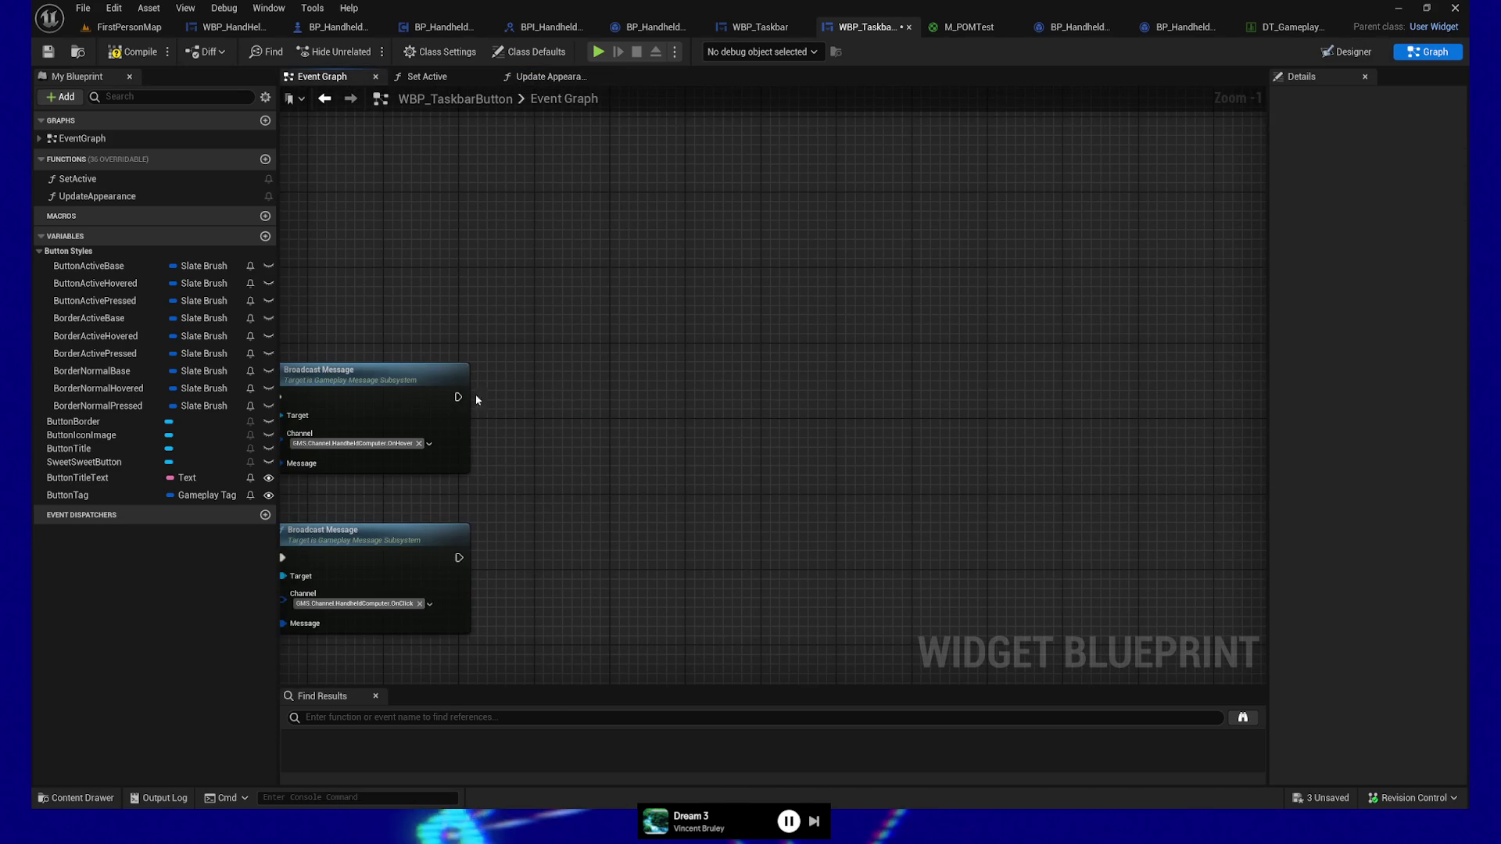
Step: In Designer, select ButtonBorder in the Hierarchy to check its properties
{"action": "left_click", "coordinate": [539, 76]}
{"action": "left_click", "coordinate": [1346, 51]}
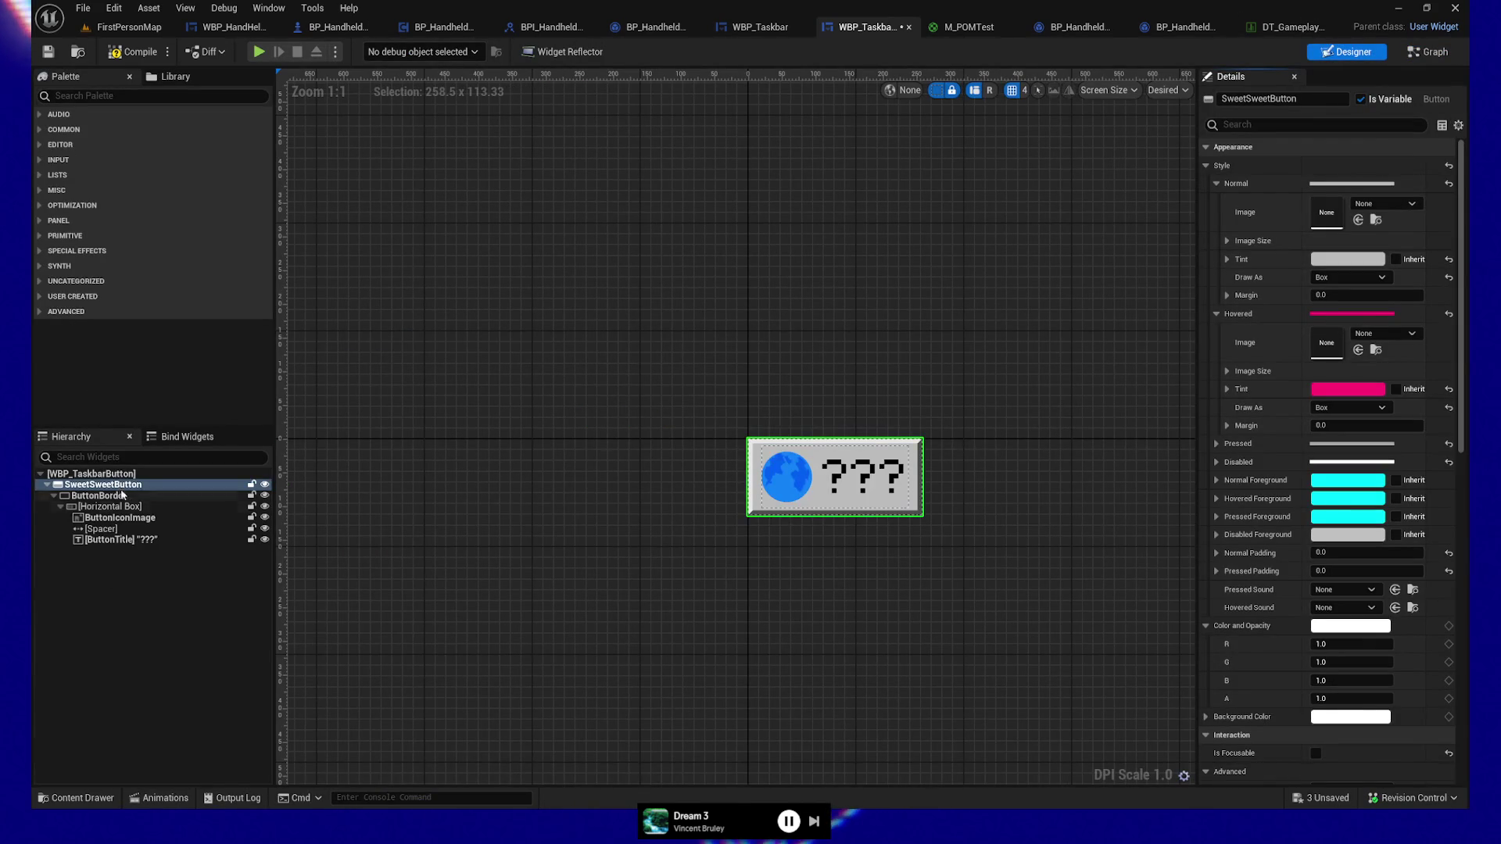
{"action": "left_click", "coordinate": [117, 495]}
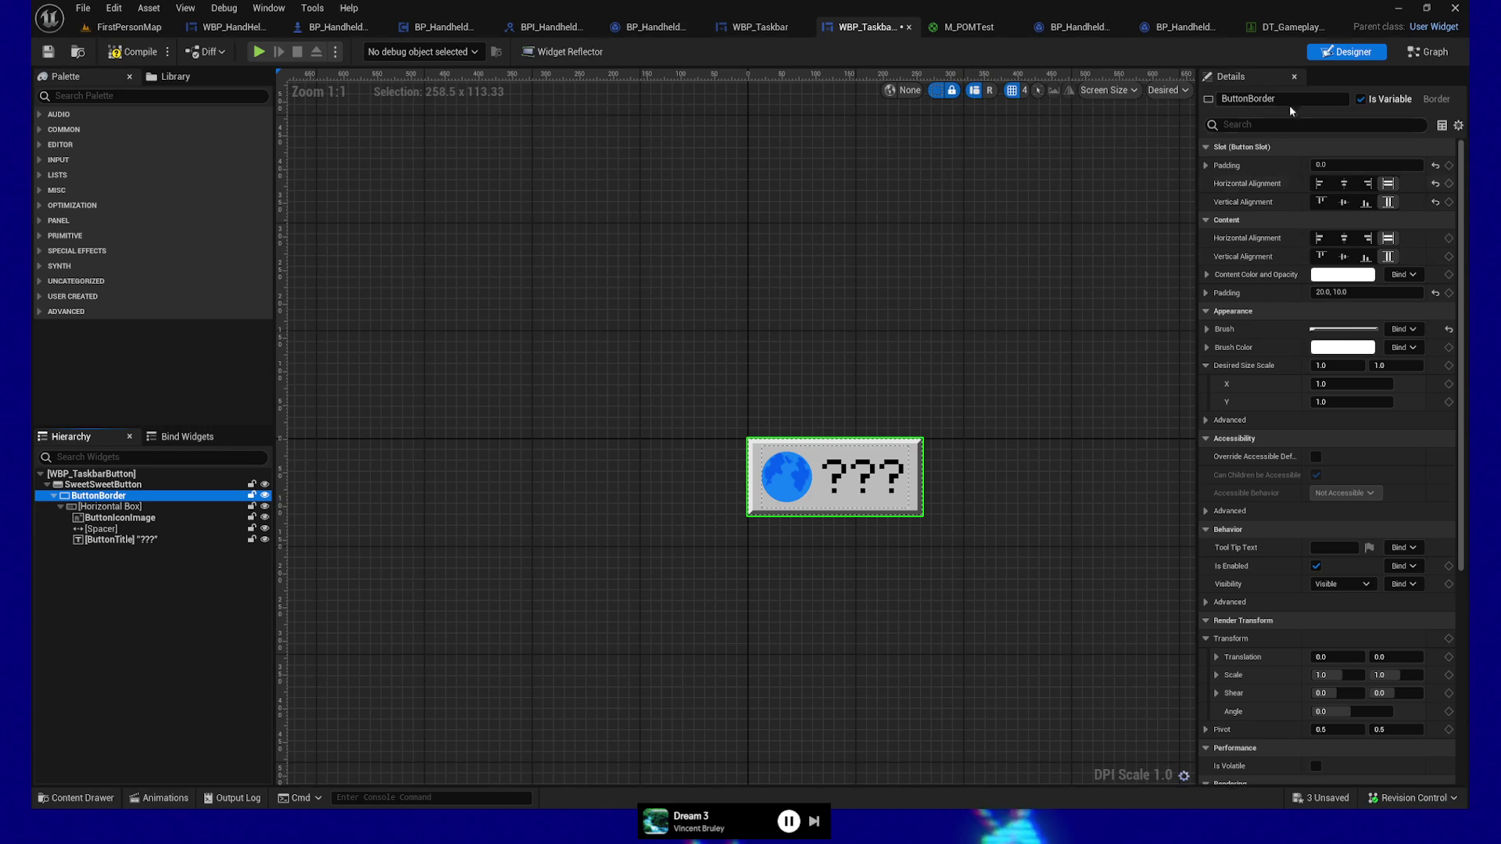
Step: Back in Update Appearance, list Button Border's actions filtered by 'set bru'
{"action": "left_click", "coordinate": [1427, 52]}
{"action": "left_click_drag", "start_coordinate": [648, 422], "coordinate": [835, 398]}
{"action": "type", "text": "set"}
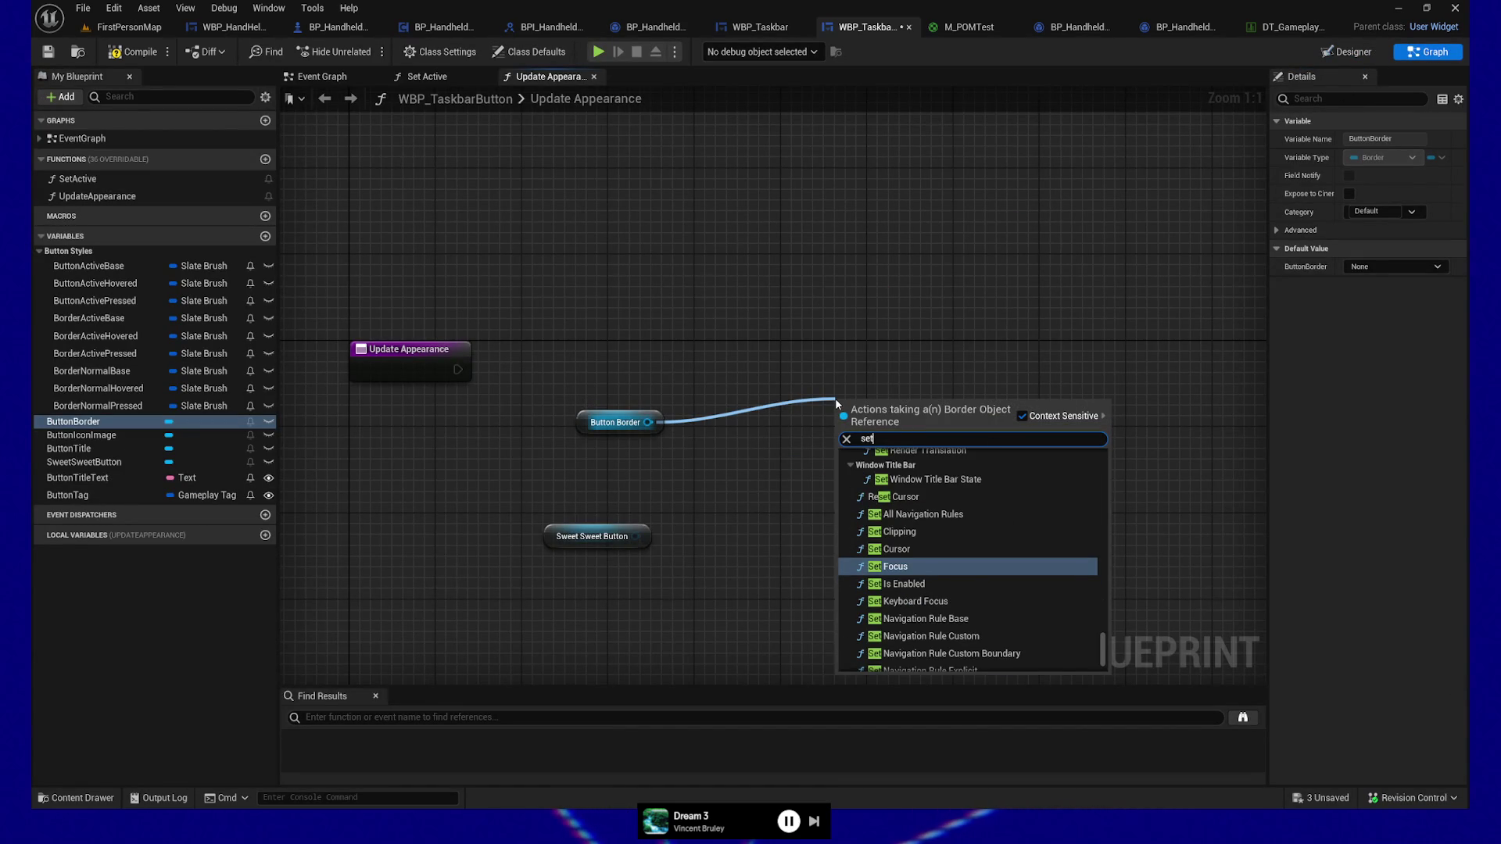
{"action": "type", "text": " bru"}
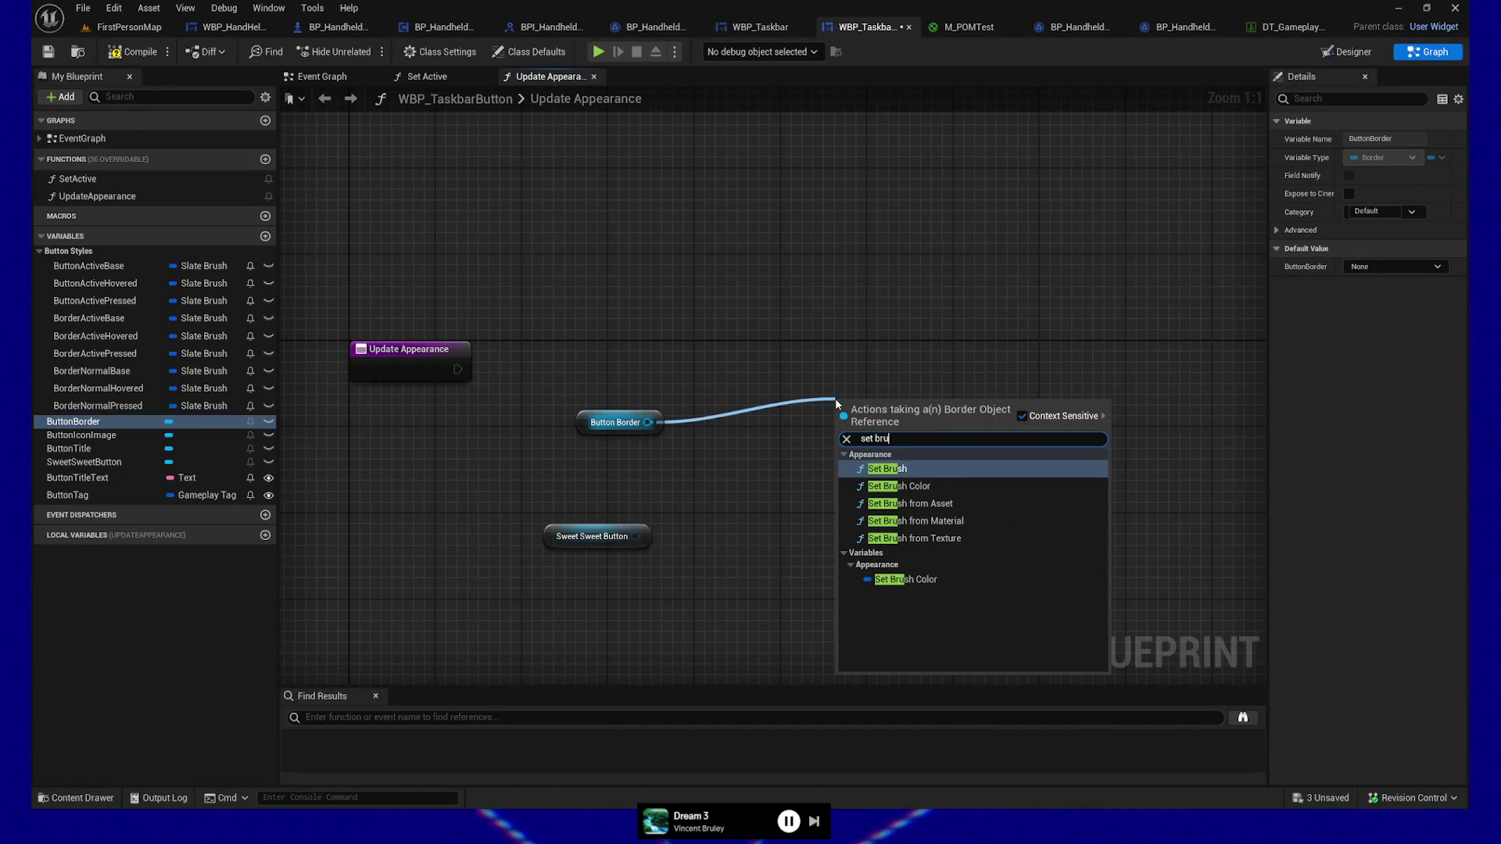
Step: Add the Set Brush node for Button Border and reposition both nodes together
{"action": "left_click", "coordinate": [921, 473]}
{"action": "mouse_move", "coordinate": [842, 412]}
{"action": "left_mouse_down"}
{"action": "mouse_move", "coordinate": [832, 395]}
{"action": "mouse_move", "coordinate": [744, 378]}
{"action": "left_mouse_up"}
{"action": "left_click_drag", "start_coordinate": [604, 373], "coordinate": [821, 479]}
{"action": "left_click_drag", "start_coordinate": [797, 379], "coordinate": [818, 368]}
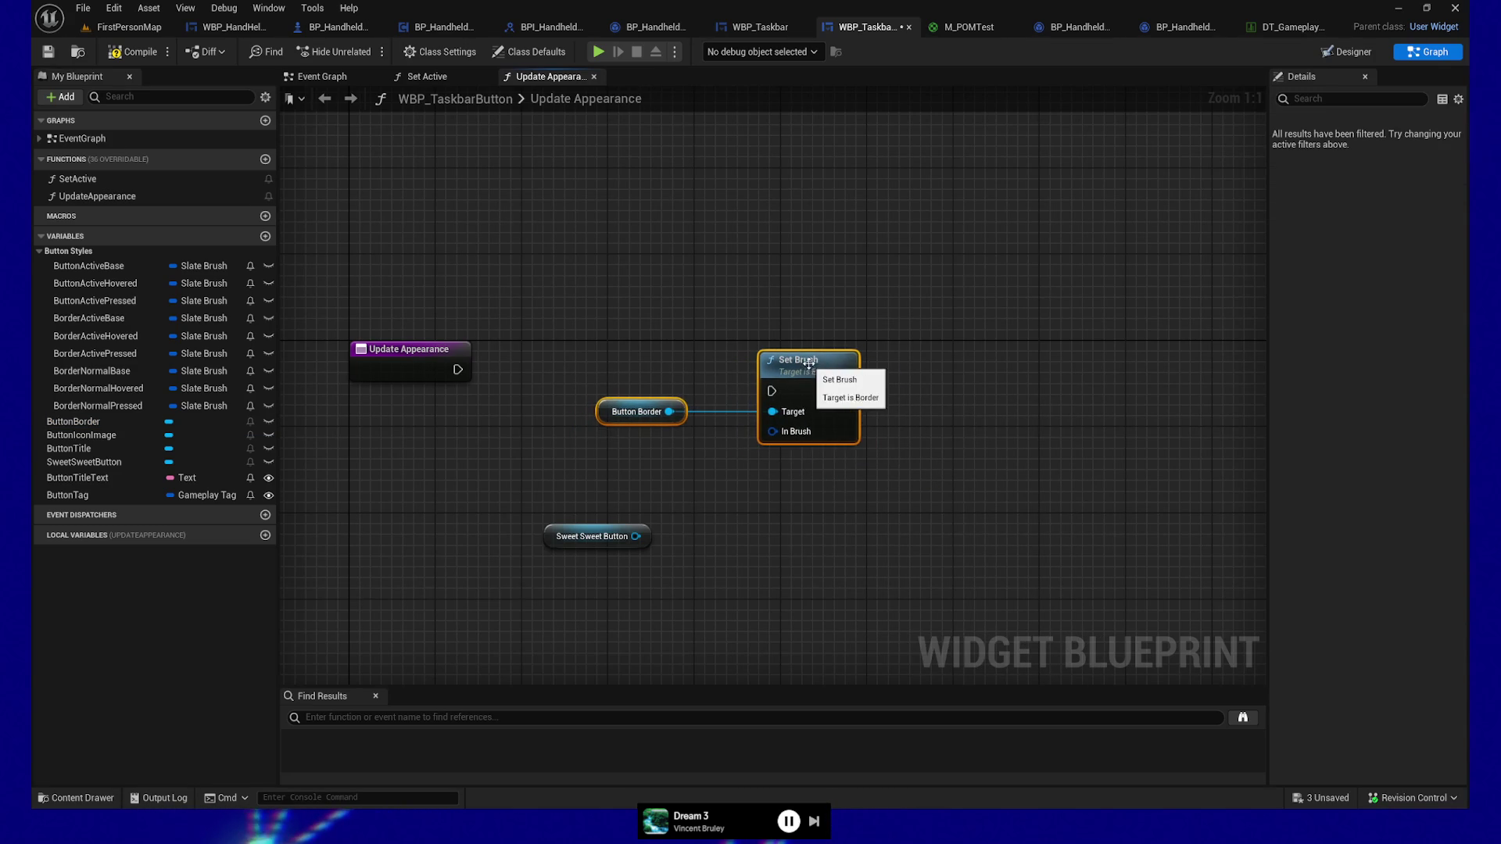
Step: Search Sweet Sweet Button's actions for 'set brush' and 'get app' without adding a node
{"action": "left_click_drag", "start_coordinate": [636, 536], "coordinate": [731, 542]}
{"action": "type", "text": "set"}
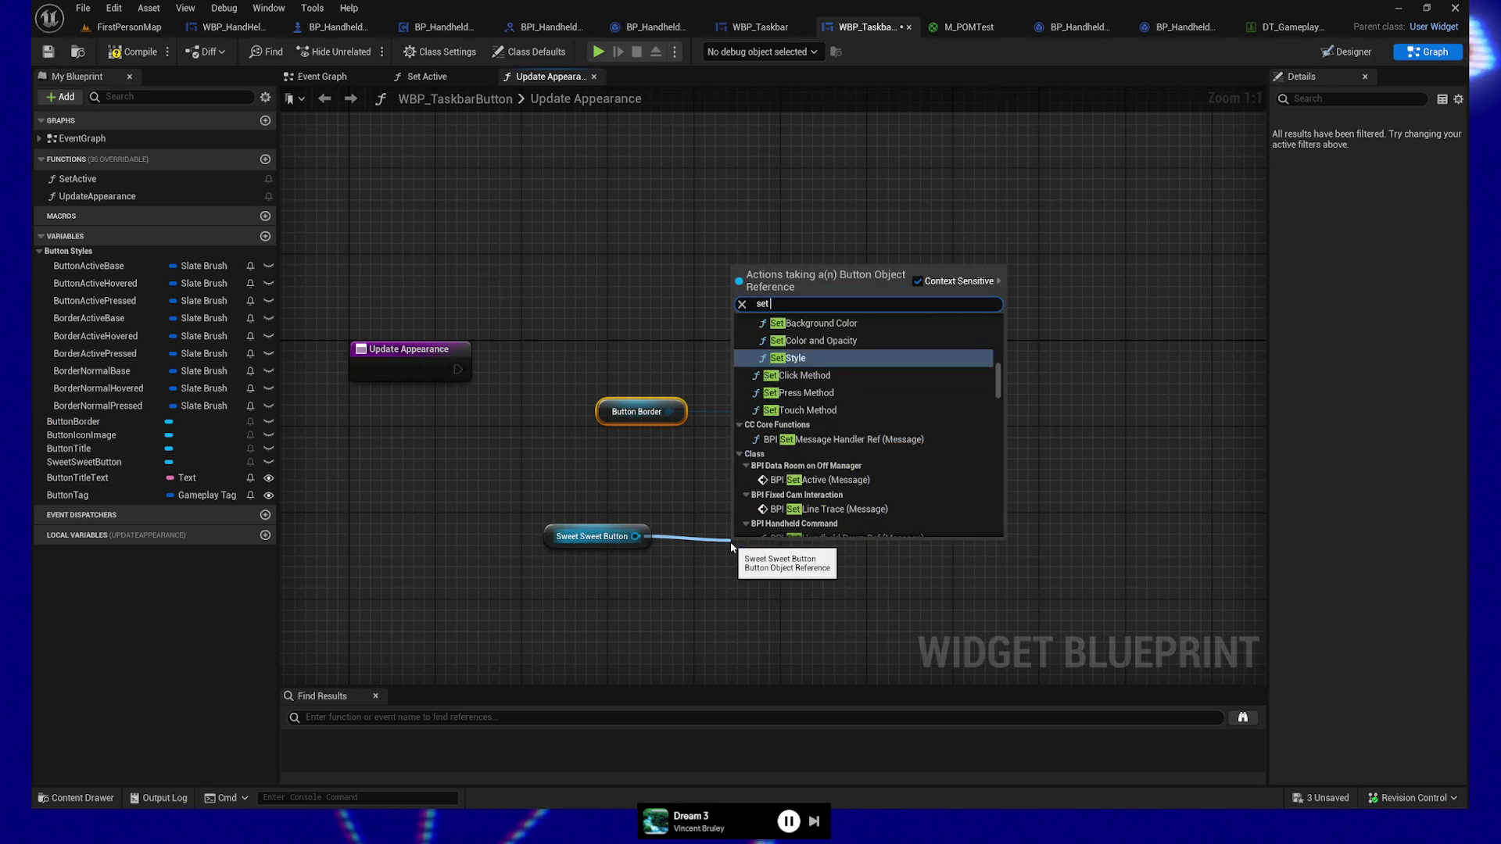
{"action": "type", "text": " brush"}
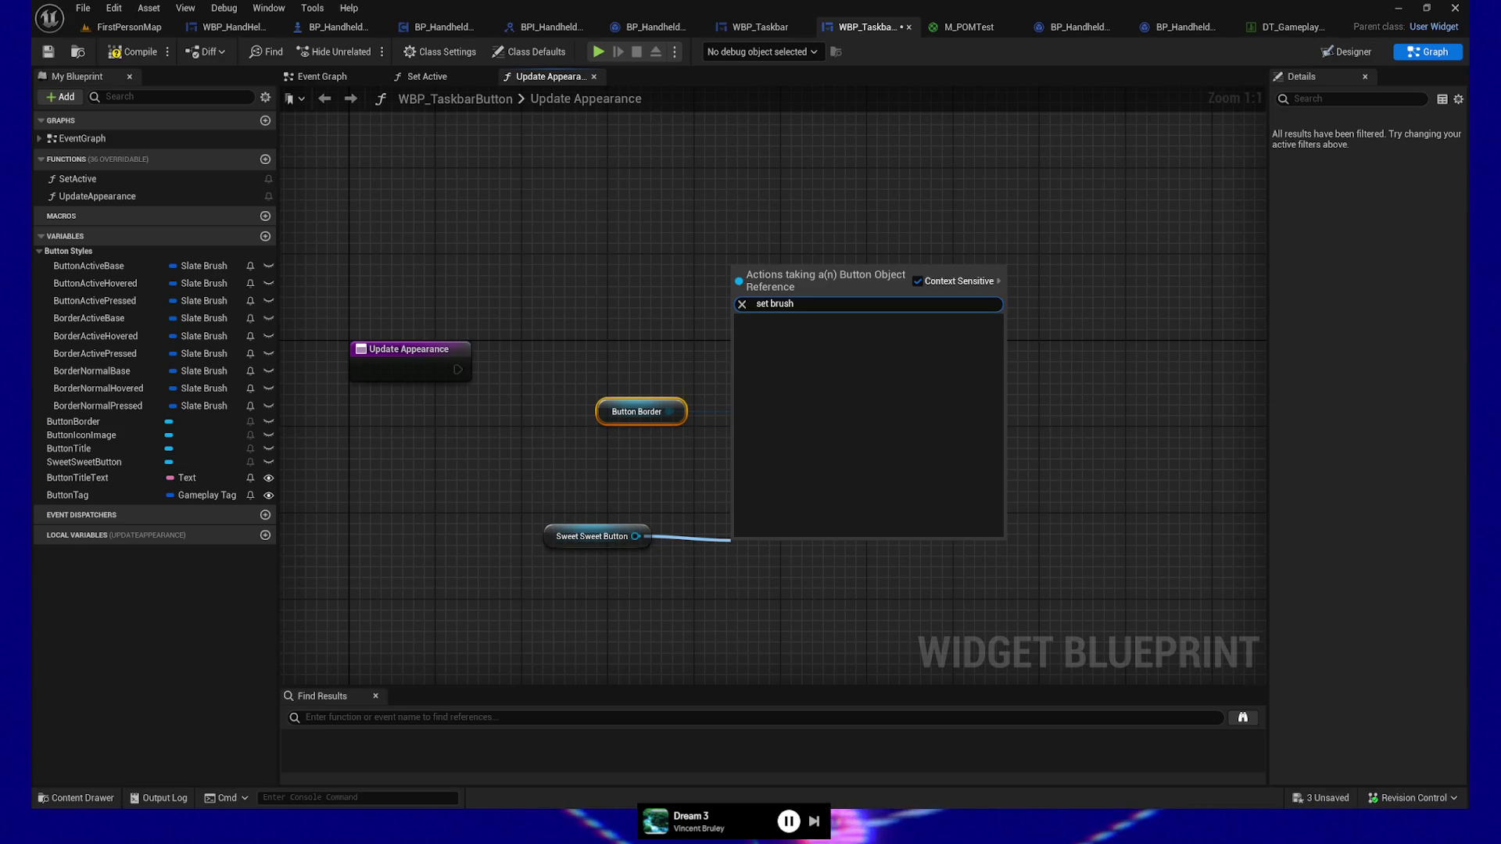
{"action": "key", "text": "Return"}
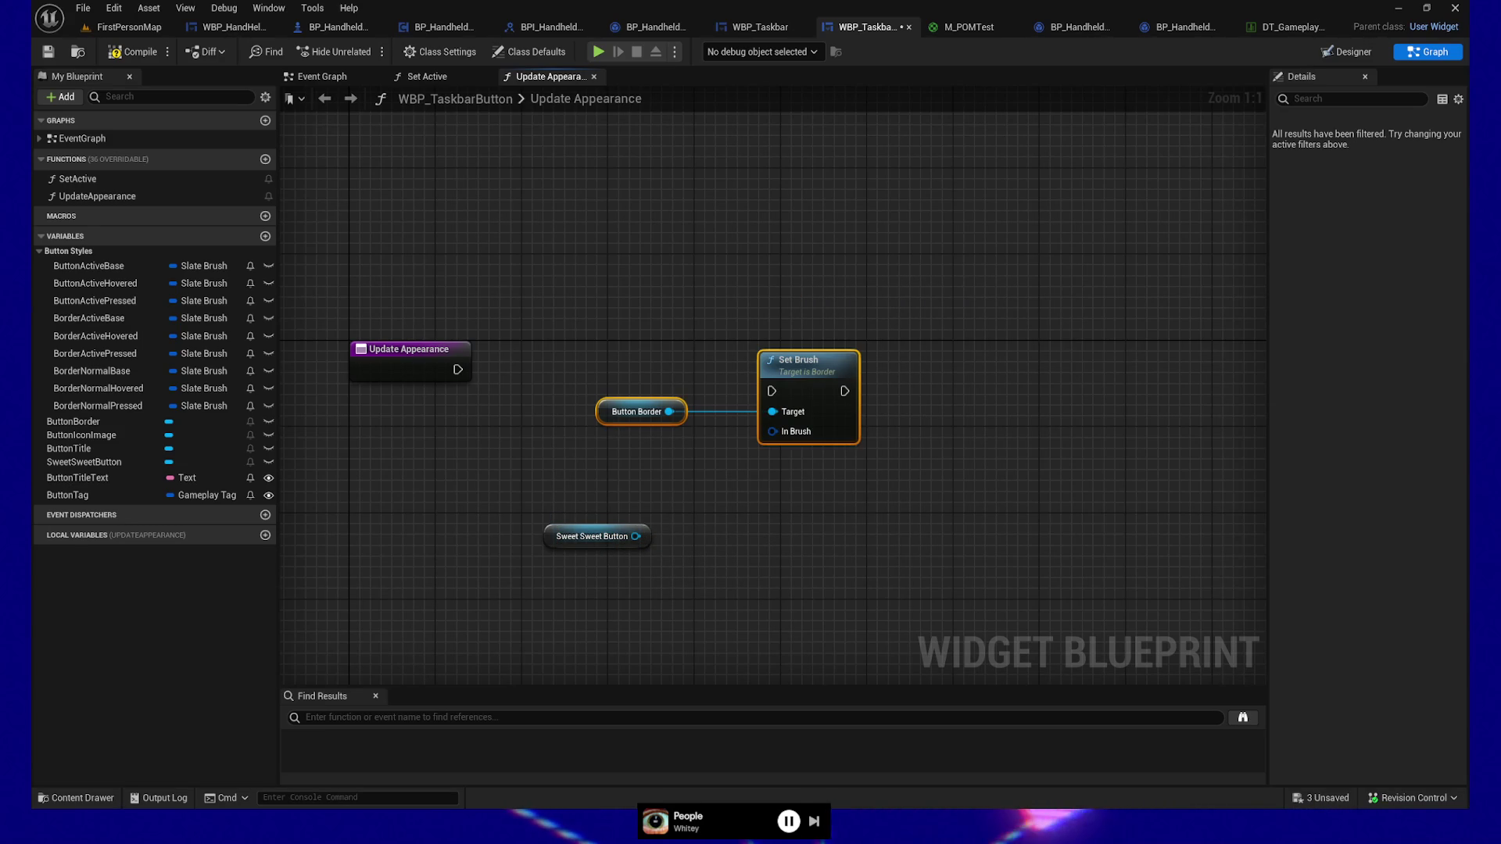
{"action": "mouse_move", "coordinate": [641, 537]}
{"action": "left_mouse_down"}
{"action": "mouse_move", "coordinate": [717, 540]}
{"action": "mouse_move", "coordinate": [693, 534]}
{"action": "left_mouse_up"}
{"action": "type", "text": "get"}
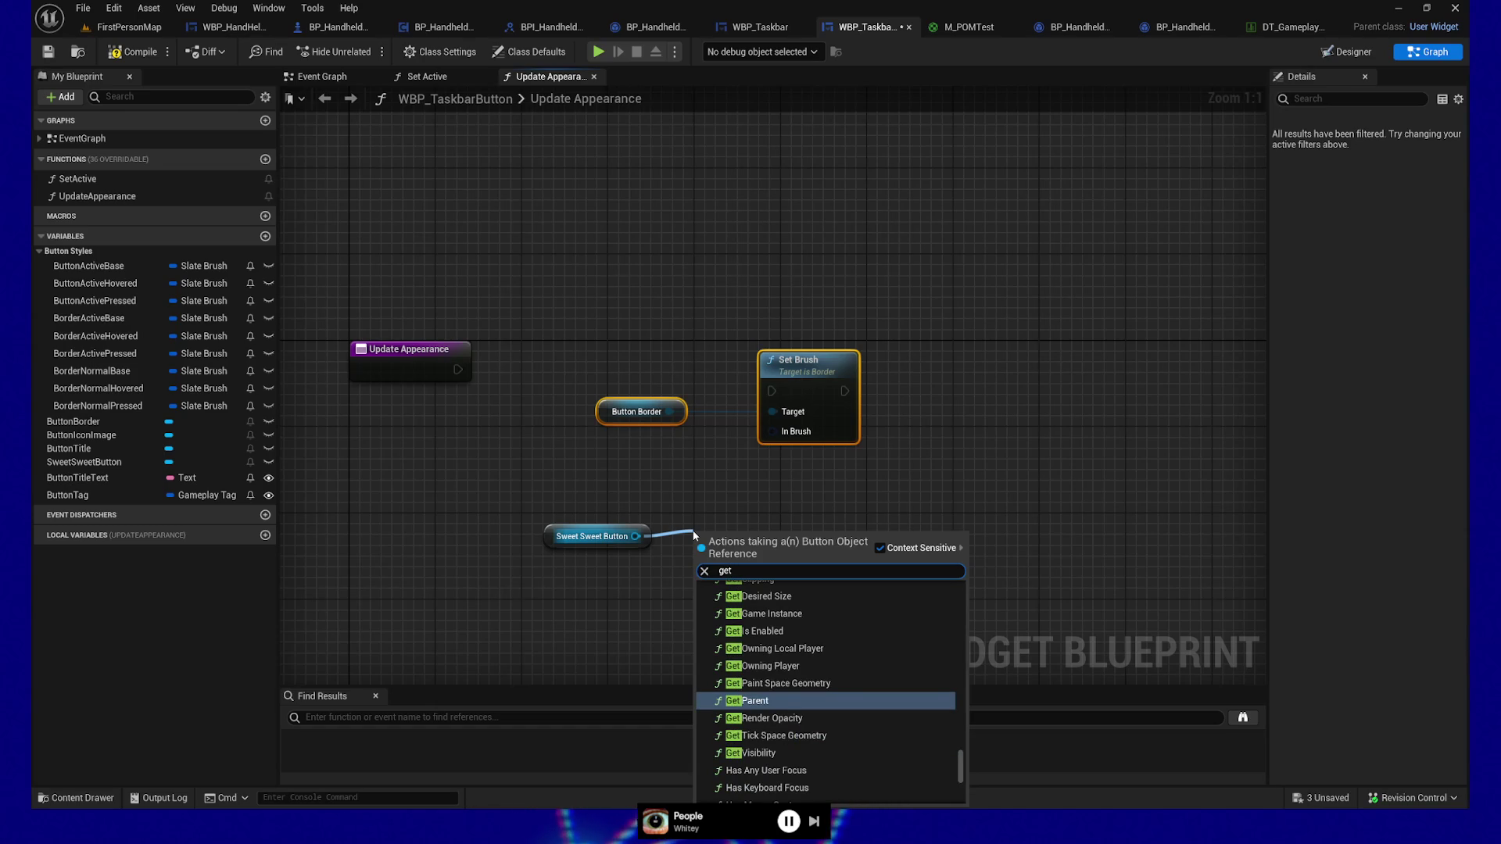
{"action": "type", "text": " app"}
{"action": "key", "text": "BackSpace"}
{"action": "key", "text": "BackSpace"}
{"action": "key", "text": "BackSpace"}
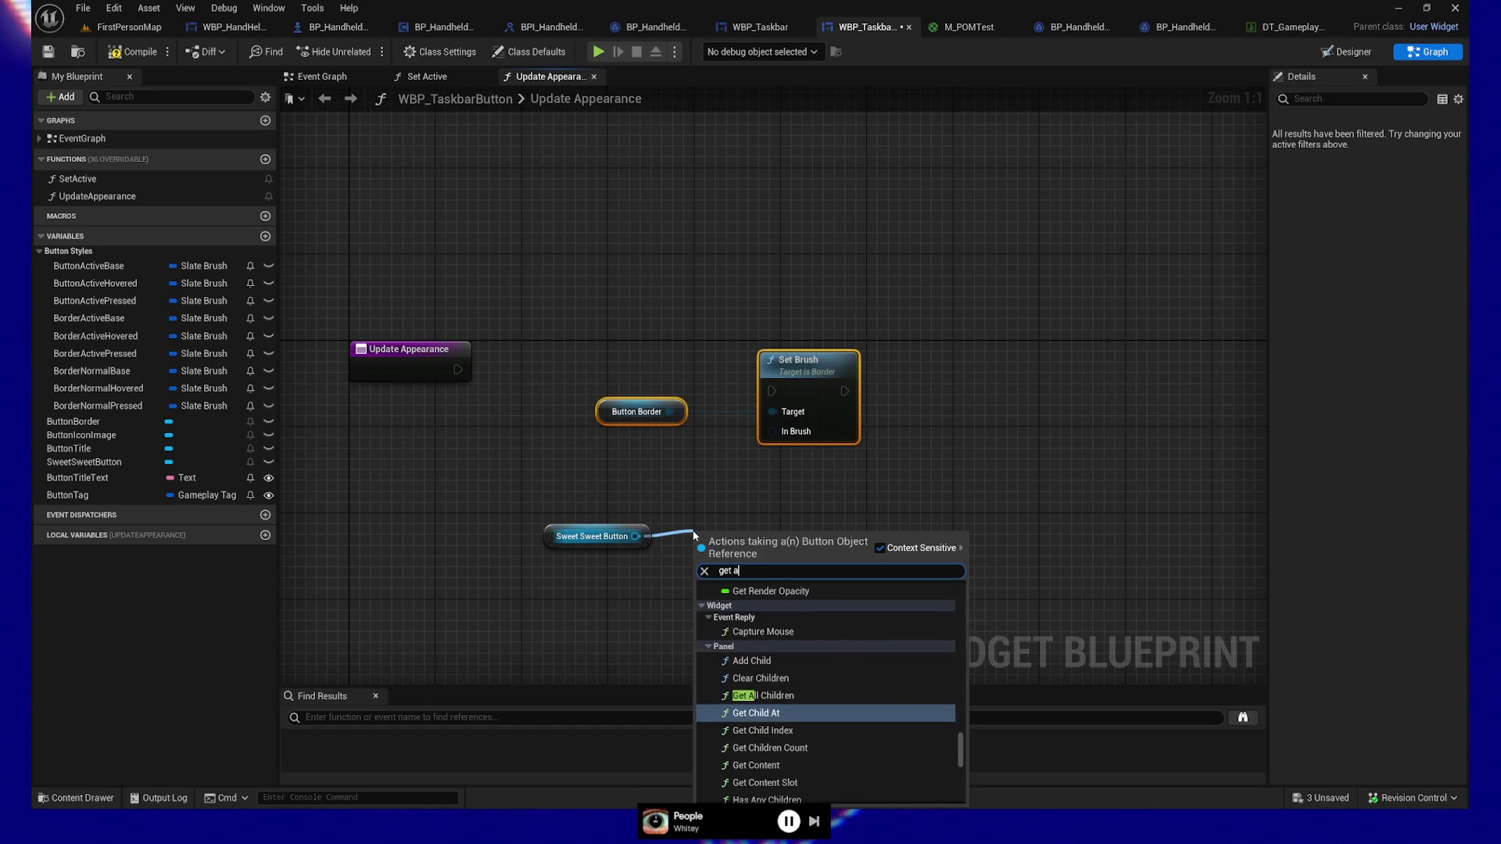
{"action": "left_click", "coordinate": [1021, 395]}
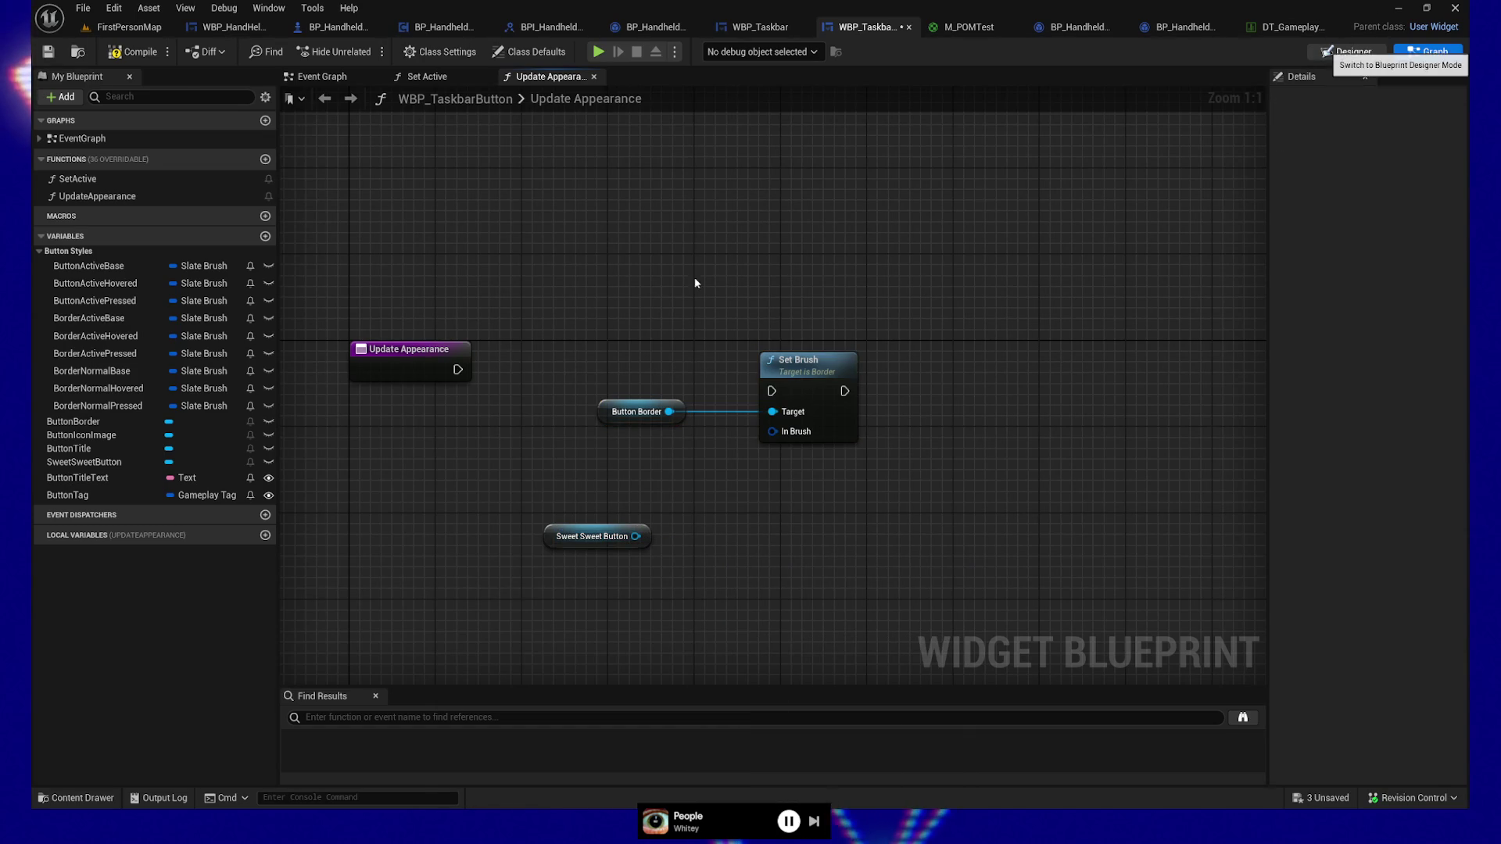
{"action": "left_click", "coordinate": [1346, 50]}
Step: Select SweetSweetButton to review its Style, then list Sweet Sweet Button's actions in Update Appearance
{"action": "left_click", "coordinate": [88, 485]}
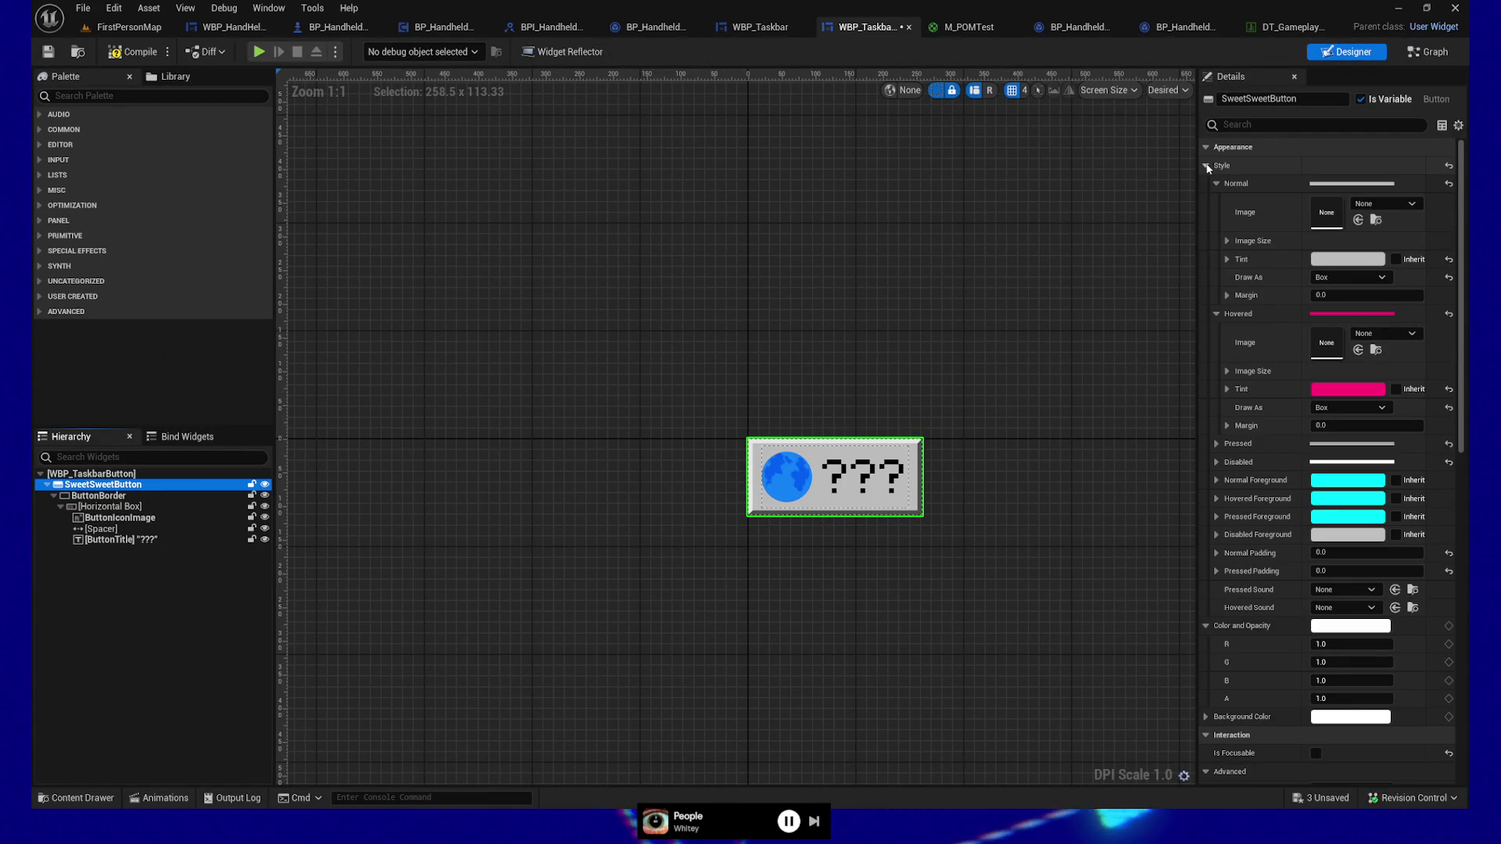
{"action": "left_click", "coordinate": [1433, 56]}
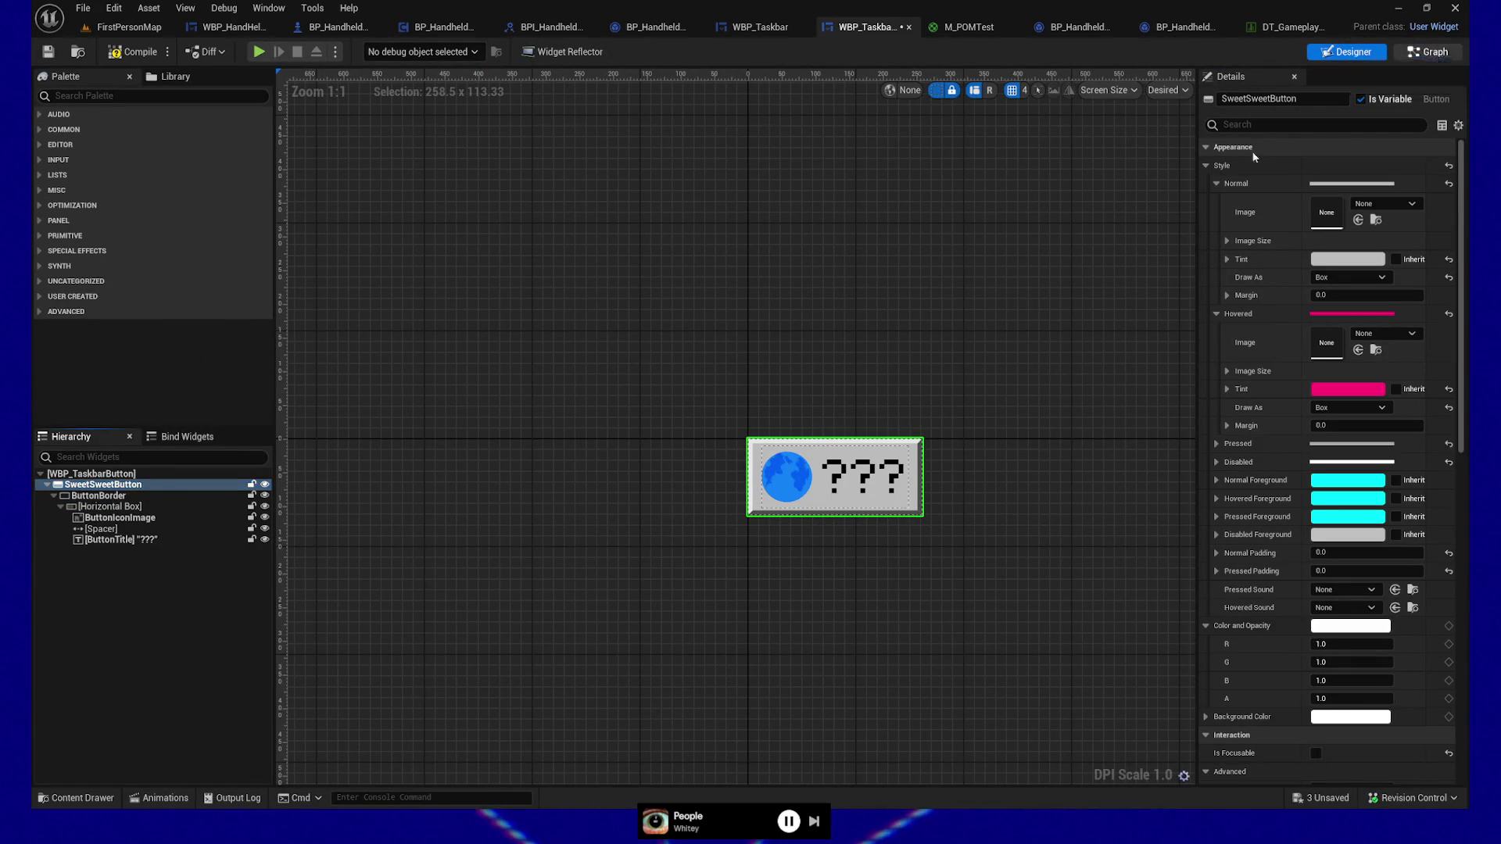
{"action": "left_click_drag", "start_coordinate": [637, 538], "coordinate": [743, 536]}
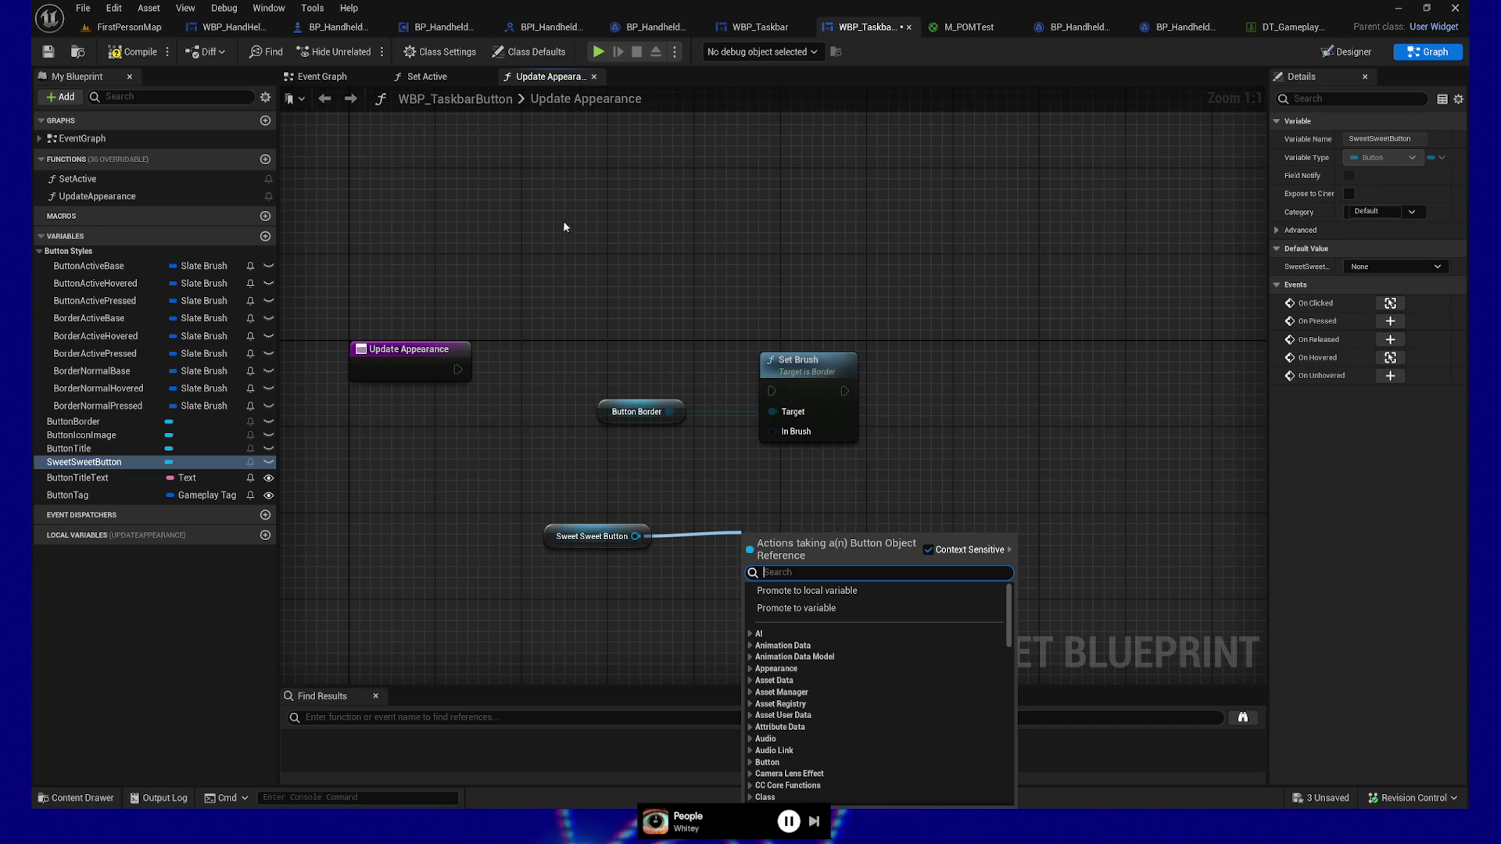
{"action": "left_click", "coordinate": [316, 223]}
{"action": "key", "text": "ctrl+a"}
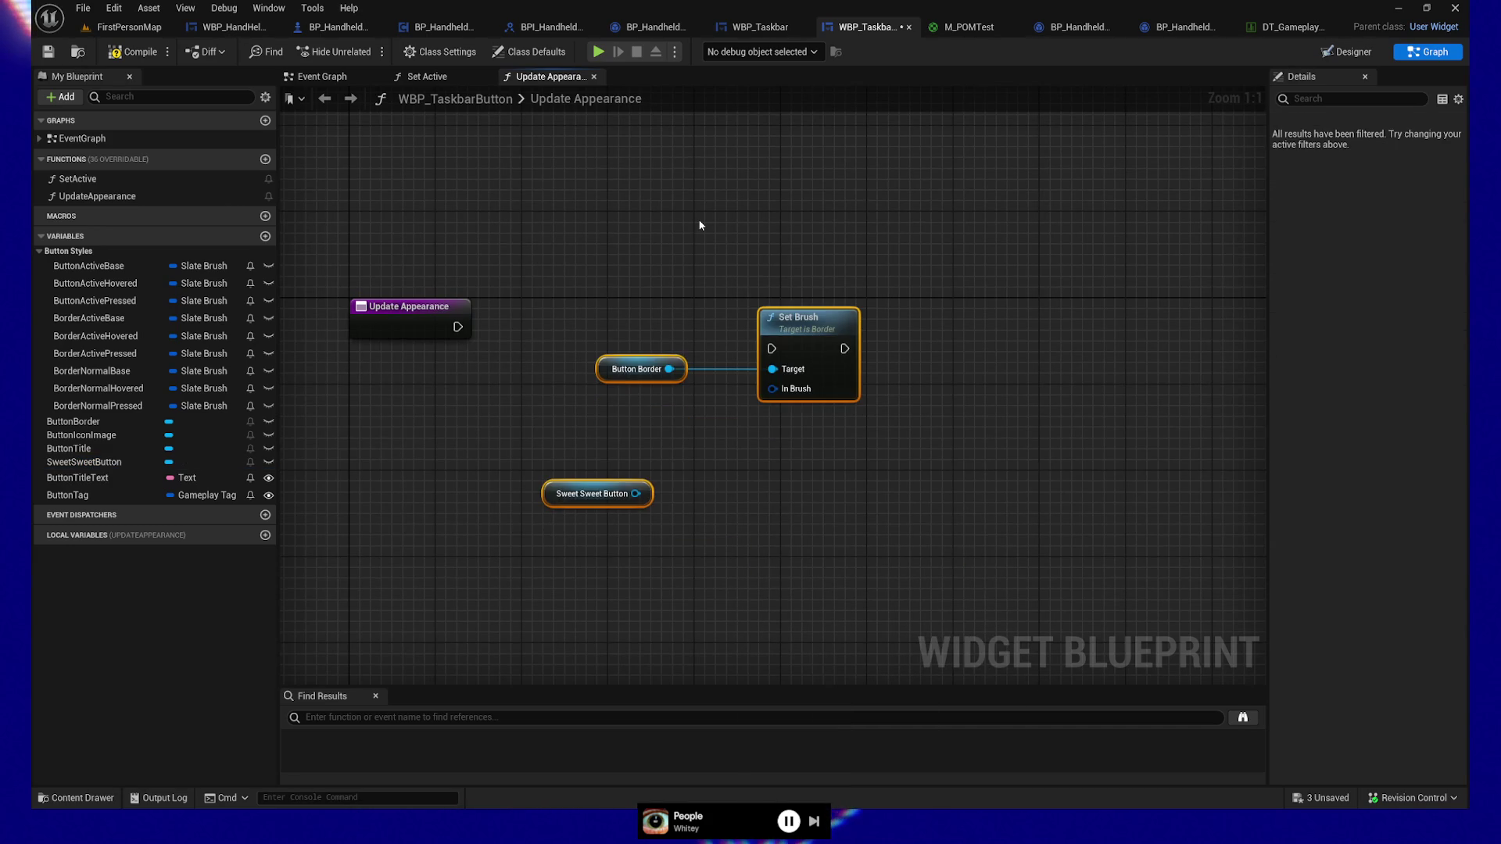
{"action": "key", "text": "Delete"}
{"action": "right_click", "coordinate": [78, 200]}
{"action": "mouse_move", "coordinate": [129, 275]}
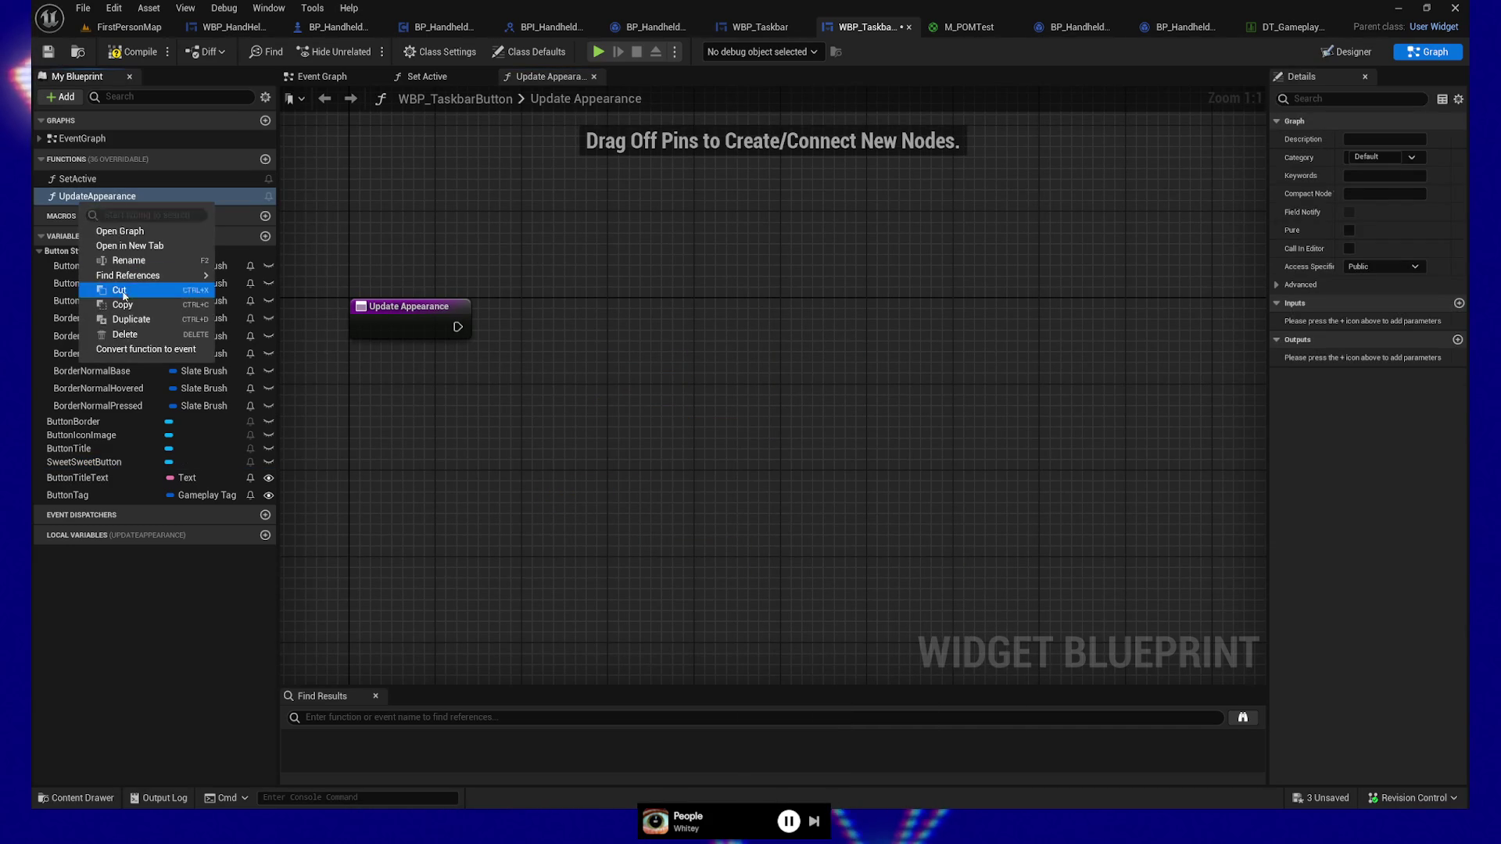
{"action": "left_click", "coordinate": [124, 334]}
{"action": "mouse_move", "coordinate": [472, 423]}
{"action": "left_mouse_down"}
{"action": "mouse_move", "coordinate": [459, 438]}
{"action": "mouse_move", "coordinate": [414, 328]}
{"action": "left_mouse_up"}
{"action": "scroll", "coordinate": [1024, 269], "scroll_direction": "down", "scroll_amount": 1}
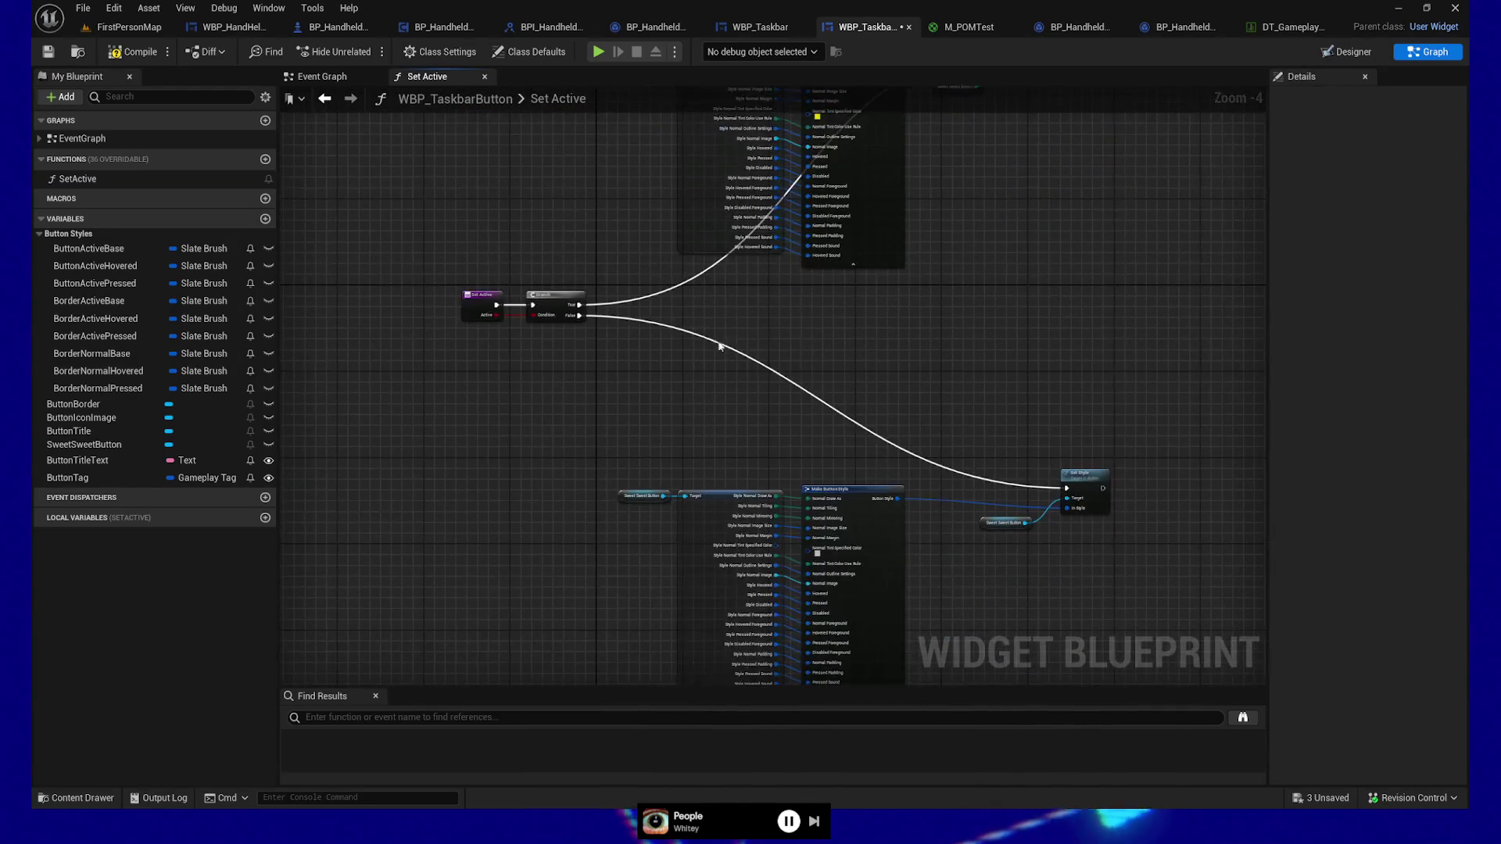
{"action": "scroll", "coordinate": [600, 466], "scroll_direction": "up", "scroll_amount": 3}
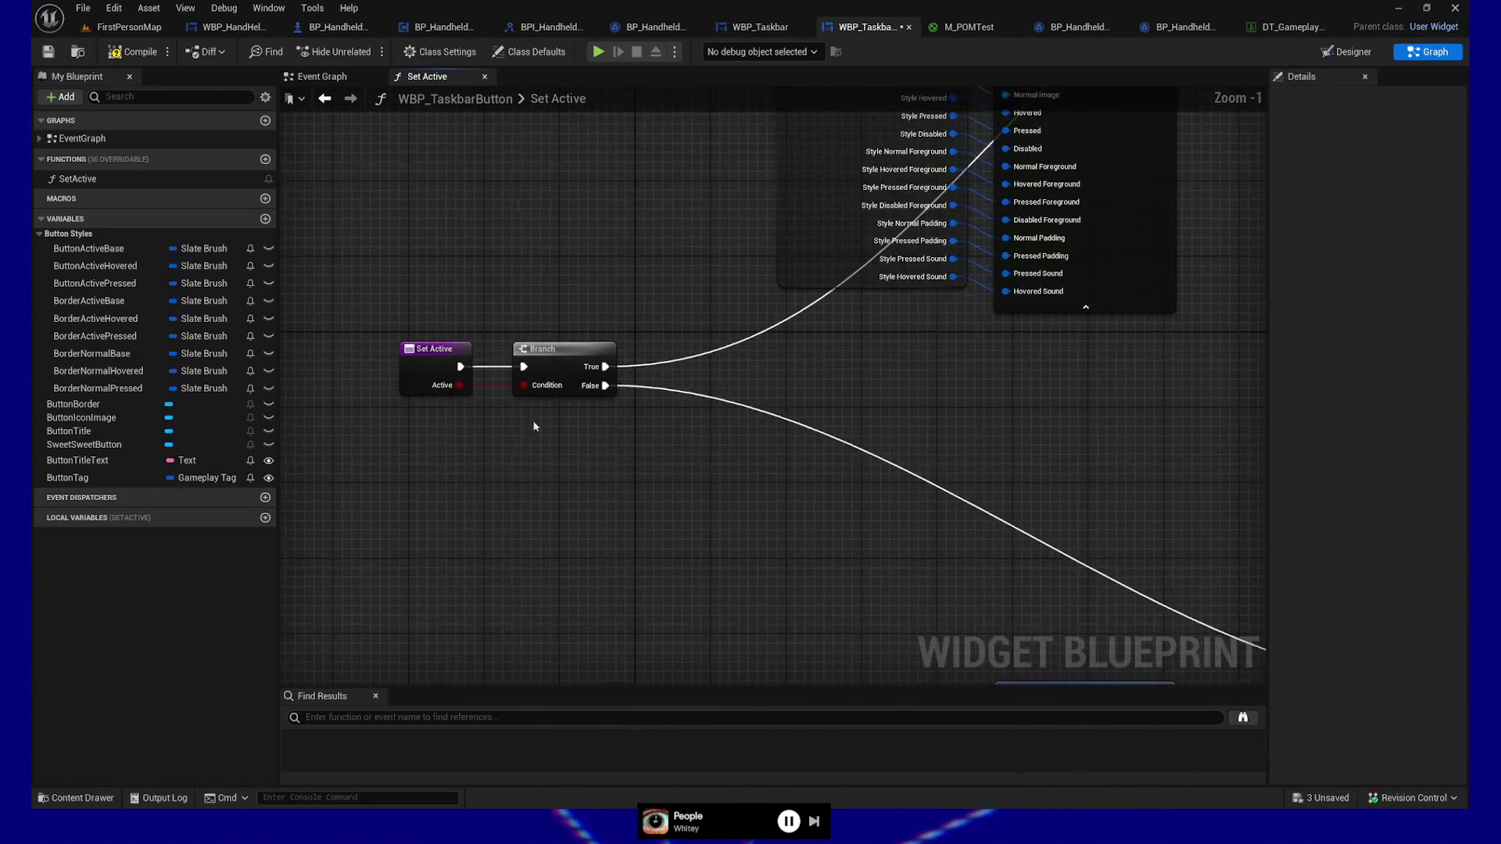
{"action": "mouse_move", "coordinate": [387, 332]}
{"action": "left_mouse_down"}
{"action": "mouse_move", "coordinate": [686, 485]}
{"action": "mouse_move", "coordinate": [614, 576]}
{"action": "left_mouse_up"}
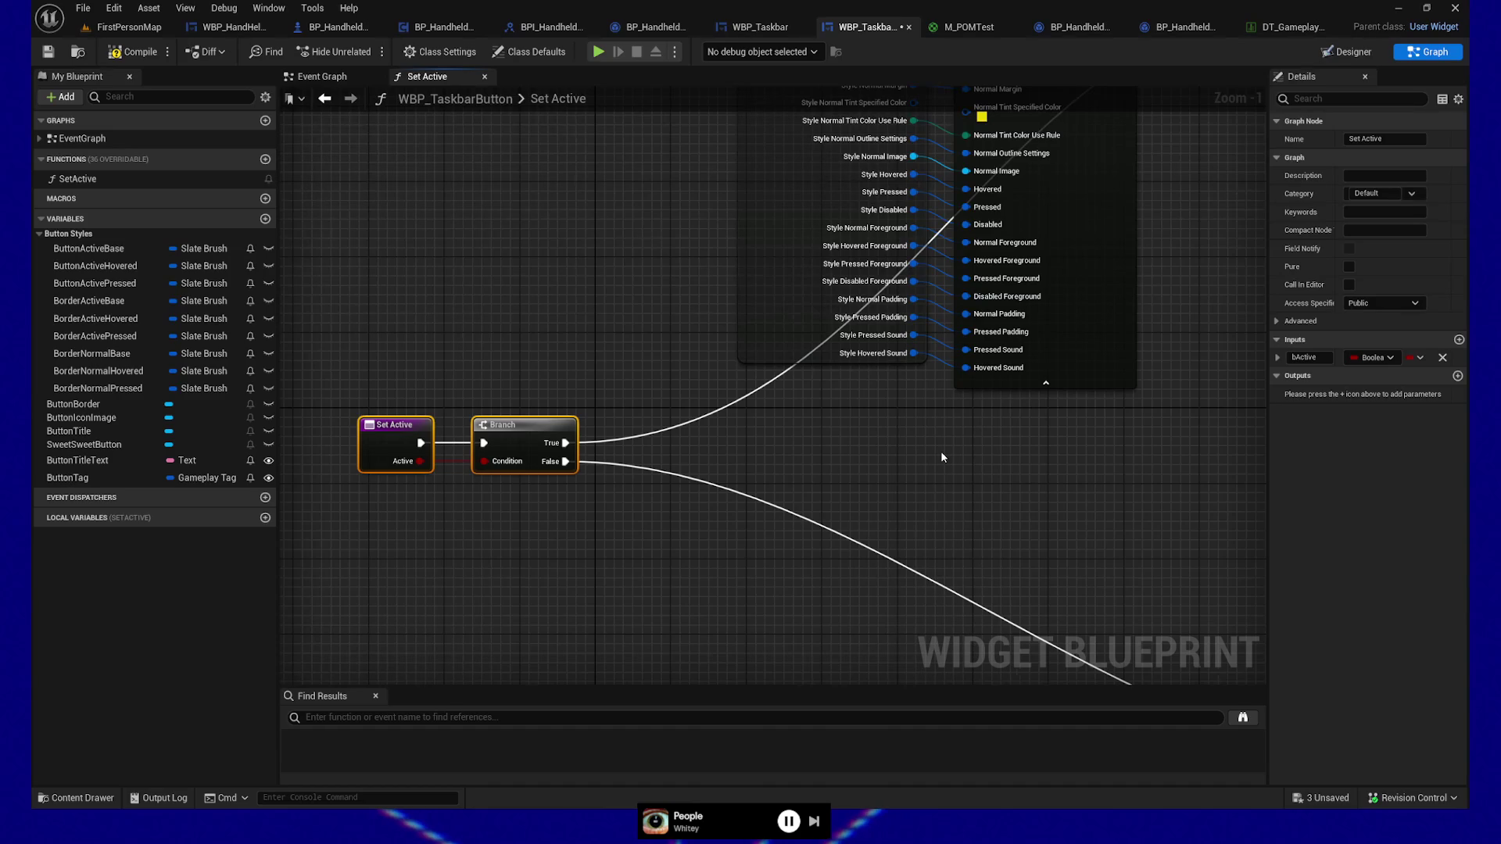
{"action": "mouse_move", "coordinate": [1041, 476]}
{"action": "left_mouse_down"}
{"action": "mouse_move", "coordinate": [920, 564]}
{"action": "mouse_move", "coordinate": [987, 473]}
{"action": "mouse_move", "coordinate": [960, 506]}
{"action": "left_mouse_up"}
{"action": "left_click_drag", "start_coordinate": [897, 223], "coordinate": [1029, 385]}
{"action": "left_click", "coordinate": [414, 279]}
{"action": "key", "text": "ctrl+z"}
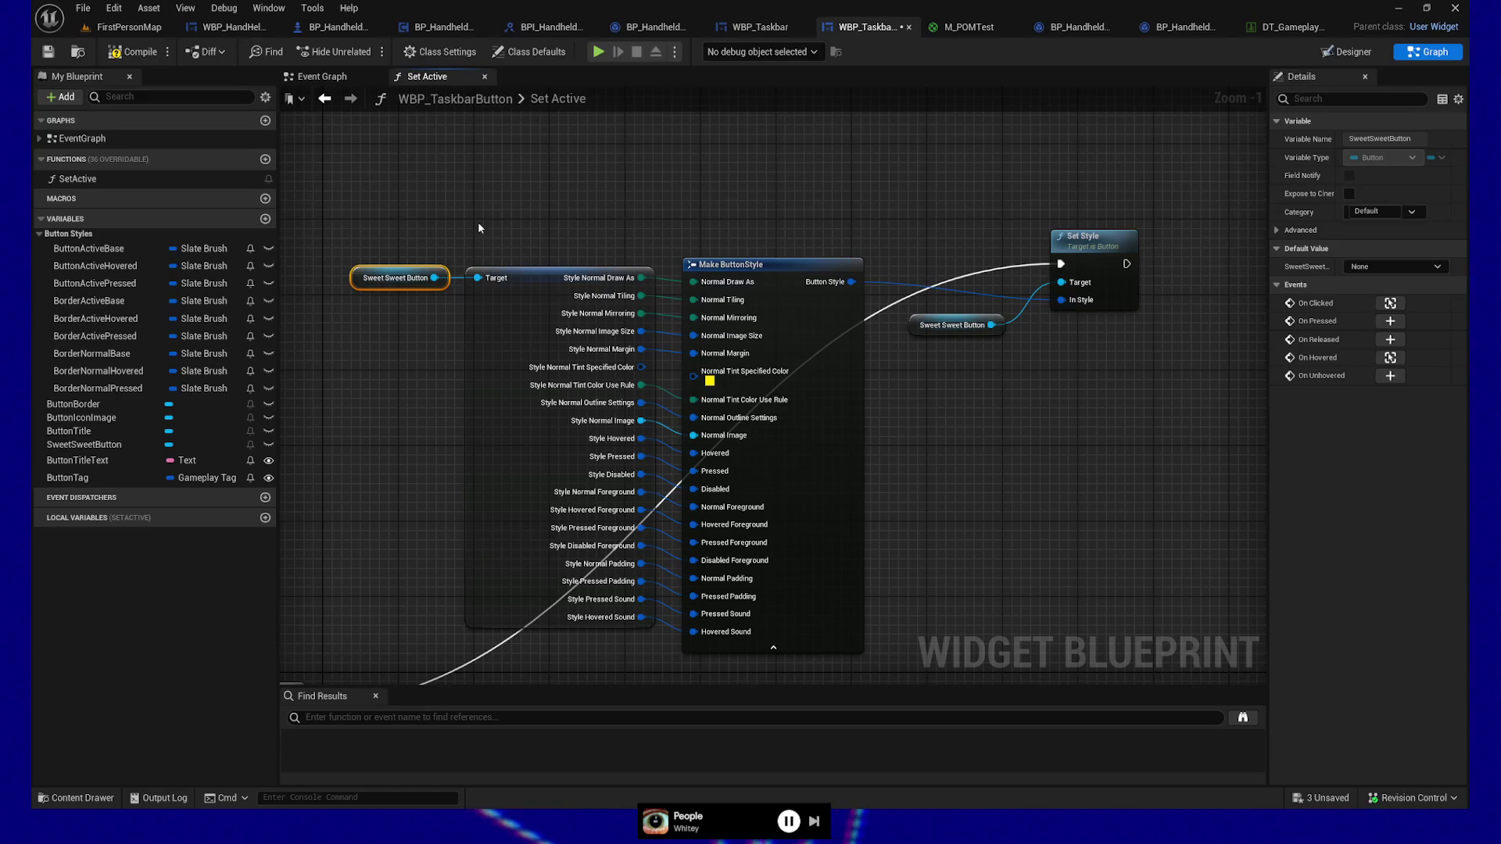
{"action": "mouse_move", "coordinate": [515, 188]}
{"action": "left_mouse_down"}
{"action": "mouse_move", "coordinate": [539, 155]}
{"action": "mouse_move", "coordinate": [540, 171]}
{"action": "left_mouse_up"}
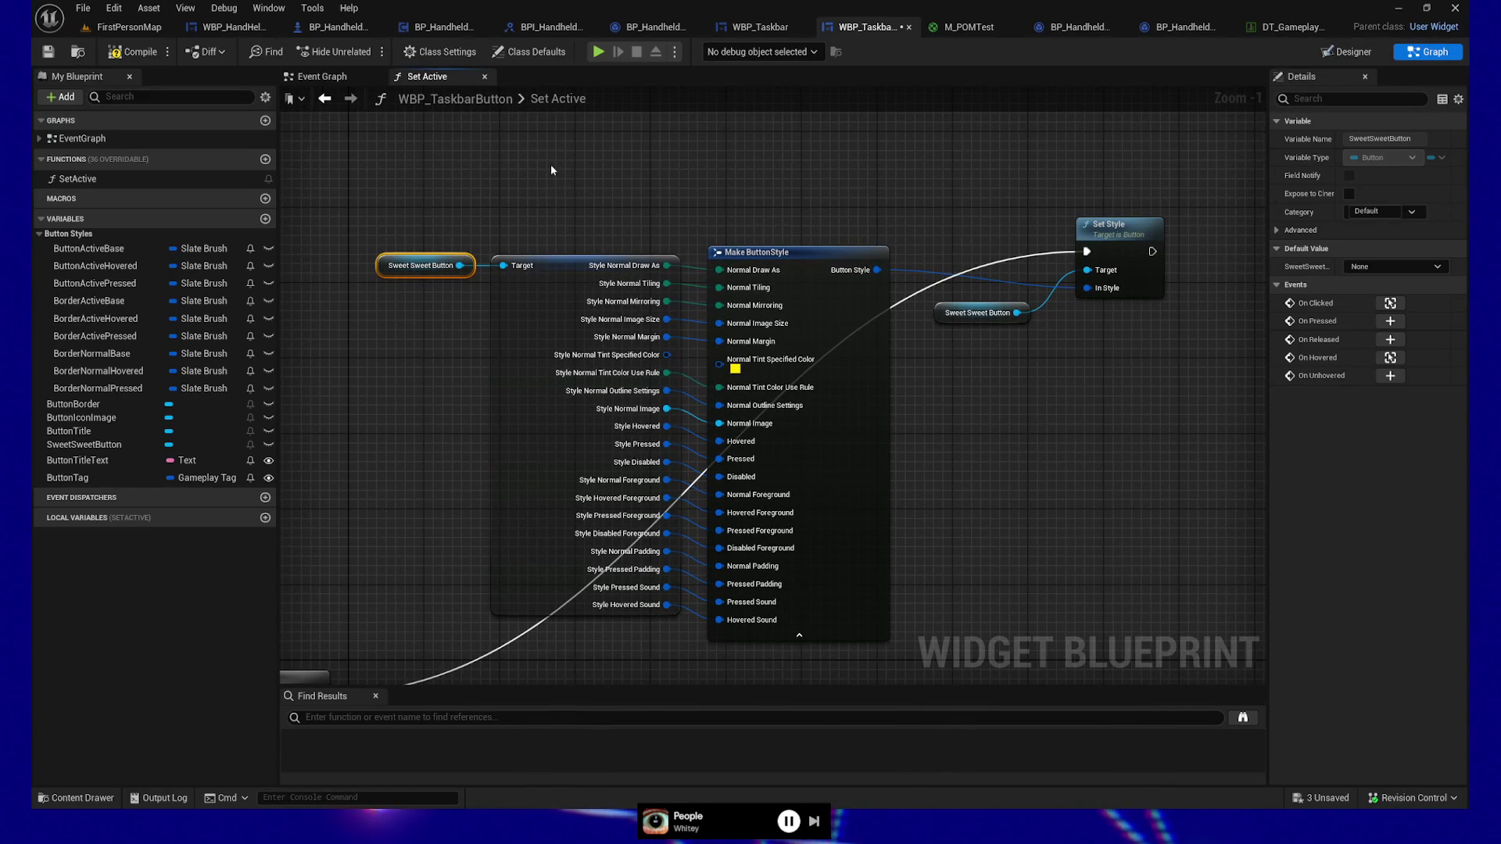
Step: Add a Get Style node from Sweet Sweet Button feeding a Set members in ButtonStyle node
{"action": "mouse_move", "coordinate": [668, 206]}
{"action": "left_mouse_down"}
{"action": "mouse_move", "coordinate": [660, 186]}
{"action": "mouse_move", "coordinate": [677, 173]}
{"action": "mouse_move", "coordinate": [707, 176]}
{"action": "left_mouse_up"}
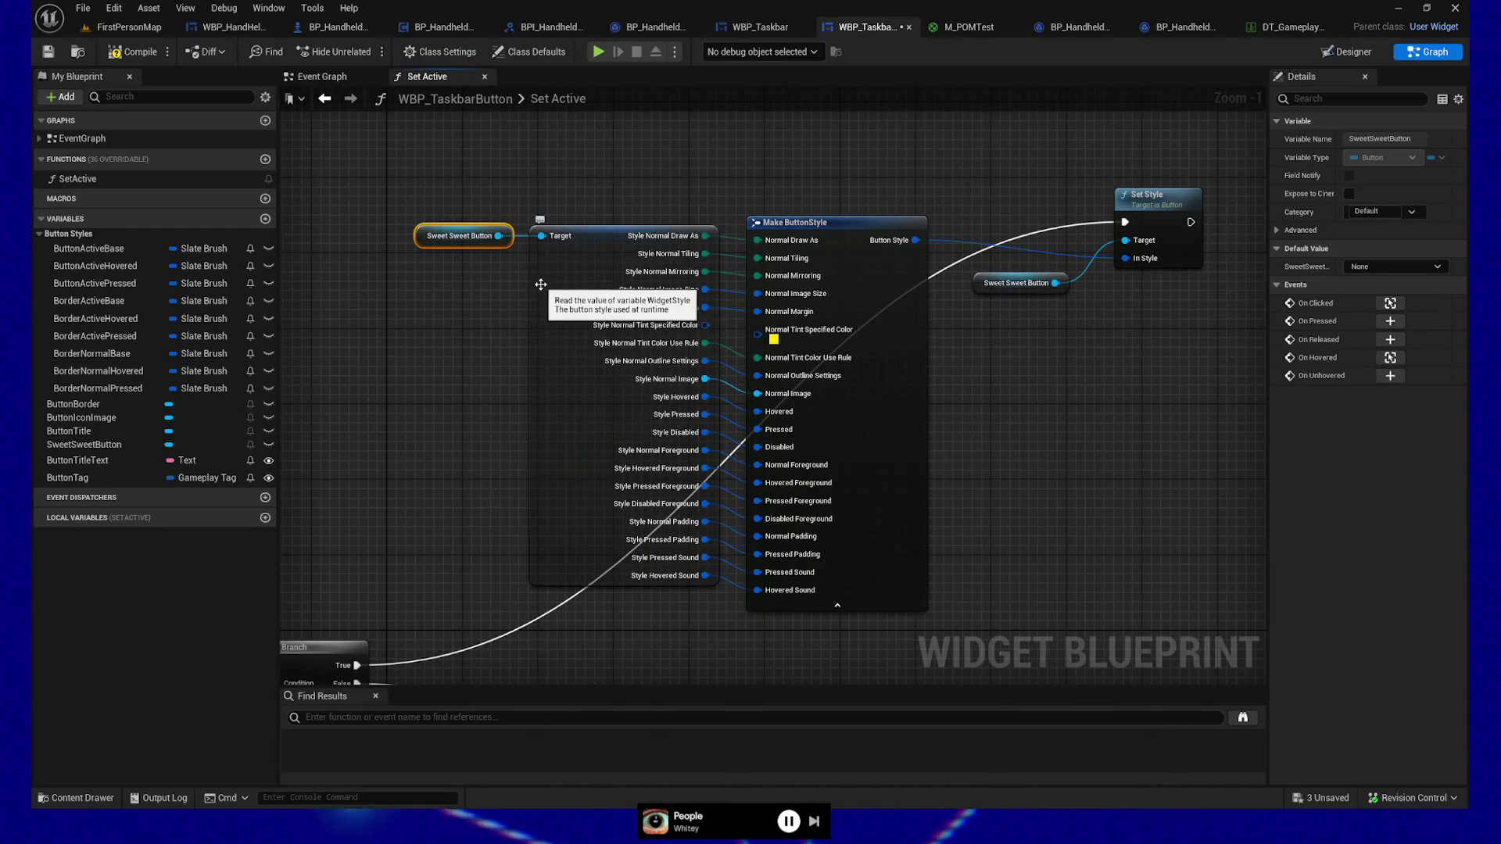
{"action": "left_click_drag", "start_coordinate": [453, 323], "coordinate": [476, 323]}
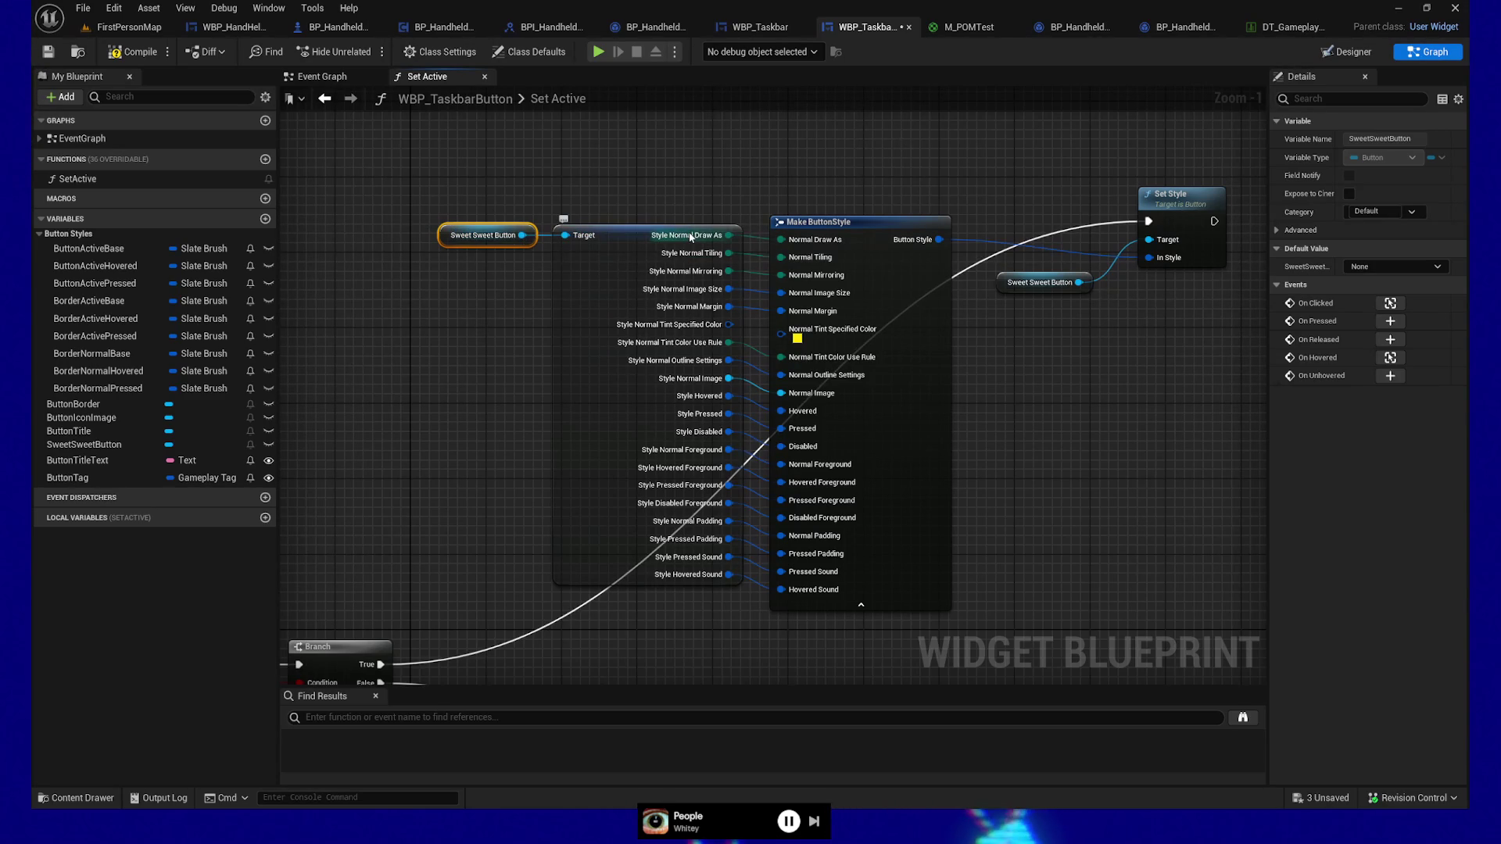
{"action": "left_click_drag", "start_coordinate": [521, 235], "coordinate": [569, 172]}
{"action": "type", "text": "style"}
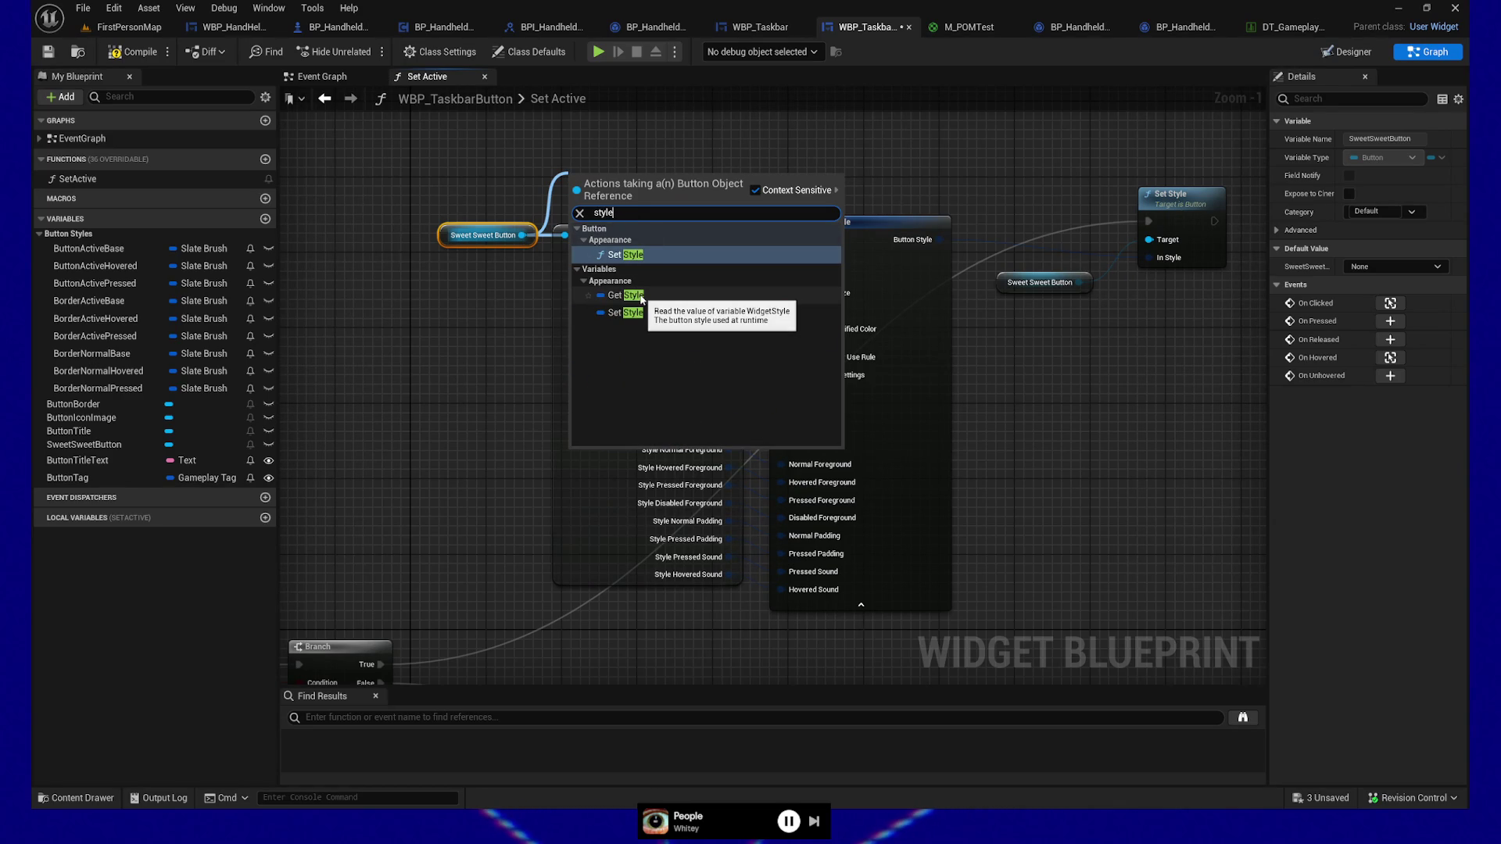
{"action": "left_click", "coordinate": [630, 296]}
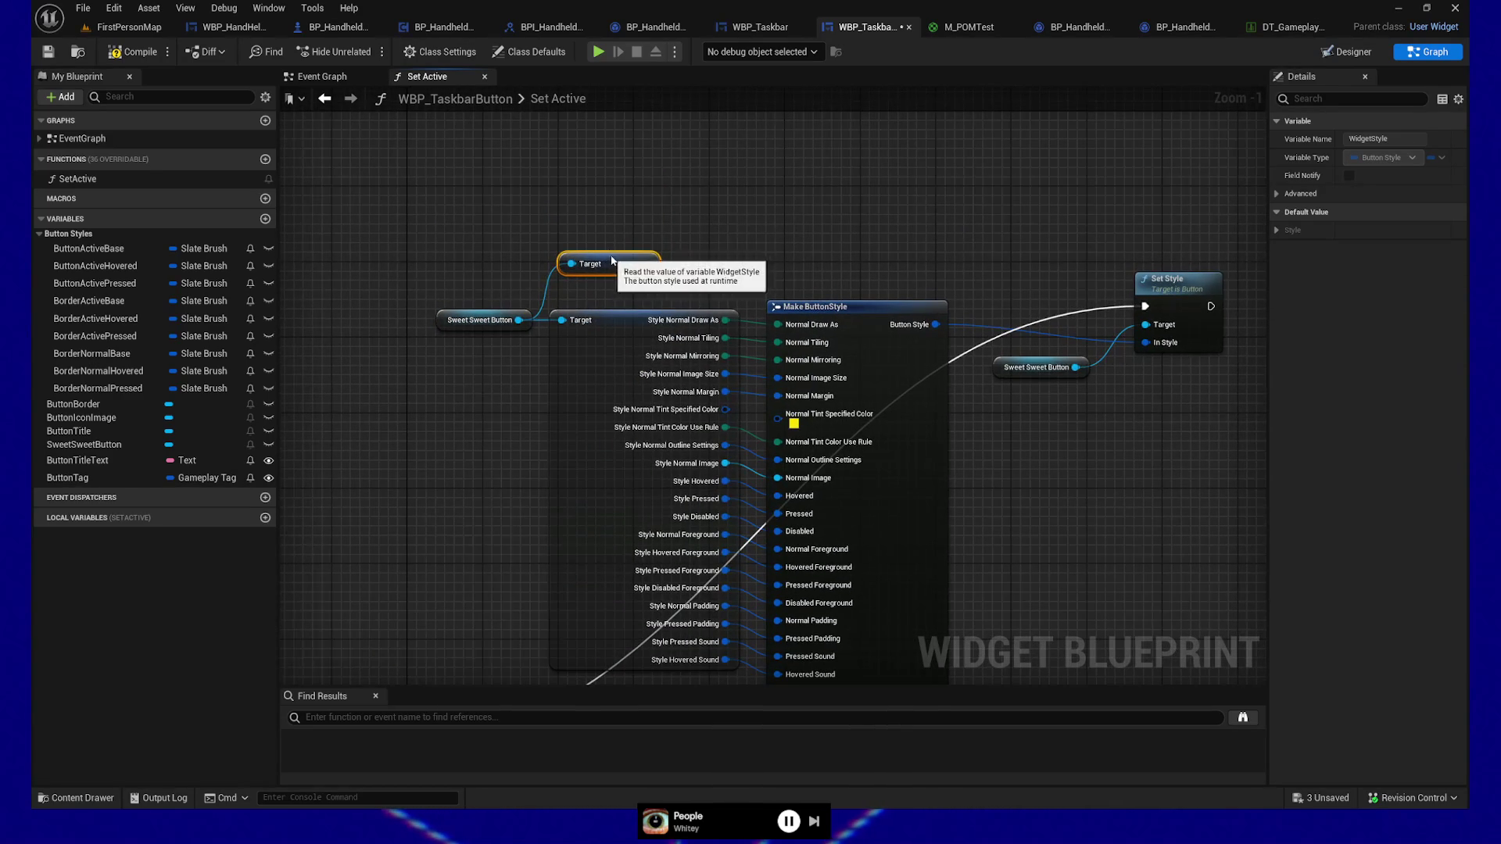
{"action": "left_click_drag", "start_coordinate": [645, 263], "coordinate": [738, 256]}
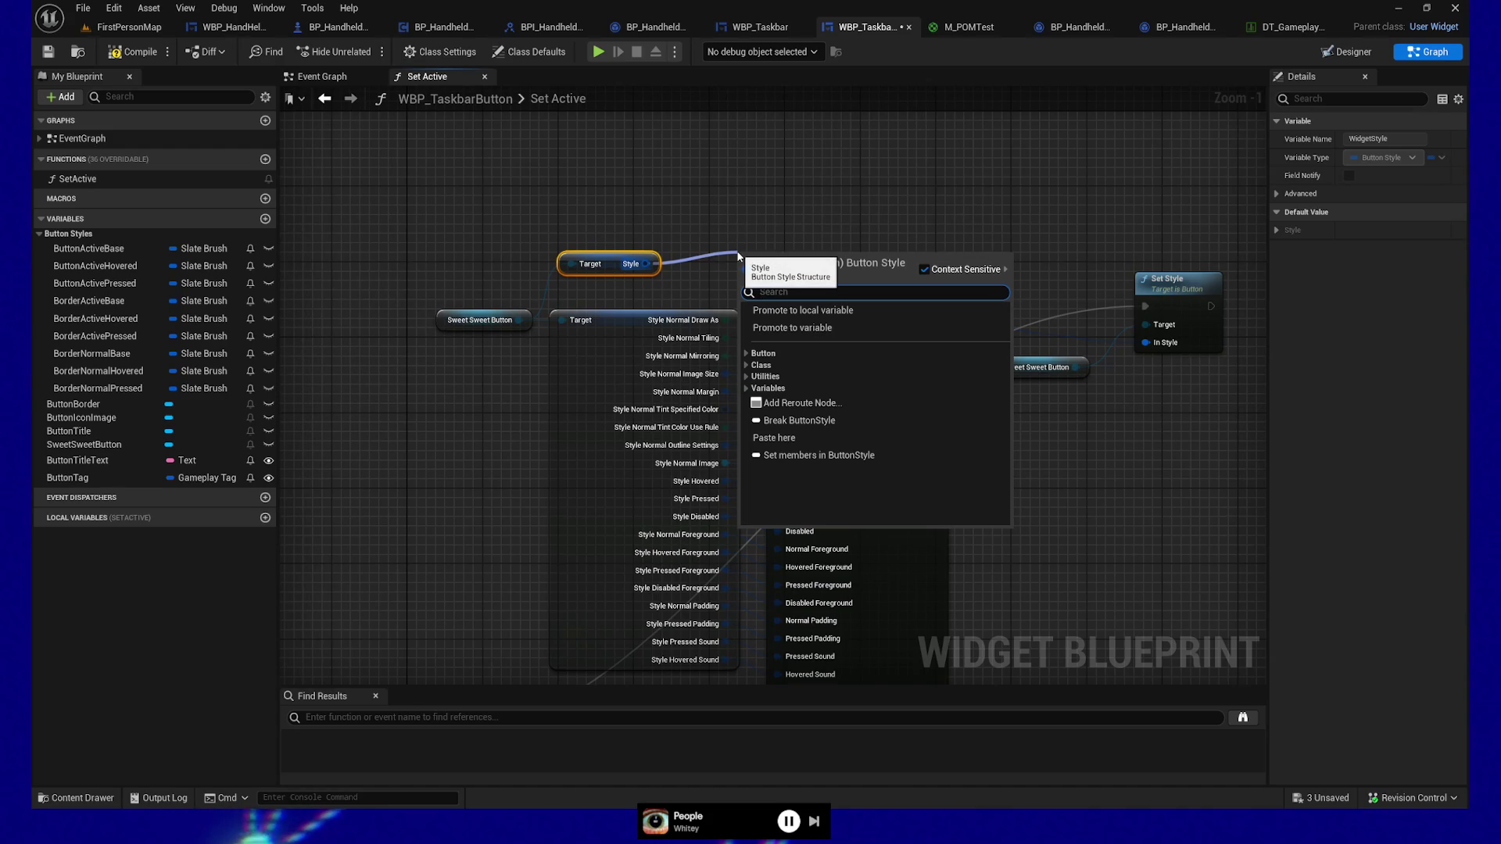
{"action": "left_click", "coordinate": [794, 457]}
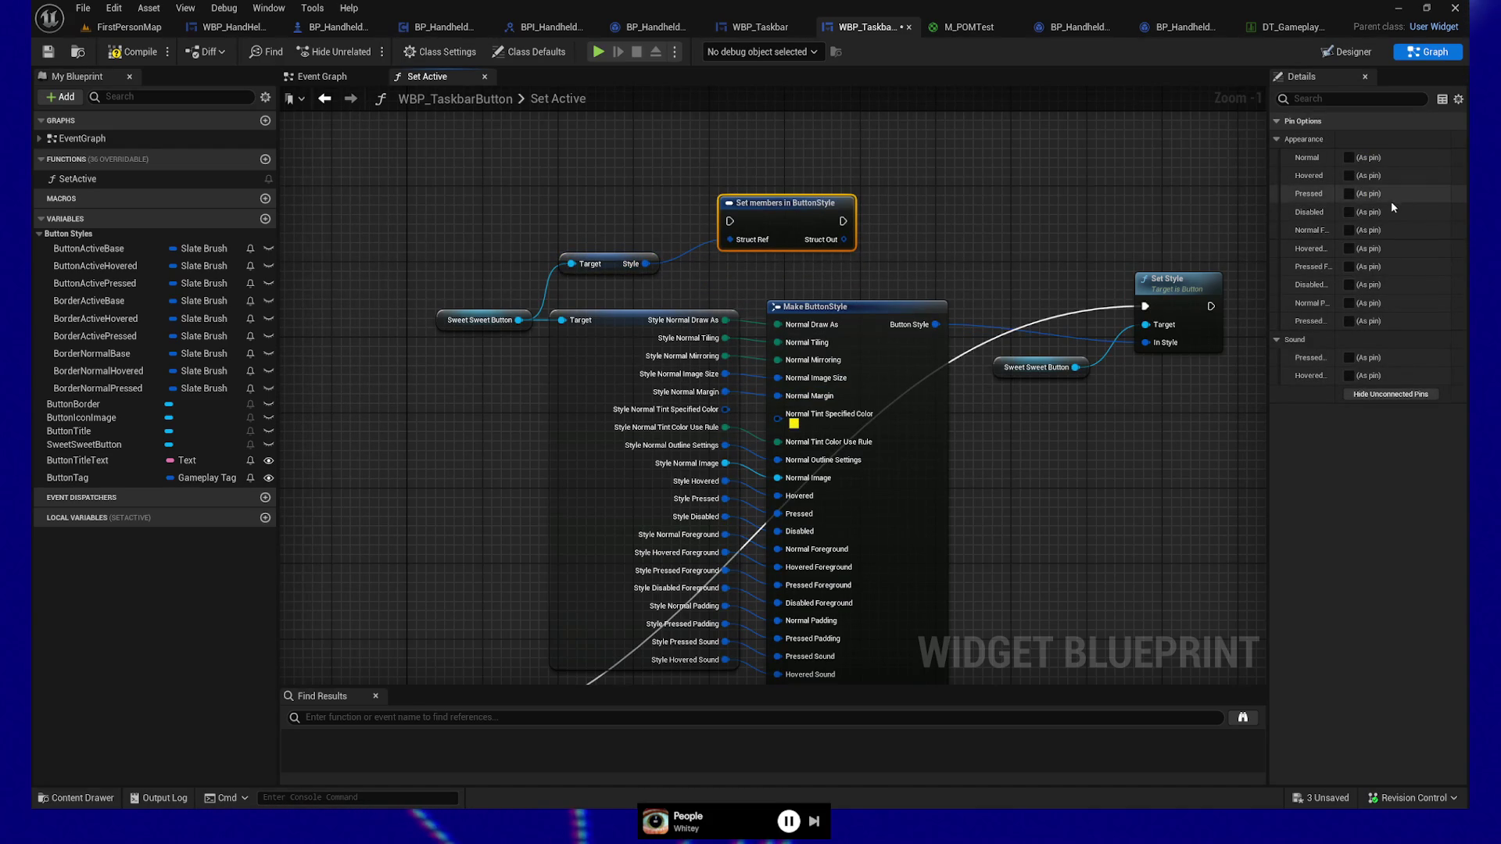
Step: Expose the Normal brush pin and align Sweet Sweet Button, Style and Set members nodes in a row
{"action": "left_click", "coordinate": [1346, 157]}
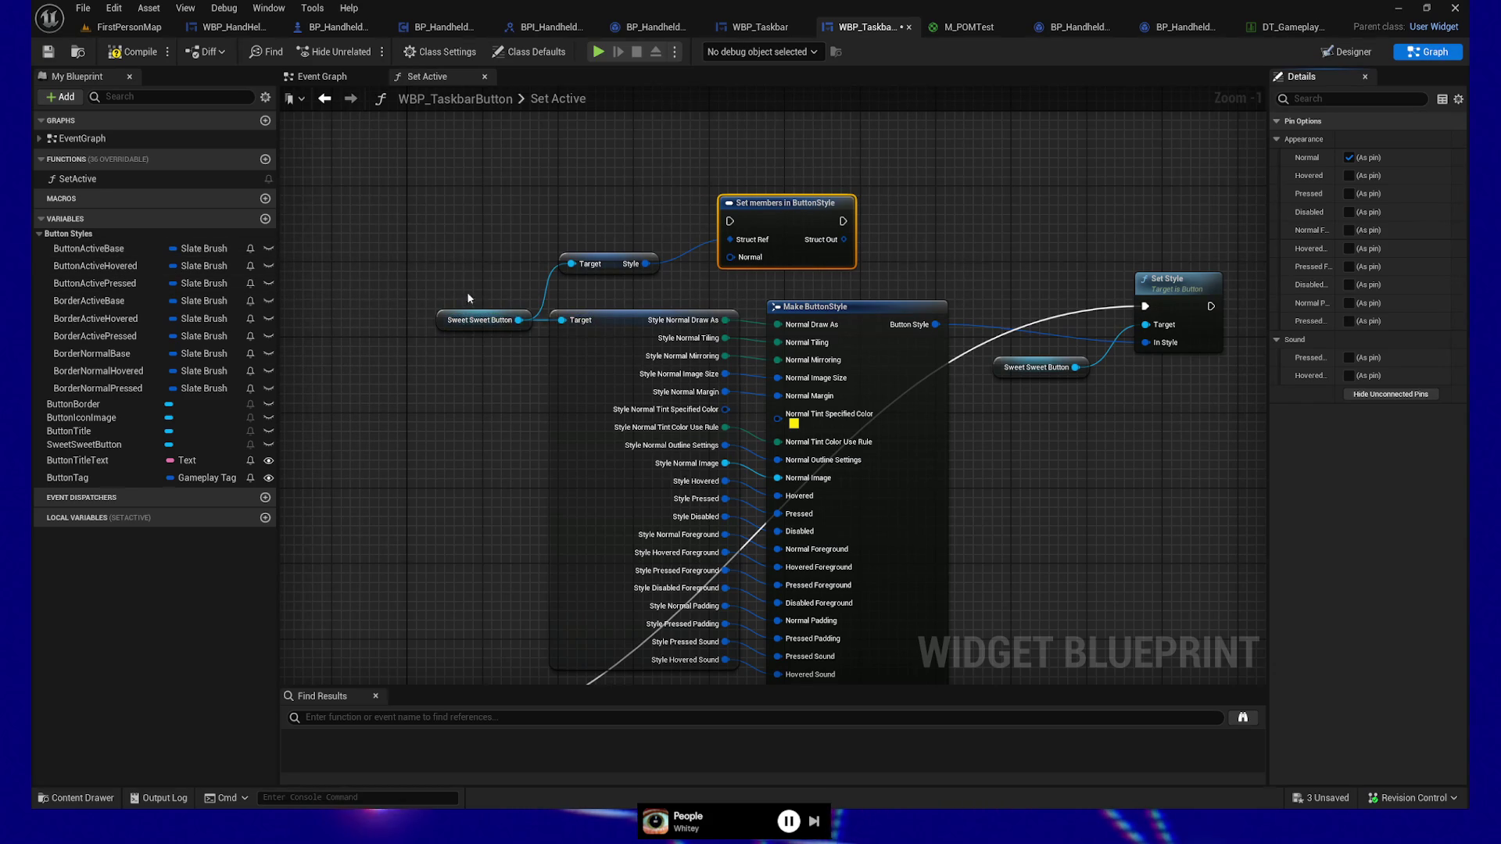
{"action": "left_click_drag", "start_coordinate": [485, 320], "coordinate": [475, 264]}
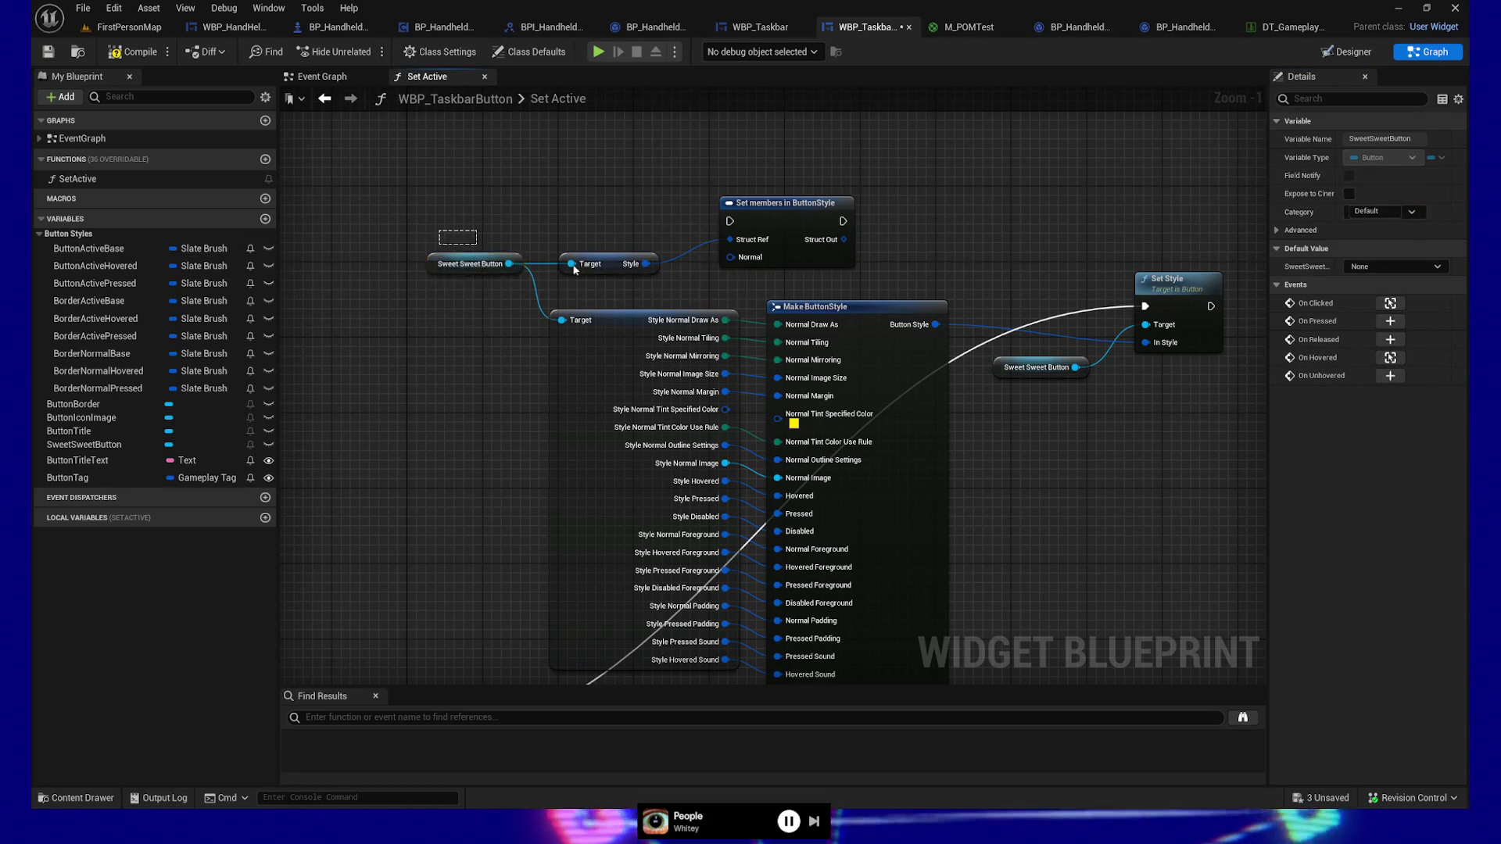
{"action": "left_click", "coordinate": [610, 264], "text": "ctrl"}
{"action": "left_click_drag", "start_coordinate": [612, 257], "coordinate": [611, 228]}
{"action": "left_click", "coordinate": [784, 203], "text": "ctrl"}
{"action": "left_click_drag", "start_coordinate": [784, 204], "coordinate": [774, 118]}
{"action": "left_click_drag", "start_coordinate": [880, 182], "coordinate": [915, 404]}
{"action": "key", "text": "q"}
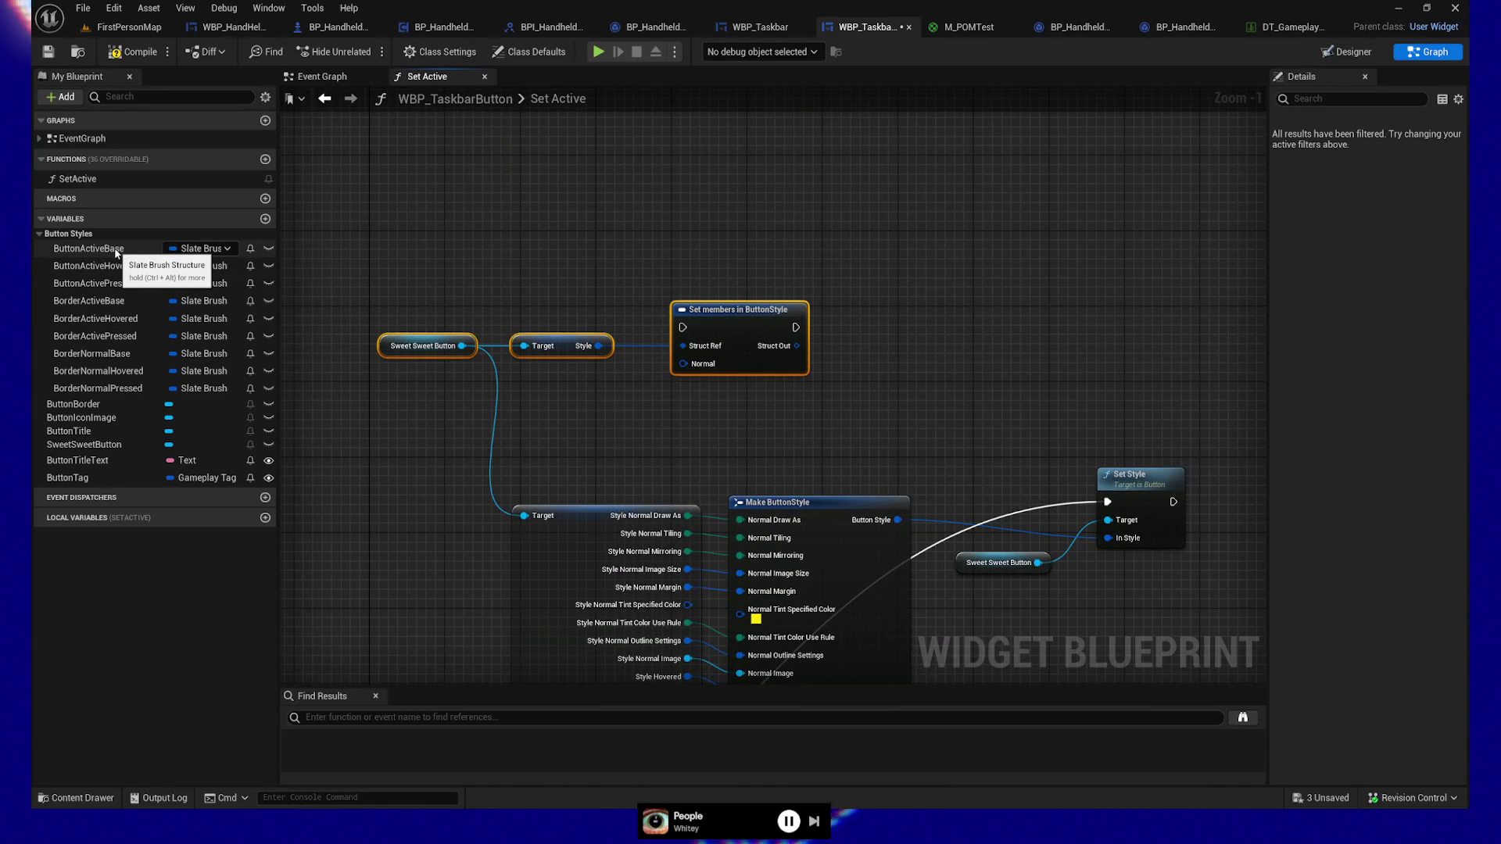
Step: Add a ButtonActiveBase getter and expose the Hovered and Pressed brush pins on Set members
{"action": "left_click_drag", "start_coordinate": [116, 249], "coordinate": [520, 393]}
{"action": "left_click", "coordinate": [560, 422]}
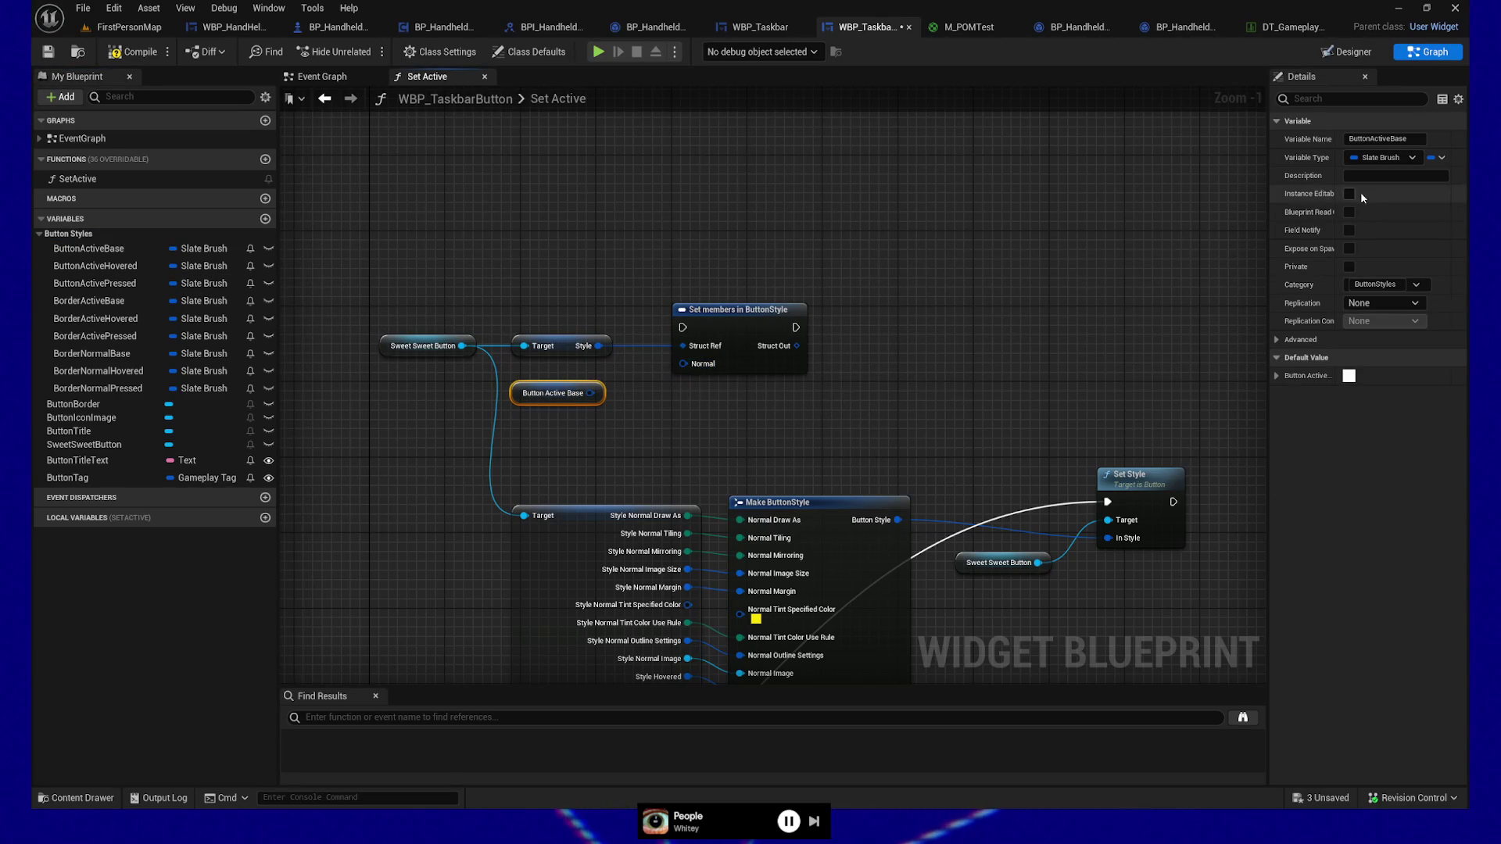
{"action": "left_click", "coordinate": [570, 337]}
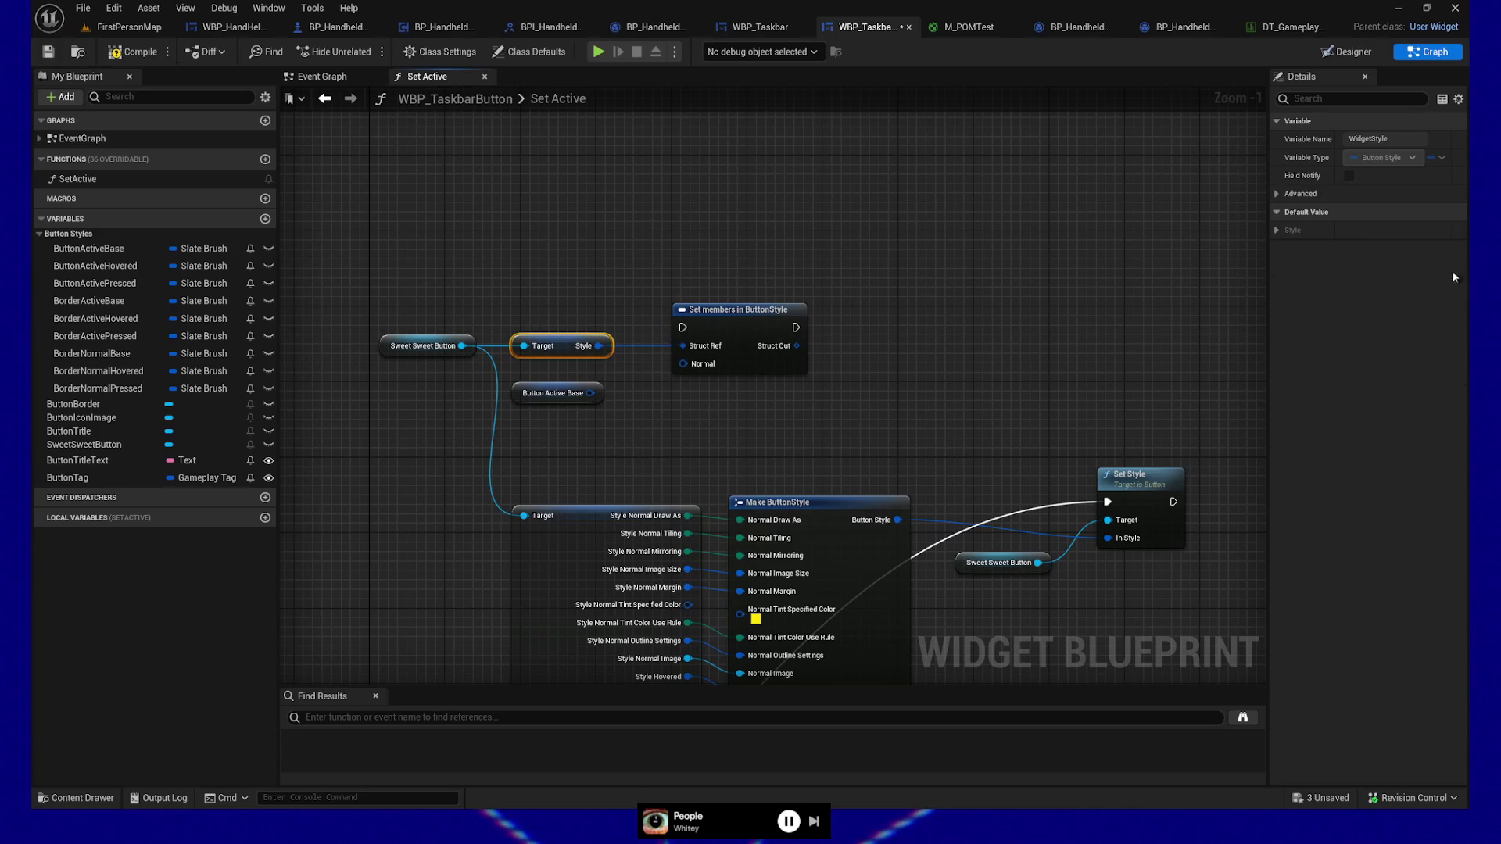
{"action": "left_click", "coordinate": [707, 321]}
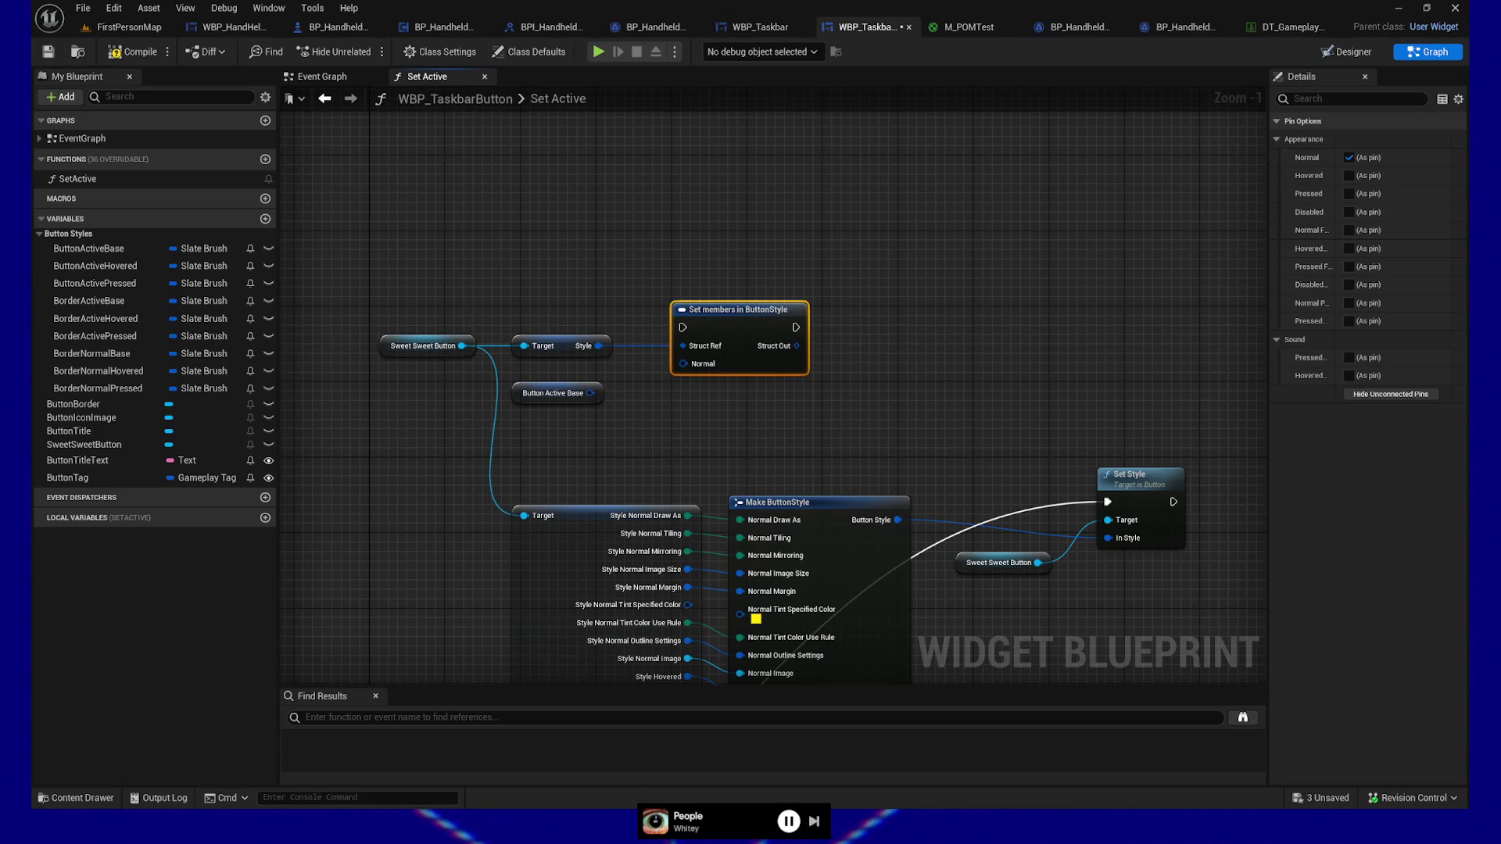
{"action": "left_click", "coordinate": [1349, 176]}
{"action": "left_click", "coordinate": [1349, 194]}
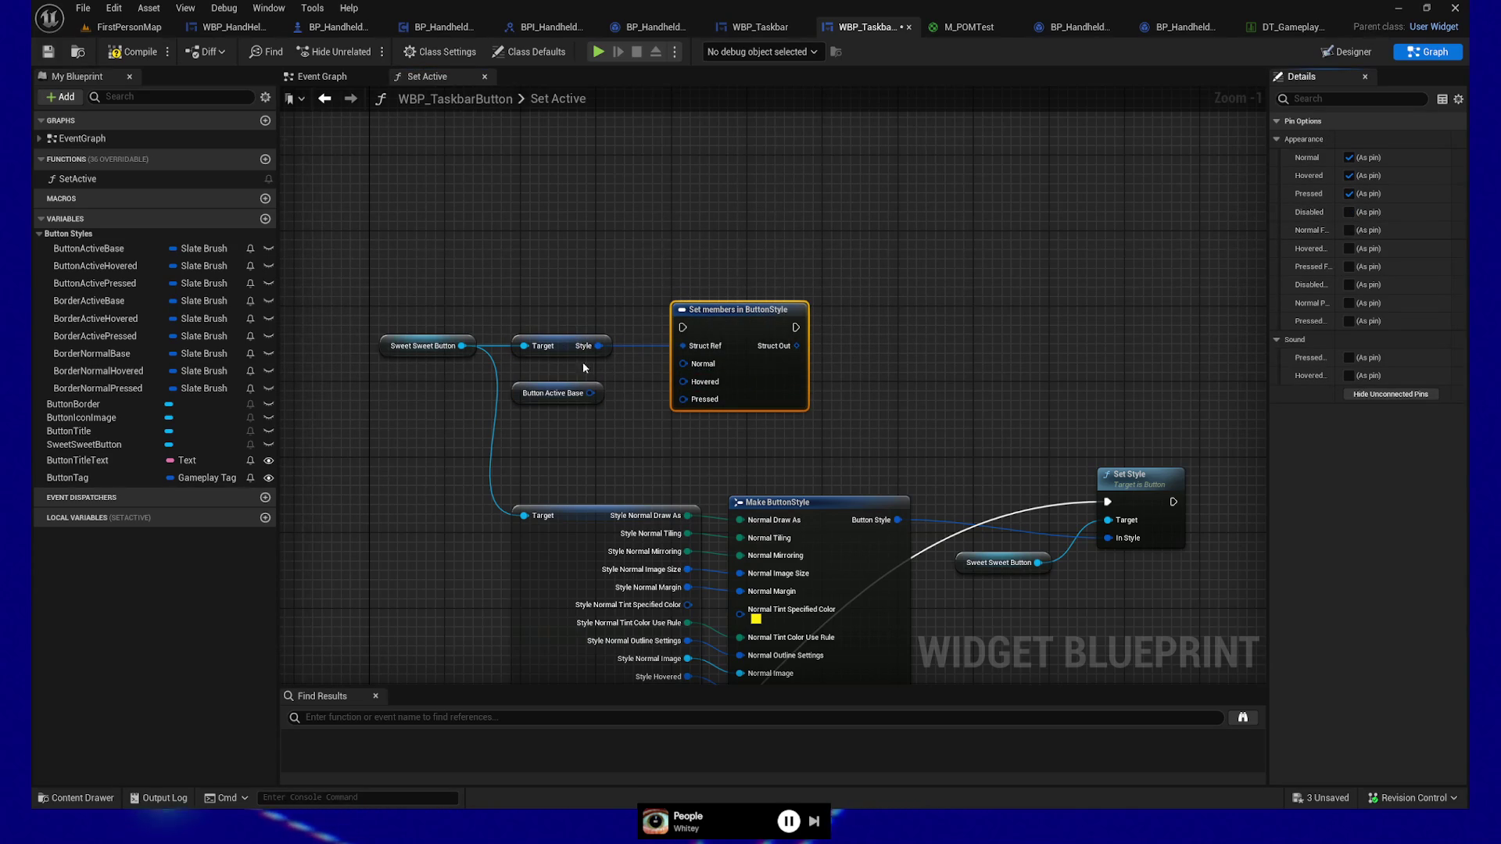
Step: Add ButtonActiveHovered and ButtonActivePressed getters and wire Base, Hovered, Pressed into Normal, Hovered, Pressed
{"action": "mouse_move", "coordinate": [94, 266]}
{"action": "left_mouse_down"}
{"action": "mouse_move", "coordinate": [491, 376]}
{"action": "mouse_move", "coordinate": [546, 446]}
{"action": "left_mouse_up"}
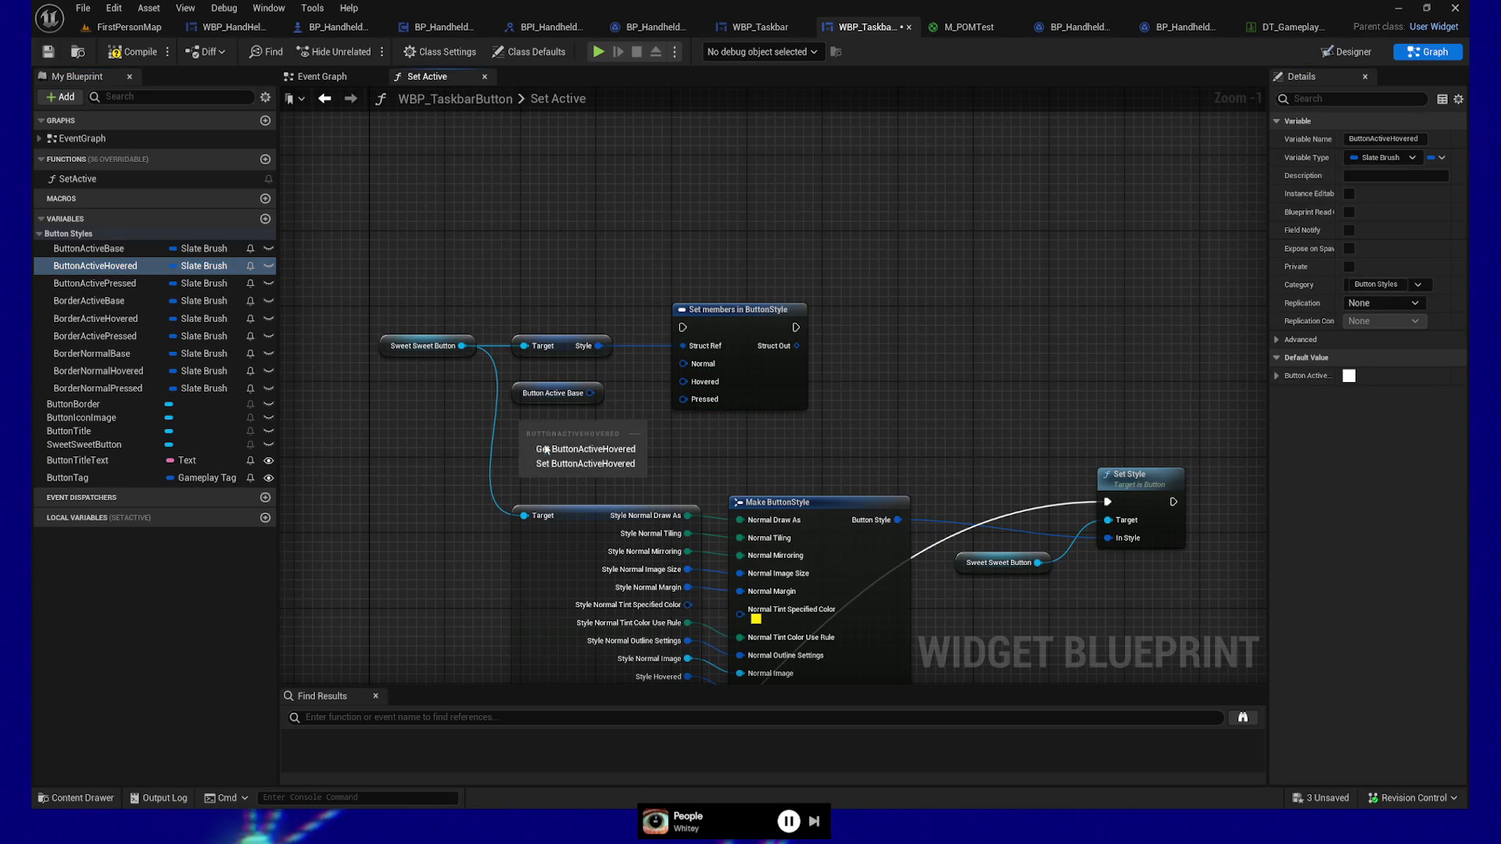
{"action": "left_click", "coordinate": [547, 449]}
{"action": "mouse_move", "coordinate": [94, 283]}
{"action": "left_mouse_down"}
{"action": "mouse_move", "coordinate": [527, 452]}
{"action": "mouse_move", "coordinate": [547, 442]}
{"action": "left_mouse_up"}
{"action": "left_click", "coordinate": [555, 470]}
{"action": "left_click", "coordinate": [557, 422], "text": "shift"}
{"action": "left_click", "coordinate": [558, 394], "text": "shift"}
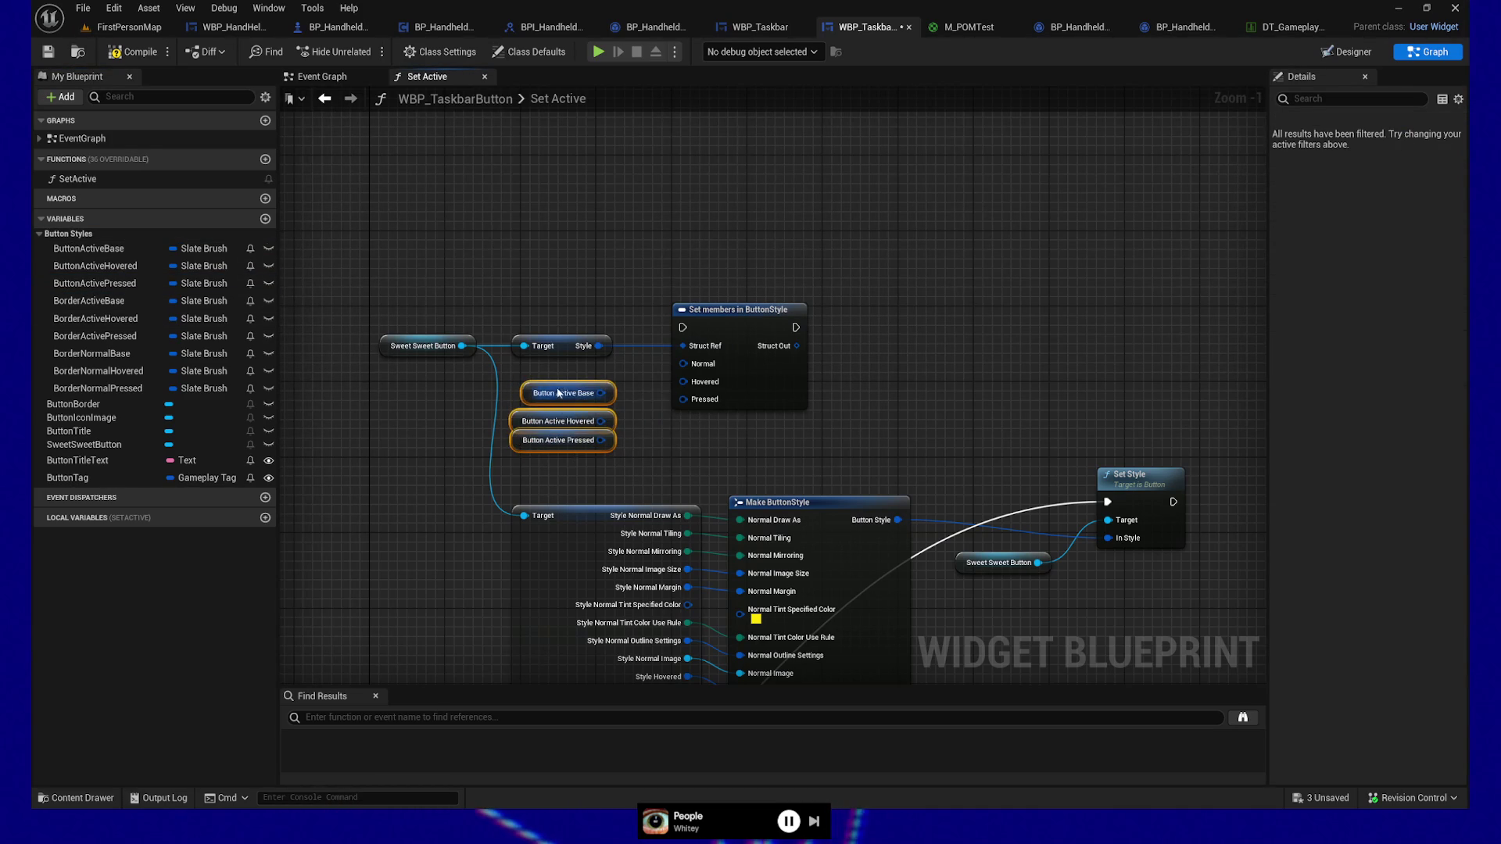
{"action": "left_click", "coordinate": [590, 444]}
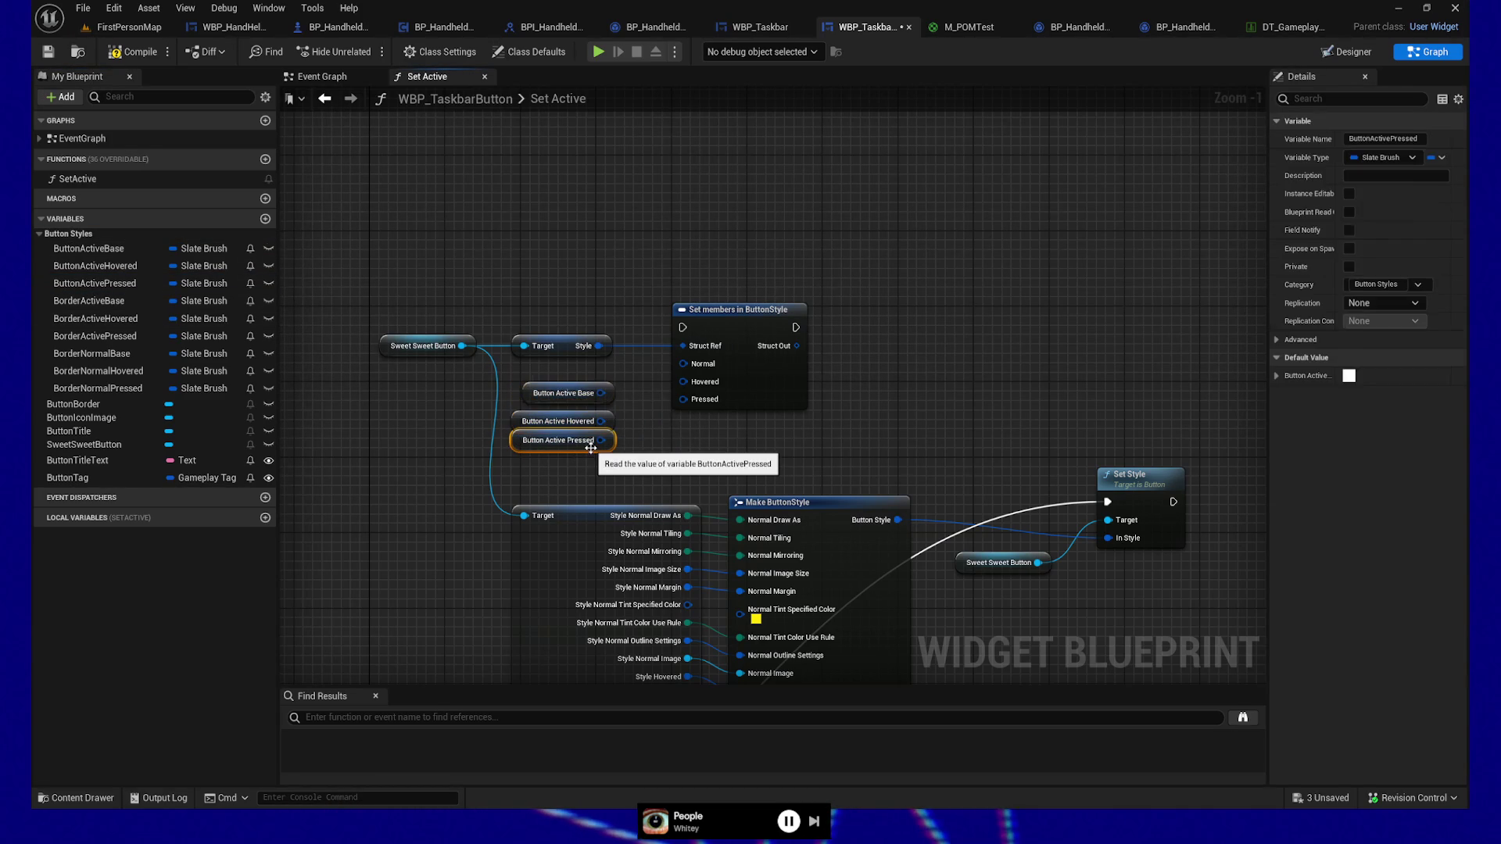
{"action": "left_click_drag", "start_coordinate": [590, 447], "coordinate": [590, 457]}
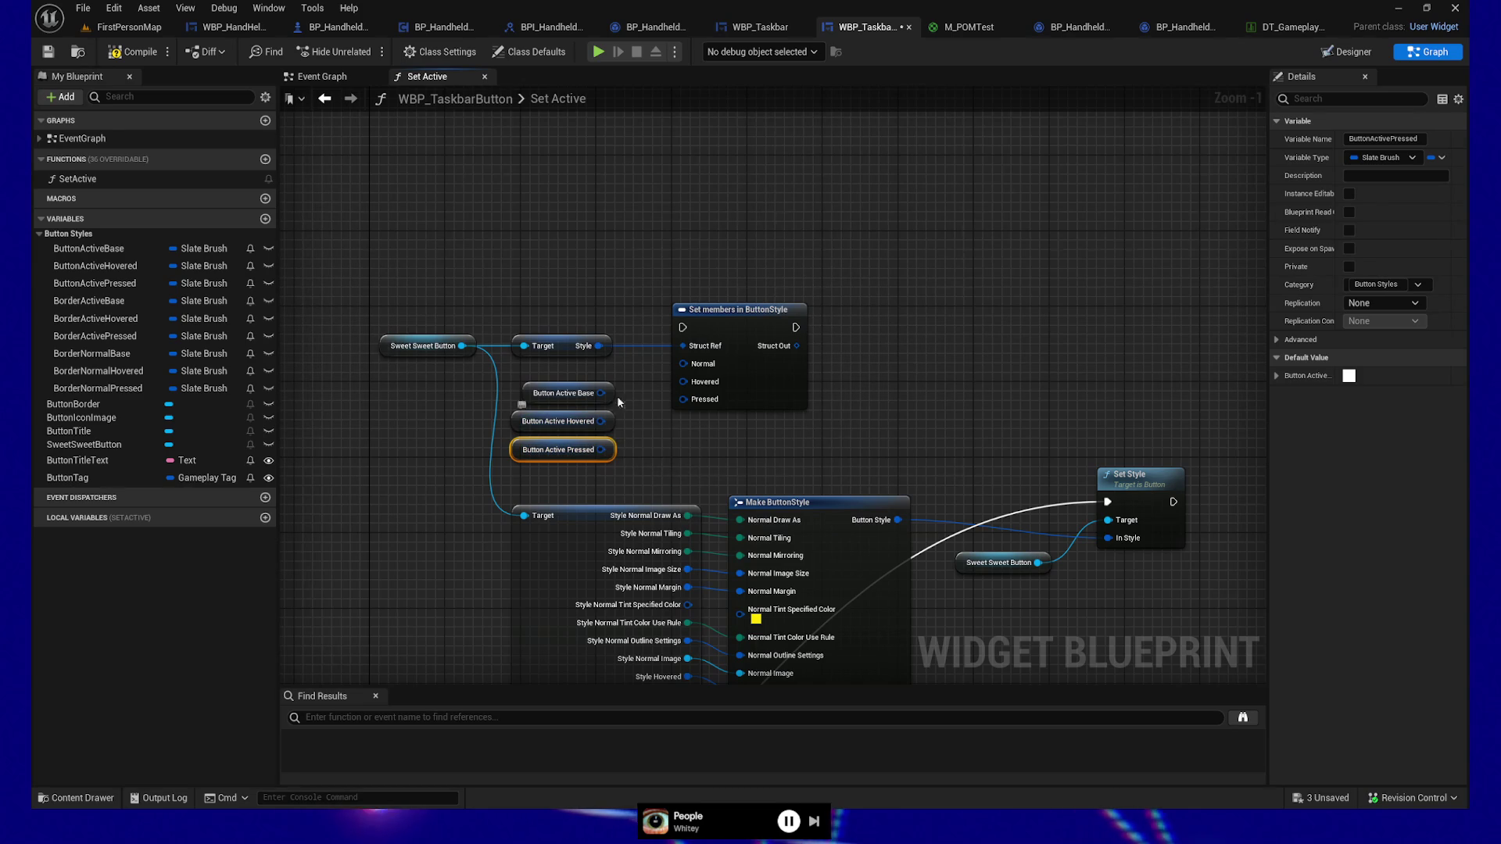
{"action": "left_click_drag", "start_coordinate": [600, 394], "coordinate": [685, 368]}
{"action": "left_click_drag", "start_coordinate": [601, 421], "coordinate": [686, 383]}
{"action": "left_click_drag", "start_coordinate": [601, 449], "coordinate": [691, 401]}
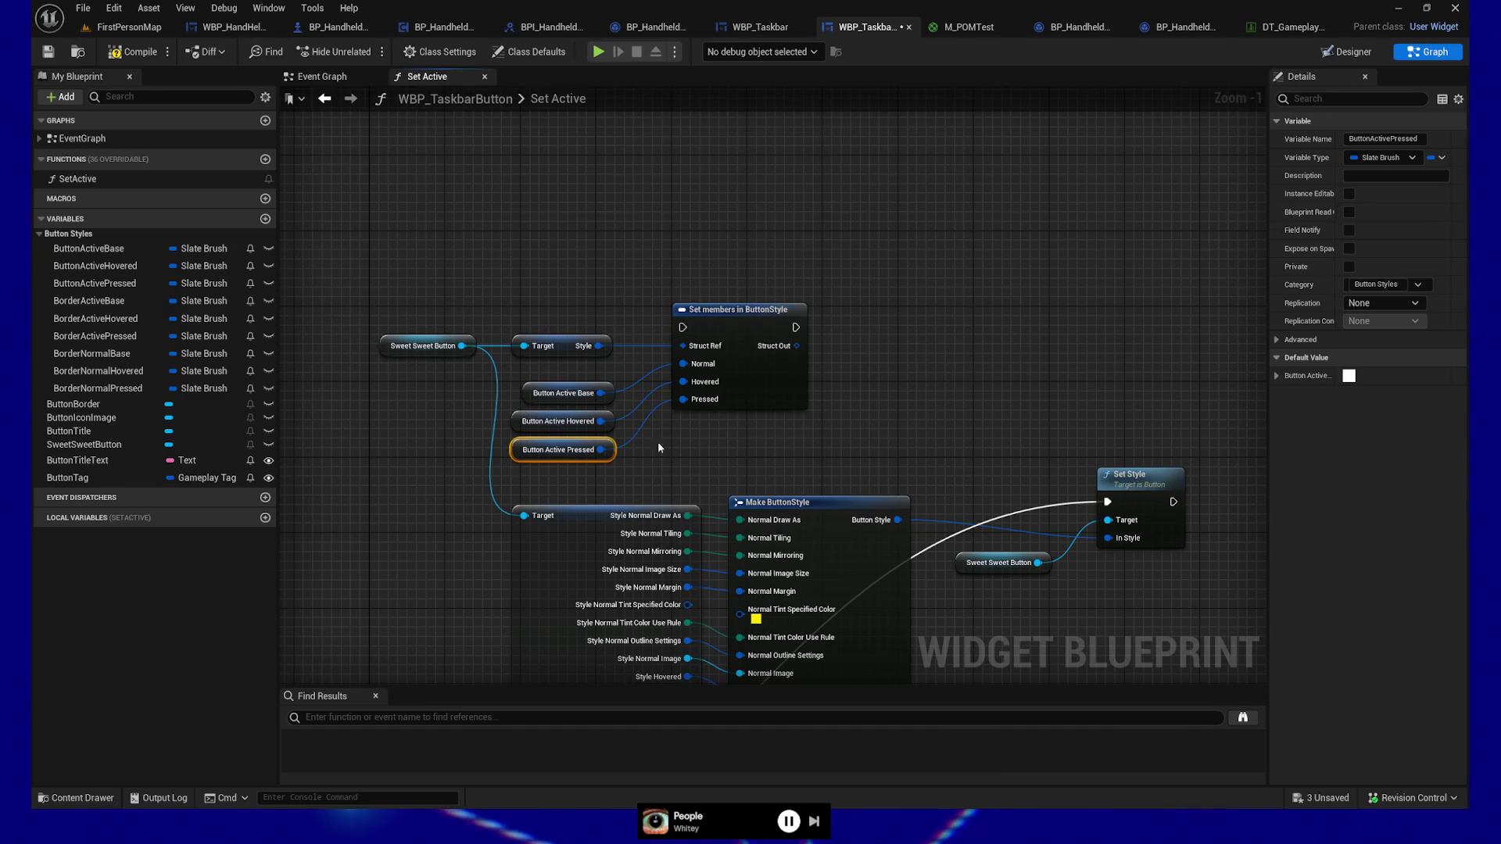
Step: Feed Struct Out into Set Style's In Style and run Set members from Branch True into Set Style
{"action": "left_click_drag", "start_coordinate": [642, 455], "coordinate": [556, 429]}
{"action": "mouse_move", "coordinate": [671, 315]}
{"action": "left_mouse_down"}
{"action": "mouse_move", "coordinate": [723, 325]}
{"action": "mouse_move", "coordinate": [983, 509]}
{"action": "left_mouse_up"}
{"action": "mouse_move", "coordinate": [670, 298]}
{"action": "left_mouse_down"}
{"action": "mouse_move", "coordinate": [908, 377]}
{"action": "mouse_move", "coordinate": [981, 472]}
{"action": "left_mouse_up"}
{"action": "left_click_drag", "start_coordinate": [533, 537], "coordinate": [822, 375]}
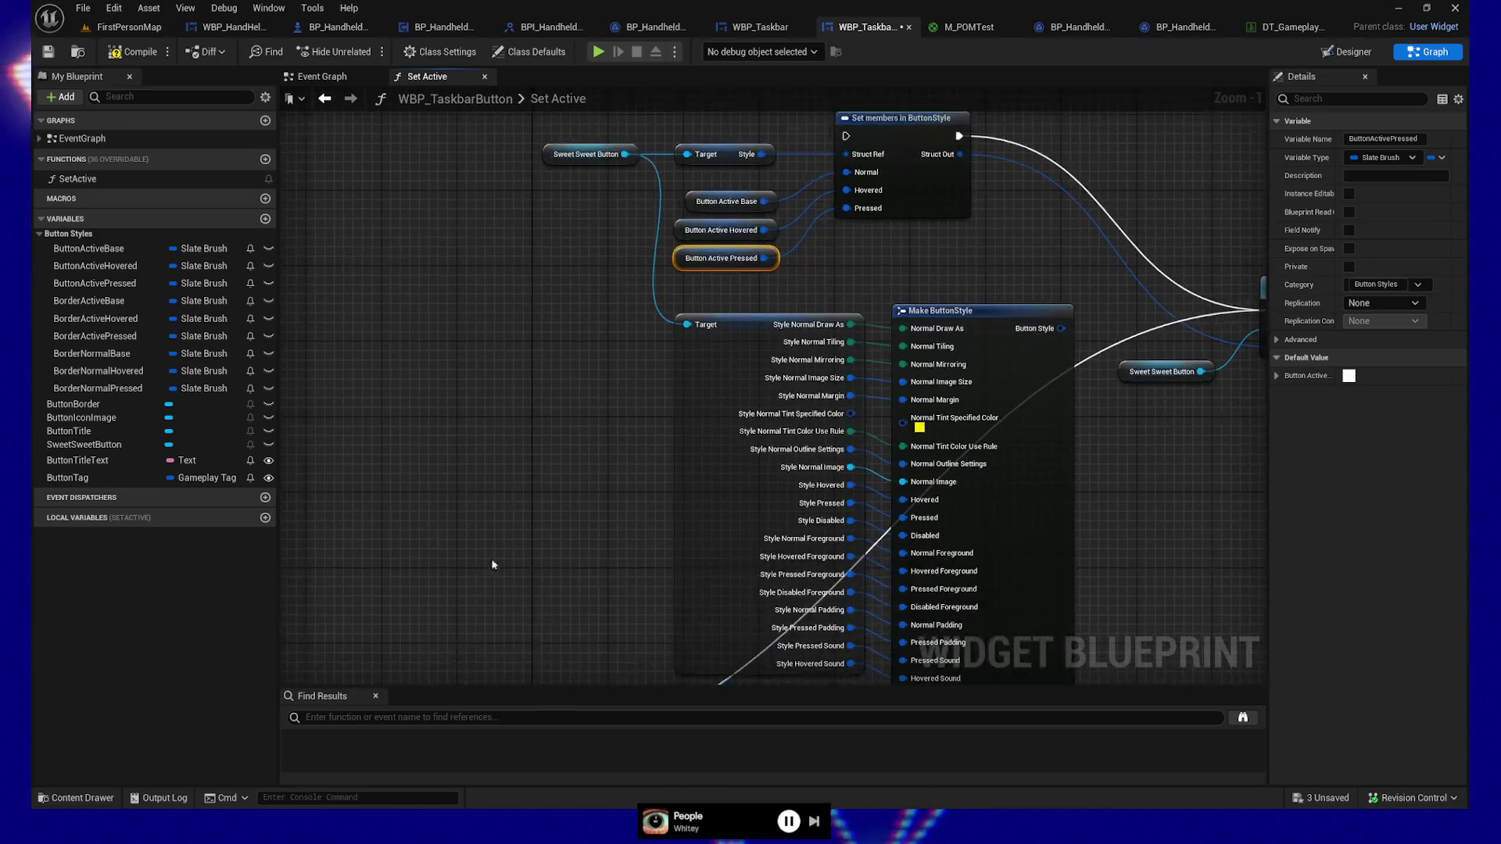
{"action": "scroll", "coordinate": [534, 537], "scroll_direction": "down", "scroll_amount": 1}
{"action": "mouse_move", "coordinate": [472, 539]}
{"action": "left_mouse_down"}
{"action": "mouse_move", "coordinate": [524, 72]}
{"action": "mouse_move", "coordinate": [716, 405]}
{"action": "mouse_move", "coordinate": [766, 387]}
{"action": "left_mouse_up"}
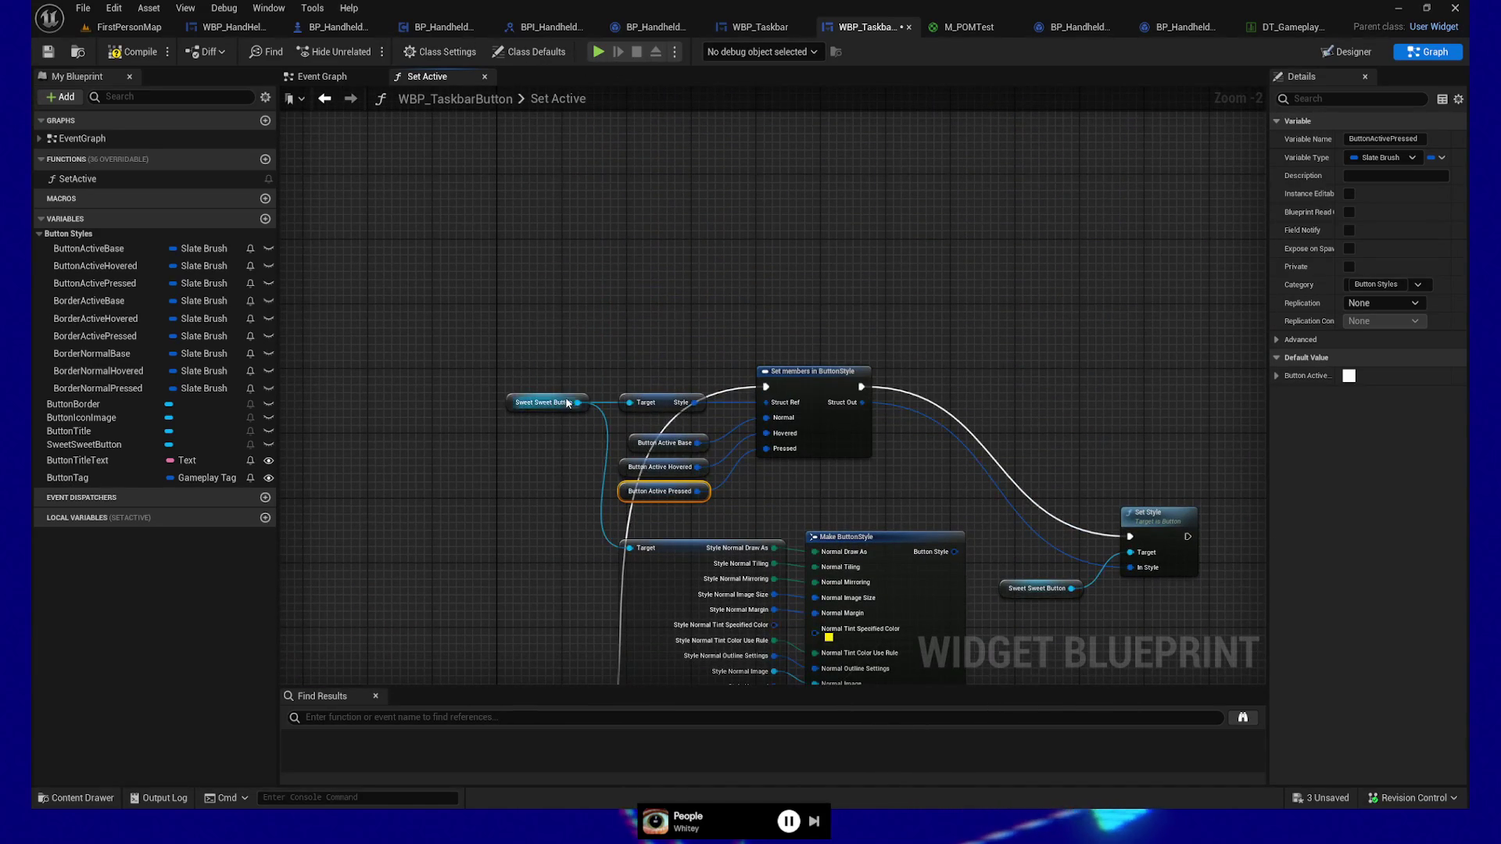
{"action": "left_click_drag", "start_coordinate": [462, 378], "coordinate": [796, 411]}
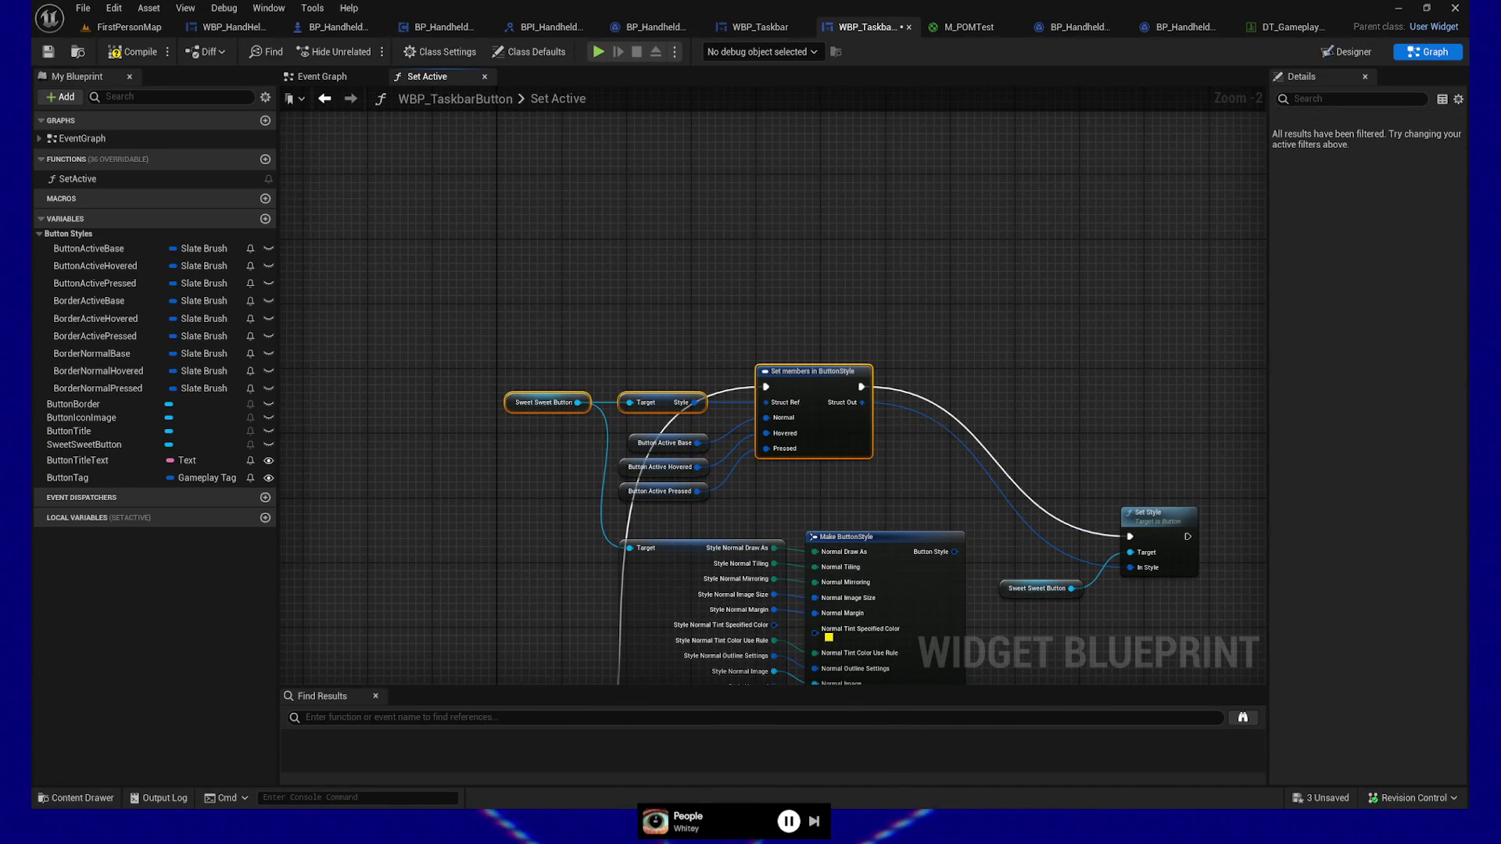
Step: Move the old Break and Make ButtonStyle nodes up, clear of the new style chain
{"action": "left_click_drag", "start_coordinate": [1007, 346], "coordinate": [973, 312]}
{"action": "left_click_drag", "start_coordinate": [966, 282], "coordinate": [965, 280]}
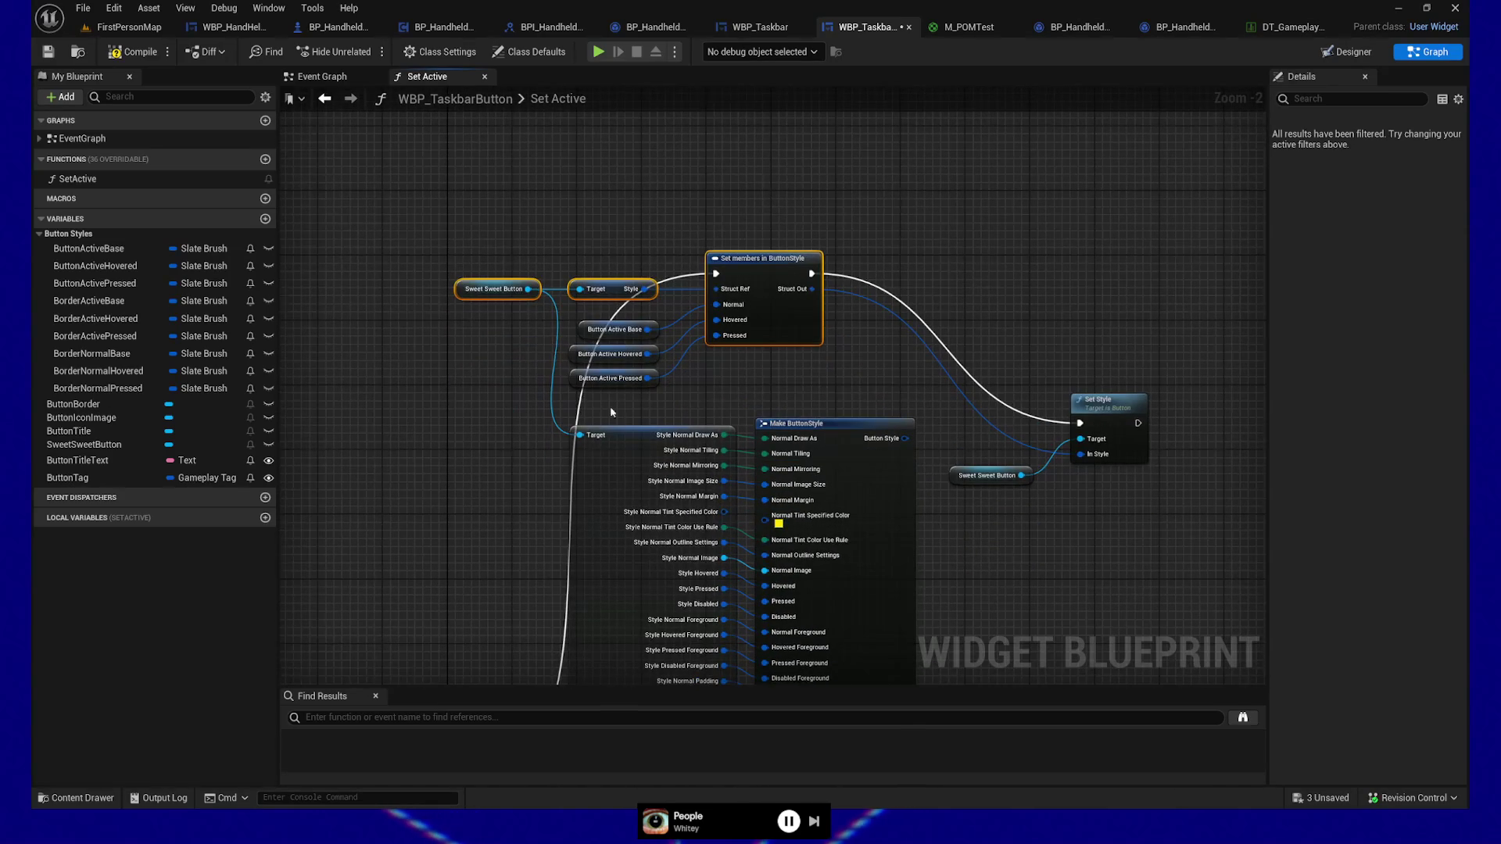
{"action": "mouse_move", "coordinate": [554, 420]}
{"action": "left_mouse_down"}
{"action": "mouse_move", "coordinate": [616, 411]}
{"action": "mouse_move", "coordinate": [781, 469]}
{"action": "left_mouse_up"}
{"action": "mouse_move", "coordinate": [877, 426]}
{"action": "left_mouse_down"}
{"action": "mouse_move", "coordinate": [984, 208]}
{"action": "mouse_move", "coordinate": [924, 63]}
{"action": "mouse_move", "coordinate": [854, 384]}
{"action": "mouse_move", "coordinate": [1029, 165]}
{"action": "left_mouse_up"}
{"action": "left_click", "coordinate": [89, 249]}
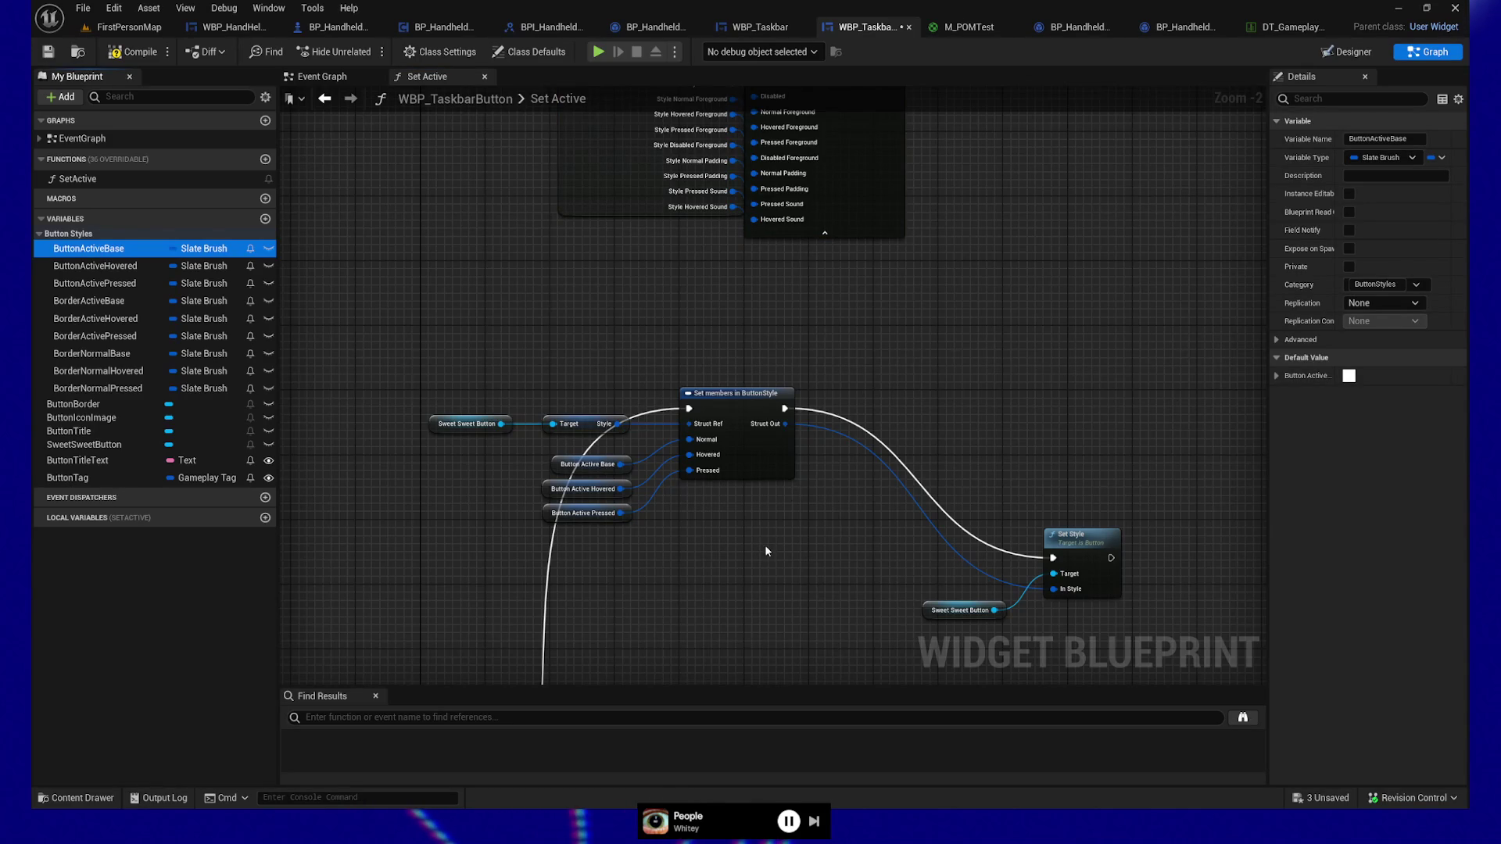
{"action": "left_click_drag", "start_coordinate": [766, 551], "coordinate": [767, 456]}
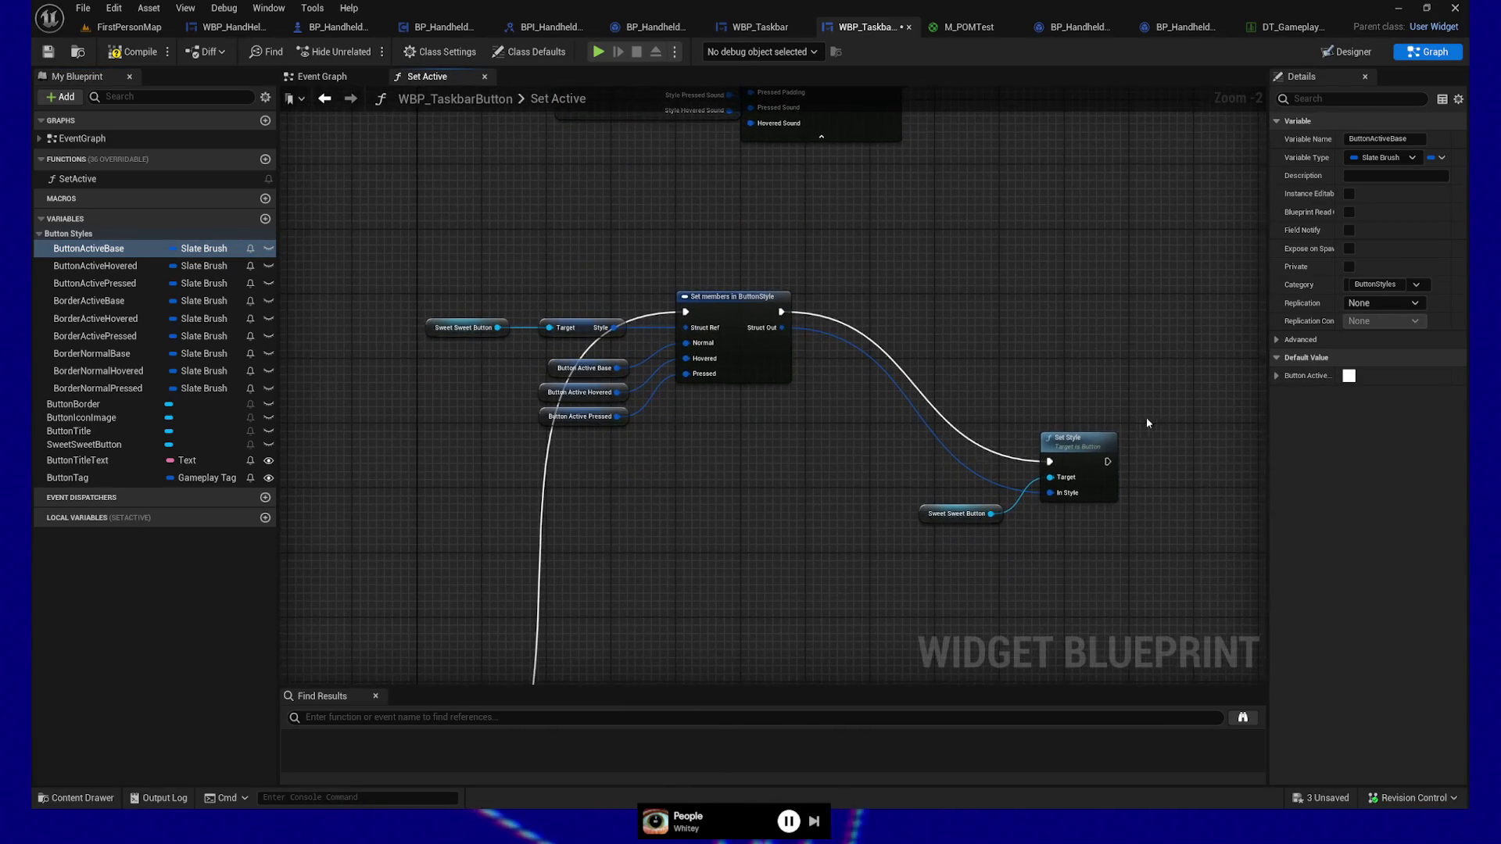
Step: Move Set Style beside Set members and align the Sweet Sweet Button getter to its Target
{"action": "left_click", "coordinate": [957, 513]}
{"action": "mouse_move", "coordinate": [1073, 444]}
{"action": "left_mouse_down"}
{"action": "mouse_move", "coordinate": [1012, 314]}
{"action": "mouse_move", "coordinate": [967, 300]}
{"action": "left_mouse_up"}
{"action": "double_click", "coordinate": [810, 325]}
{"action": "left_click_drag", "start_coordinate": [810, 325], "coordinate": [806, 346]}
{"action": "left_click", "coordinate": [955, 514]}
{"action": "left_click", "coordinate": [986, 323], "text": "ctrl"}
{"action": "key", "text": "q"}
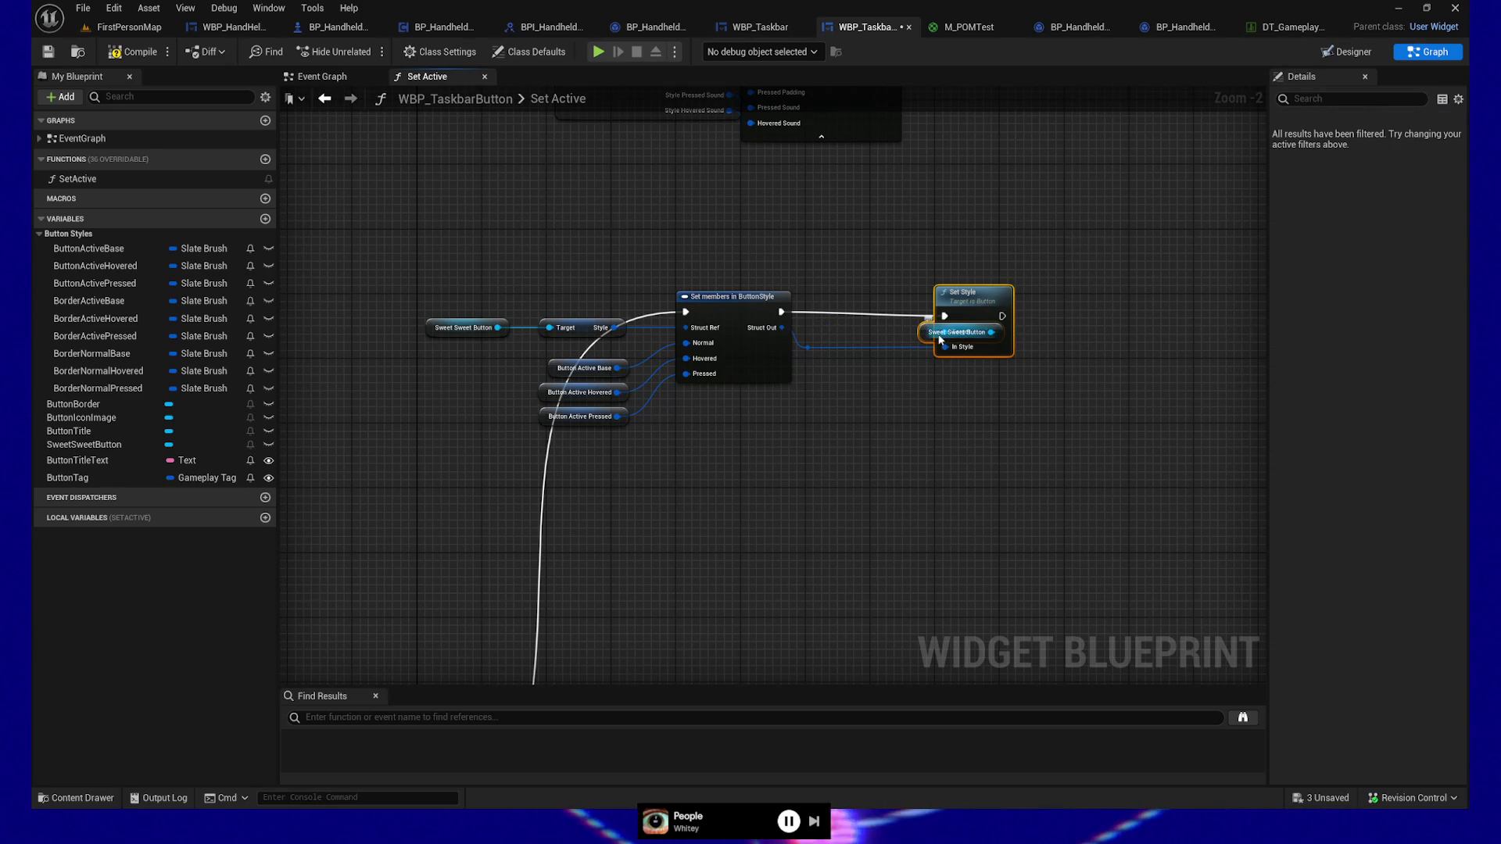
{"action": "left_click", "coordinate": [940, 341]}
{"action": "left_click_drag", "start_coordinate": [942, 341], "coordinate": [868, 342]}
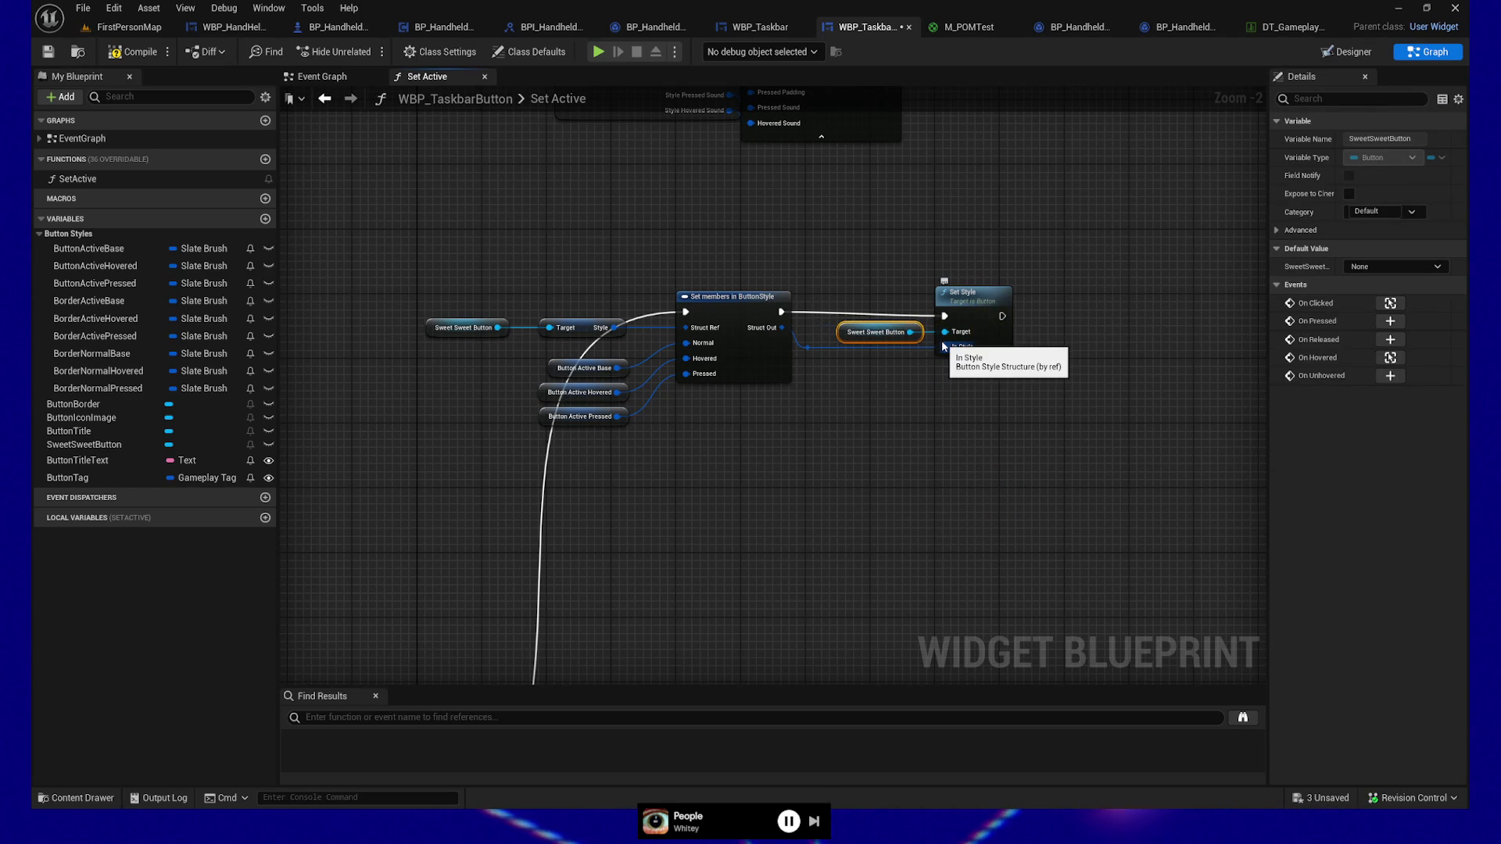
Step: Straighten the execution wire into Set Style and route Struct Out through a reroute point
{"action": "left_click", "coordinate": [967, 297]}
{"action": "key", "text": "q"}
{"action": "left_click", "coordinate": [732, 297], "text": "ctrl"}
{"action": "double_click", "coordinate": [807, 345]}
{"action": "left_click", "coordinate": [875, 329], "text": "ctrl"}
{"action": "key", "text": "q"}
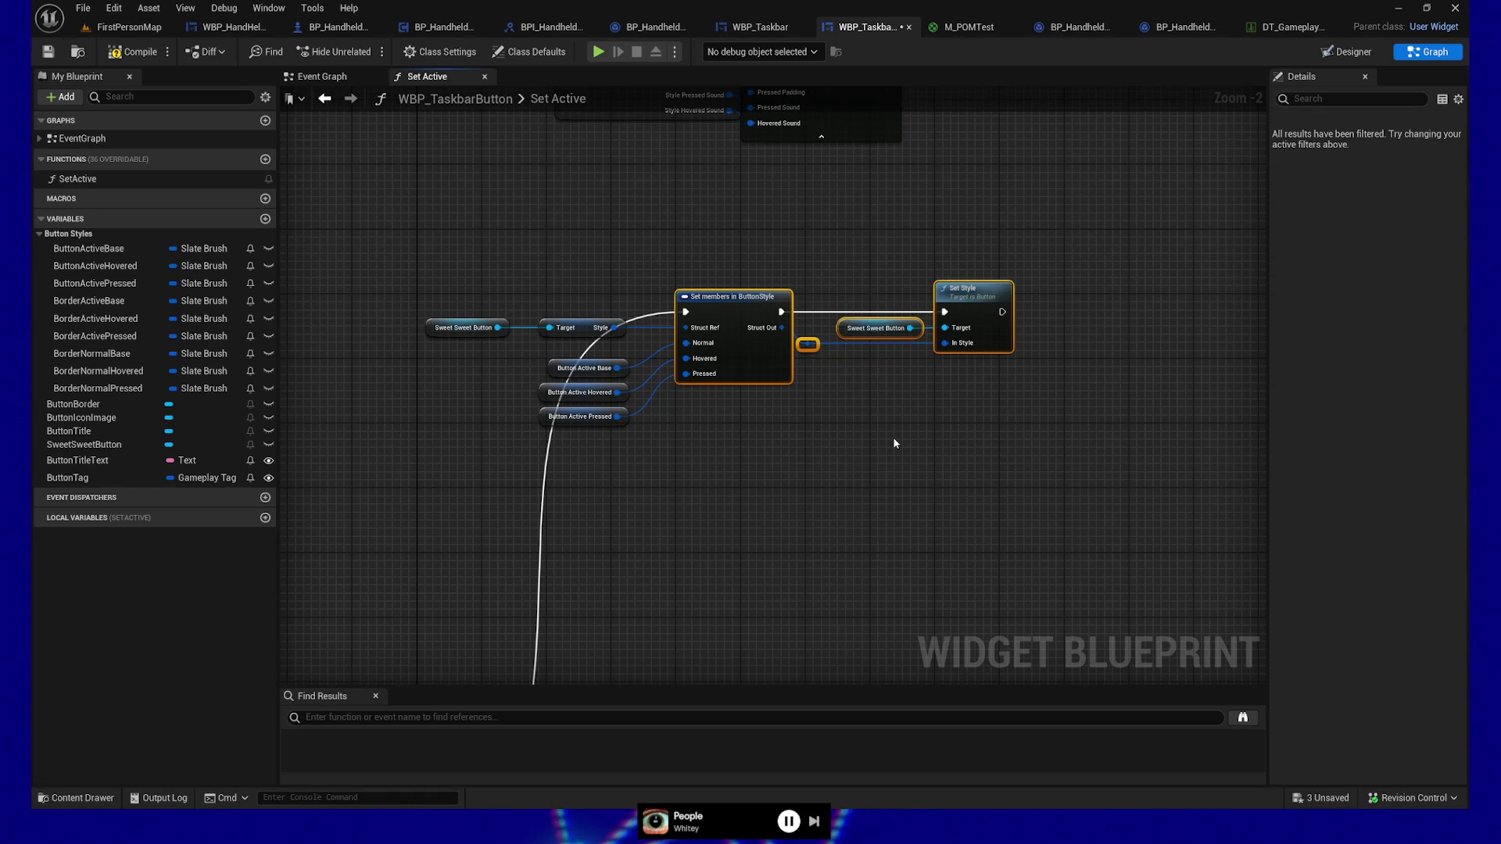
{"action": "left_click", "coordinate": [889, 442]}
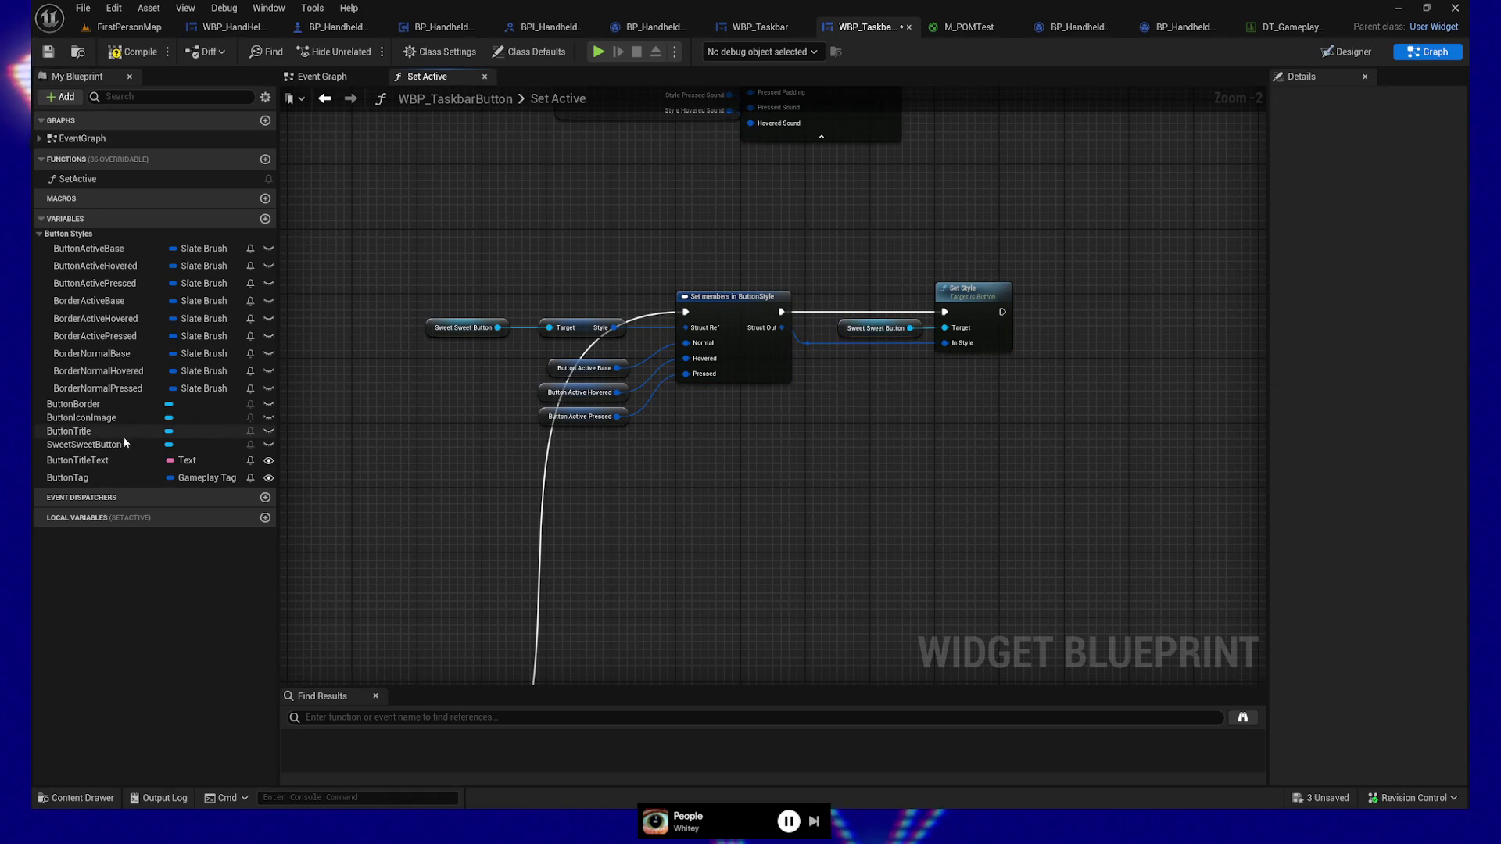
{"action": "mouse_move", "coordinate": [808, 462]}
{"action": "left_mouse_down"}
{"action": "mouse_move", "coordinate": [707, 224]}
{"action": "mouse_move", "coordinate": [737, 492]}
{"action": "mouse_move", "coordinate": [607, 480]}
{"action": "left_mouse_up"}
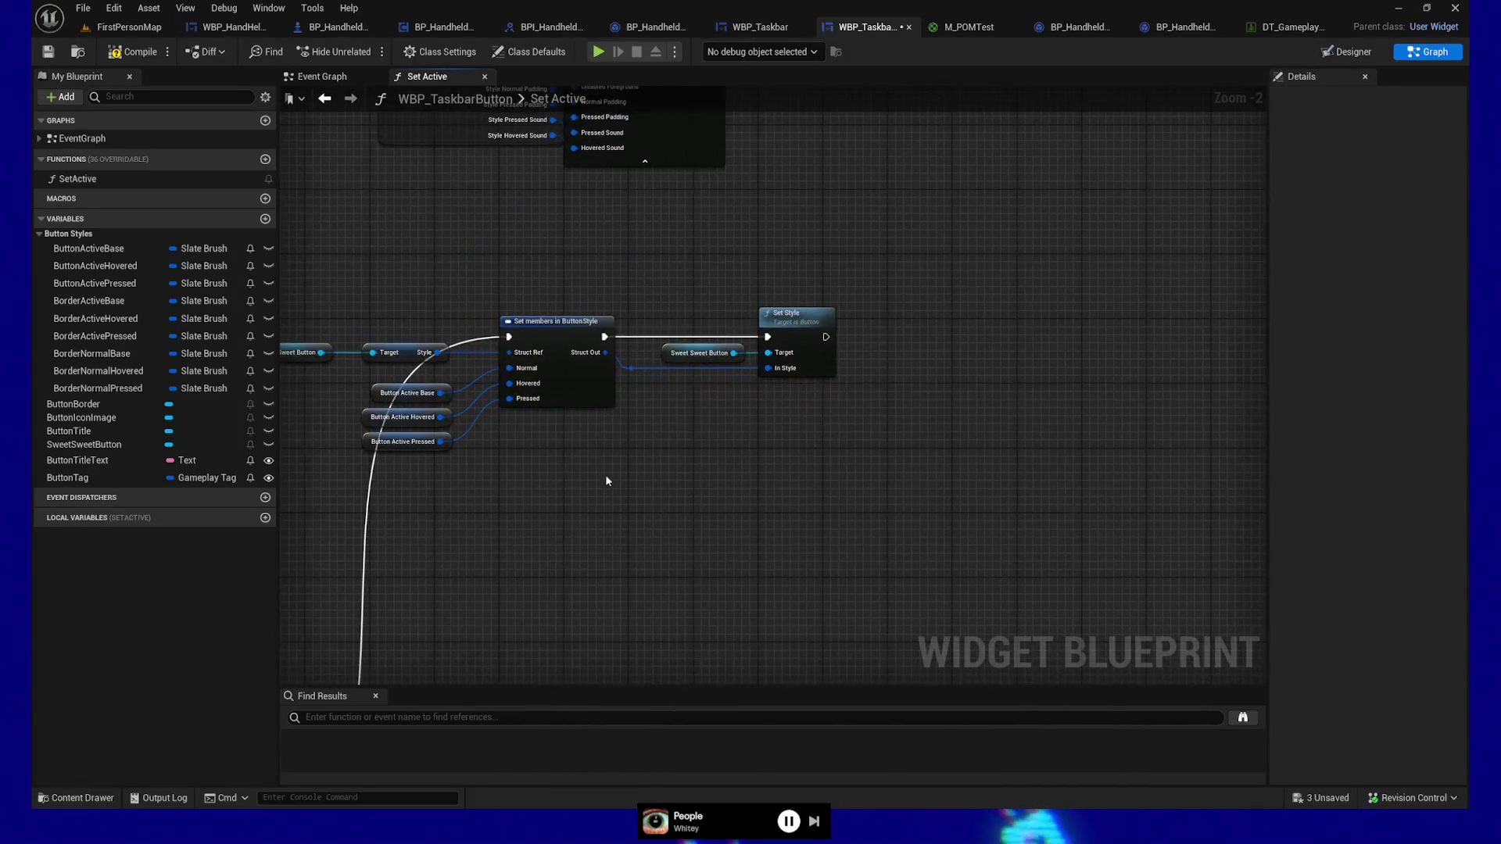
Step: Select the BorderActiveHovered variable to view its brush properties in Details
{"action": "left_click", "coordinate": [100, 320]}
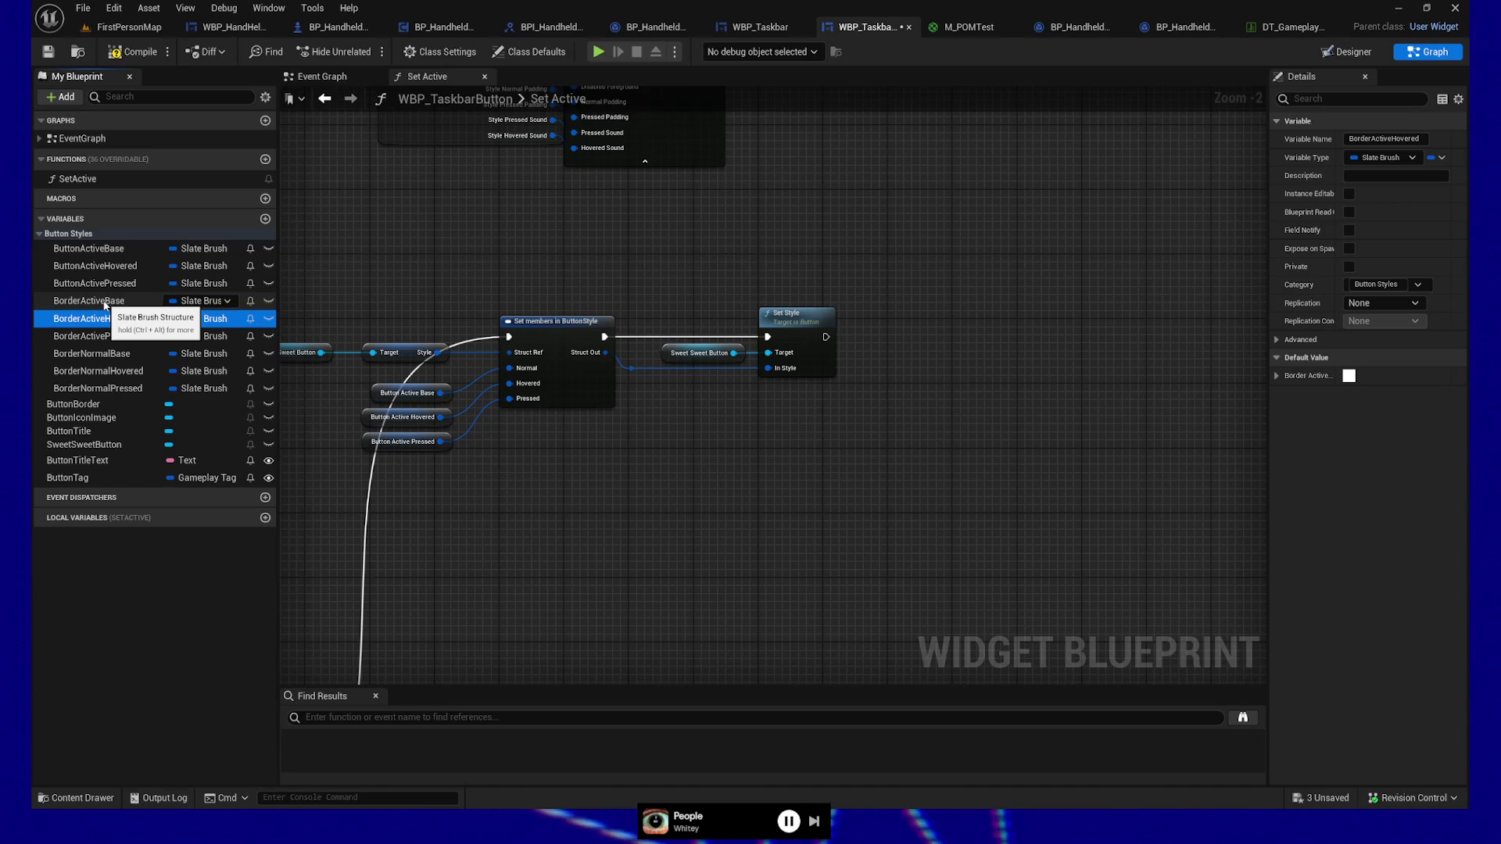
{"action": "left_click", "coordinate": [367, 307]}
Step: In Designer, change the ButtonBorder brush colour to red
{"action": "key", "text": "ctrl+shift+d"}
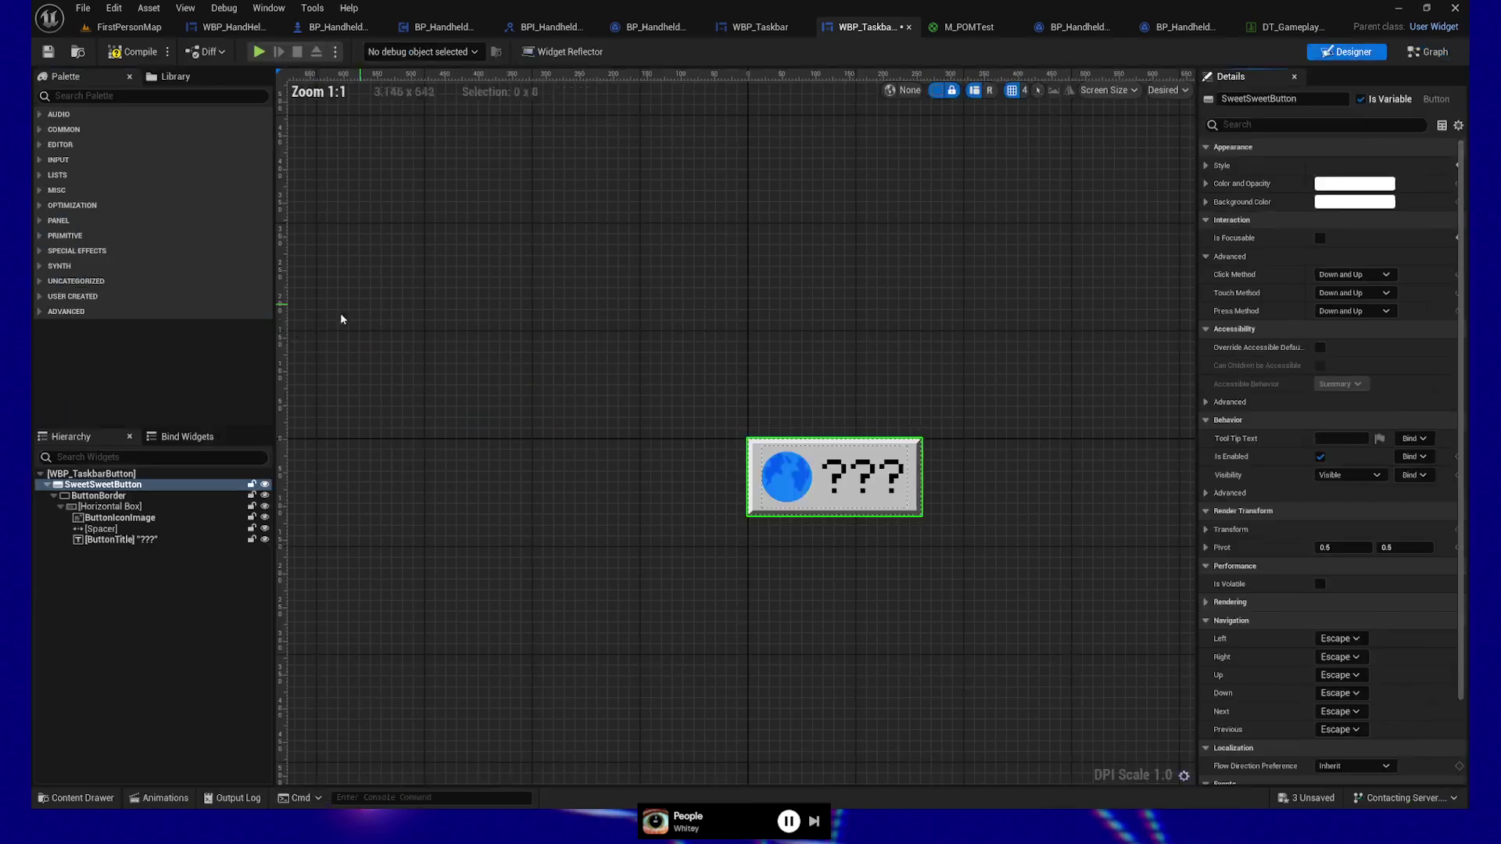
{"action": "left_click", "coordinate": [98, 496]}
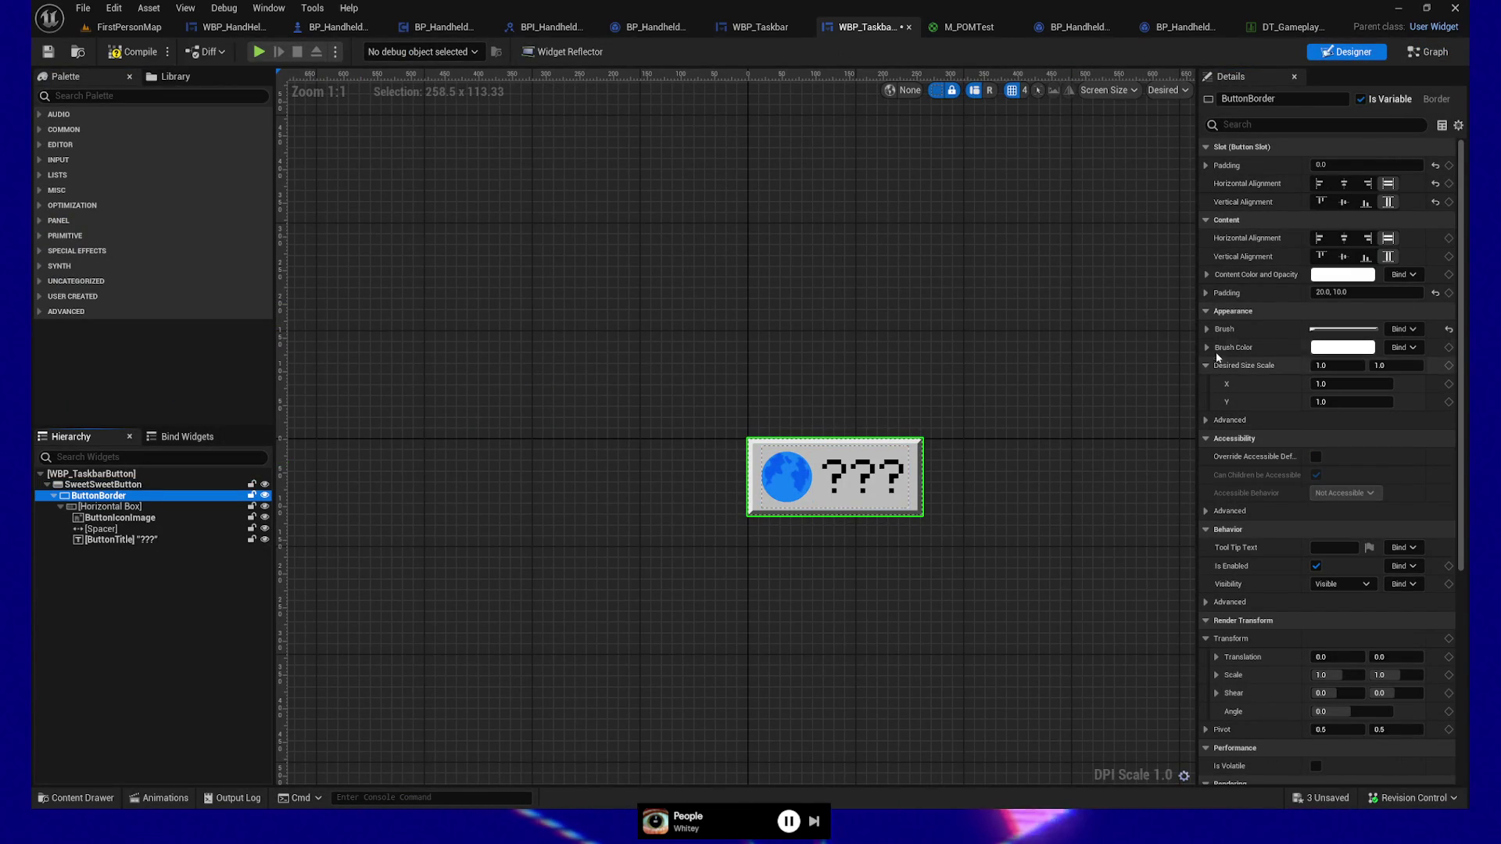
{"action": "left_click", "coordinate": [1207, 329]}
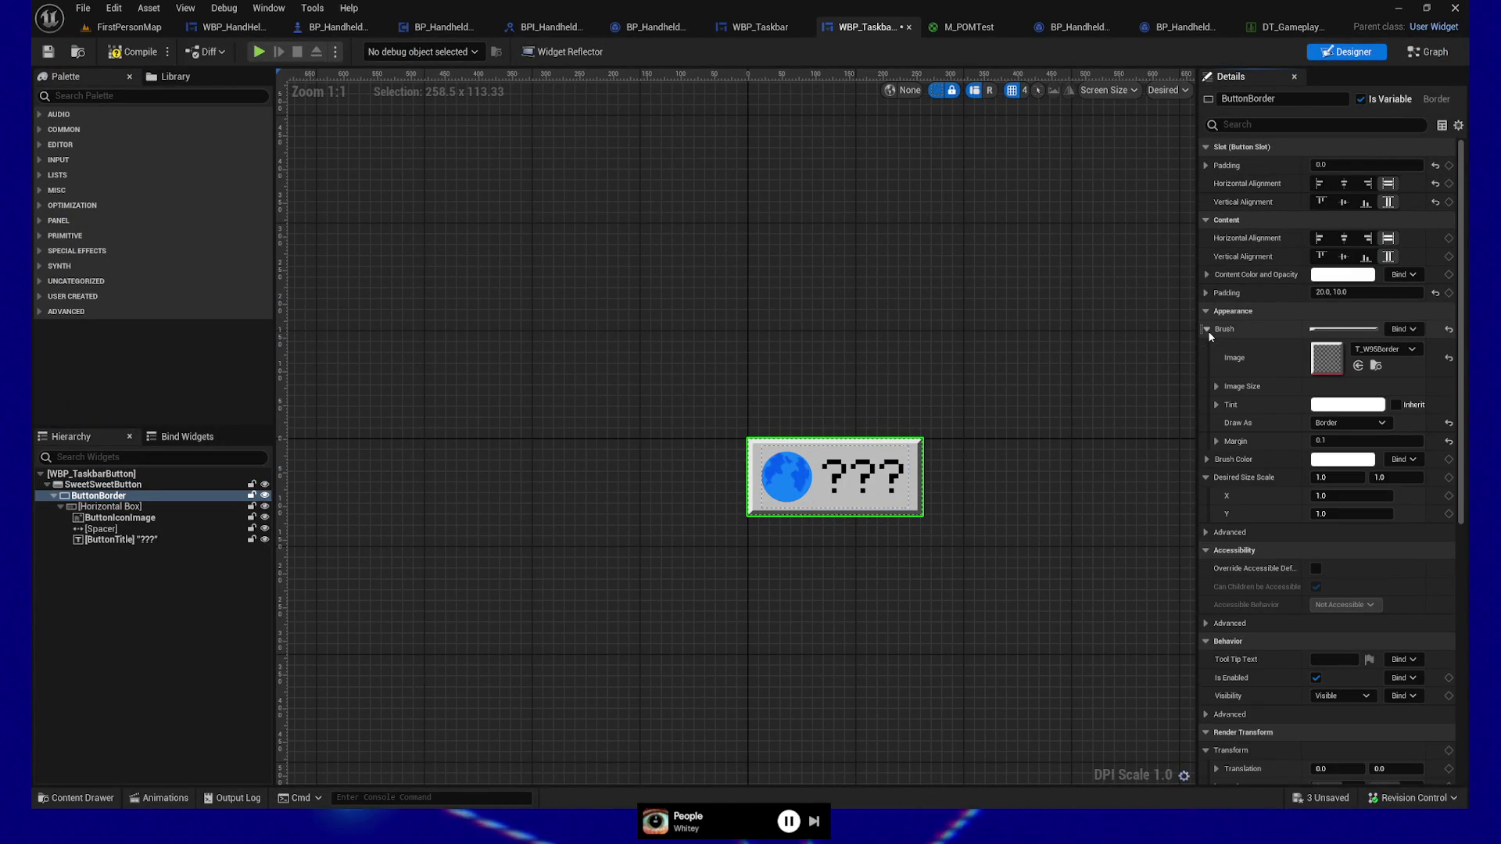
{"action": "left_click", "coordinate": [1208, 330]}
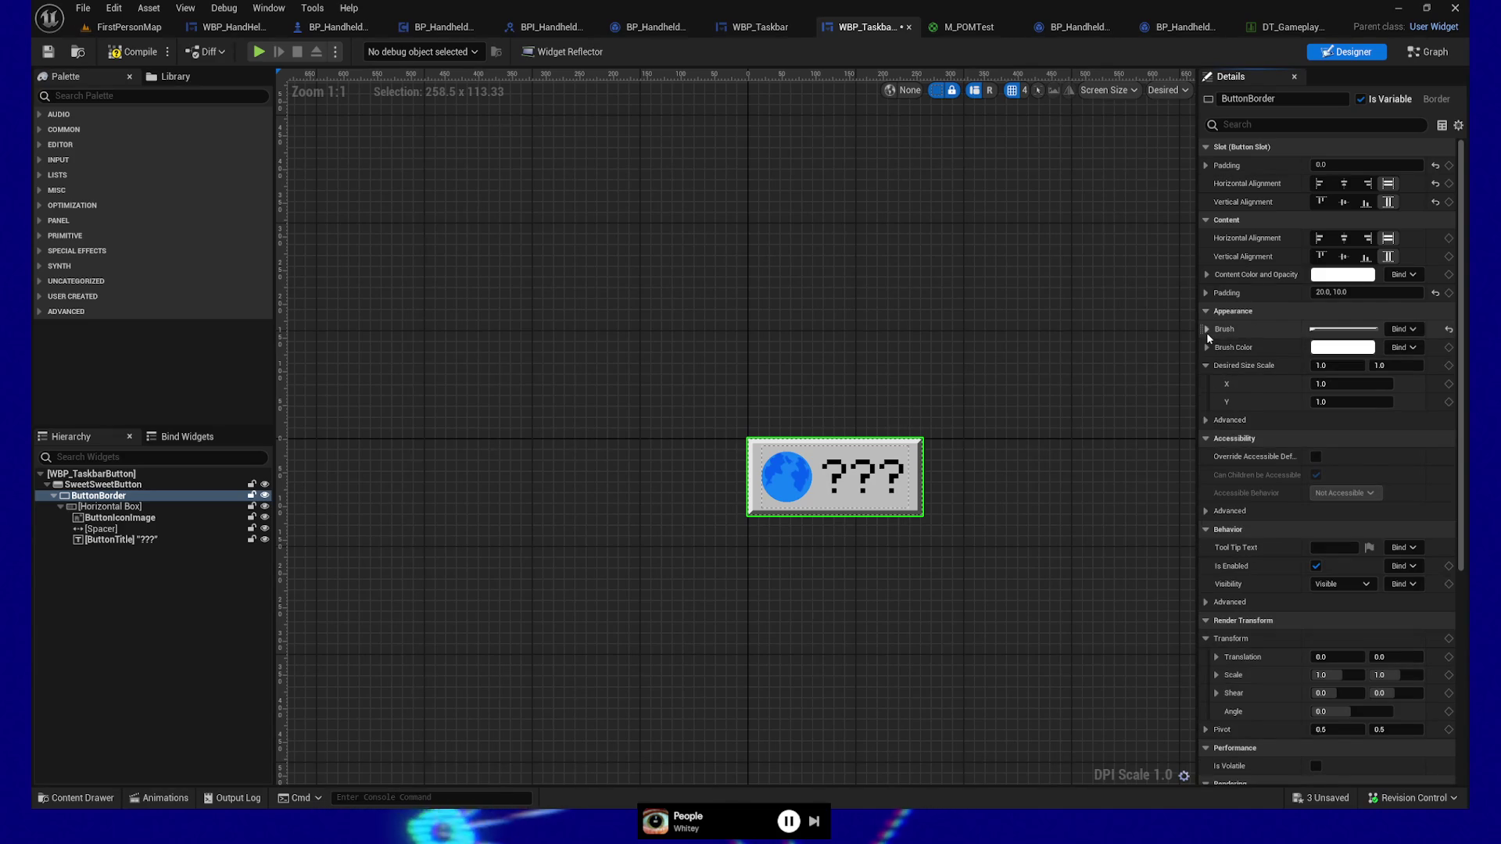
{"action": "left_click", "coordinate": [1207, 330]}
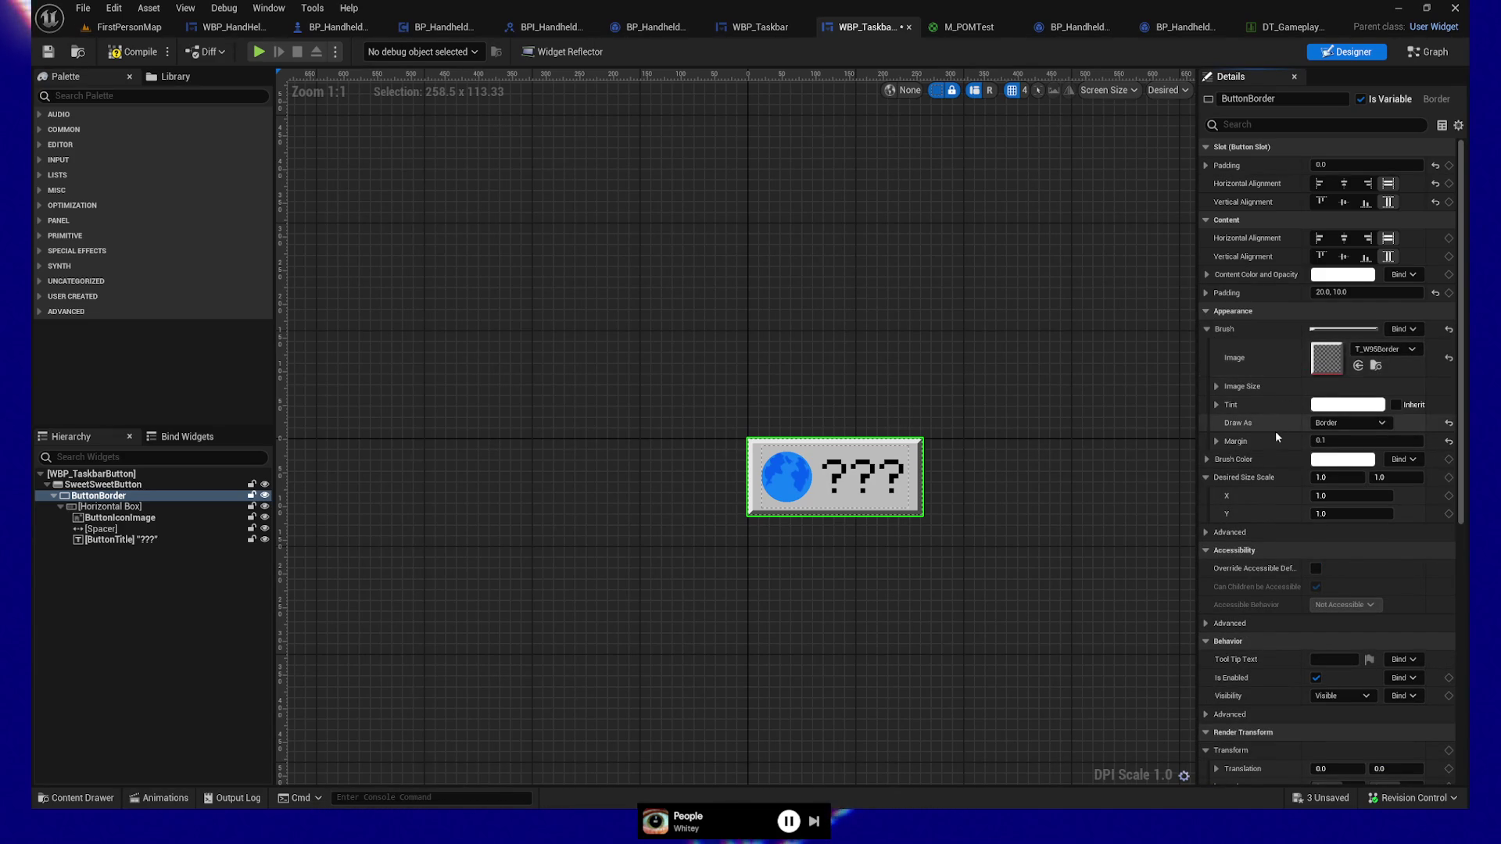
{"action": "left_click", "coordinate": [1207, 461]}
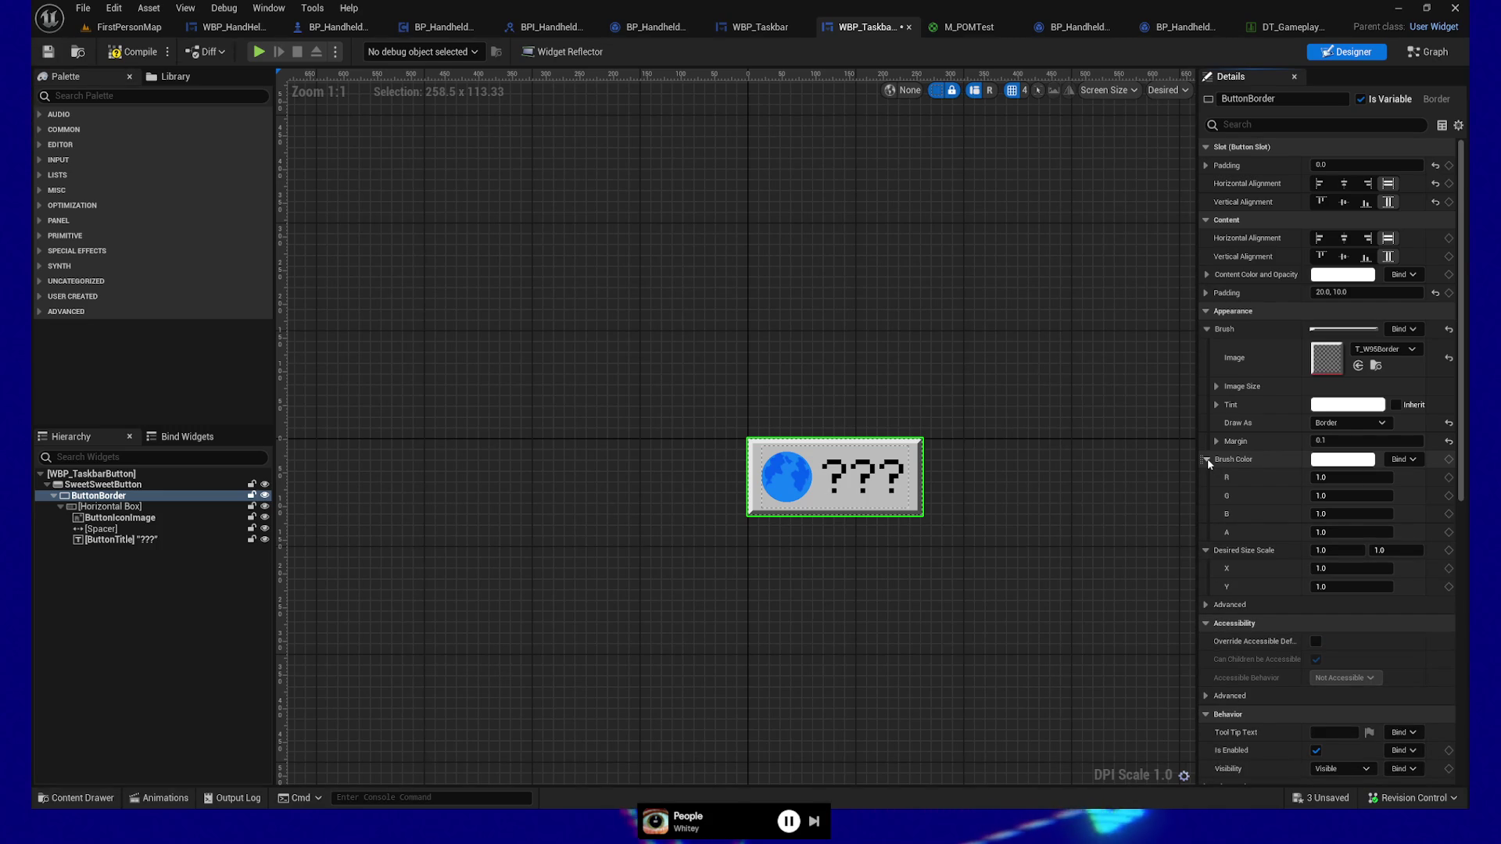
{"action": "left_click", "coordinate": [1360, 462]}
{"action": "left_click_drag", "start_coordinate": [1219, 574], "coordinate": [1273, 577]}
{"action": "left_click", "coordinate": [1380, 470]}
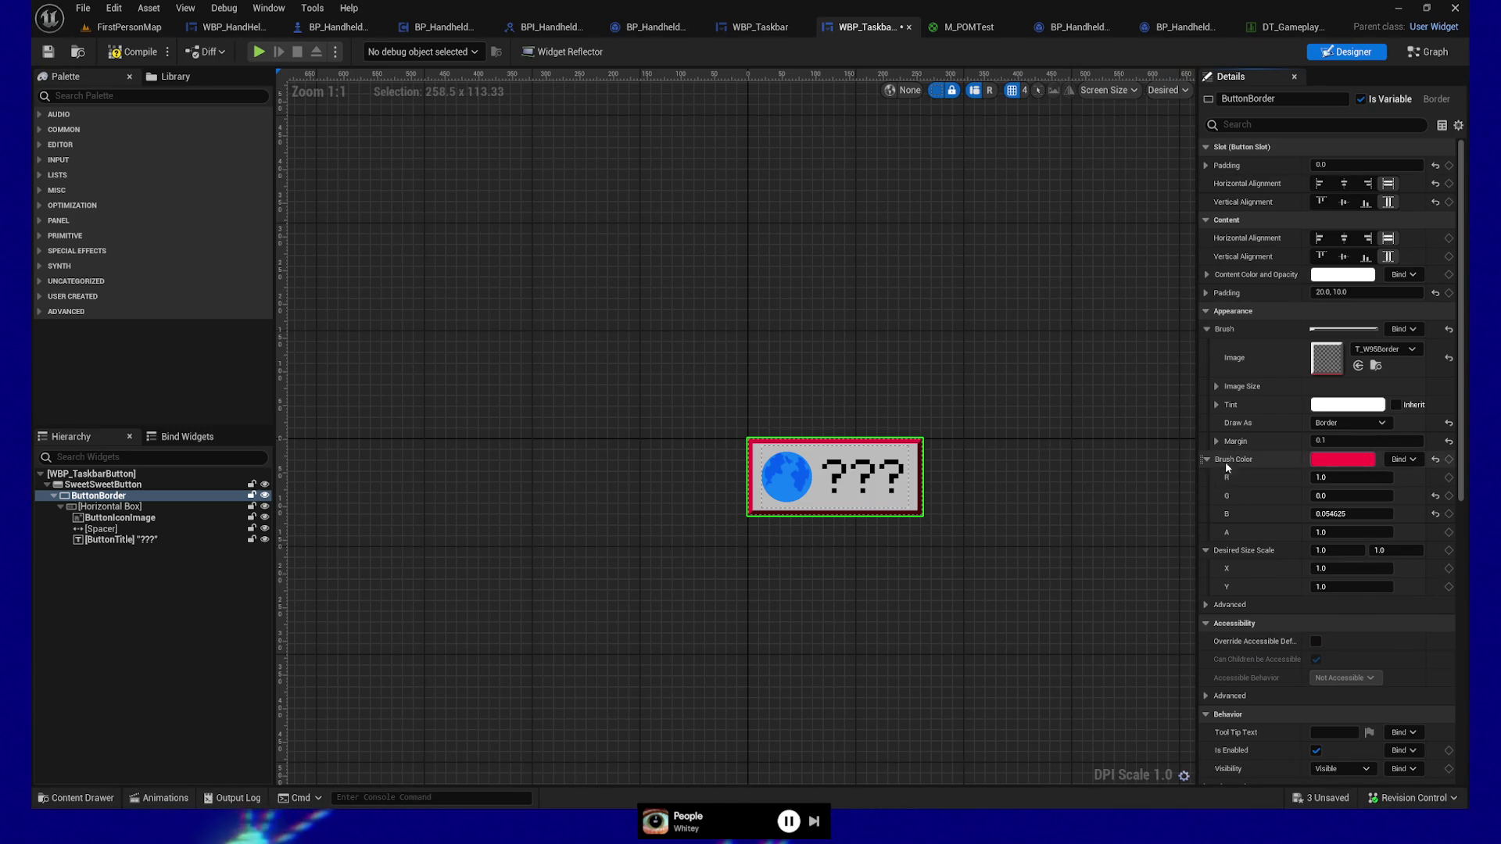
Step: Undo the red border colour, compile, and return to the SetActive graph
{"action": "left_click", "coordinate": [999, 453]}
{"action": "key", "text": "ctrl+z"}
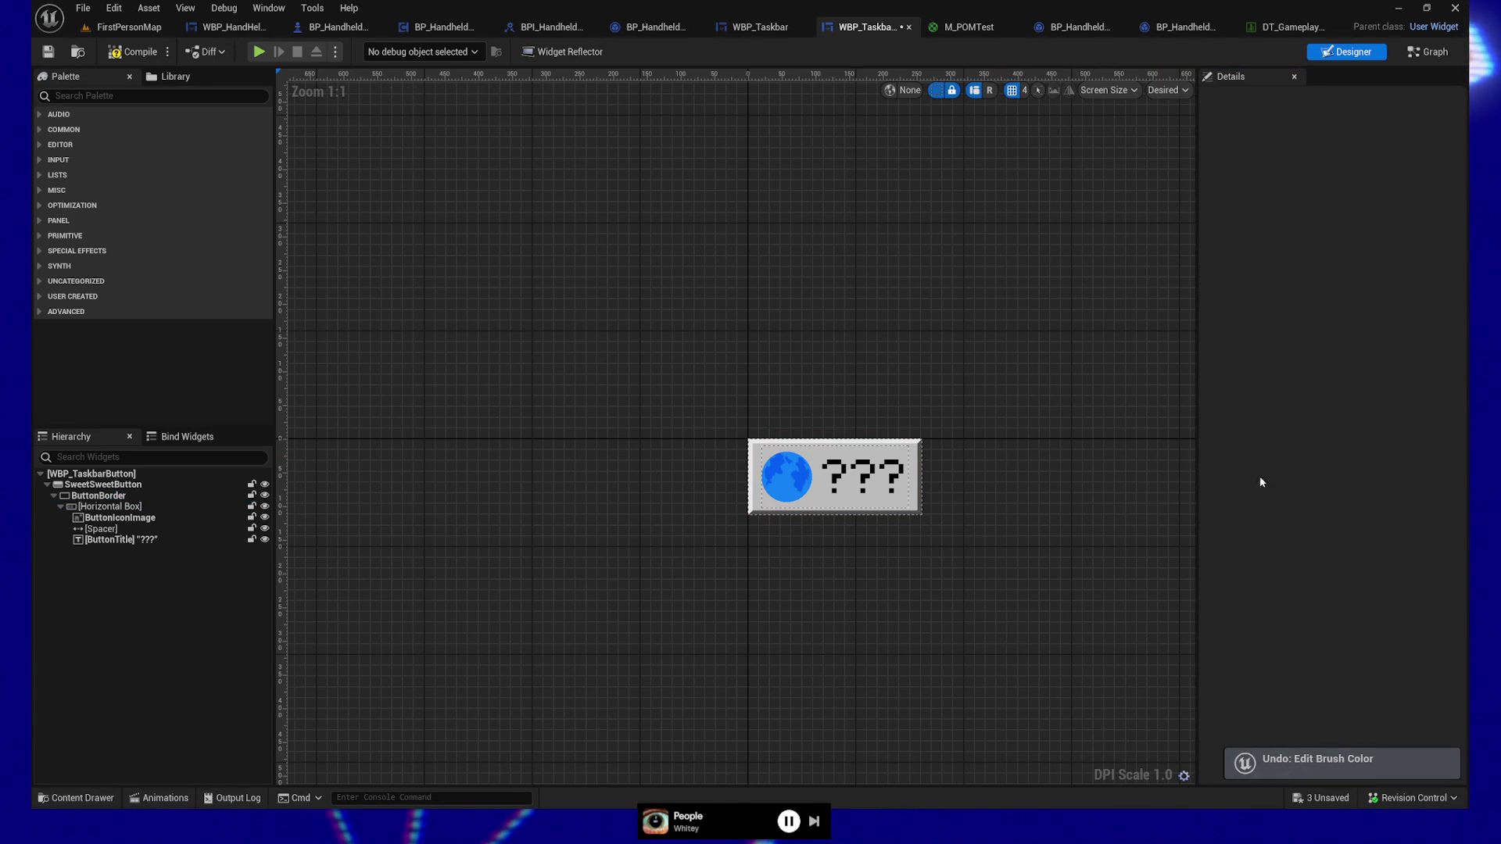
{"action": "left_click", "coordinate": [107, 53]}
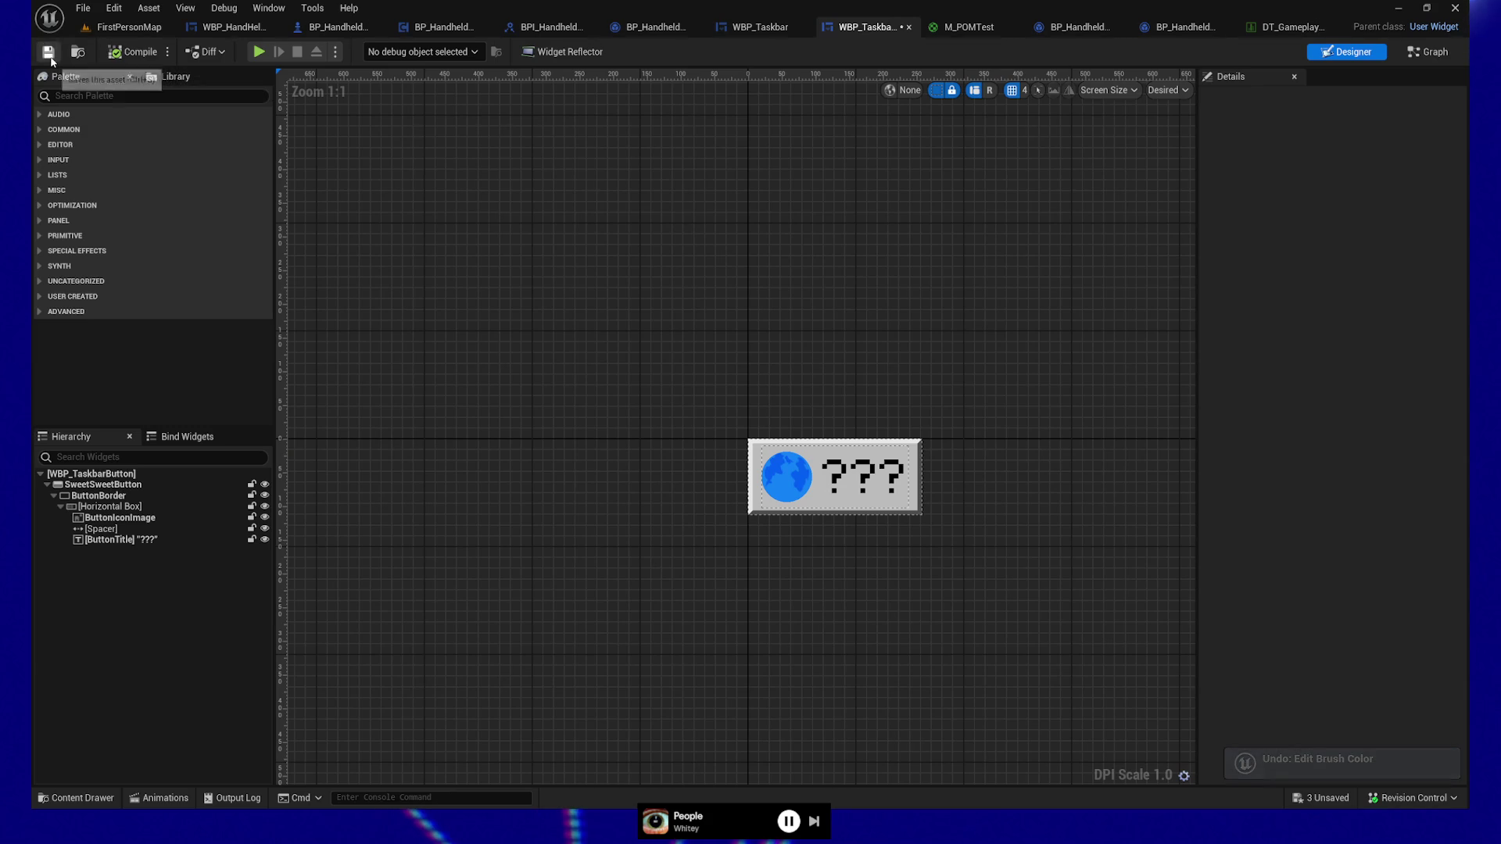
{"action": "left_click", "coordinate": [1433, 52]}
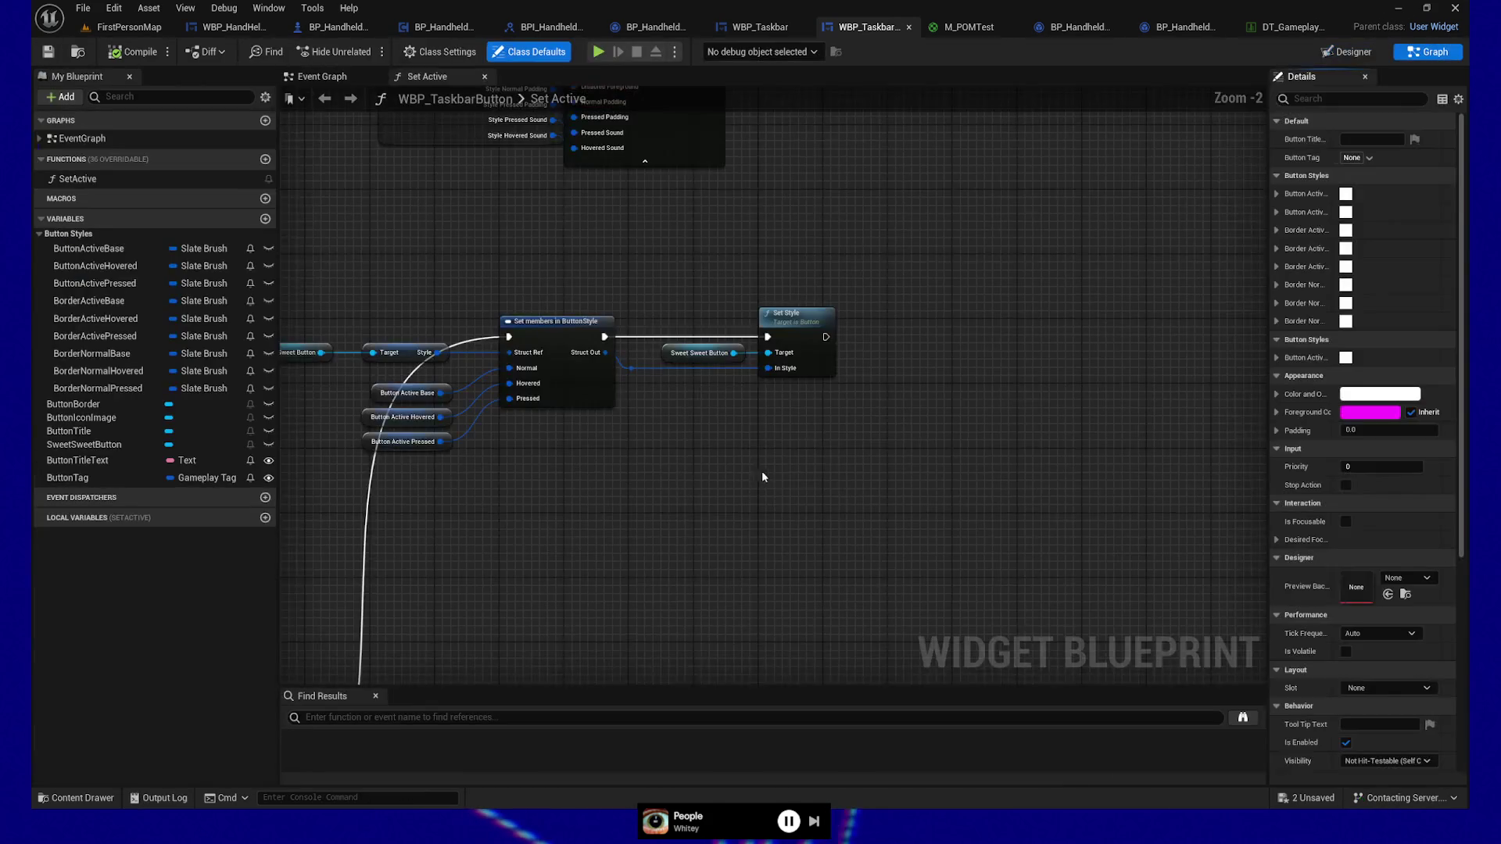
Step: Add a Set Brush node on Button Border, fed by Border Active Base, running after Set Style
{"action": "left_click_drag", "start_coordinate": [923, 480], "coordinate": [910, 488]}
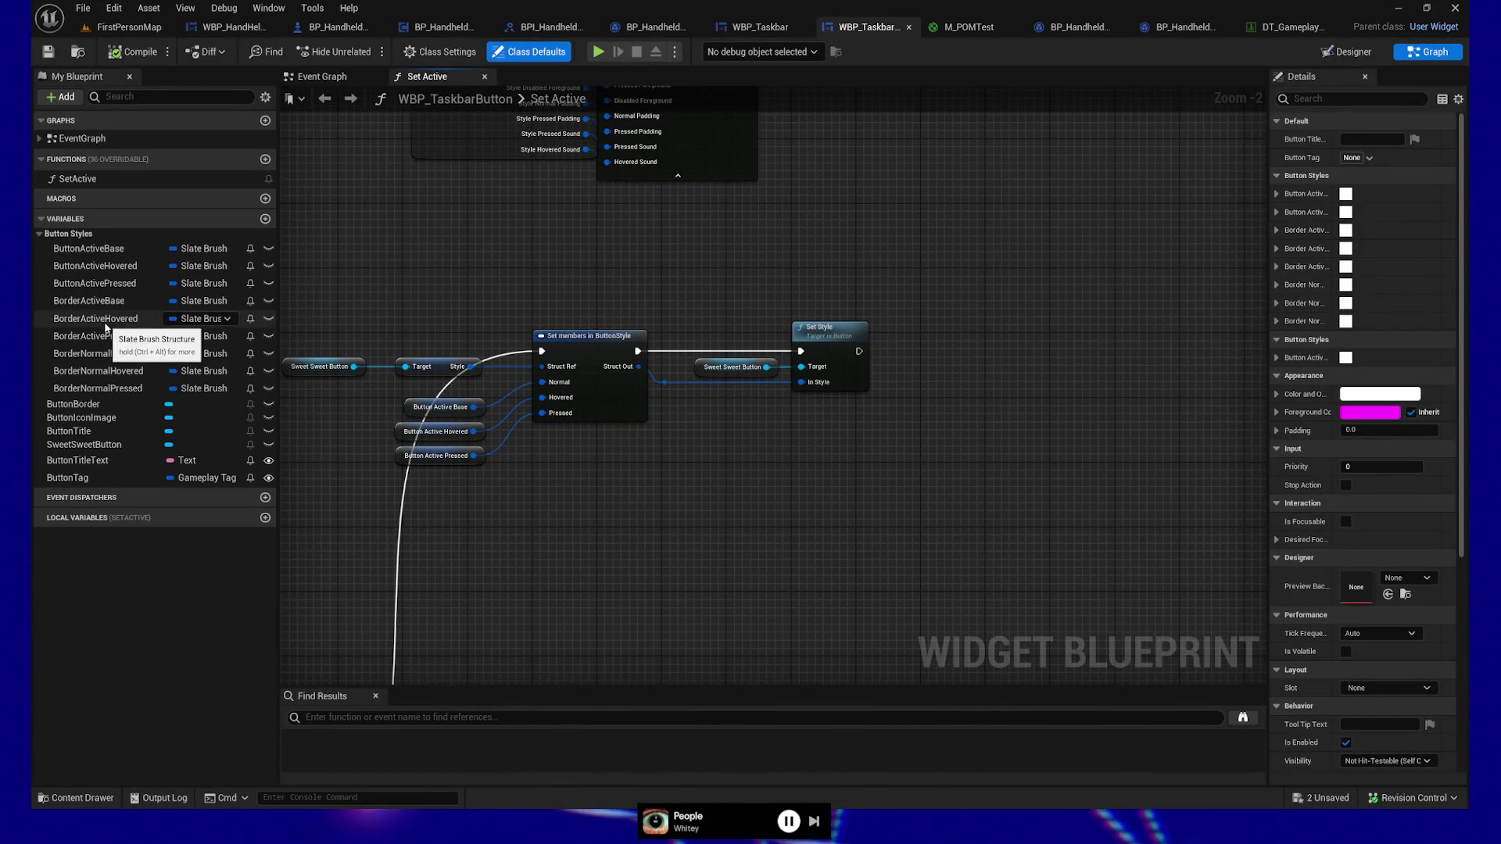
{"action": "mouse_move", "coordinate": [88, 301]}
{"action": "left_mouse_down"}
{"action": "mouse_move", "coordinate": [832, 410]}
{"action": "mouse_move", "coordinate": [877, 438]}
{"action": "mouse_move", "coordinate": [842, 422]}
{"action": "left_mouse_up"}
{"action": "left_click", "coordinate": [915, 459]}
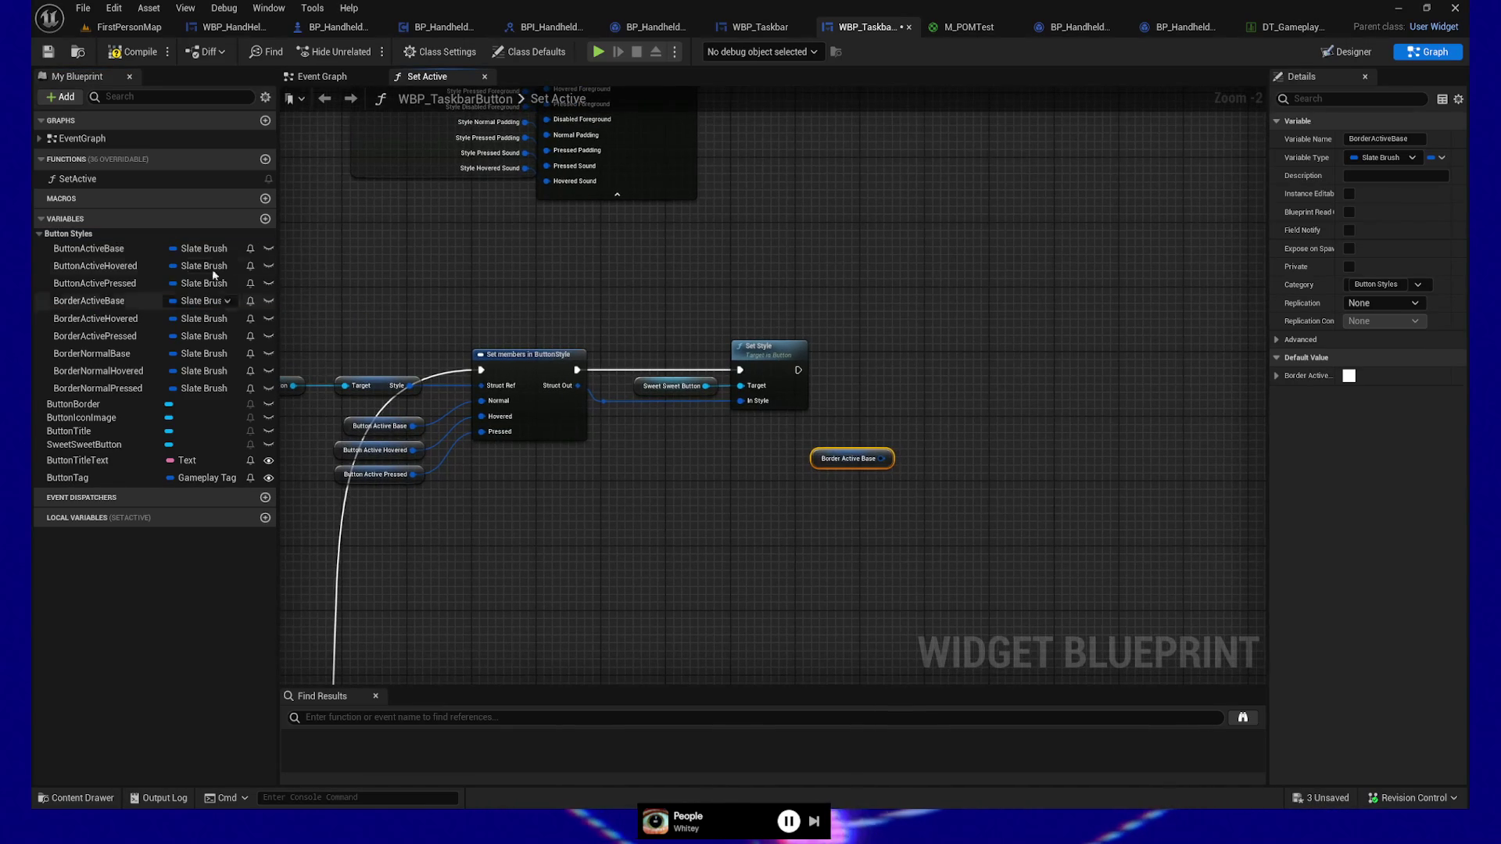
{"action": "mouse_move", "coordinate": [75, 405]}
{"action": "left_mouse_down"}
{"action": "mouse_move", "coordinate": [843, 420]}
{"action": "mouse_move", "coordinate": [980, 401]}
{"action": "left_mouse_up"}
{"action": "left_click", "coordinate": [859, 432]}
{"action": "type", "text": "set brush"}
{"action": "key", "text": "Return"}
{"action": "left_click_drag", "start_coordinate": [881, 459], "coordinate": [984, 454]}
{"action": "mouse_move", "coordinate": [798, 369]}
{"action": "left_mouse_down"}
{"action": "mouse_move", "coordinate": [1017, 434]}
{"action": "mouse_move", "coordinate": [982, 422]}
{"action": "mouse_move", "coordinate": [1021, 395]}
{"action": "mouse_move", "coordinate": [1018, 376]}
{"action": "mouse_move", "coordinate": [1082, 368]}
{"action": "left_mouse_up"}
Step: Line Set Brush up with Set Style and straighten its getter wires
{"action": "mouse_move", "coordinate": [911, 419]}
{"action": "left_mouse_down"}
{"action": "mouse_move", "coordinate": [897, 484]}
{"action": "mouse_move", "coordinate": [884, 453]}
{"action": "left_mouse_up"}
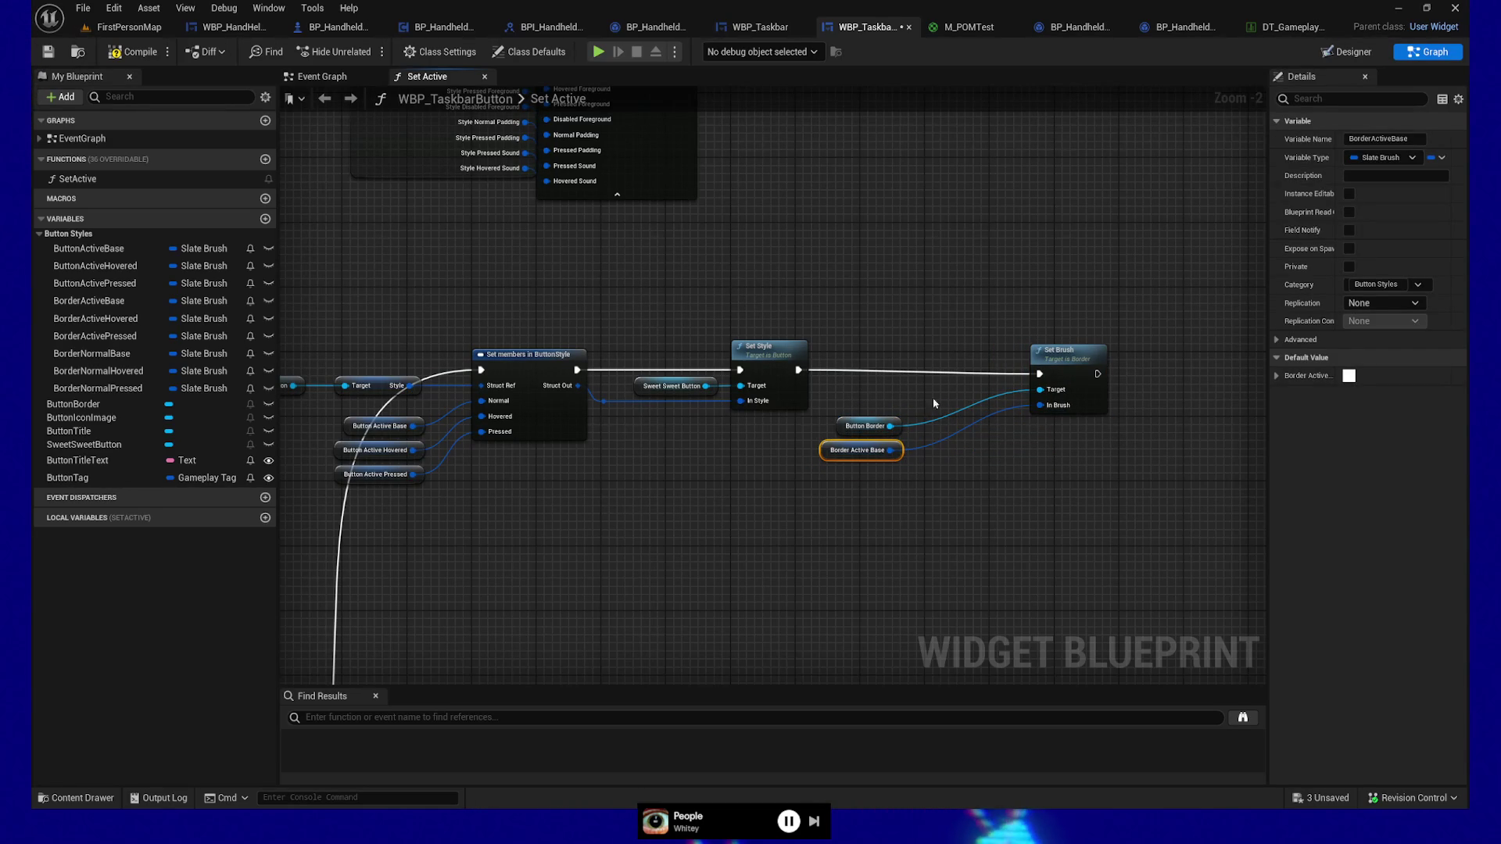
{"action": "left_click_drag", "start_coordinate": [1067, 356], "coordinate": [1067, 352]}
{"action": "left_click", "coordinate": [770, 349], "text": "ctrl"}
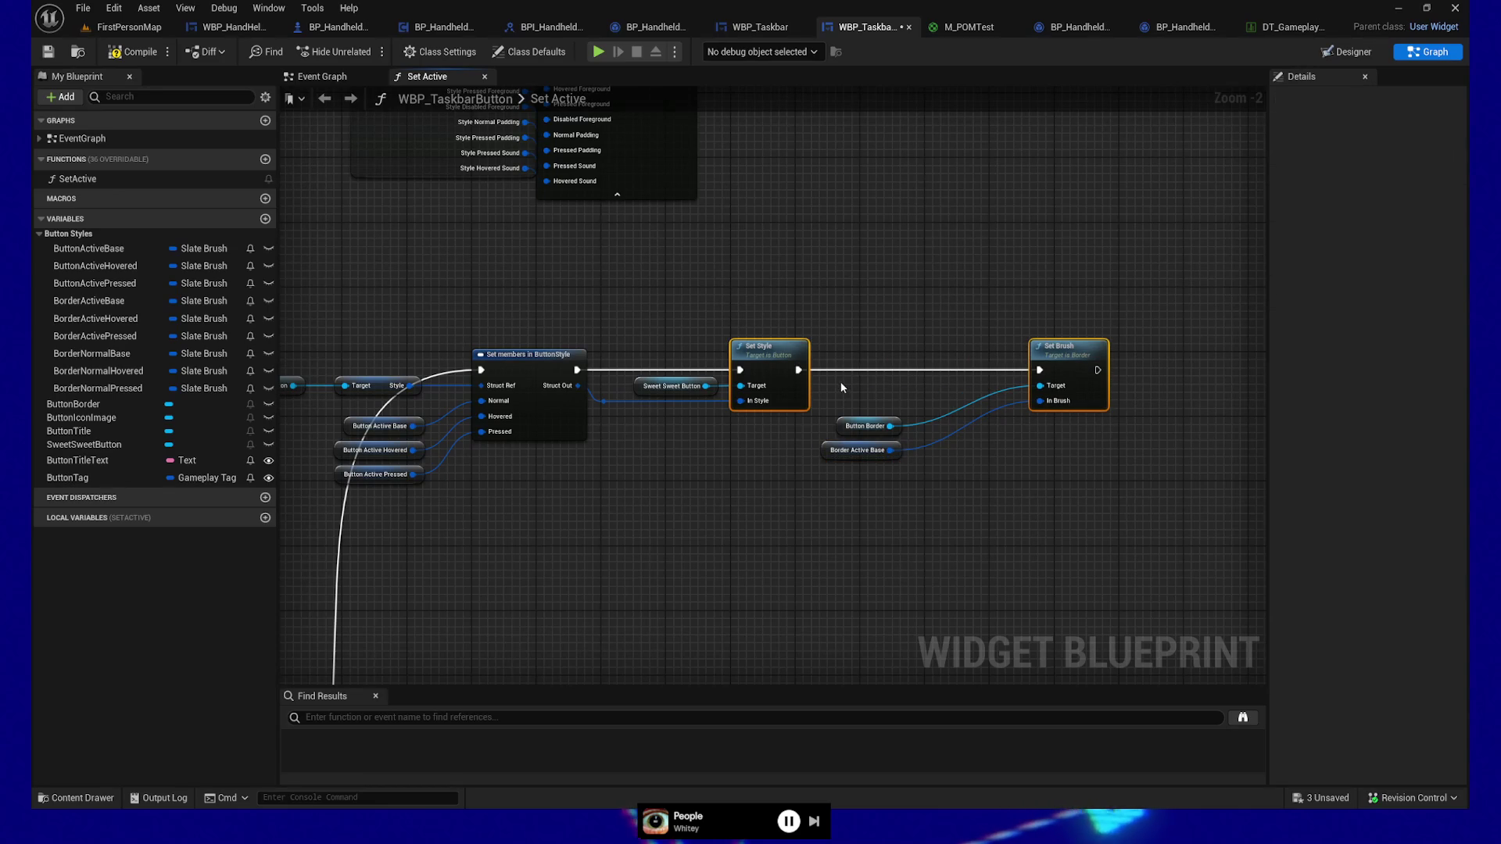
{"action": "left_click_drag", "start_coordinate": [842, 388], "coordinate": [898, 485]}
{"action": "key", "text": "q"}
{"action": "left_click", "coordinate": [872, 383]}
{"action": "key", "text": "Right"}
{"action": "key", "text": "Right"}
{"action": "key", "text": "Right"}
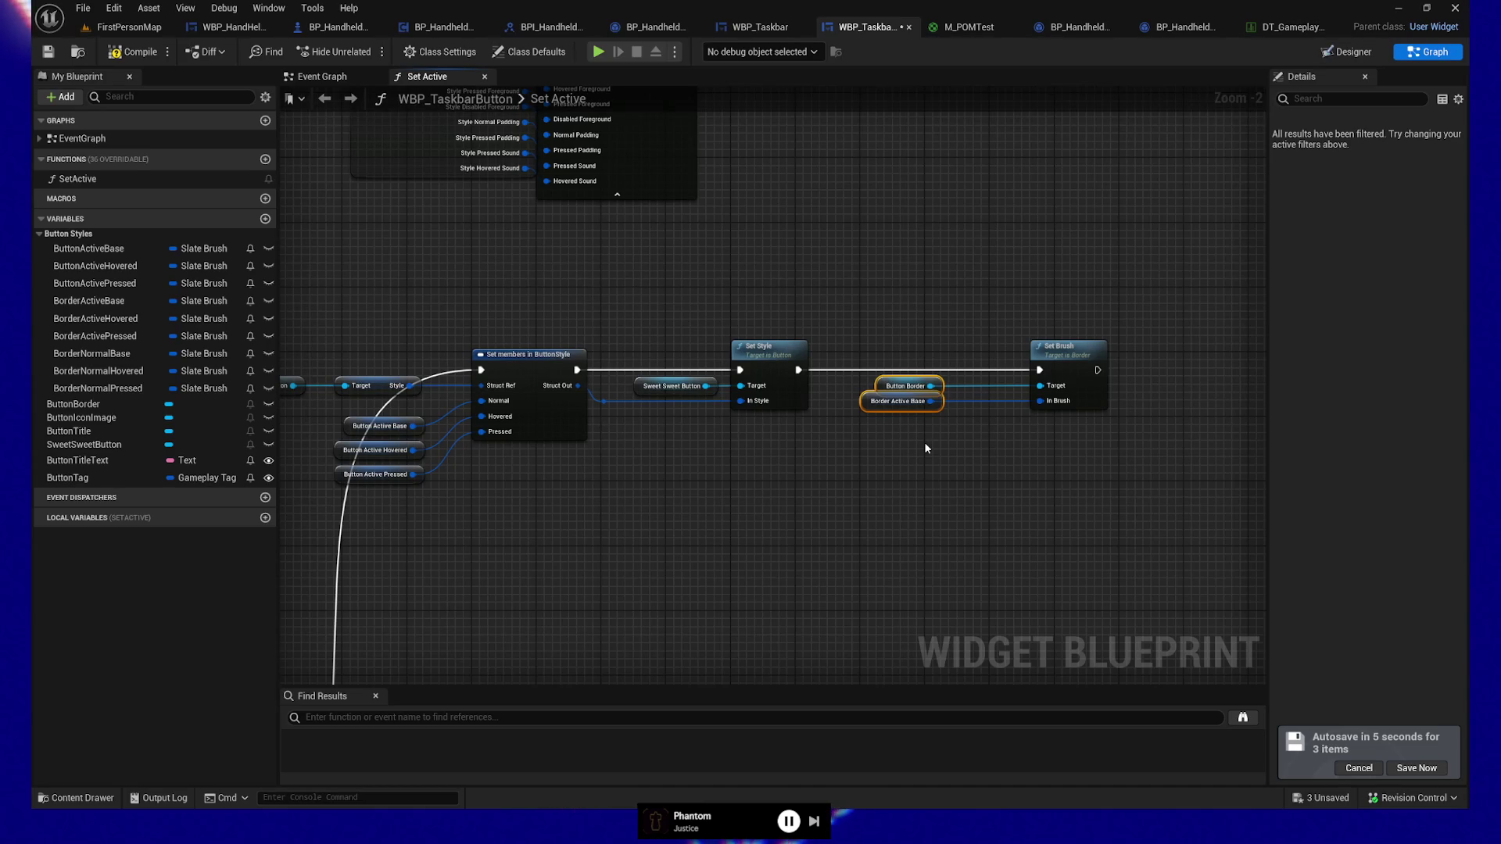
Step: Straighten the Button Border, Border Active Base and Button Active getter wires to their pins
{"action": "mouse_move", "coordinate": [856, 275]}
{"action": "left_mouse_down"}
{"action": "mouse_move", "coordinate": [899, 283]}
{"action": "mouse_move", "coordinate": [958, 416]}
{"action": "mouse_move", "coordinate": [999, 422]}
{"action": "left_mouse_up"}
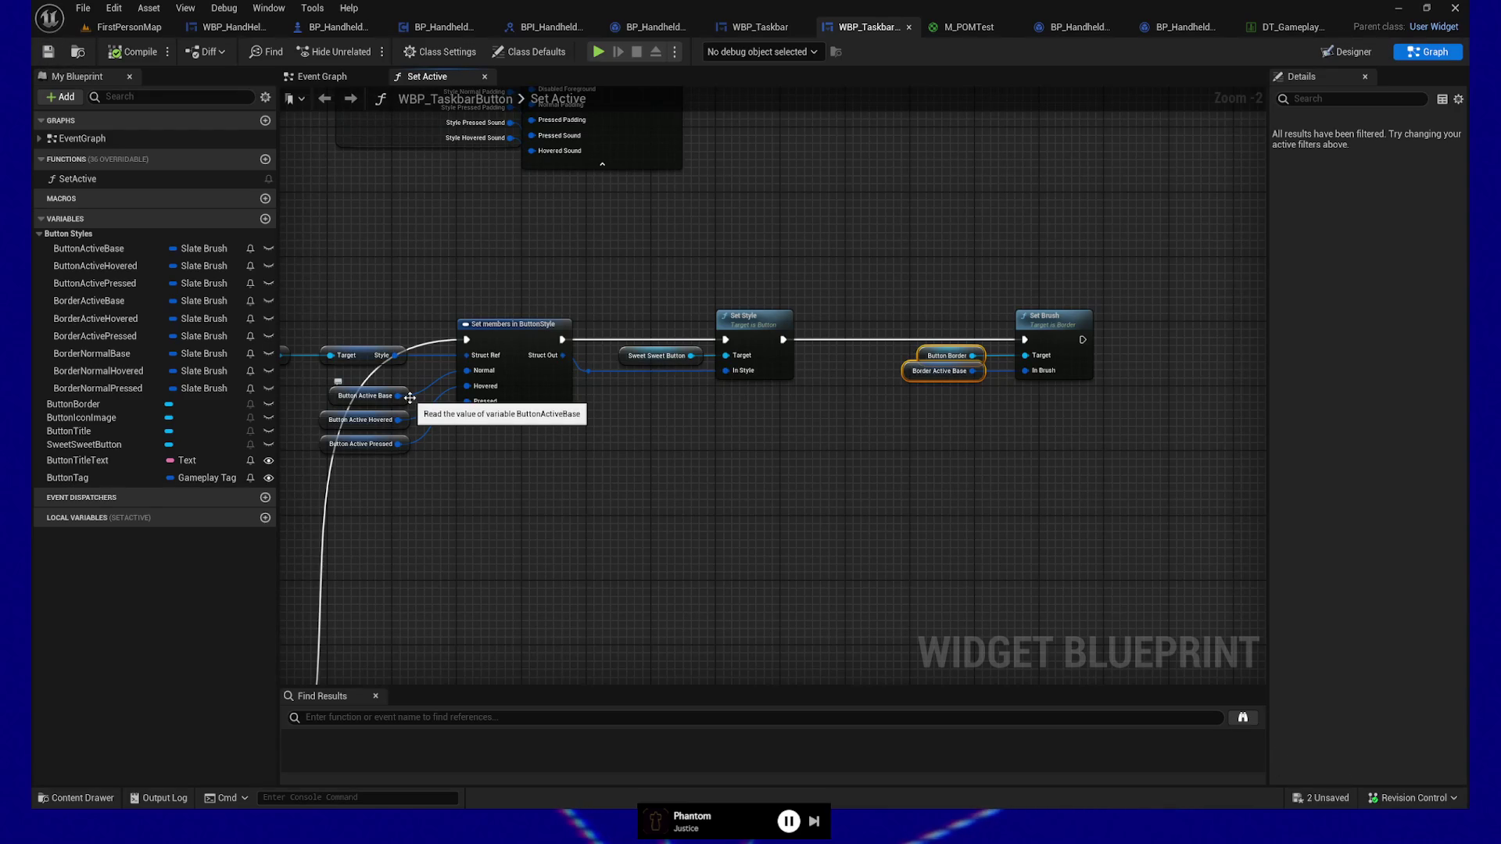
{"action": "left_click_drag", "start_coordinate": [764, 502], "coordinate": [890, 509]}
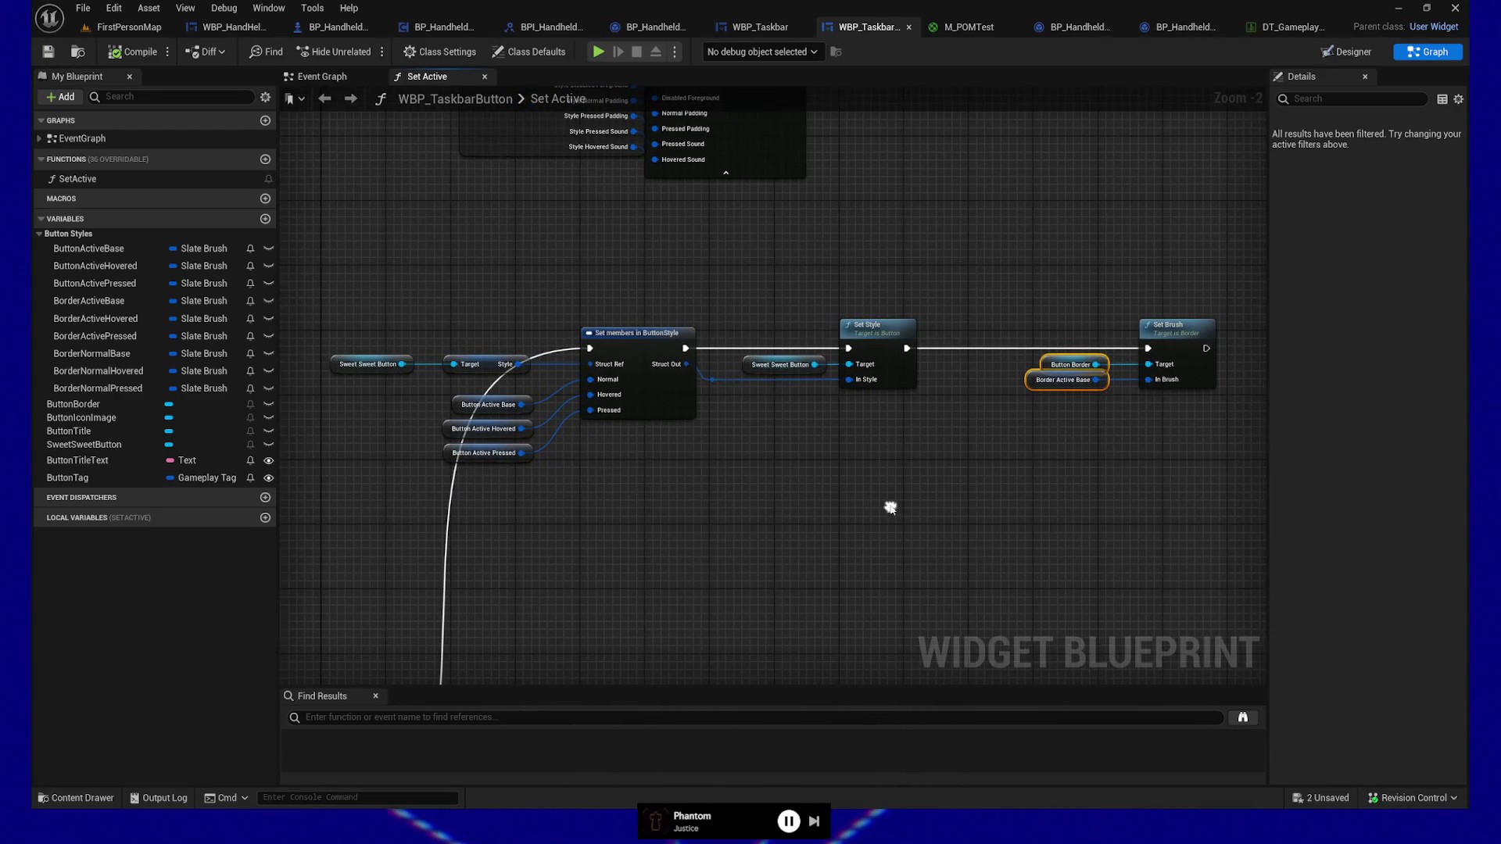
{"action": "mouse_move", "coordinate": [391, 478]}
{"action": "left_mouse_down"}
{"action": "mouse_move", "coordinate": [643, 278]}
{"action": "mouse_move", "coordinate": [684, 427]}
{"action": "left_mouse_up"}
{"action": "key", "text": "q"}
{"action": "left_click_drag", "start_coordinate": [528, 510], "coordinate": [508, 342]}
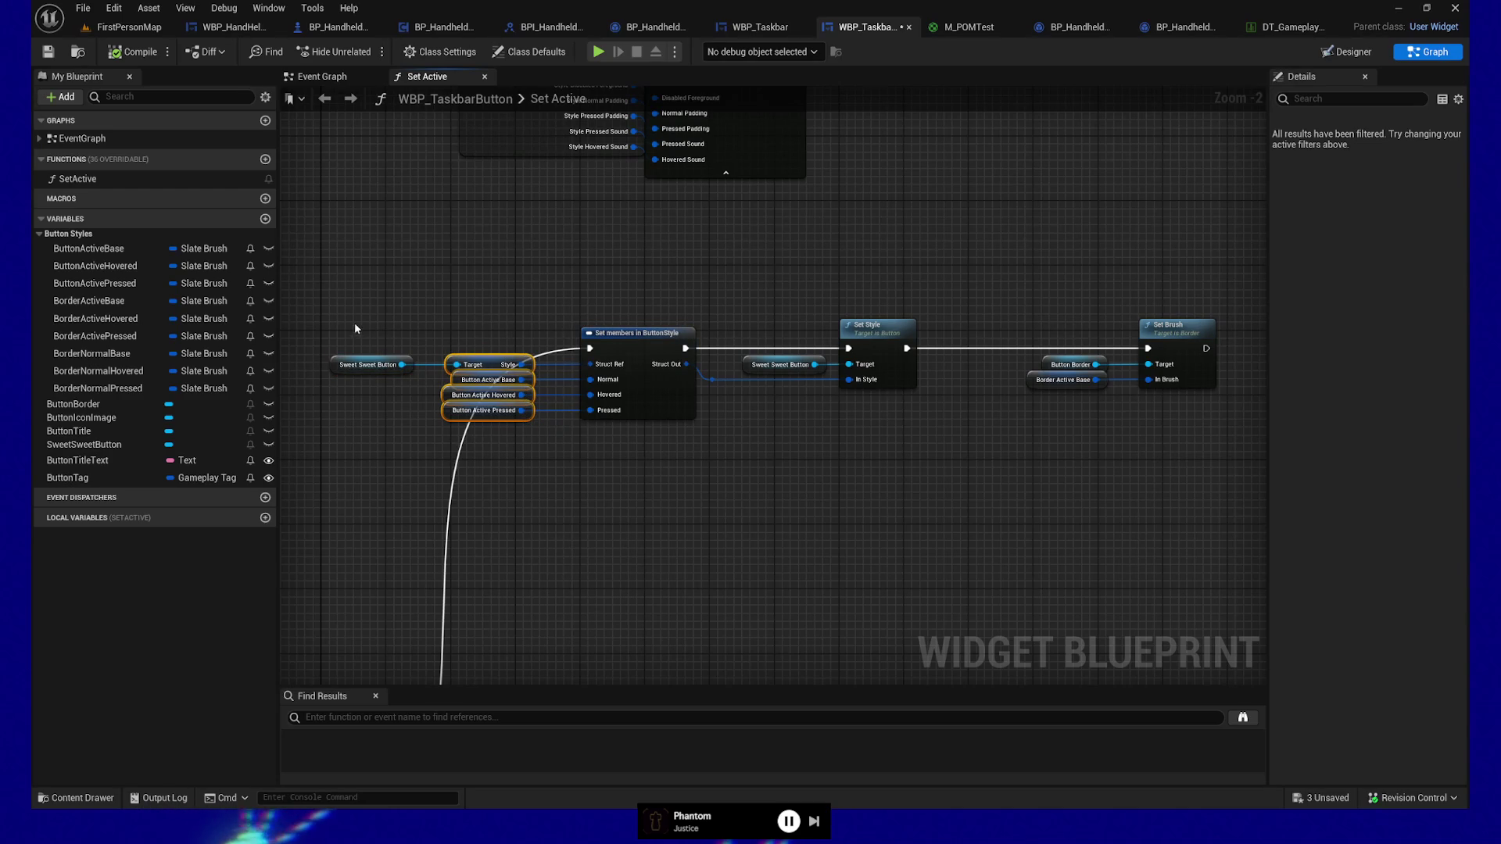
{"action": "left_click_drag", "start_coordinate": [912, 537], "coordinate": [829, 541]}
Step: Save the widget blueprint and pan to review the Sweet Sweet Button chain
{"action": "left_click", "coordinate": [54, 52]}
{"action": "left_click_drag", "start_coordinate": [1106, 537], "coordinate": [1069, 531]}
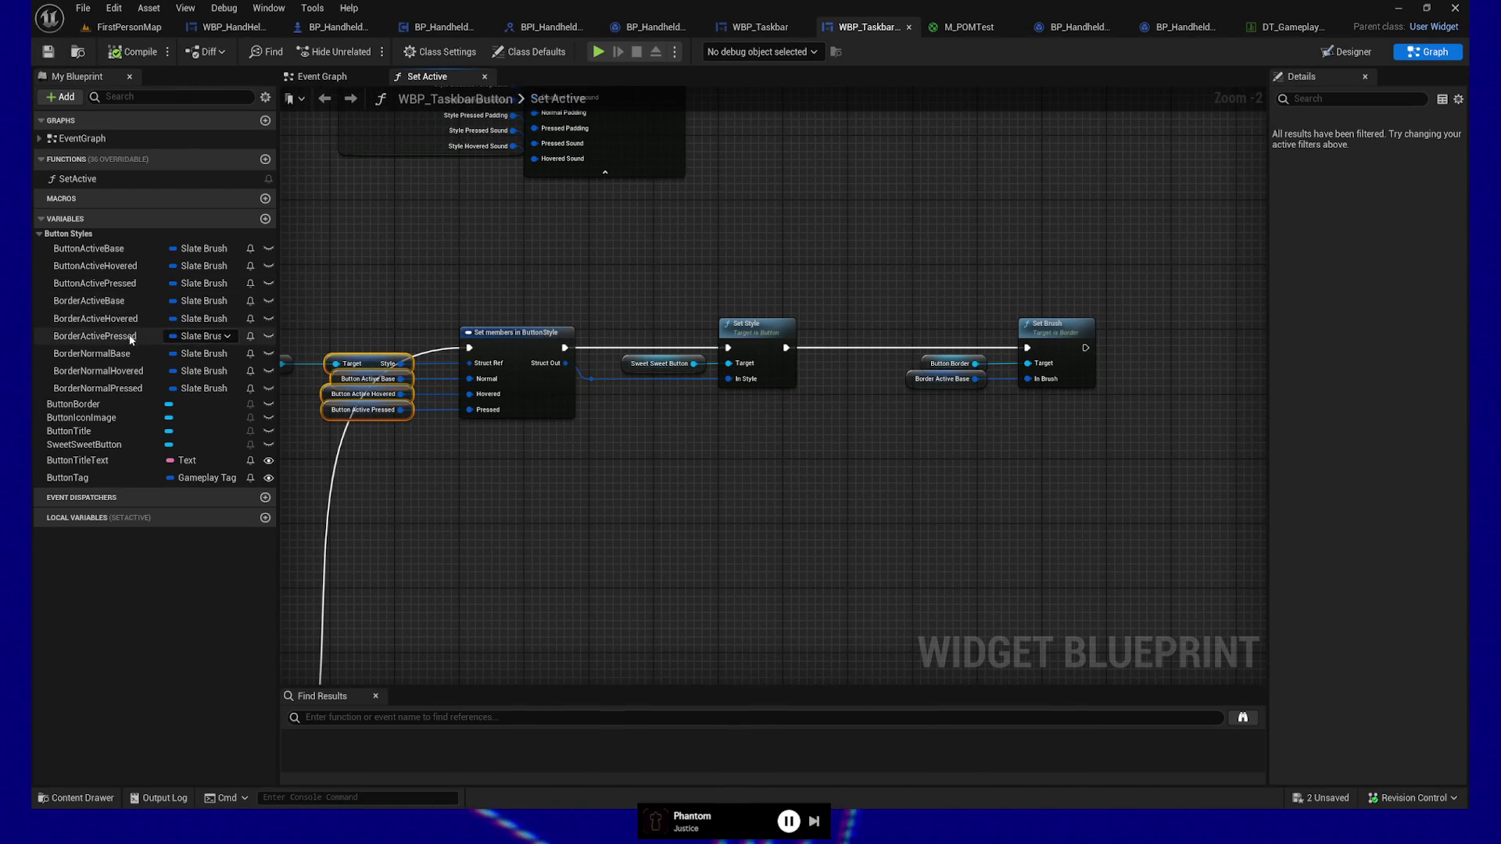
{"action": "left_click_drag", "start_coordinate": [392, 430], "coordinate": [572, 410]}
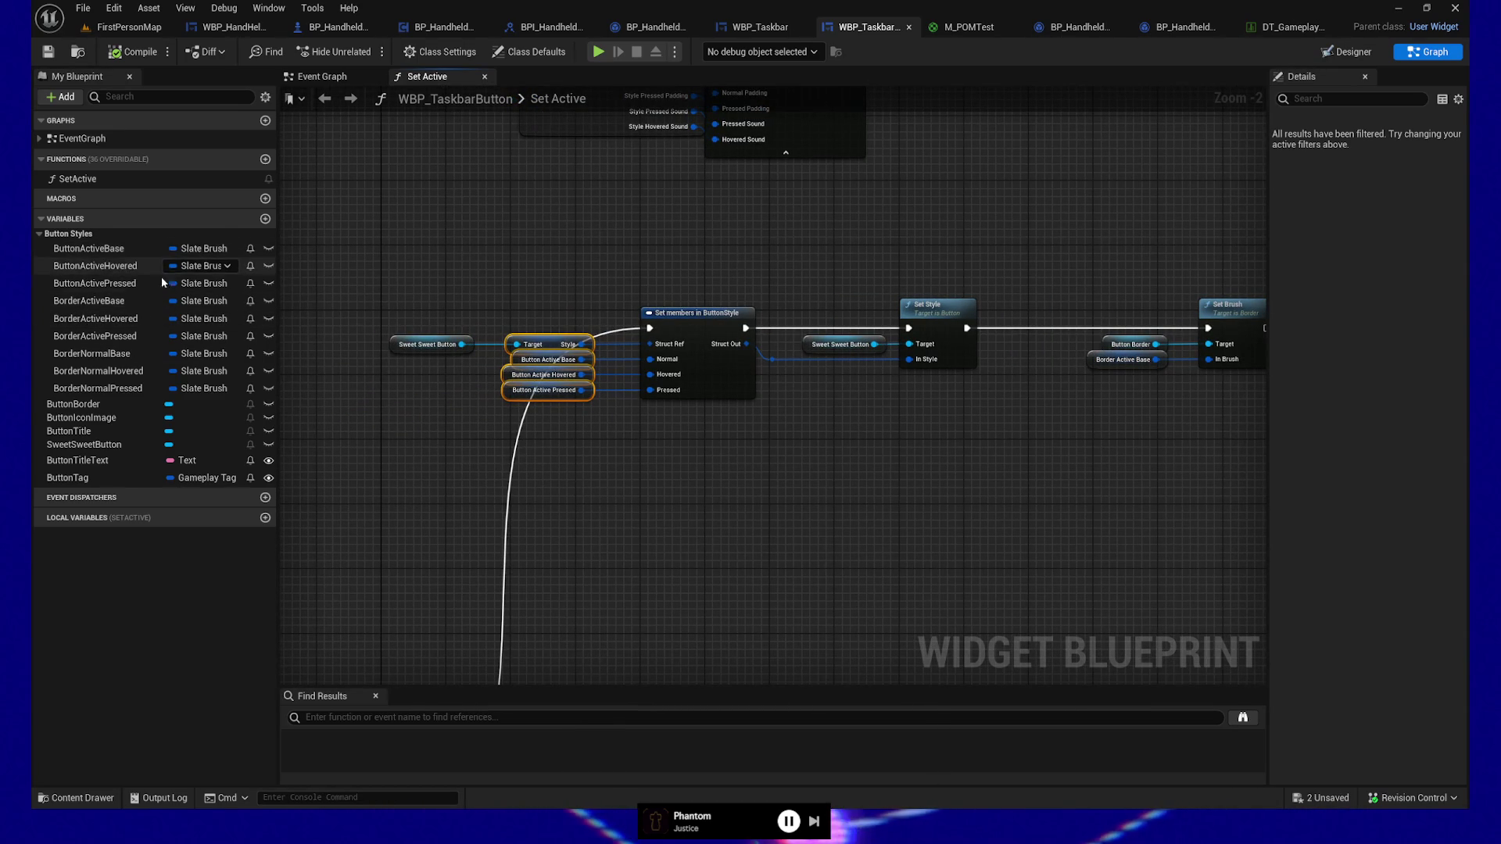
{"action": "left_click_drag", "start_coordinate": [1119, 509], "coordinate": [1074, 521]}
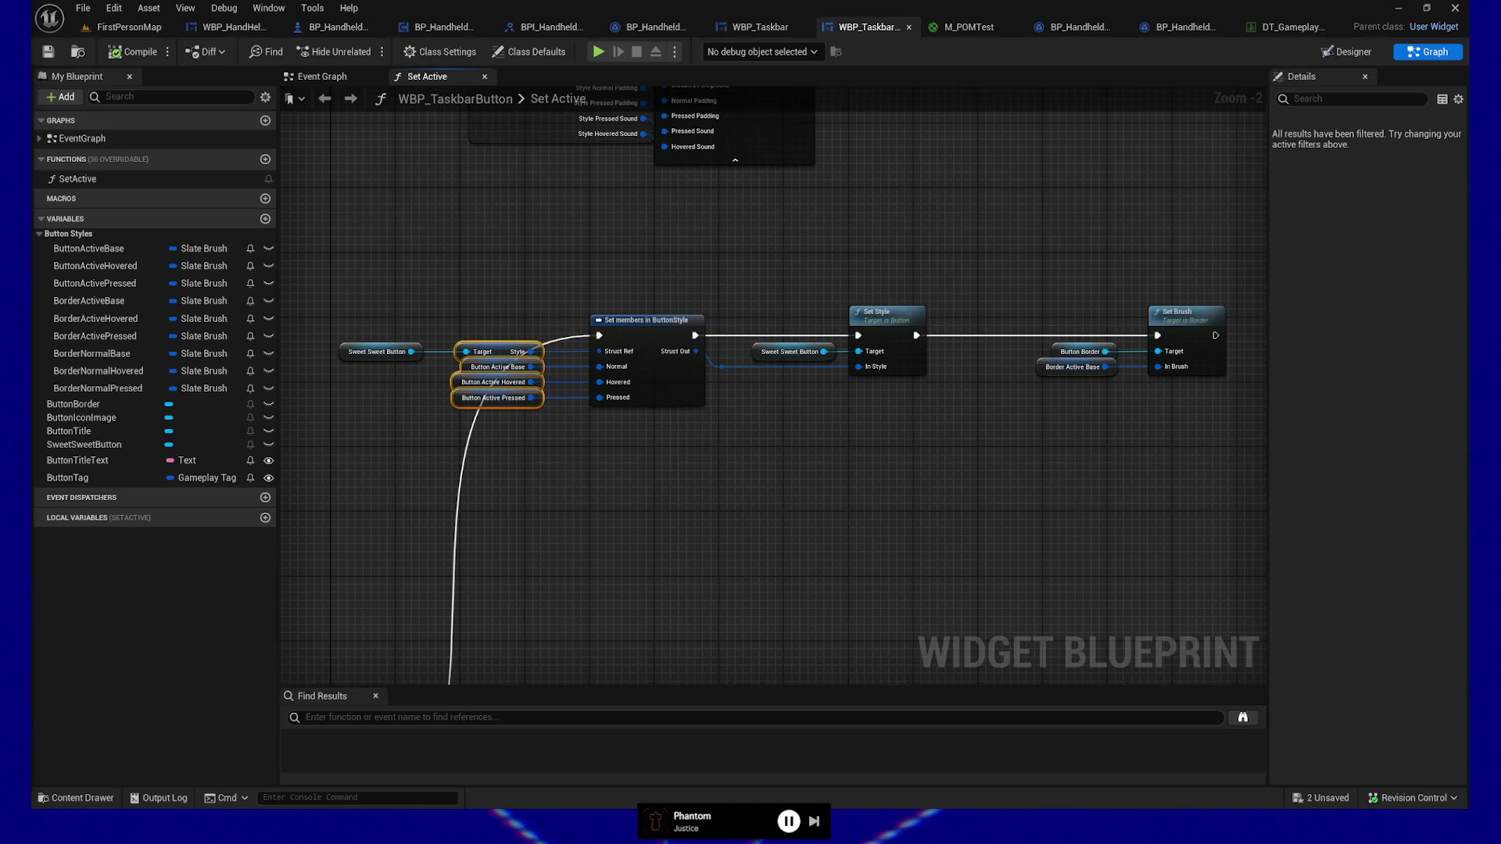
{"action": "mouse_move", "coordinate": [846, 494]}
{"action": "left_mouse_down"}
{"action": "mouse_move", "coordinate": [649, 503]}
{"action": "mouse_move", "coordinate": [801, 508]}
{"action": "left_mouse_up"}
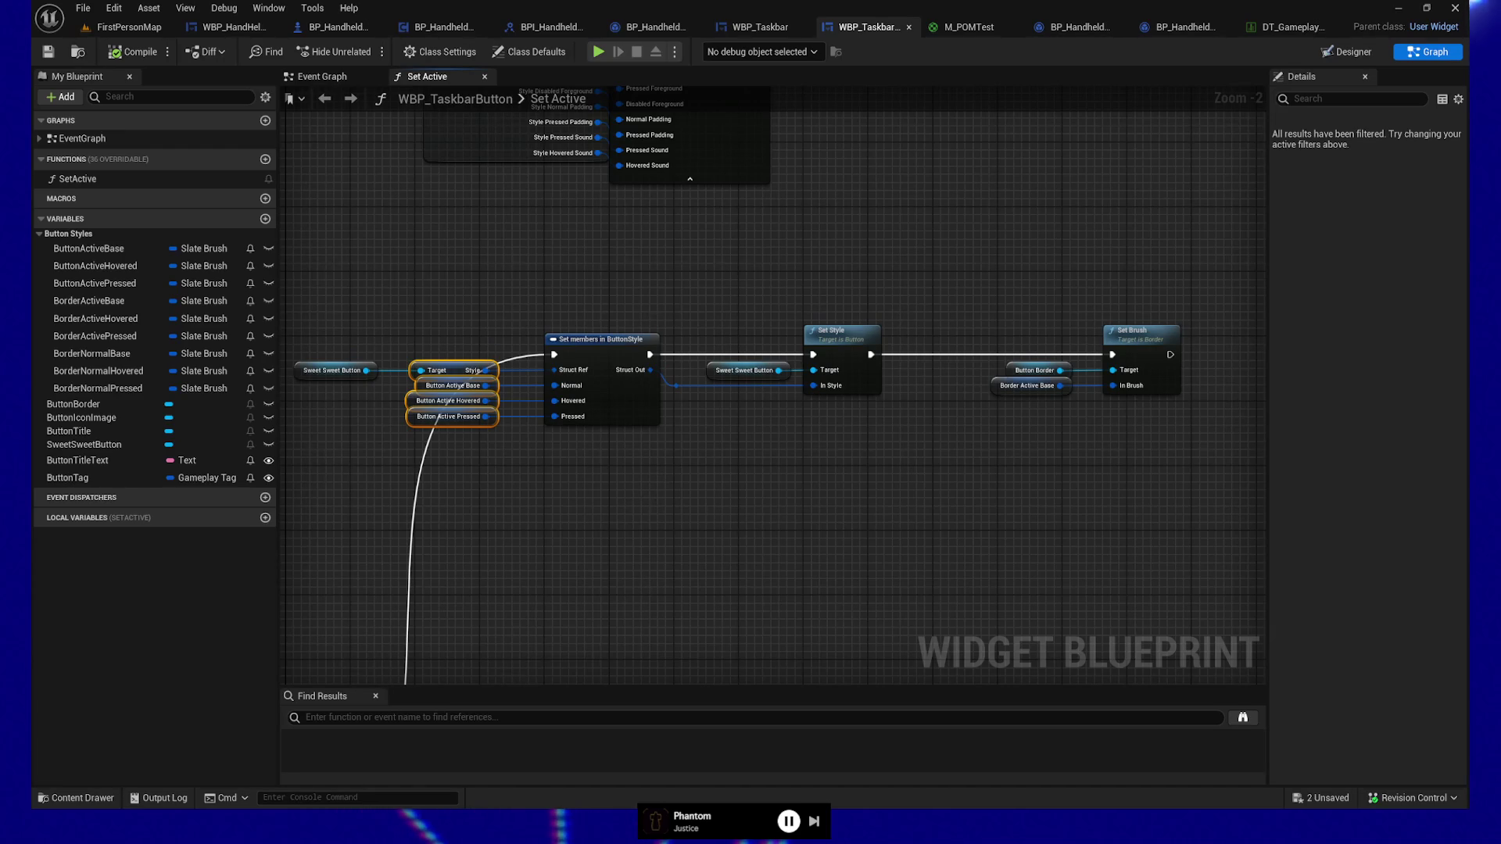
Step: Expand BorderActiveBase's empty default brush in Details and browse the UI texture assets
{"action": "left_click_drag", "start_coordinate": [712, 507], "coordinate": [801, 548]}
{"action": "left_click_drag", "start_coordinate": [954, 546], "coordinate": [851, 550]}
{"action": "left_click_drag", "start_coordinate": [939, 455], "coordinate": [991, 432]}
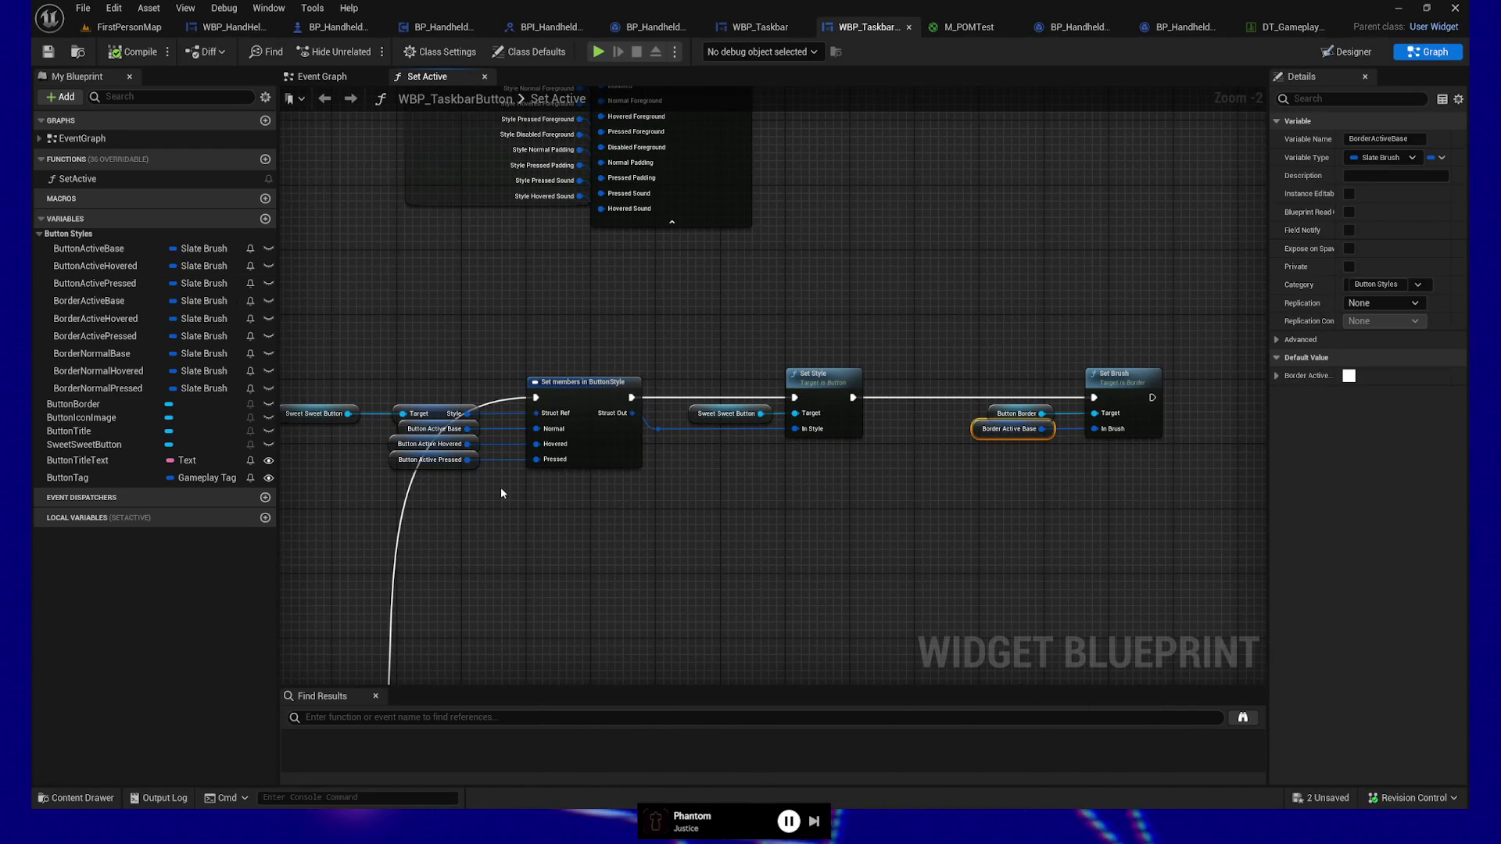
{"action": "left_click", "coordinate": [156, 301]}
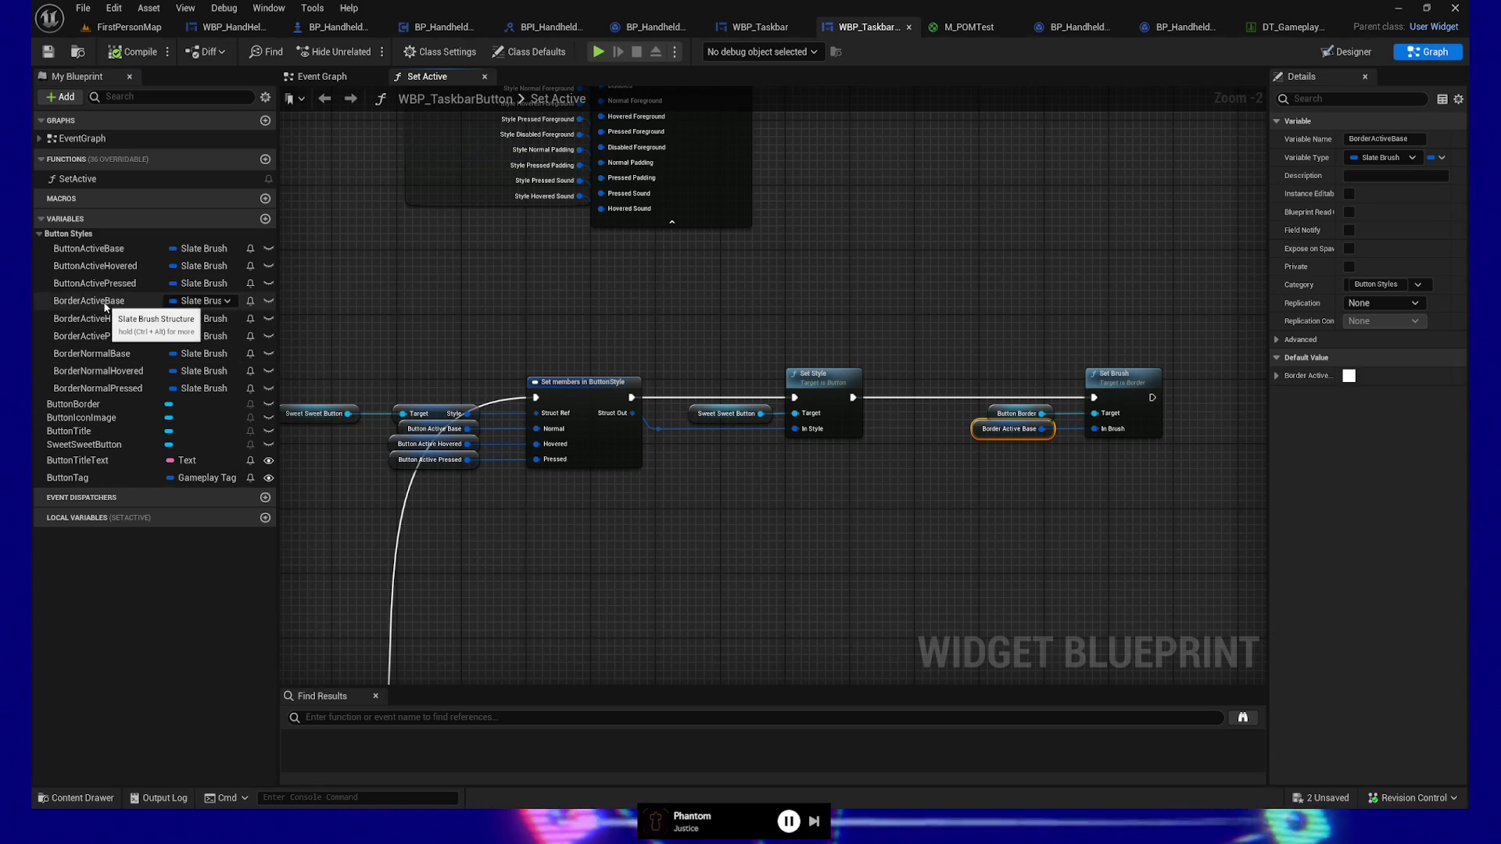
{"action": "left_click", "coordinate": [1277, 376]}
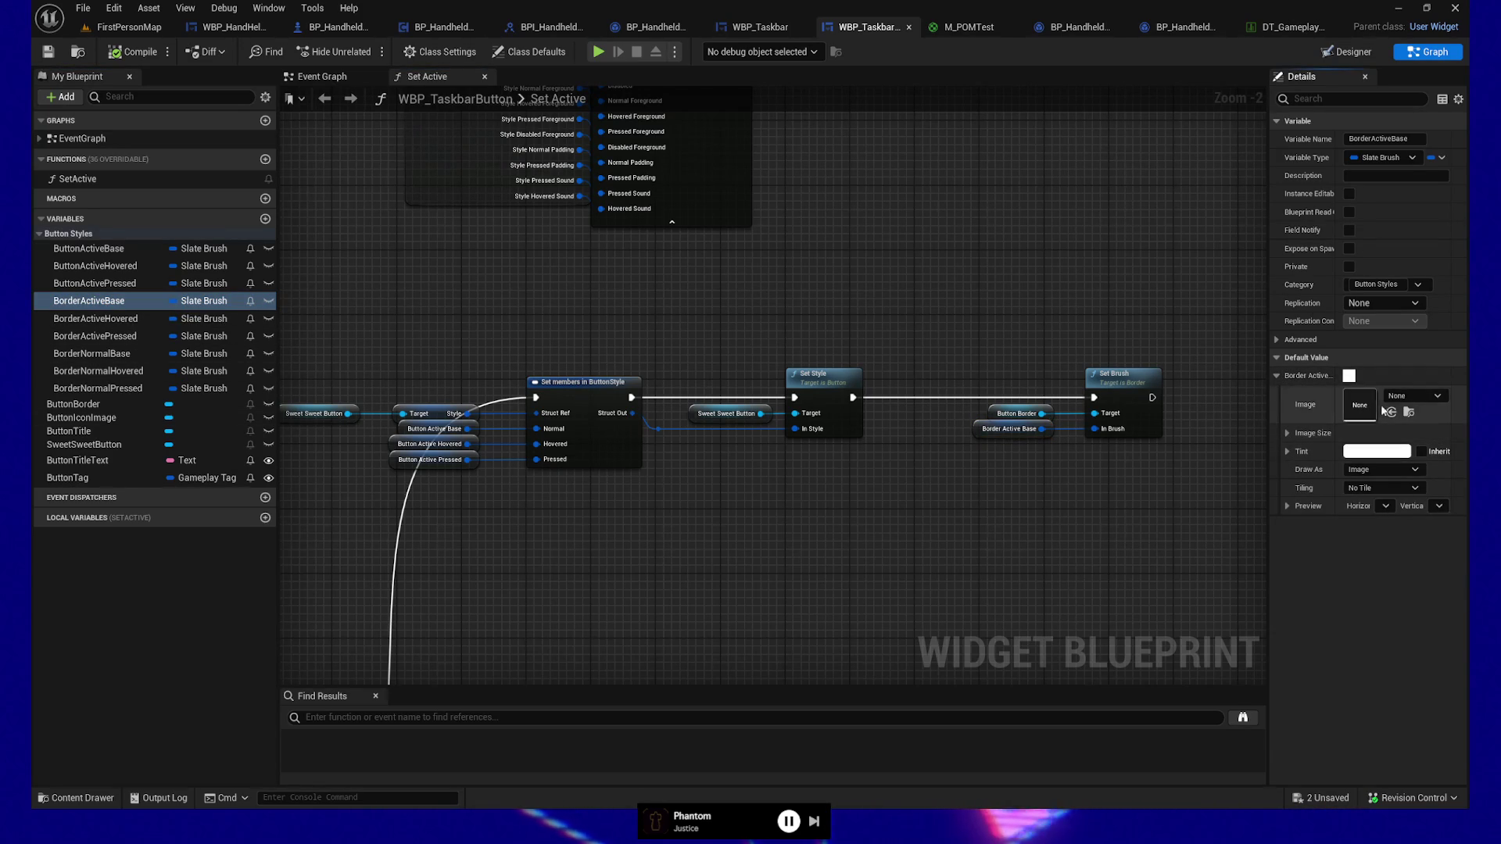
{"action": "left_click", "coordinate": [76, 798]}
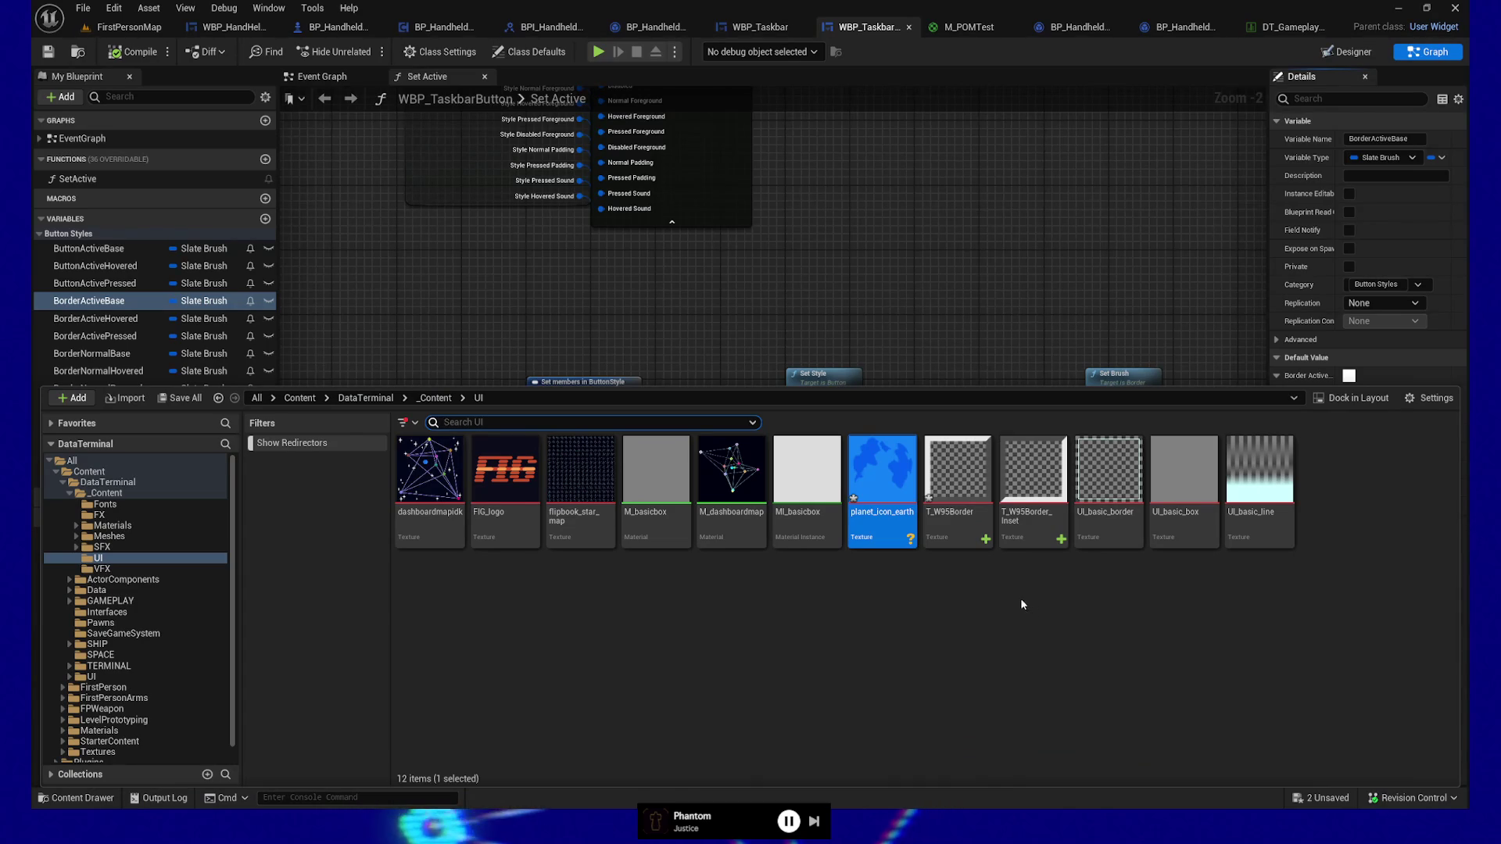
Step: Assign the T_W95Border texture as the BorderActiveBase brush image
{"action": "mouse_move", "coordinate": [1020, 484]}
{"action": "left_mouse_down"}
{"action": "mouse_move", "coordinate": [1170, 288]}
{"action": "mouse_move", "coordinate": [1390, 421]}
{"action": "left_mouse_up"}
{"action": "left_click", "coordinate": [1406, 413]}
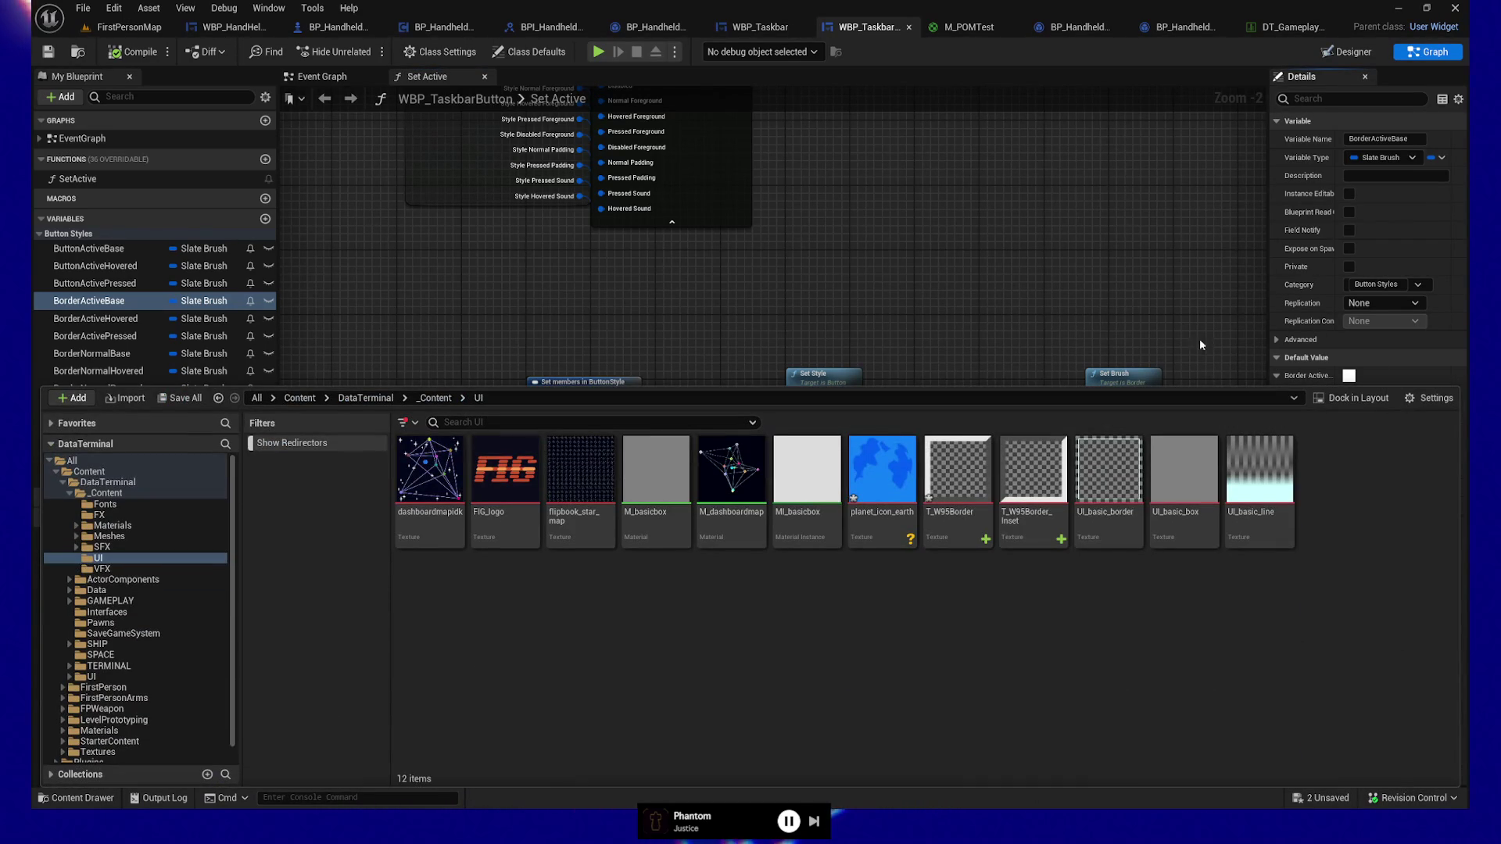
{"action": "left_click", "coordinate": [1112, 311]}
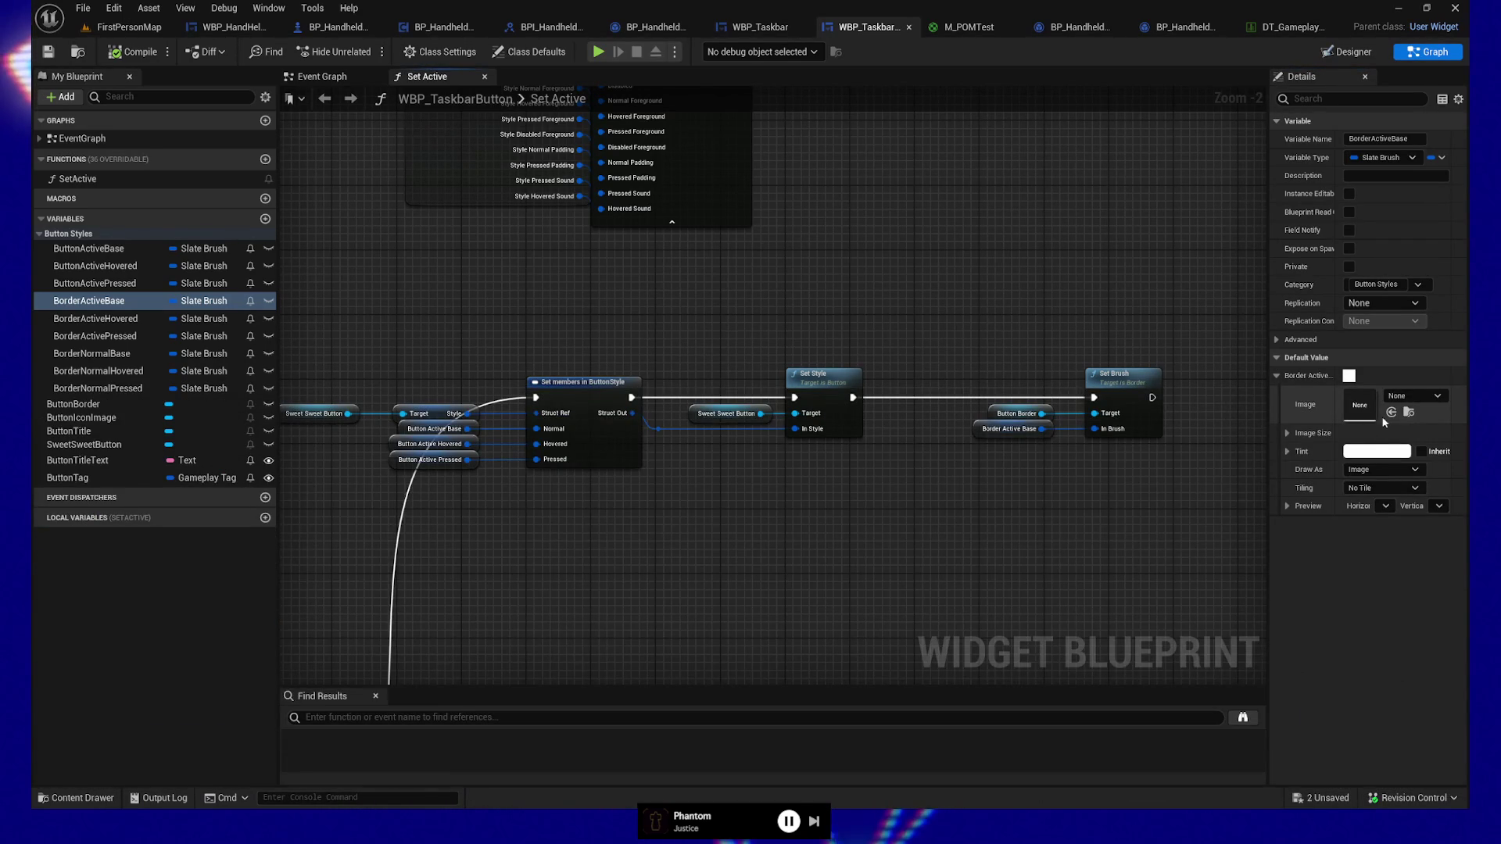
{"action": "left_click", "coordinate": [96, 801]}
{"action": "left_click", "coordinate": [1245, 330]}
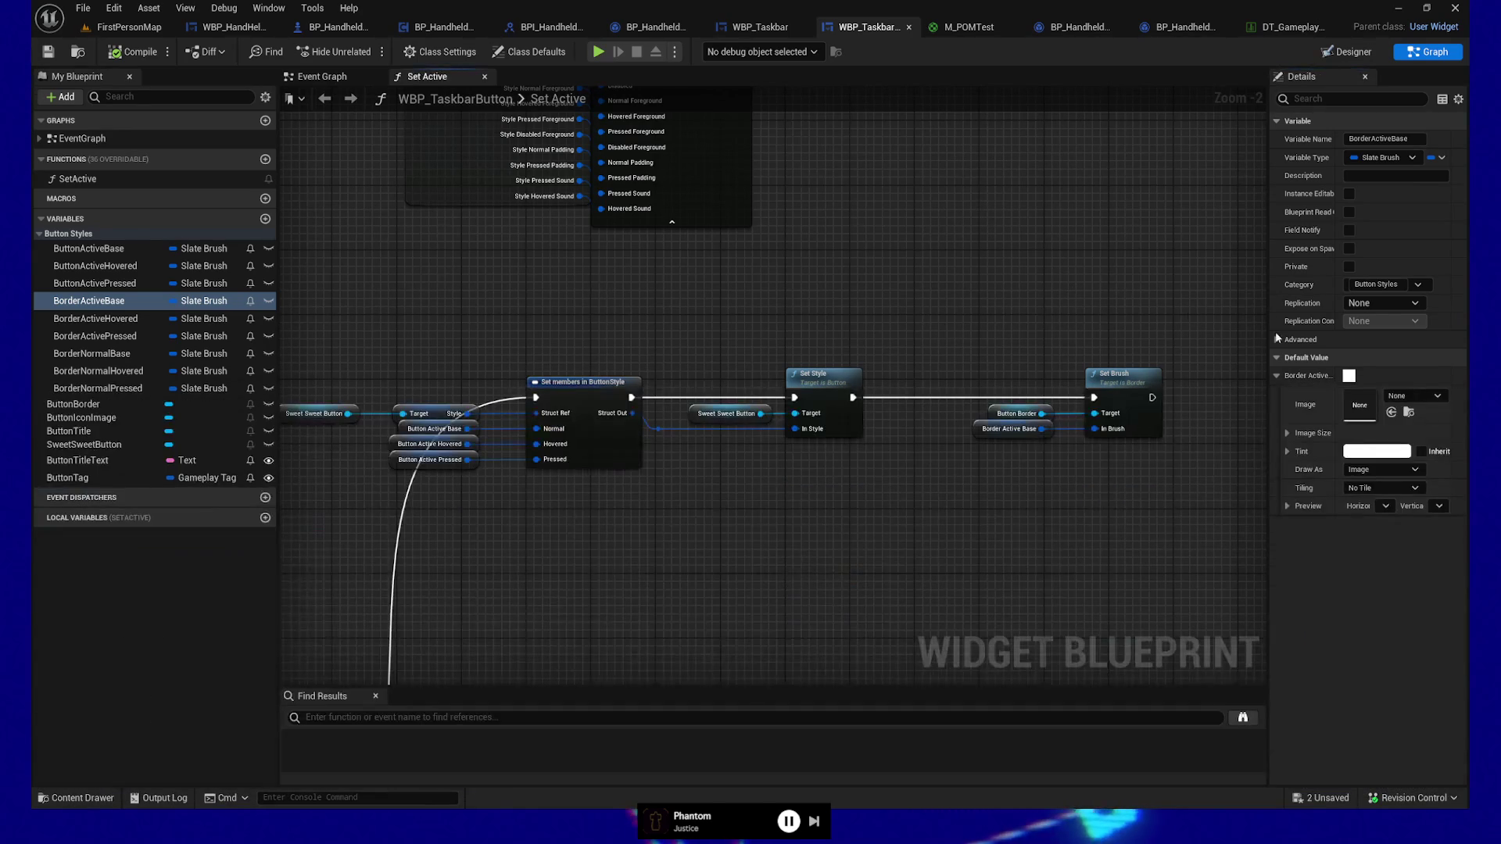
{"action": "left_click", "coordinate": [1391, 412]}
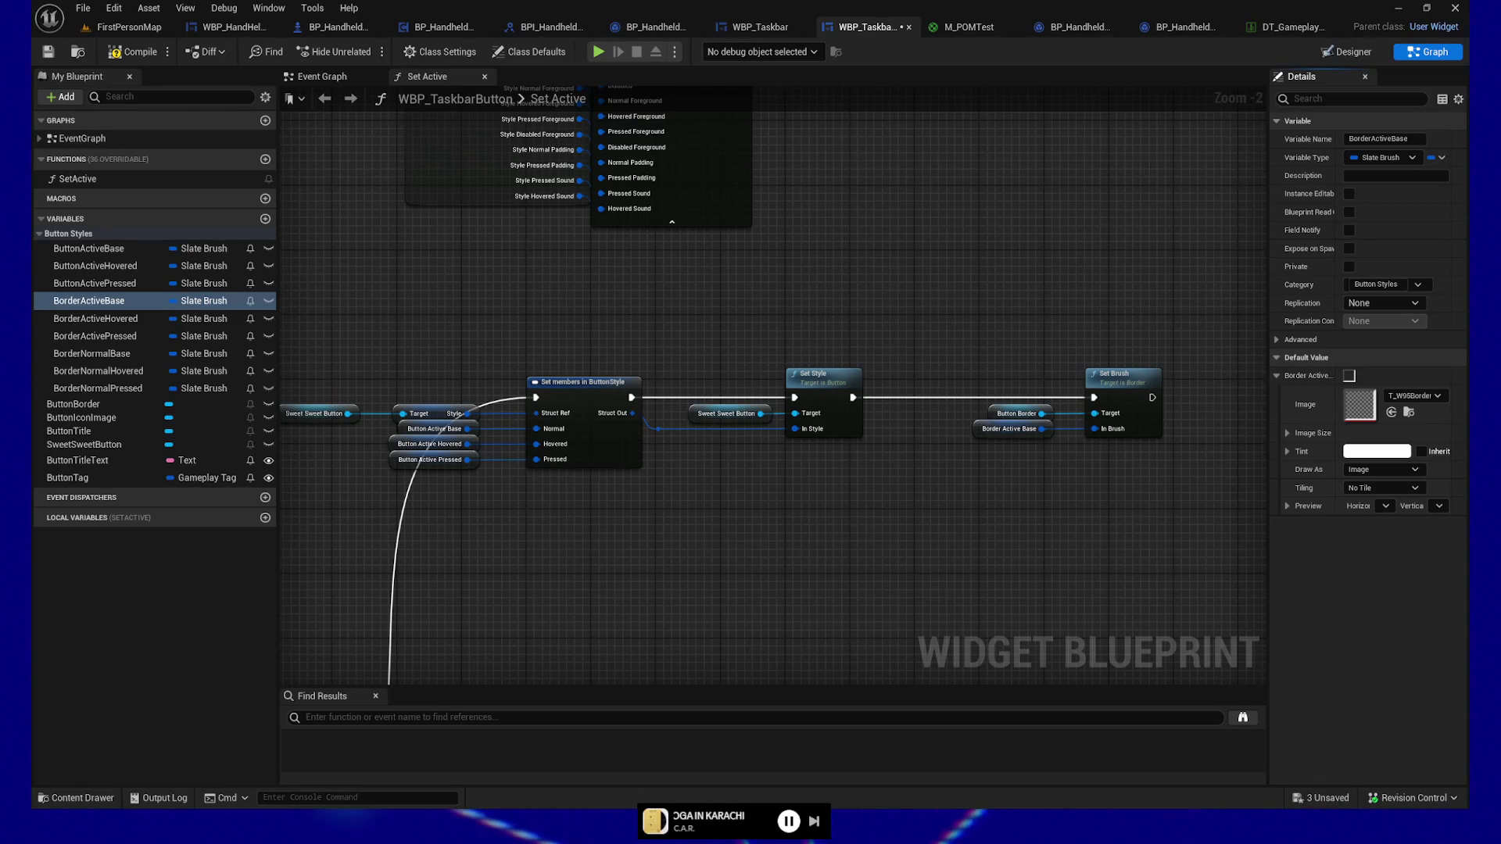
Step: Set the BorderActiveBase brush to draw as Border with a 0.1 margin, then compile
{"action": "mouse_move", "coordinate": [918, 520]}
{"action": "left_mouse_down"}
{"action": "mouse_move", "coordinate": [858, 542]}
{"action": "mouse_move", "coordinate": [830, 523]}
{"action": "left_mouse_up"}
{"action": "left_click", "coordinate": [1287, 433]}
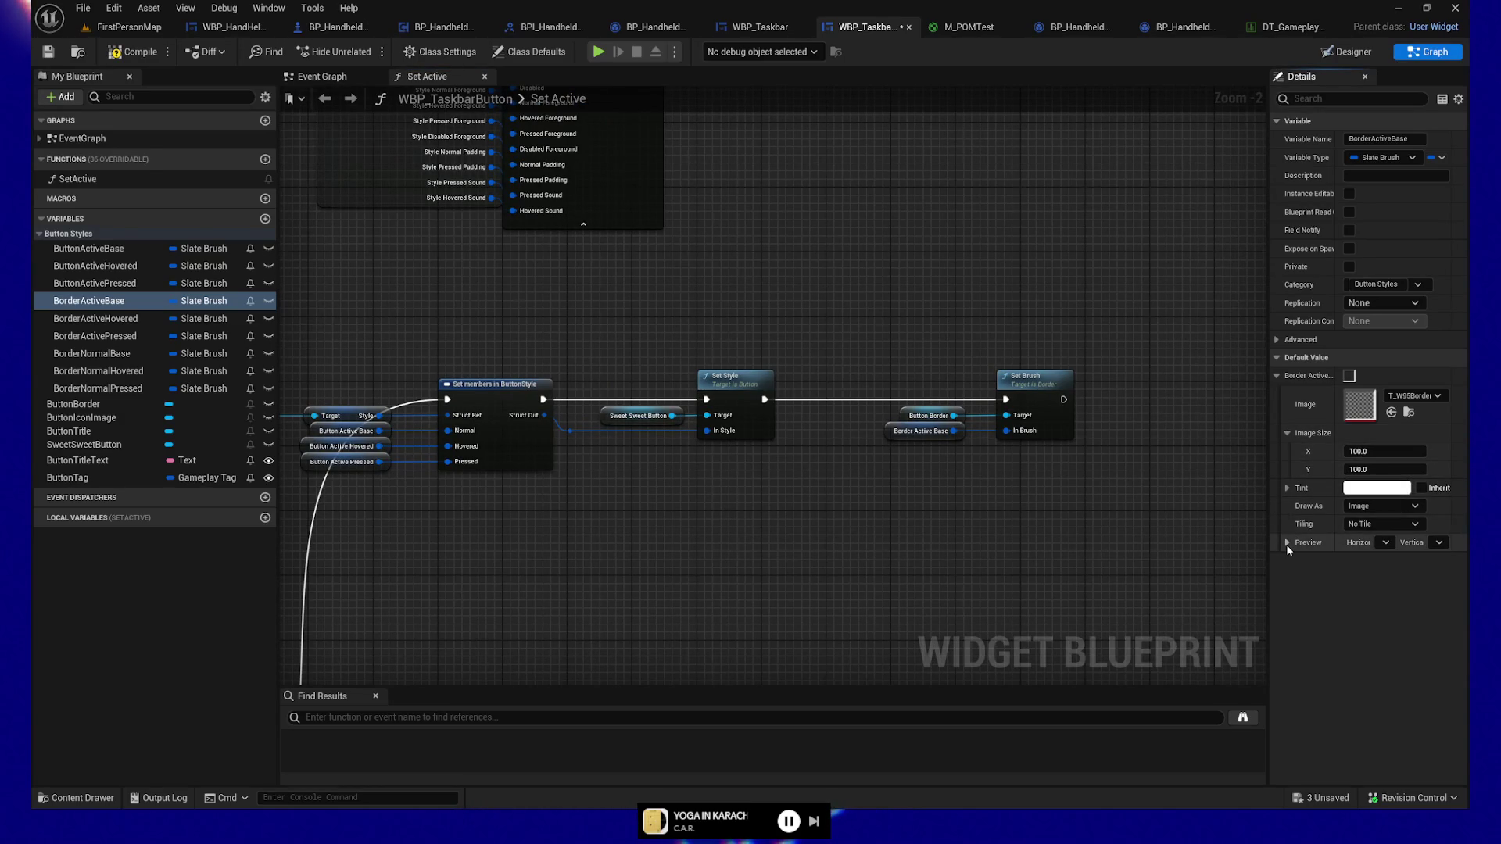
{"action": "left_click", "coordinate": [1374, 524]}
{"action": "left_click", "coordinate": [1379, 506]}
{"action": "left_click", "coordinate": [1367, 541]}
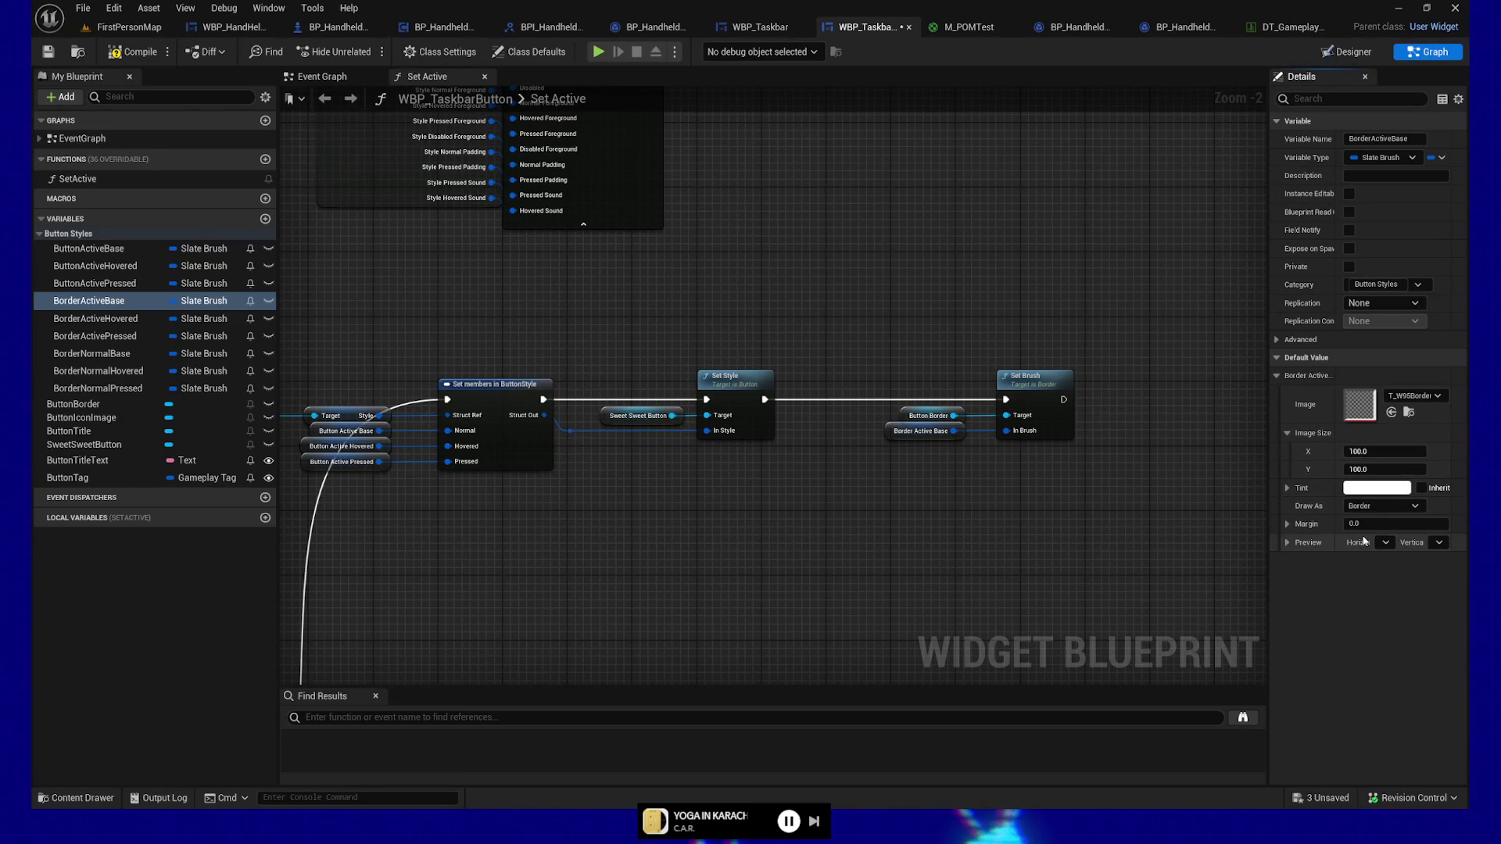
{"action": "left_click", "coordinate": [1287, 524]}
{"action": "type", "text": "0.1"}
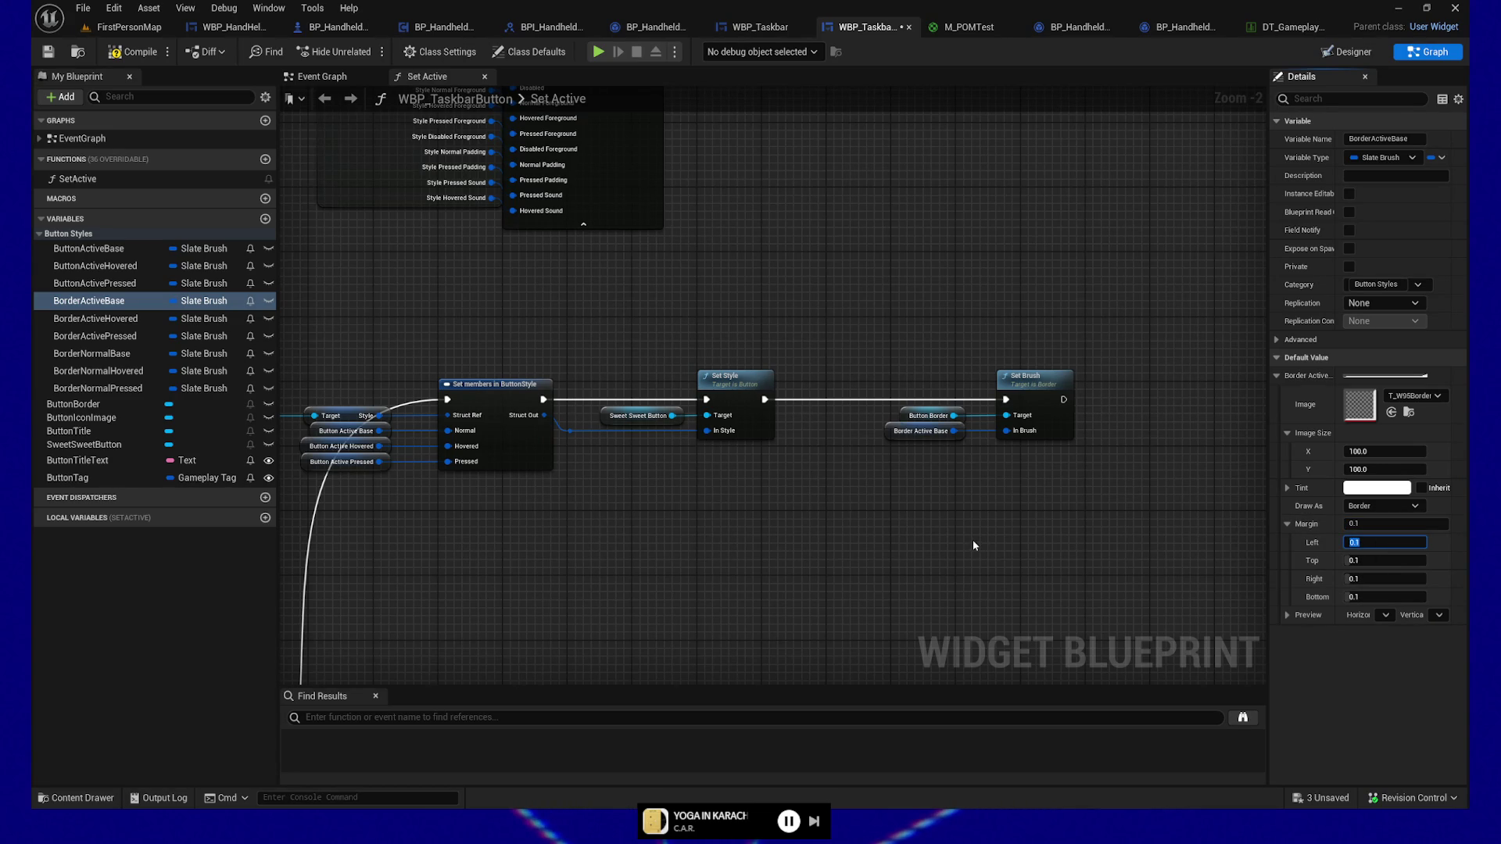
{"action": "left_click", "coordinate": [974, 546]}
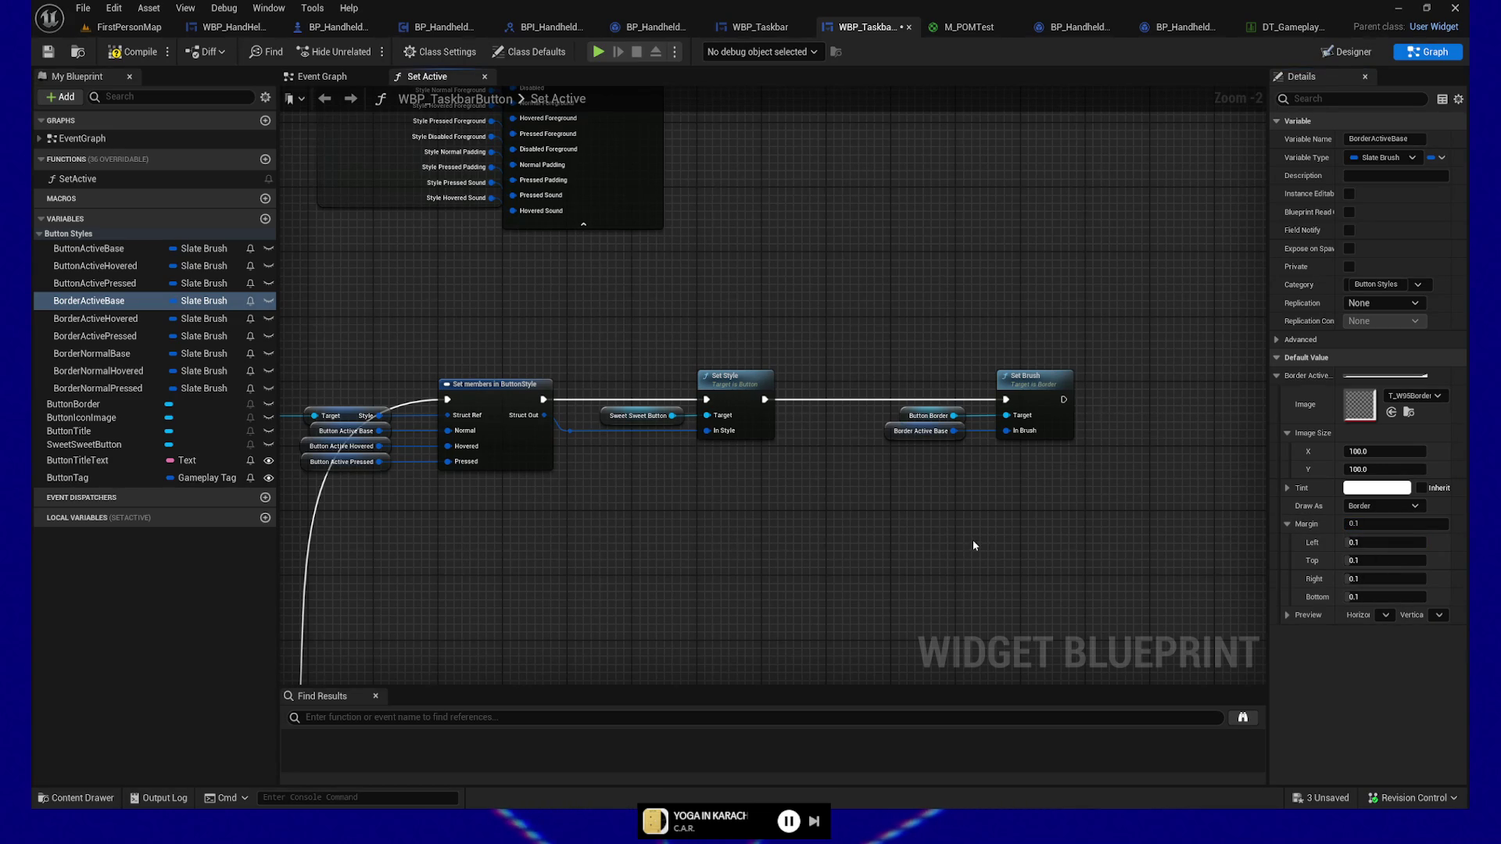
{"action": "left_click", "coordinate": [132, 55]}
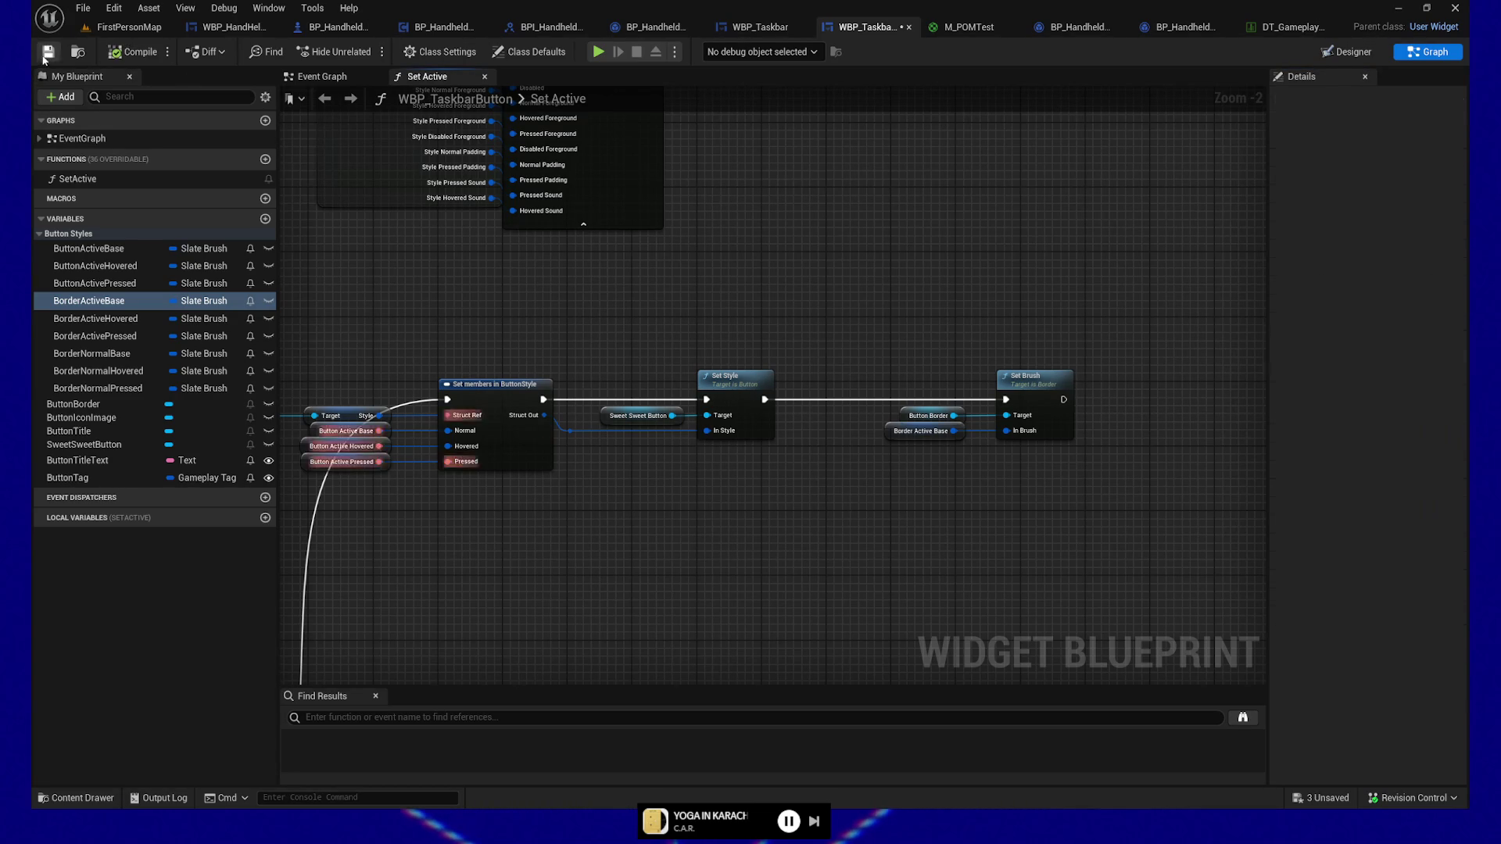
Step: Reduce the brush margin on all sides via 0.08 and 0.06 down to 0.05
{"action": "left_click_drag", "start_coordinate": [605, 322], "coordinate": [747, 312]}
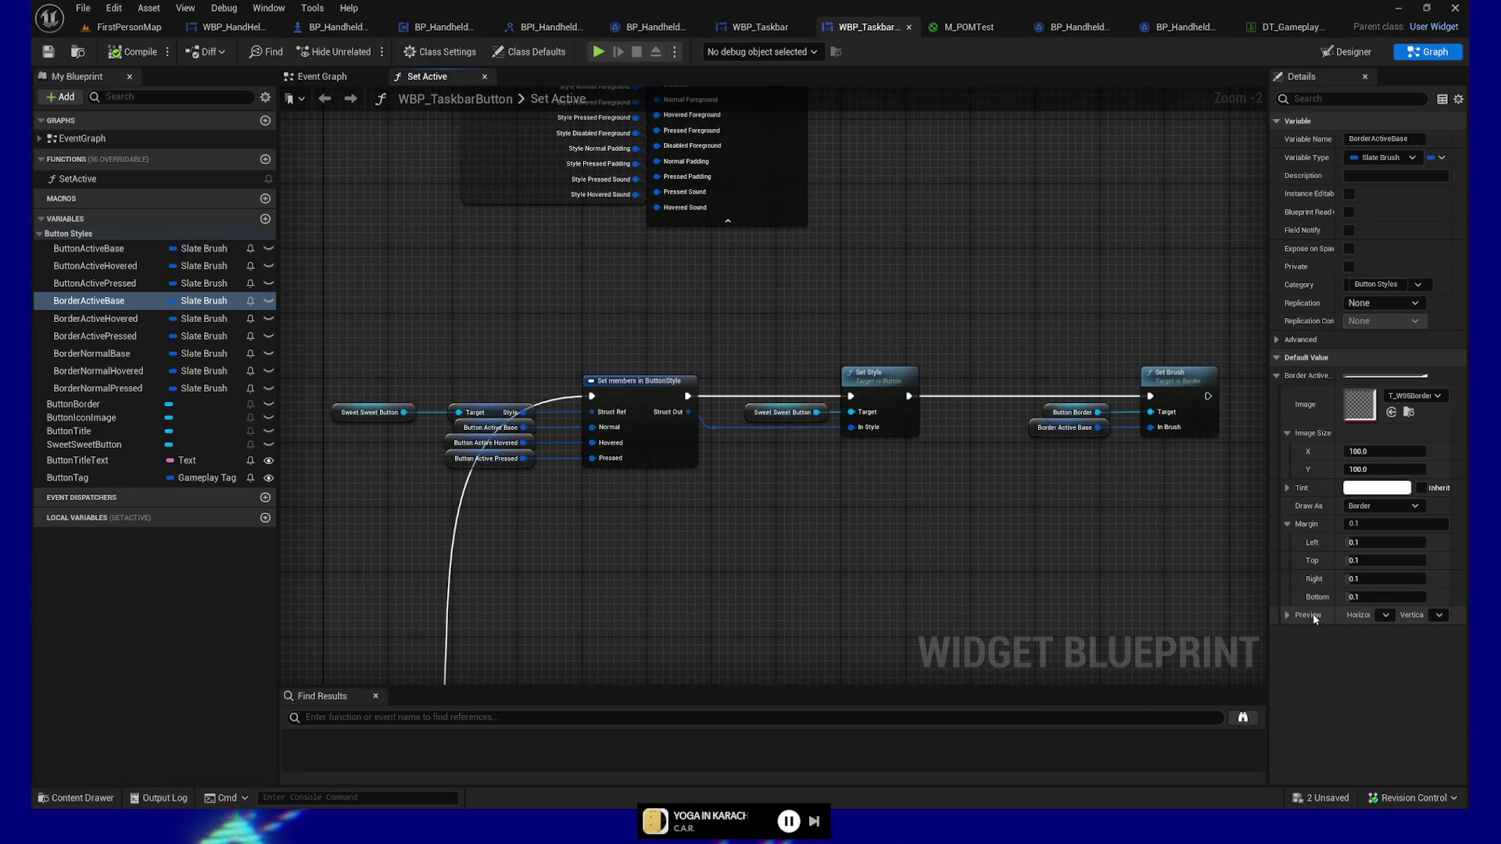
{"action": "left_click", "coordinate": [1288, 615]}
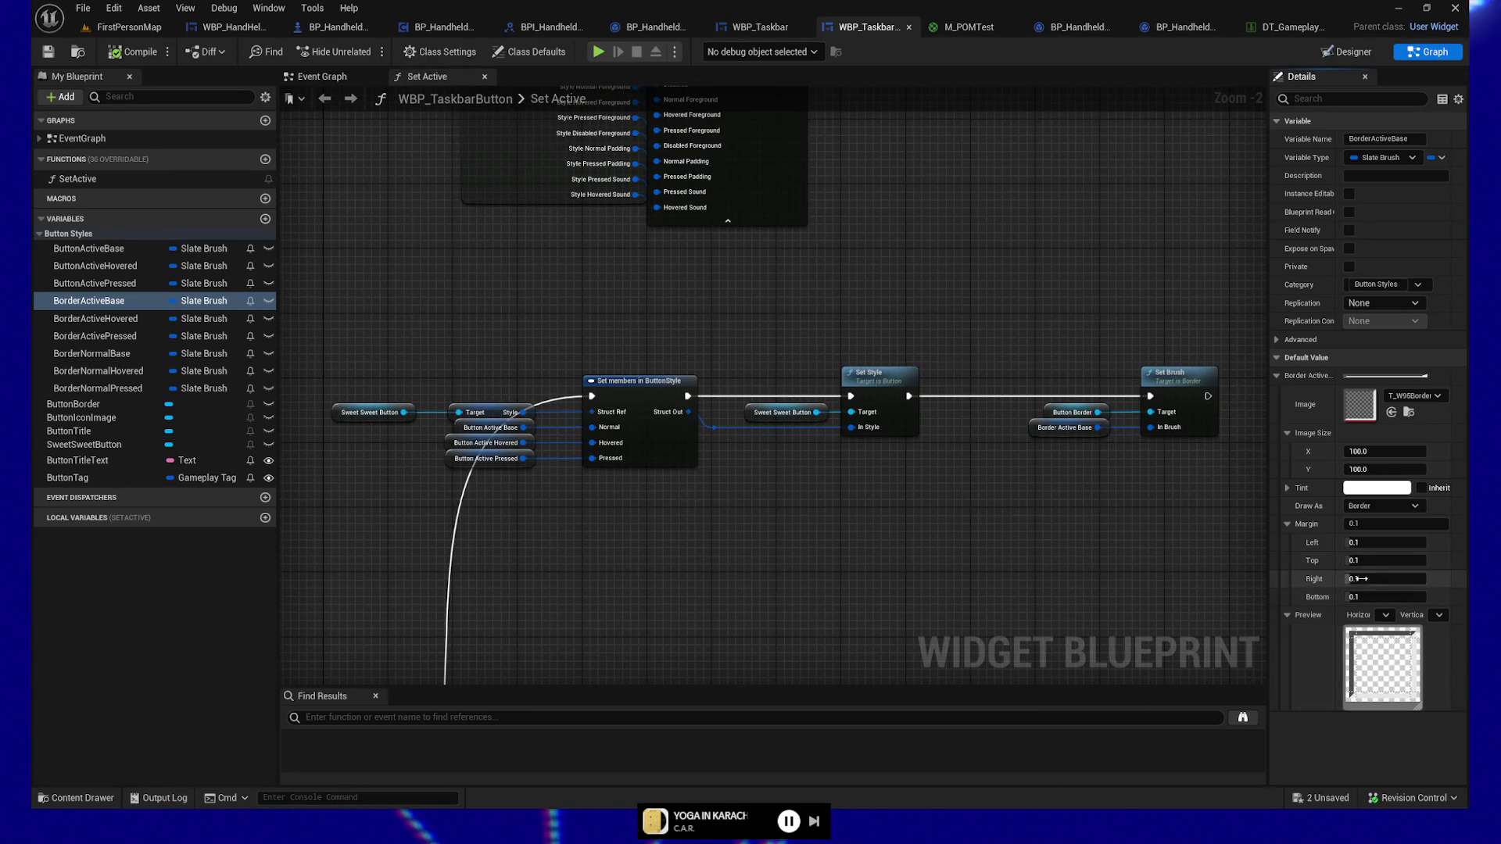
{"action": "left_click", "coordinate": [1369, 523]}
{"action": "type", "text": "0.09"}
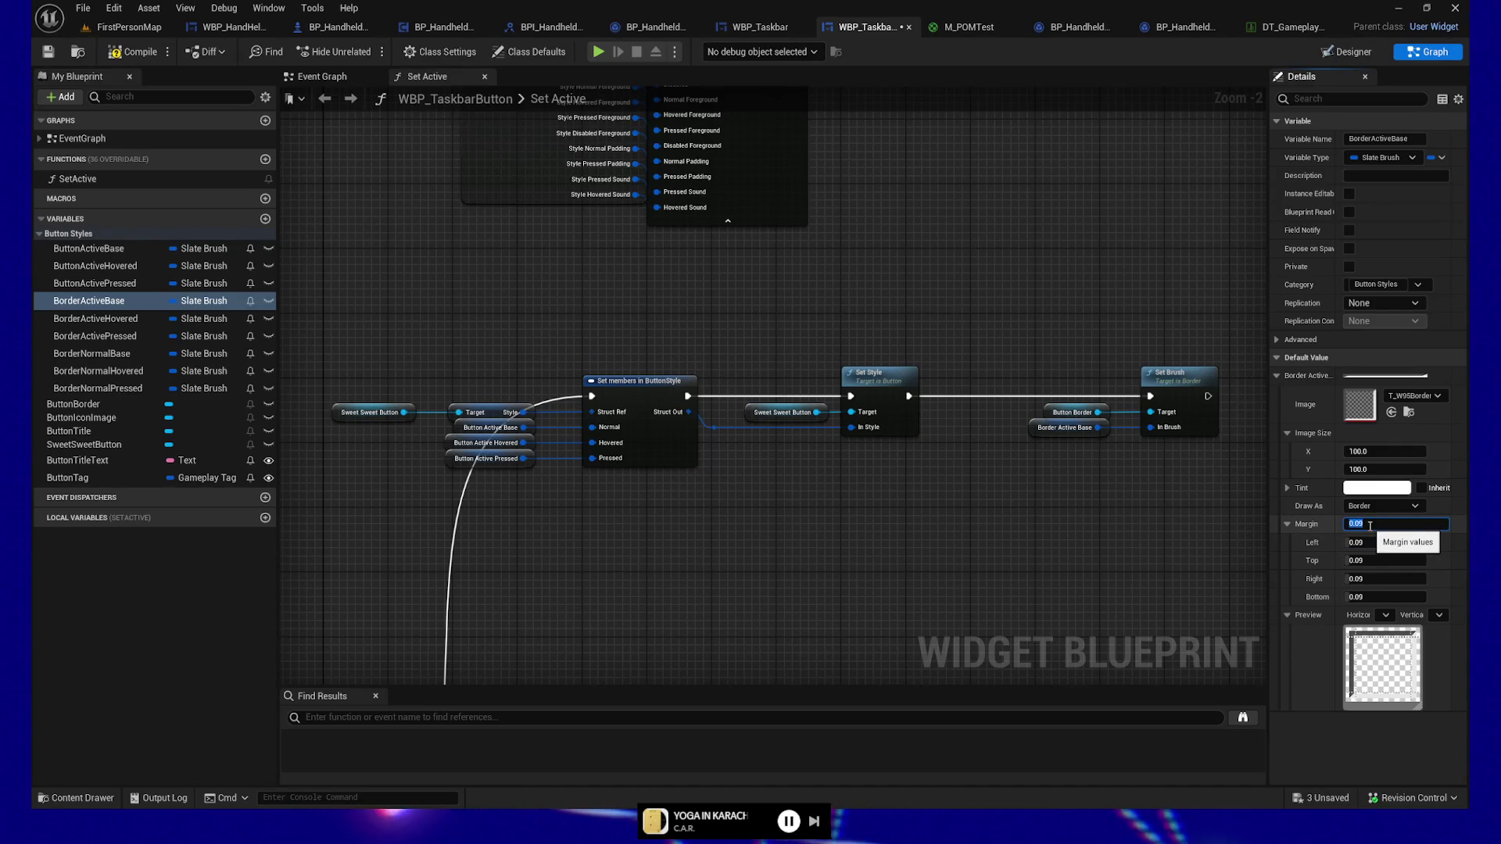
{"action": "left_click", "coordinate": [1369, 524]}
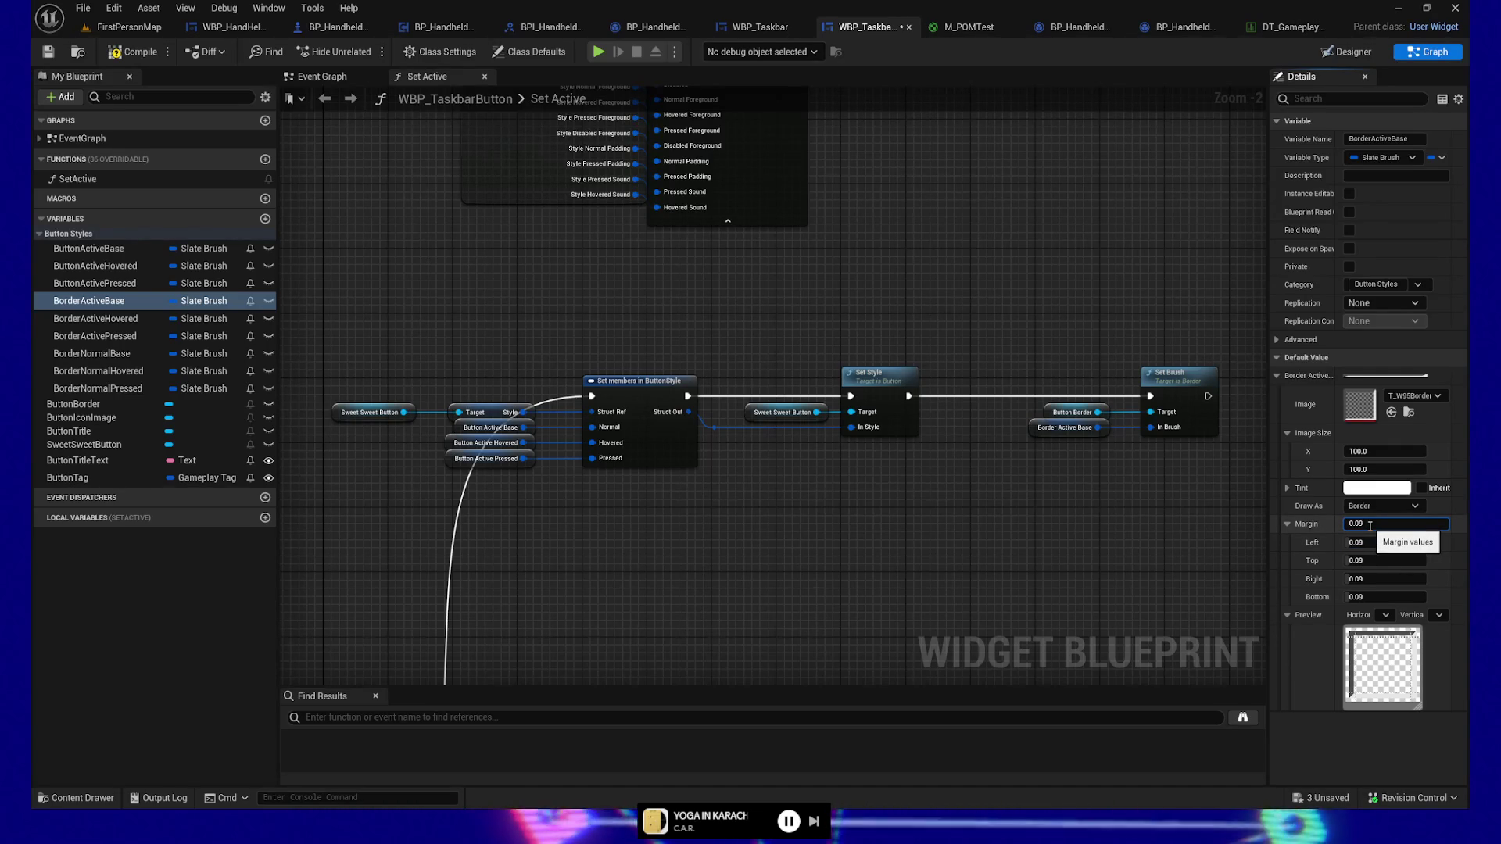
{"action": "key", "text": "shift+Left"}
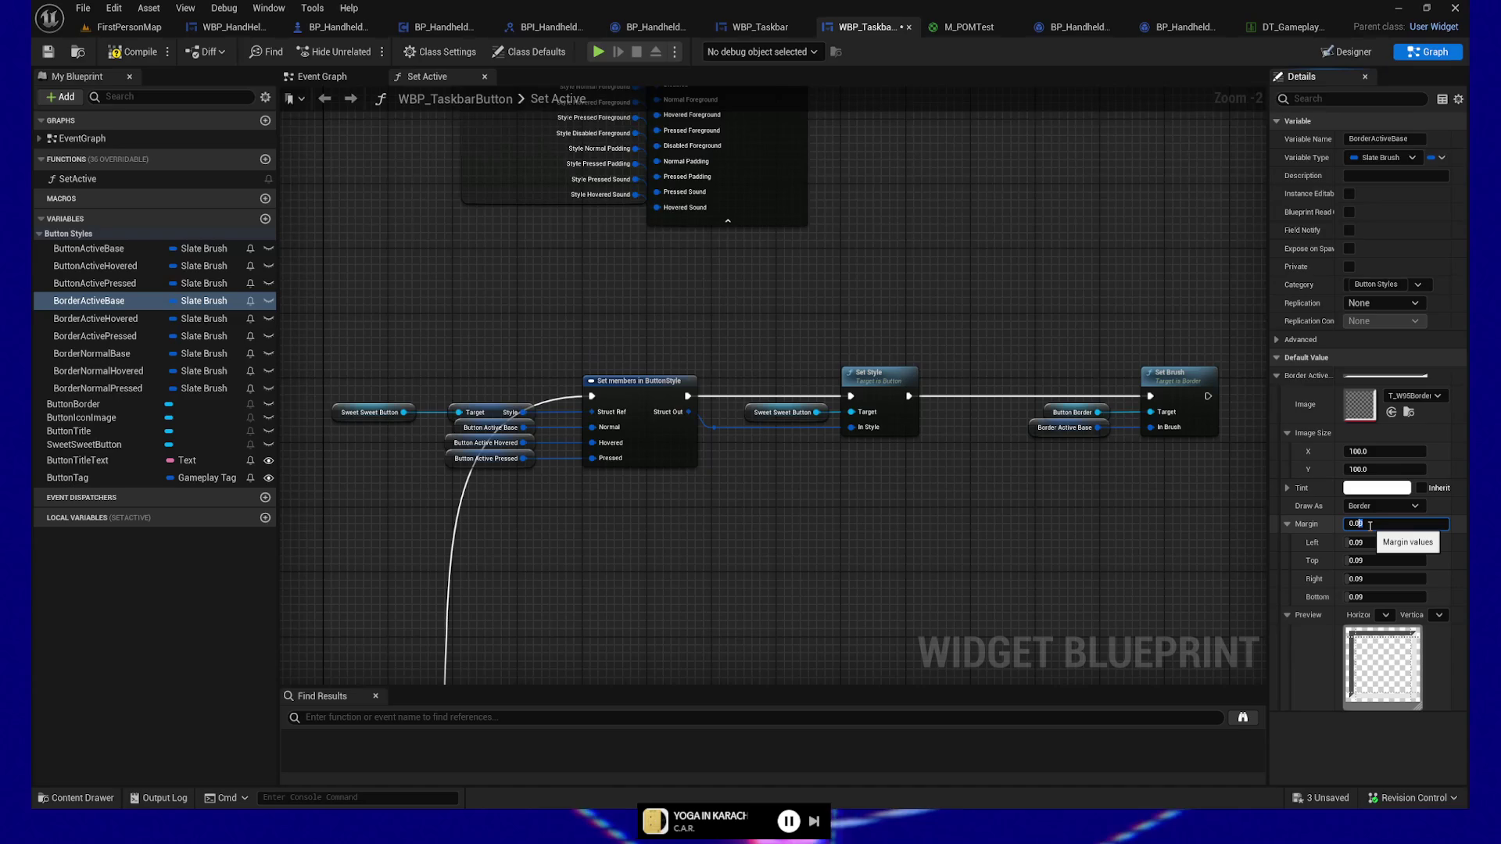
{"action": "type", "text": "8"}
{"action": "key", "text": "Return"}
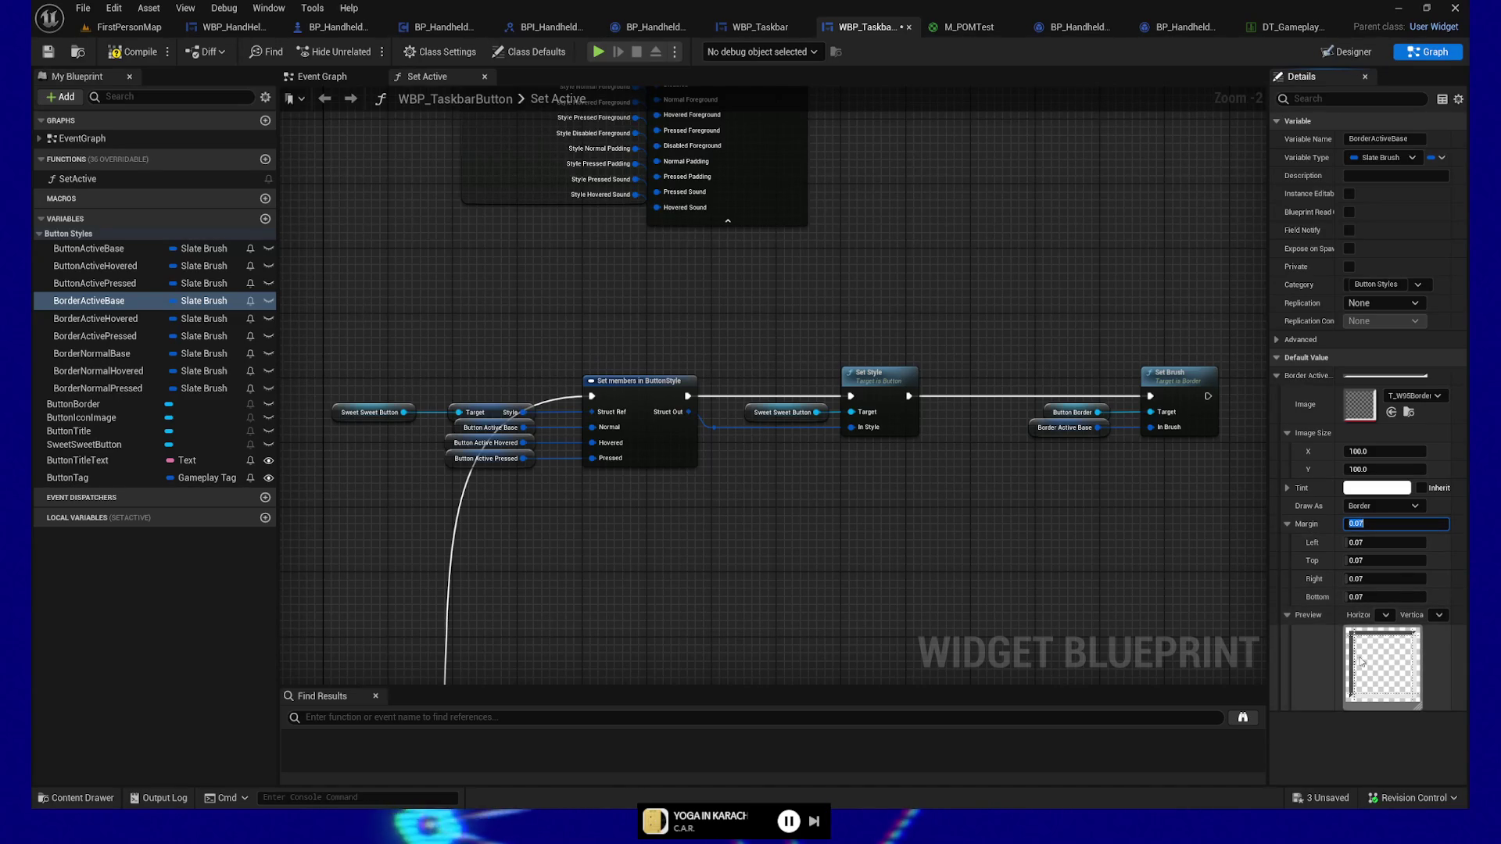
{"action": "left_click", "coordinate": [1377, 523]}
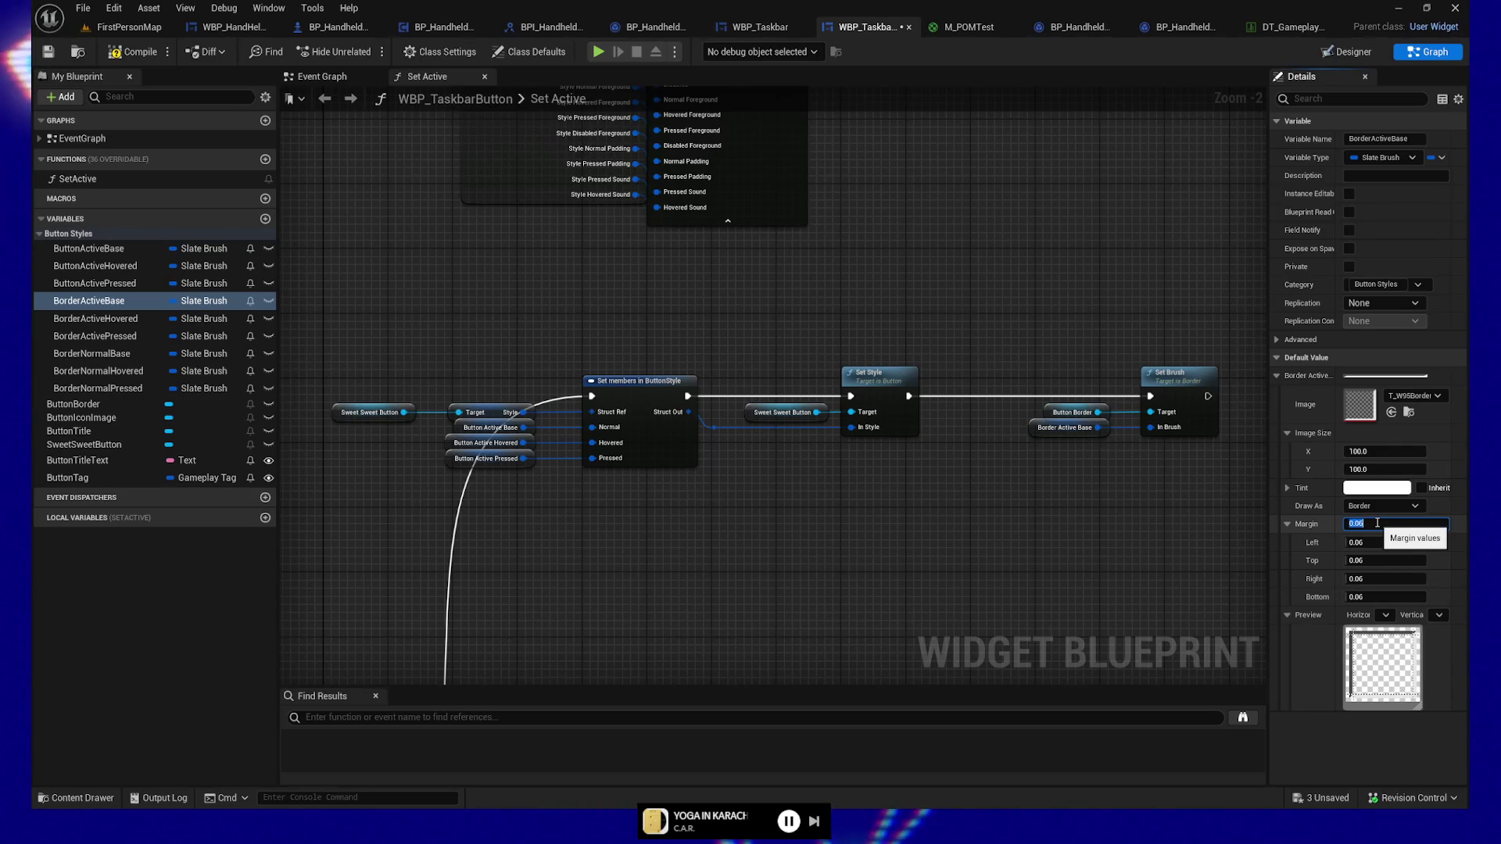
{"action": "key", "text": "Return"}
{"action": "left_click", "coordinate": [1386, 525]}
{"action": "type", "text": "0.05"}
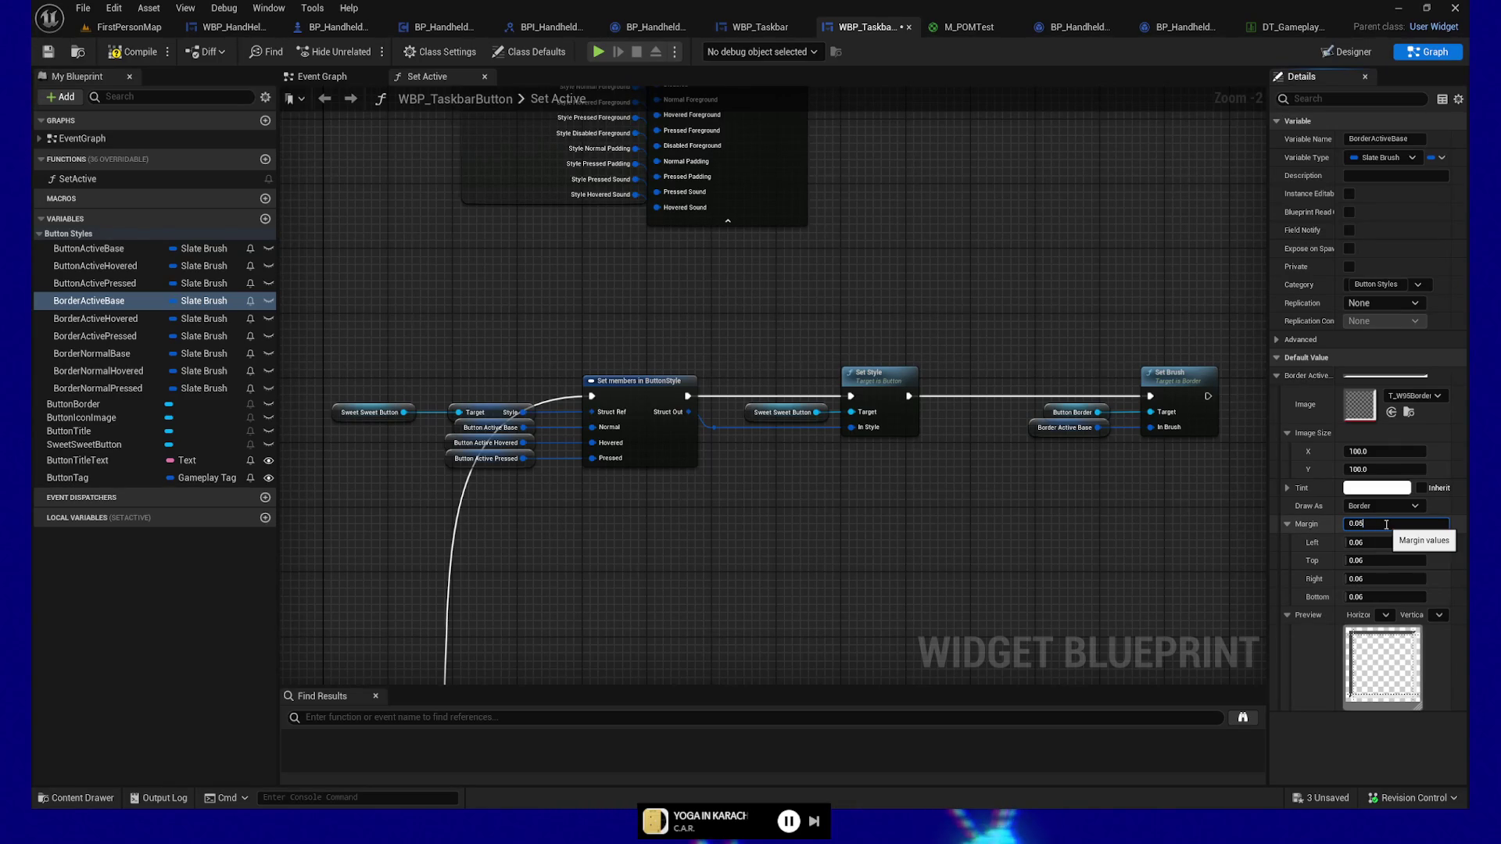
{"action": "left_click", "coordinate": [1010, 574]}
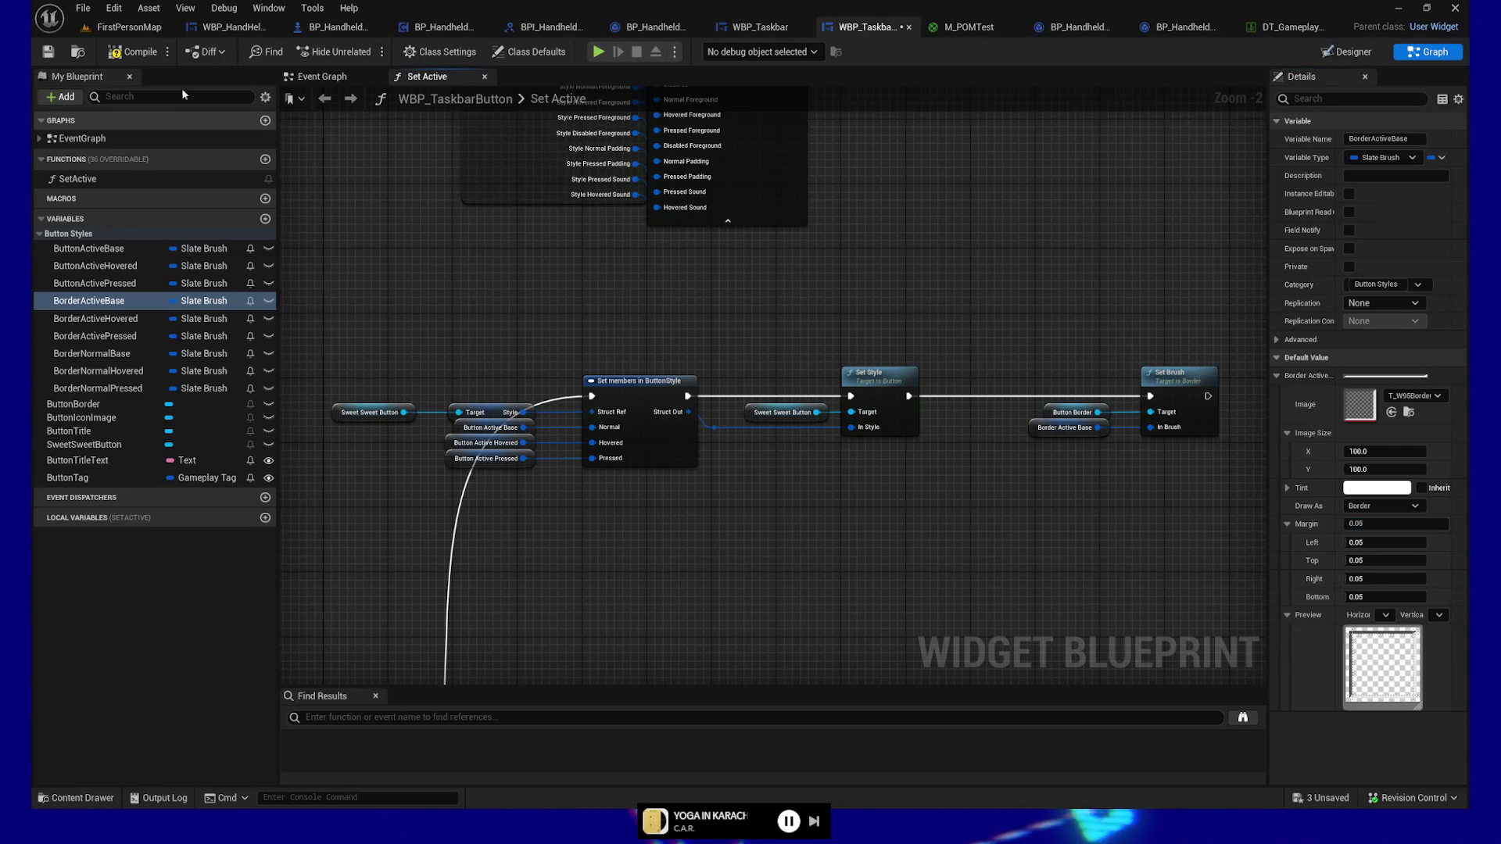
Step: Save the widget blueprint and switch to the Designer preview
{"action": "left_click", "coordinate": [49, 52]}
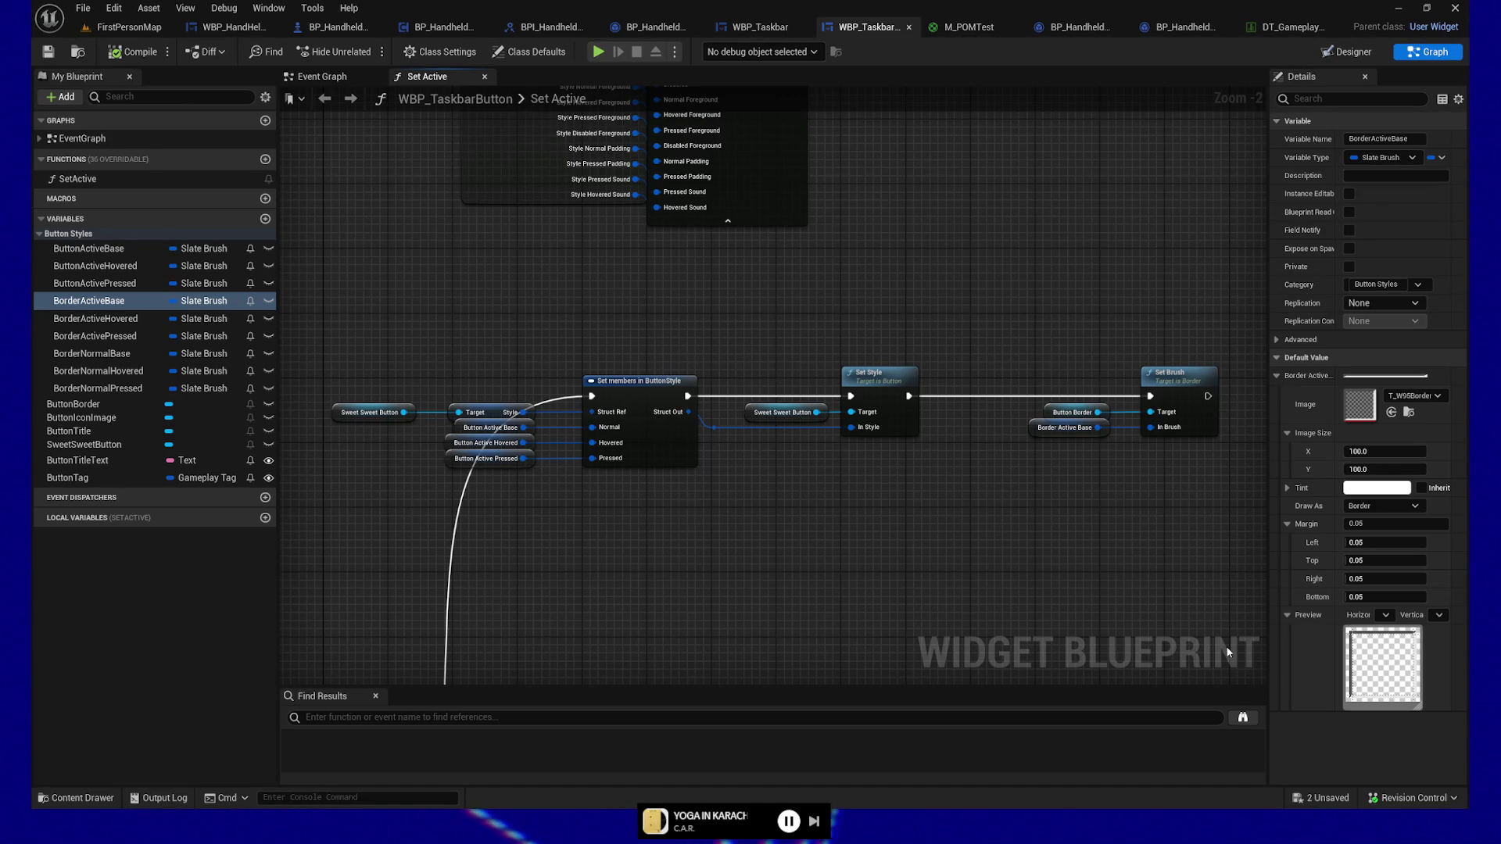
{"action": "left_click_drag", "start_coordinate": [996, 535], "coordinate": [840, 540]}
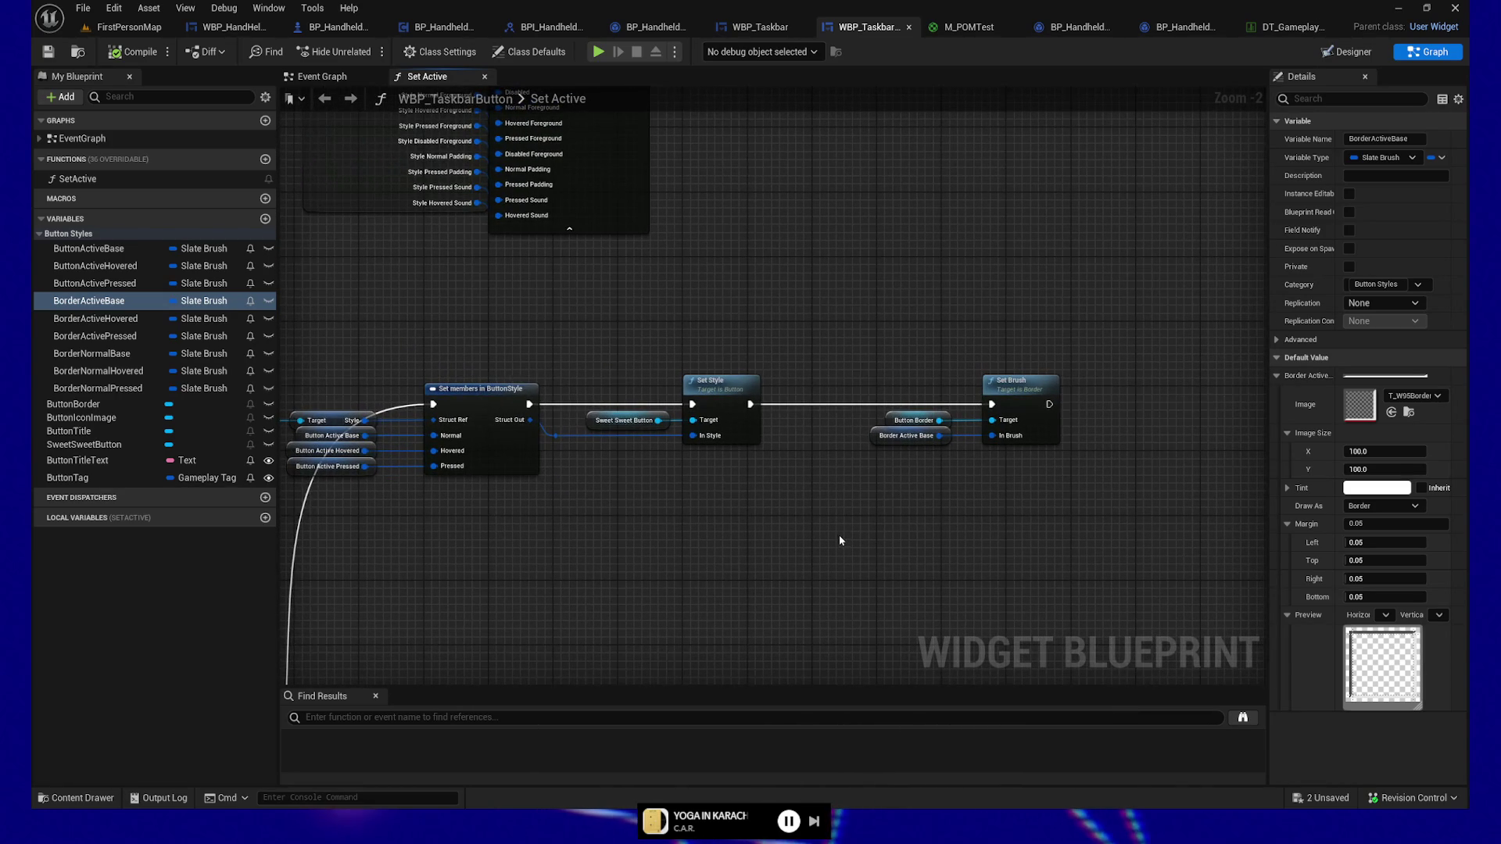
{"action": "left_click_drag", "start_coordinate": [566, 547], "coordinate": [797, 546]}
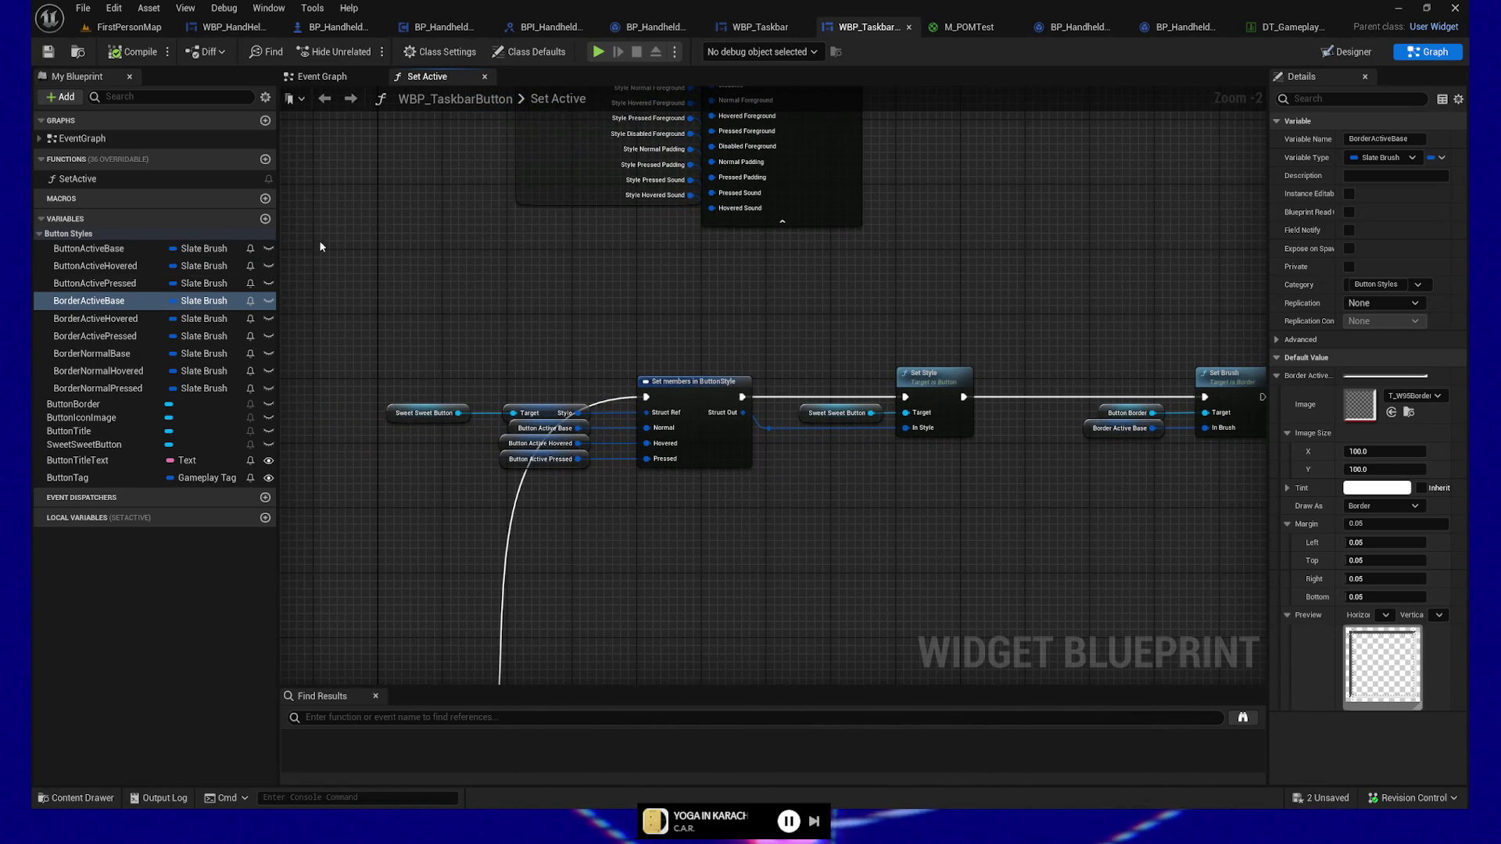
{"action": "left_click", "coordinate": [1348, 52]}
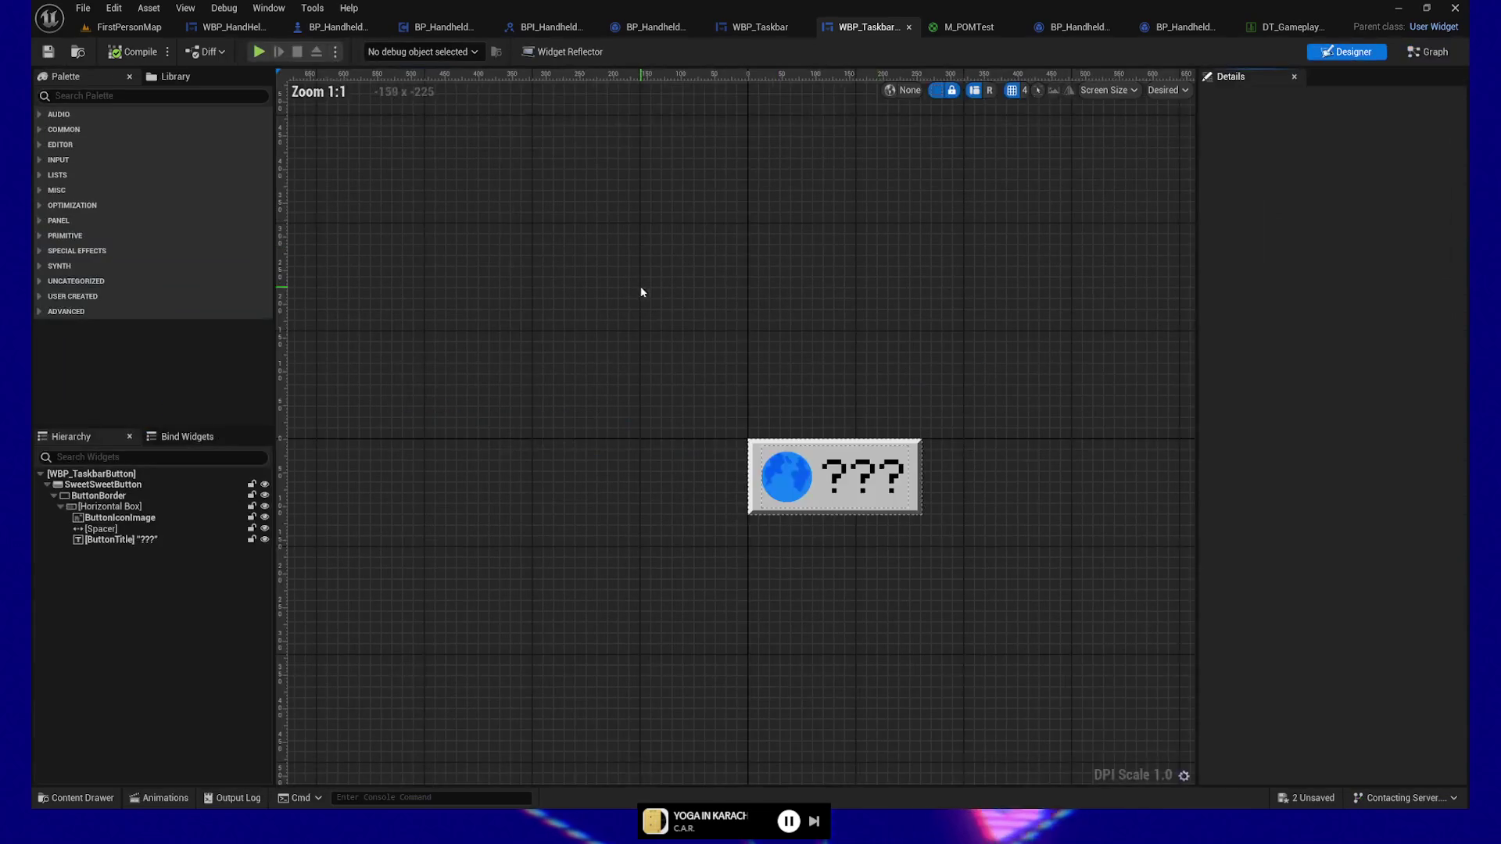
Step: Paste the copied brush into SweetSweetButton's Normal style brush
{"action": "left_click", "coordinate": [901, 448]}
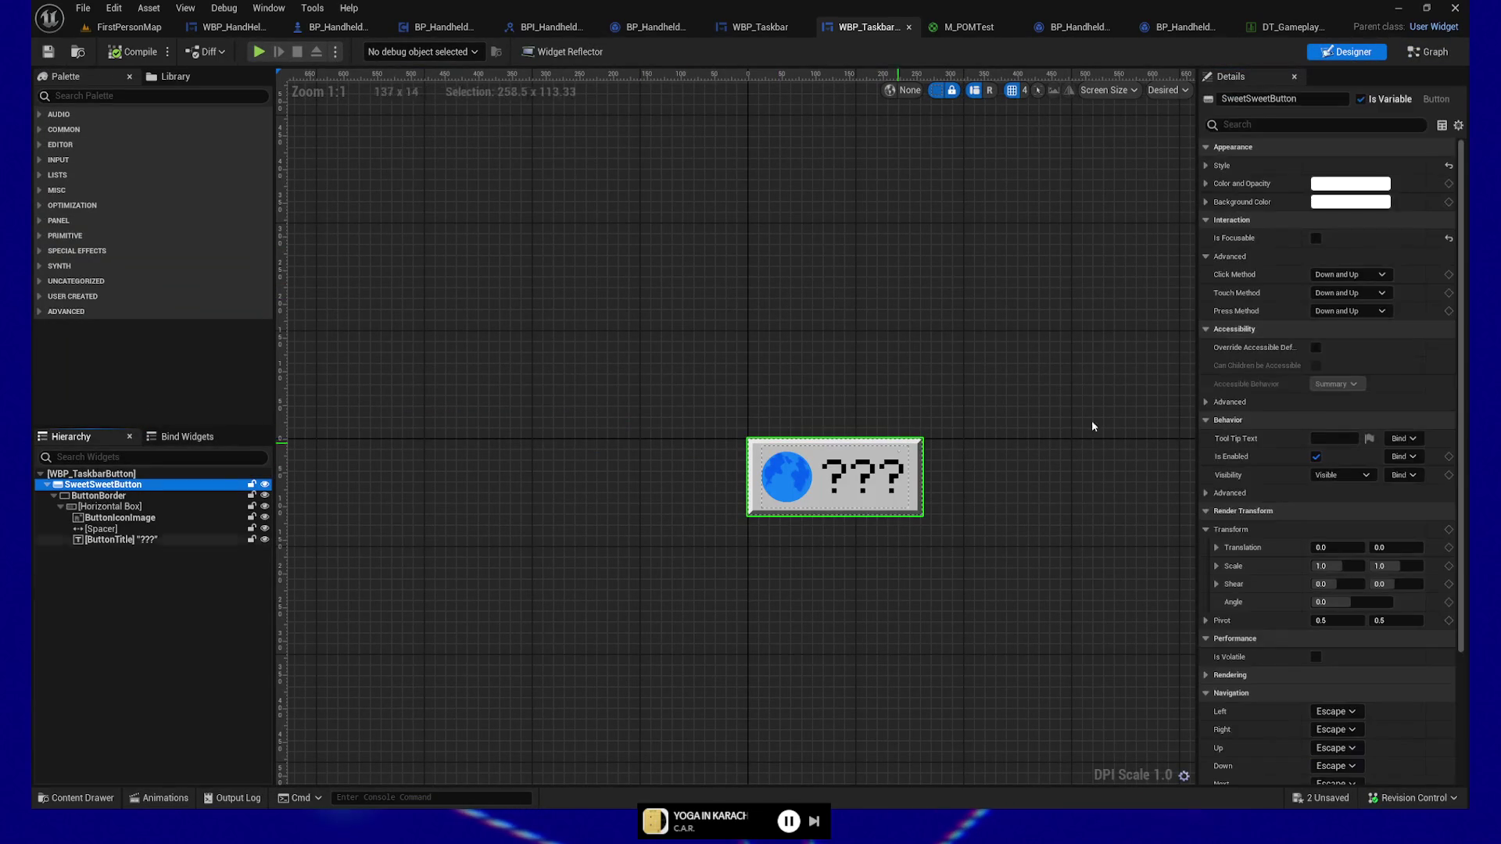
{"action": "left_click", "coordinate": [1206, 165]}
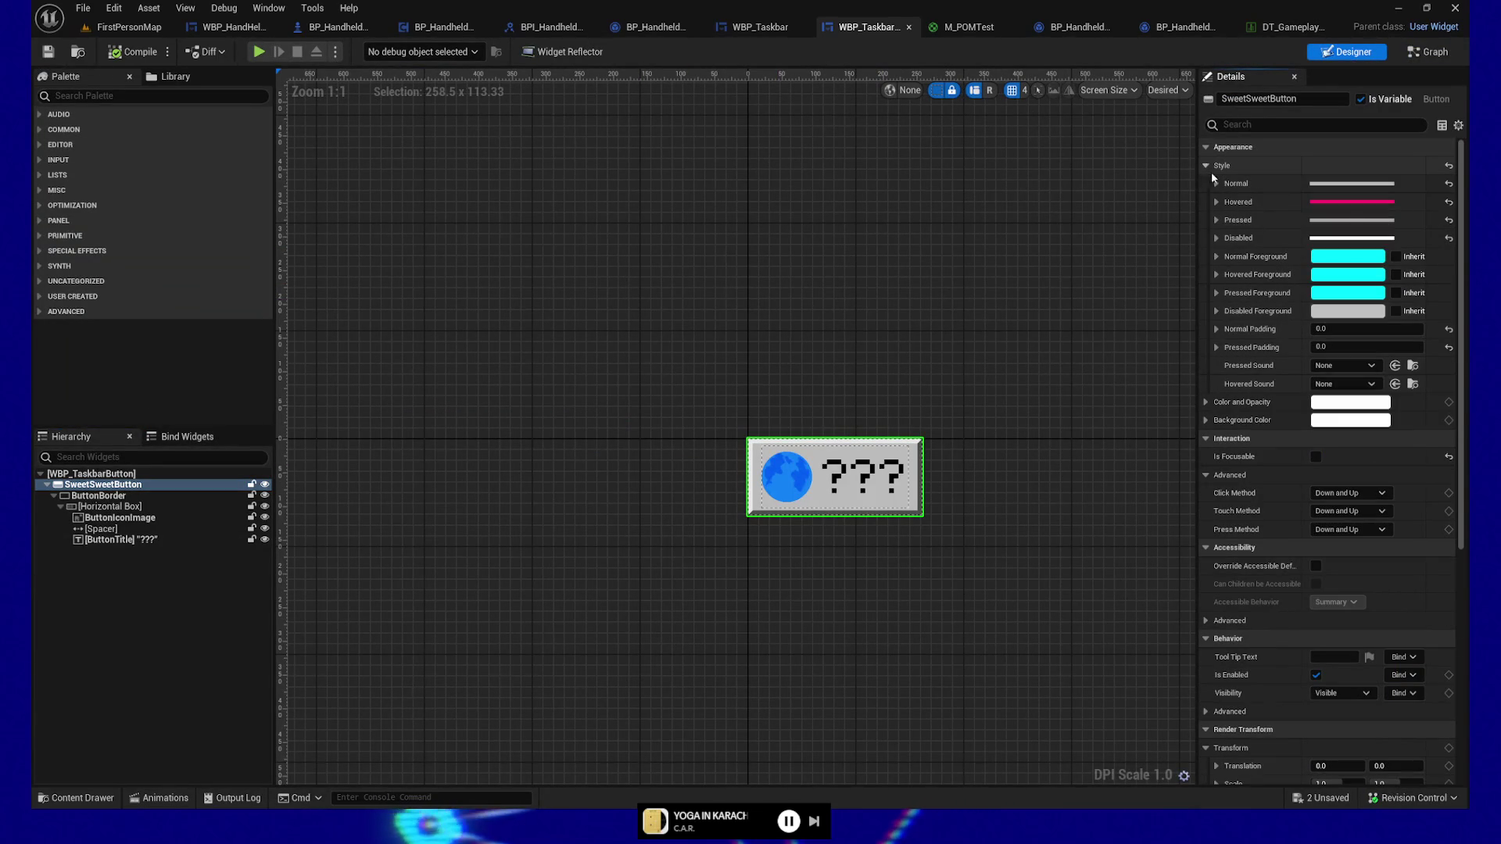
{"action": "left_click", "coordinate": [1217, 183]}
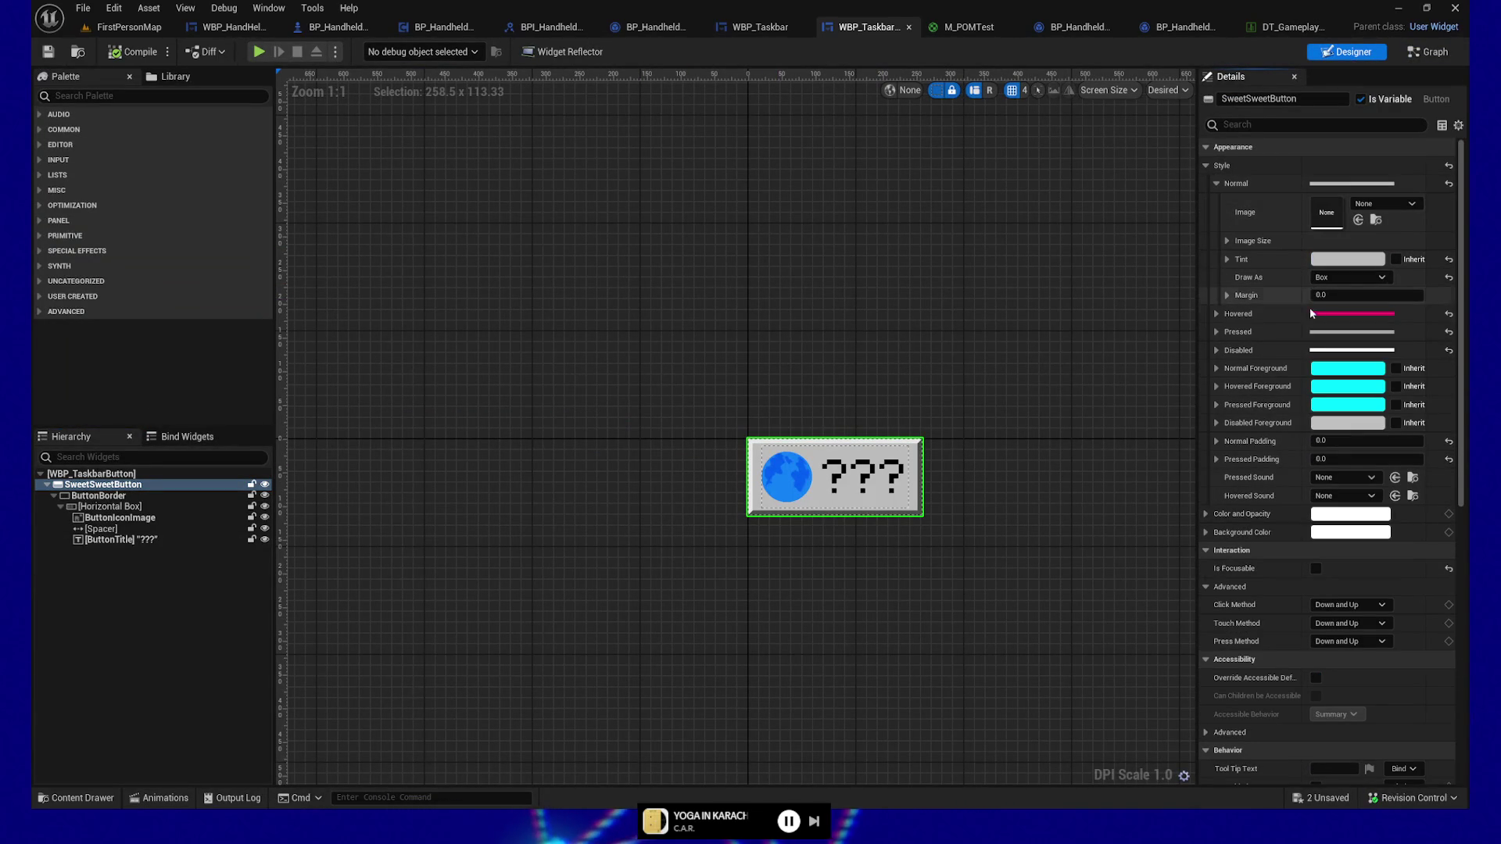
{"action": "right_click", "coordinate": [1272, 186]}
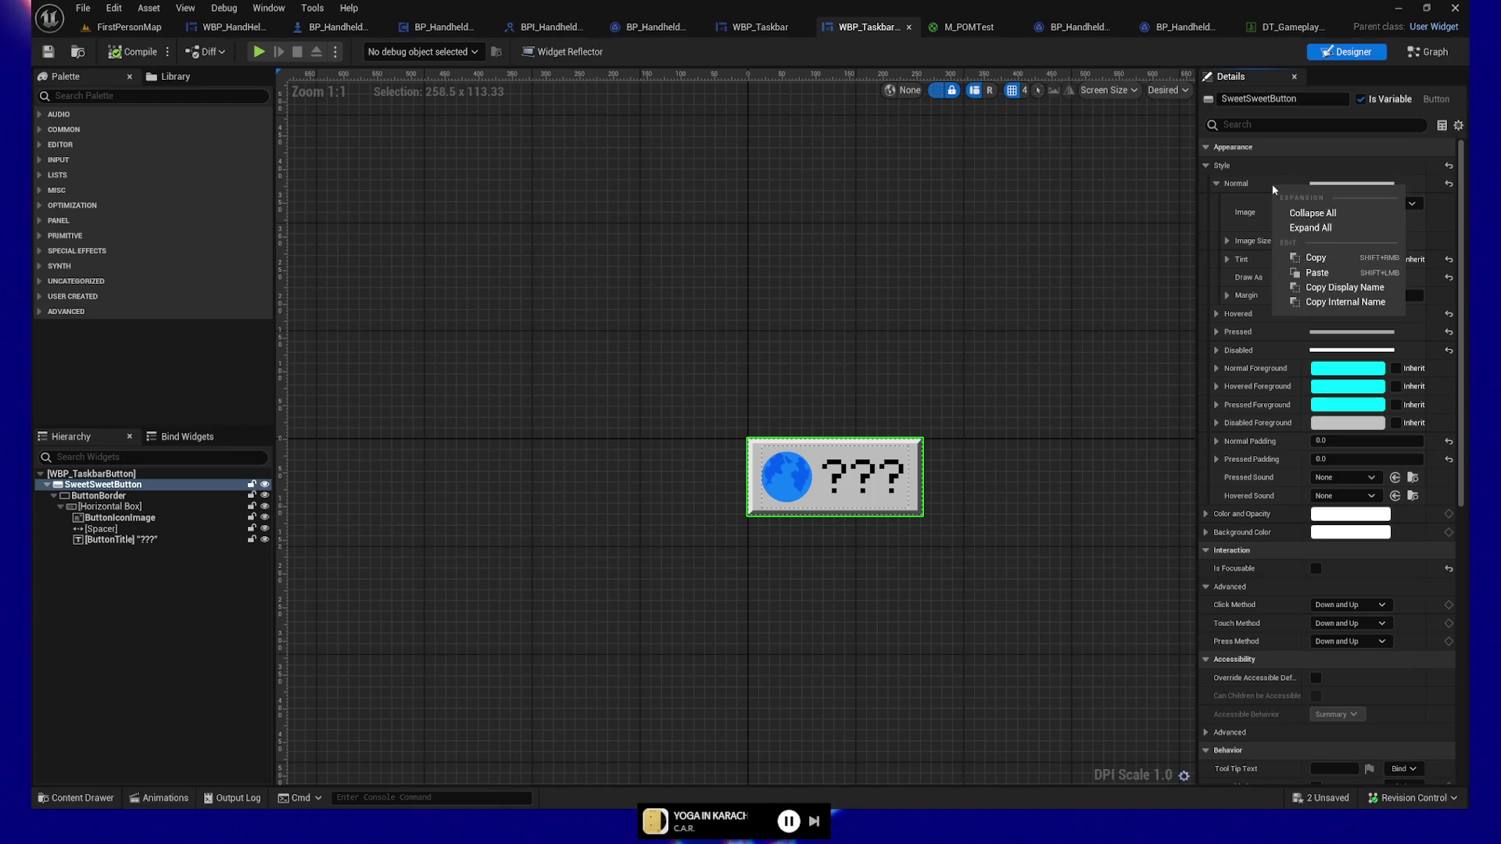
{"action": "left_click", "coordinate": [1316, 272]}
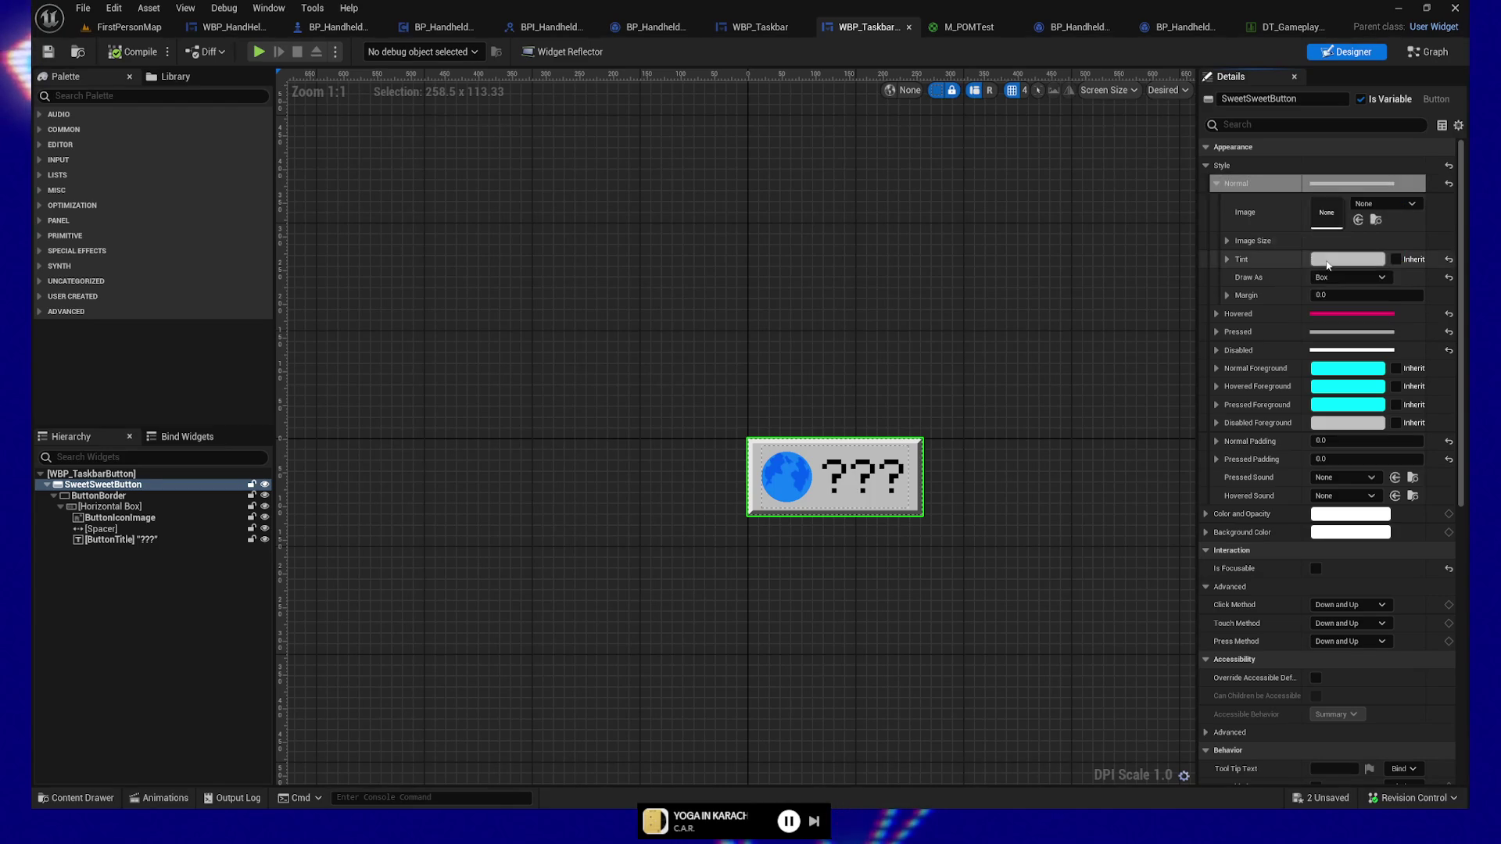
Step: Paste the copied brush into ButtonActiveBase's default value and compile the blueprint
{"action": "left_click", "coordinate": [1429, 52]}
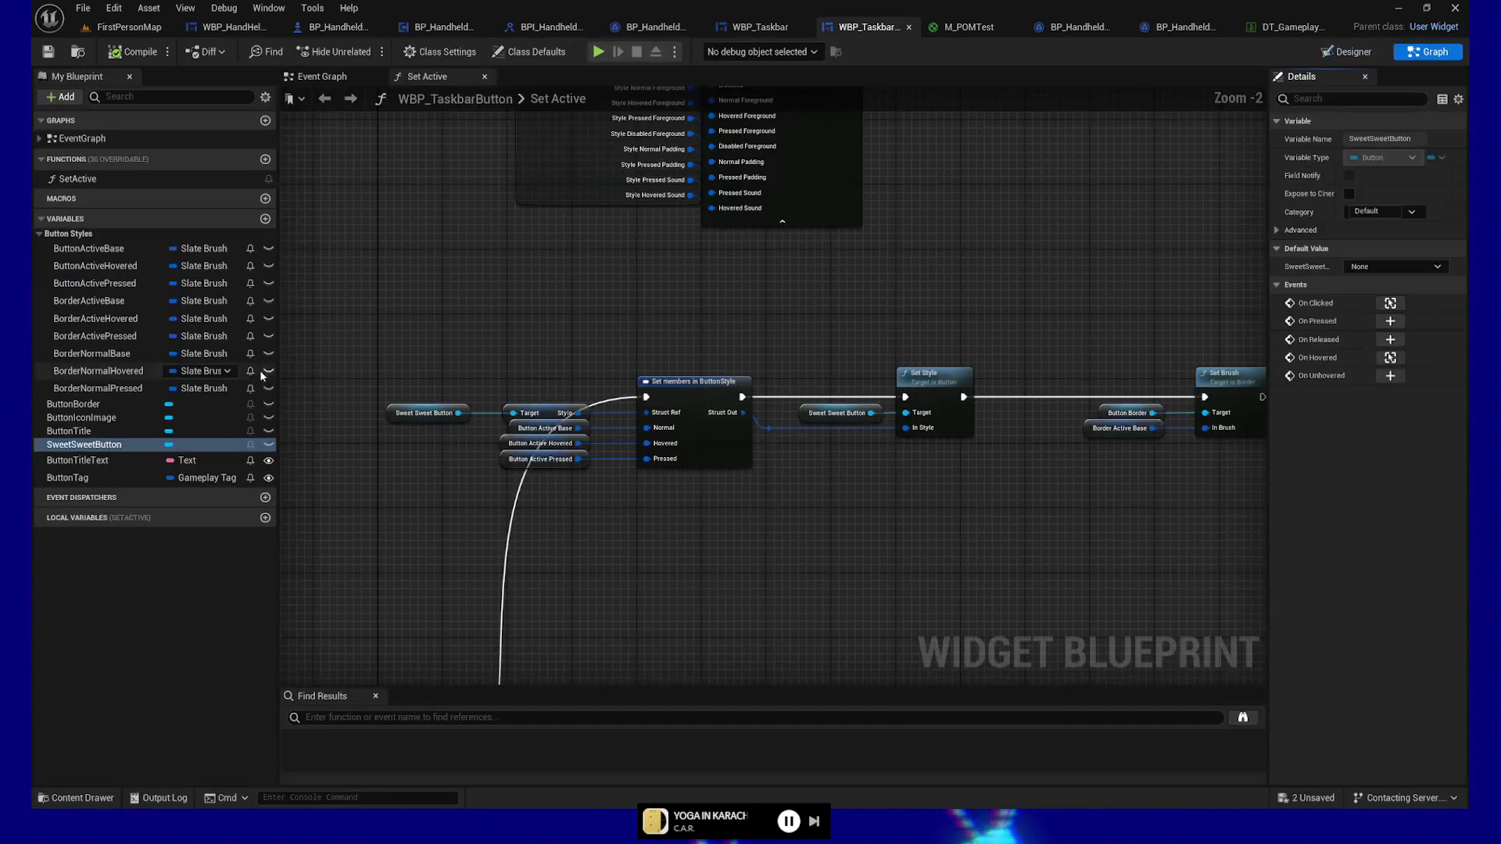
{"action": "left_click", "coordinate": [101, 248]}
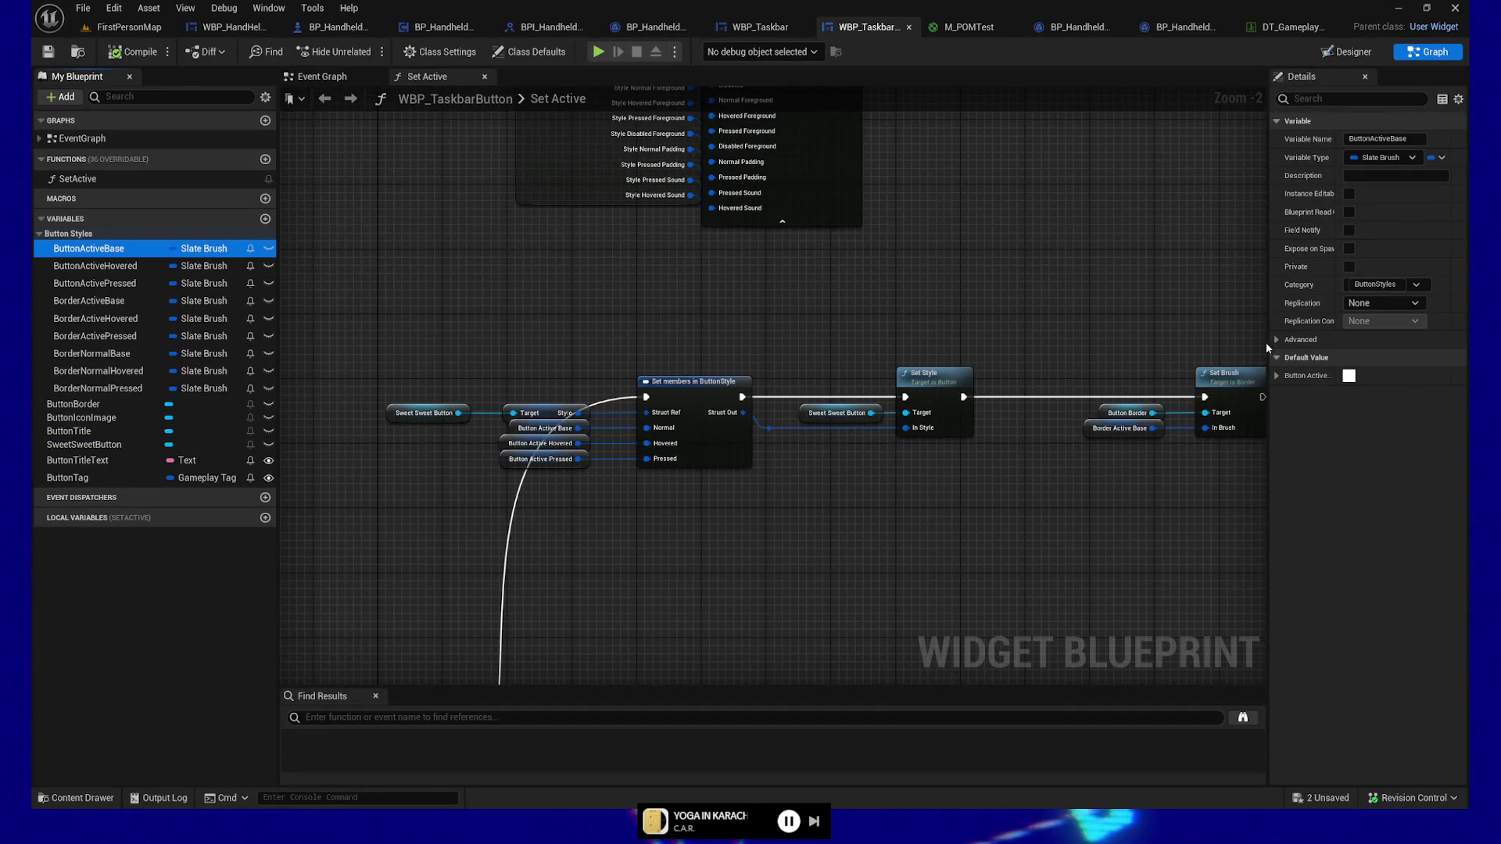
{"action": "left_click", "coordinate": [1277, 375]}
{"action": "right_click", "coordinate": [1383, 376]}
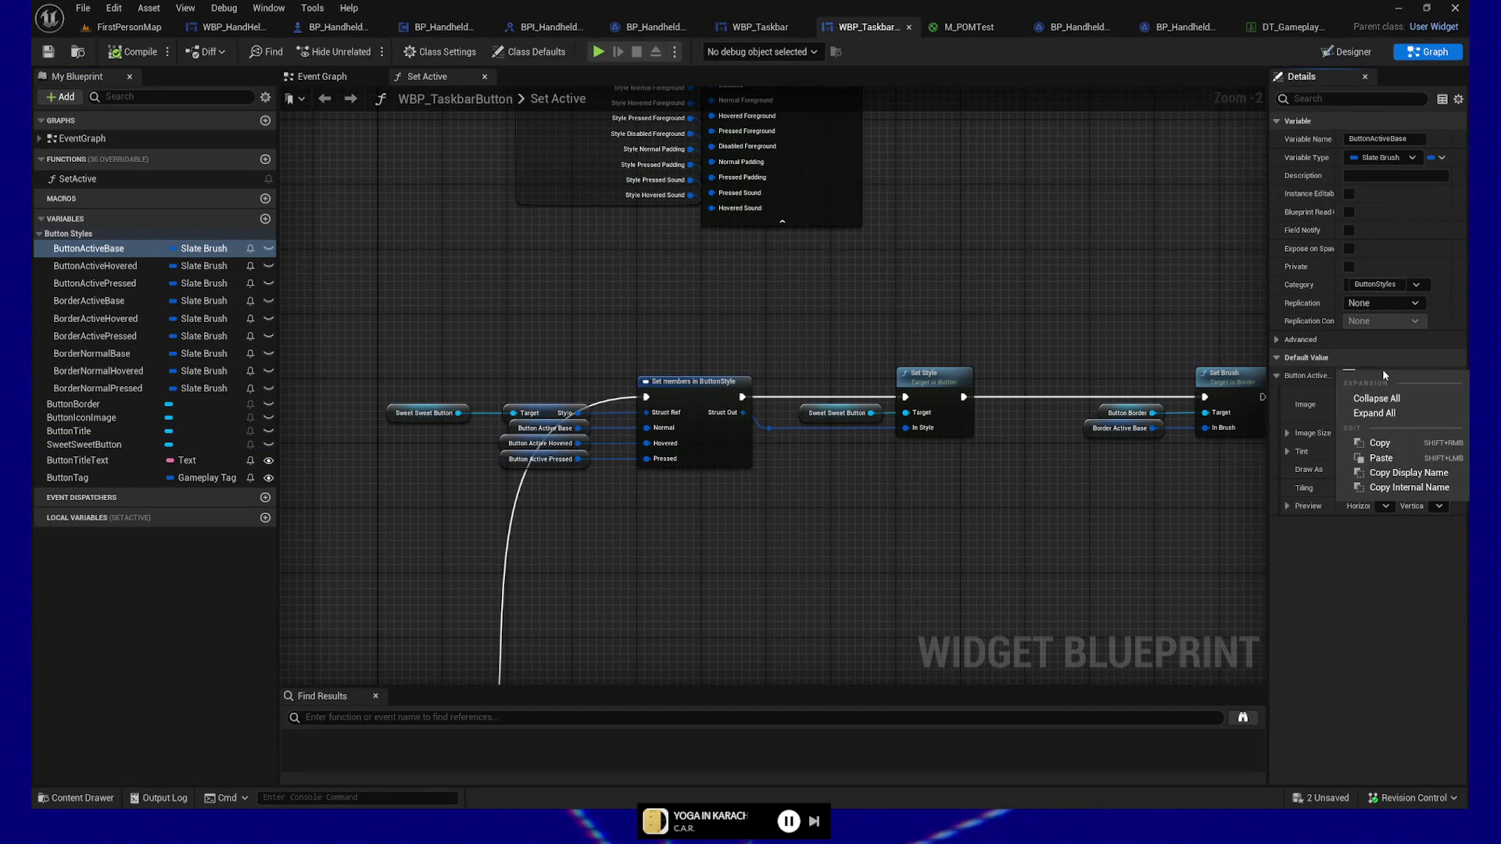
{"action": "left_click", "coordinate": [1382, 458]}
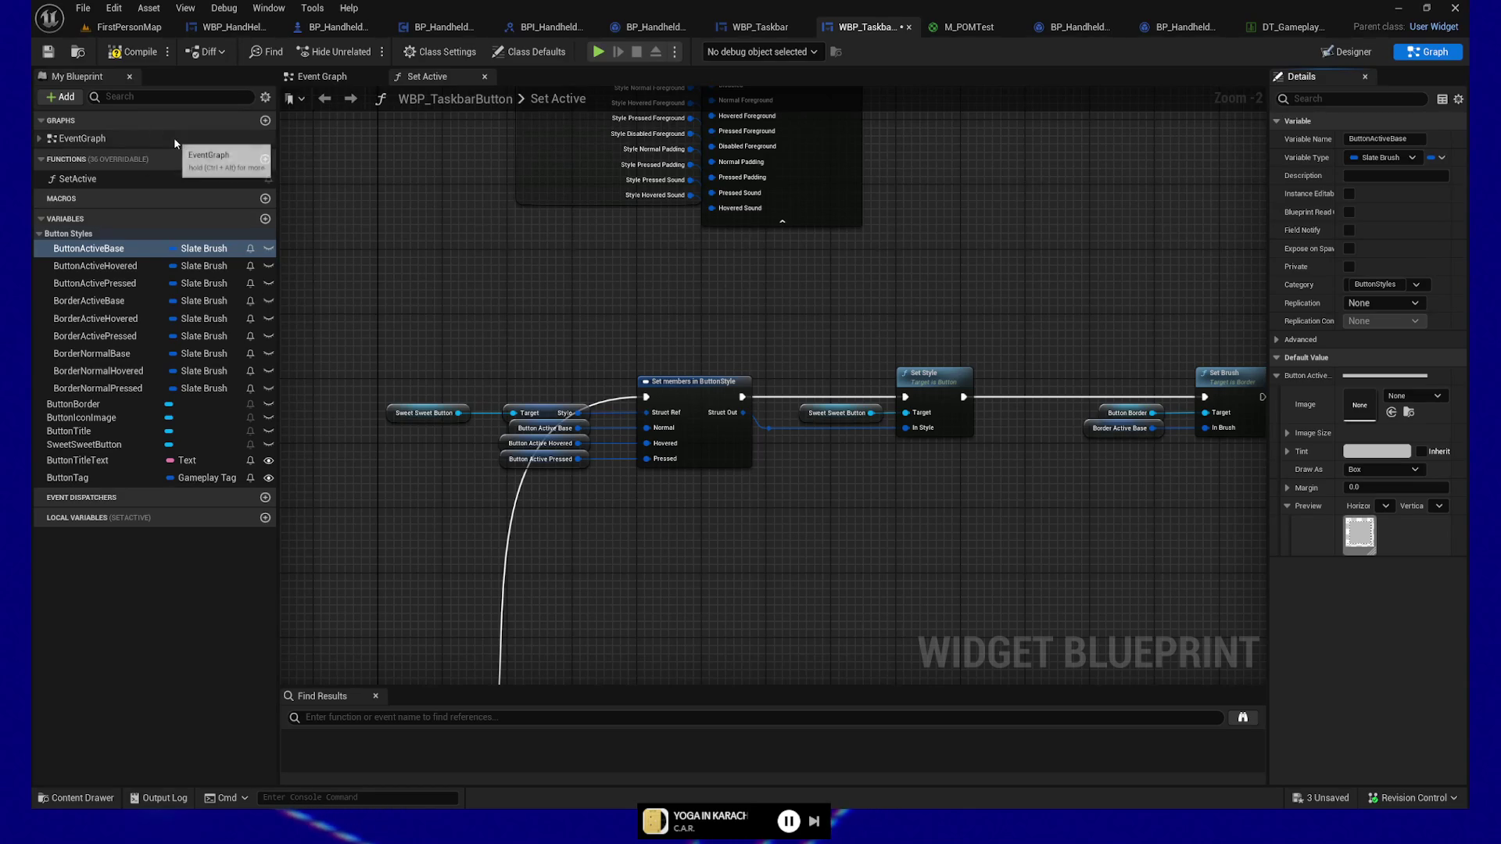
{"action": "left_click", "coordinate": [129, 53]}
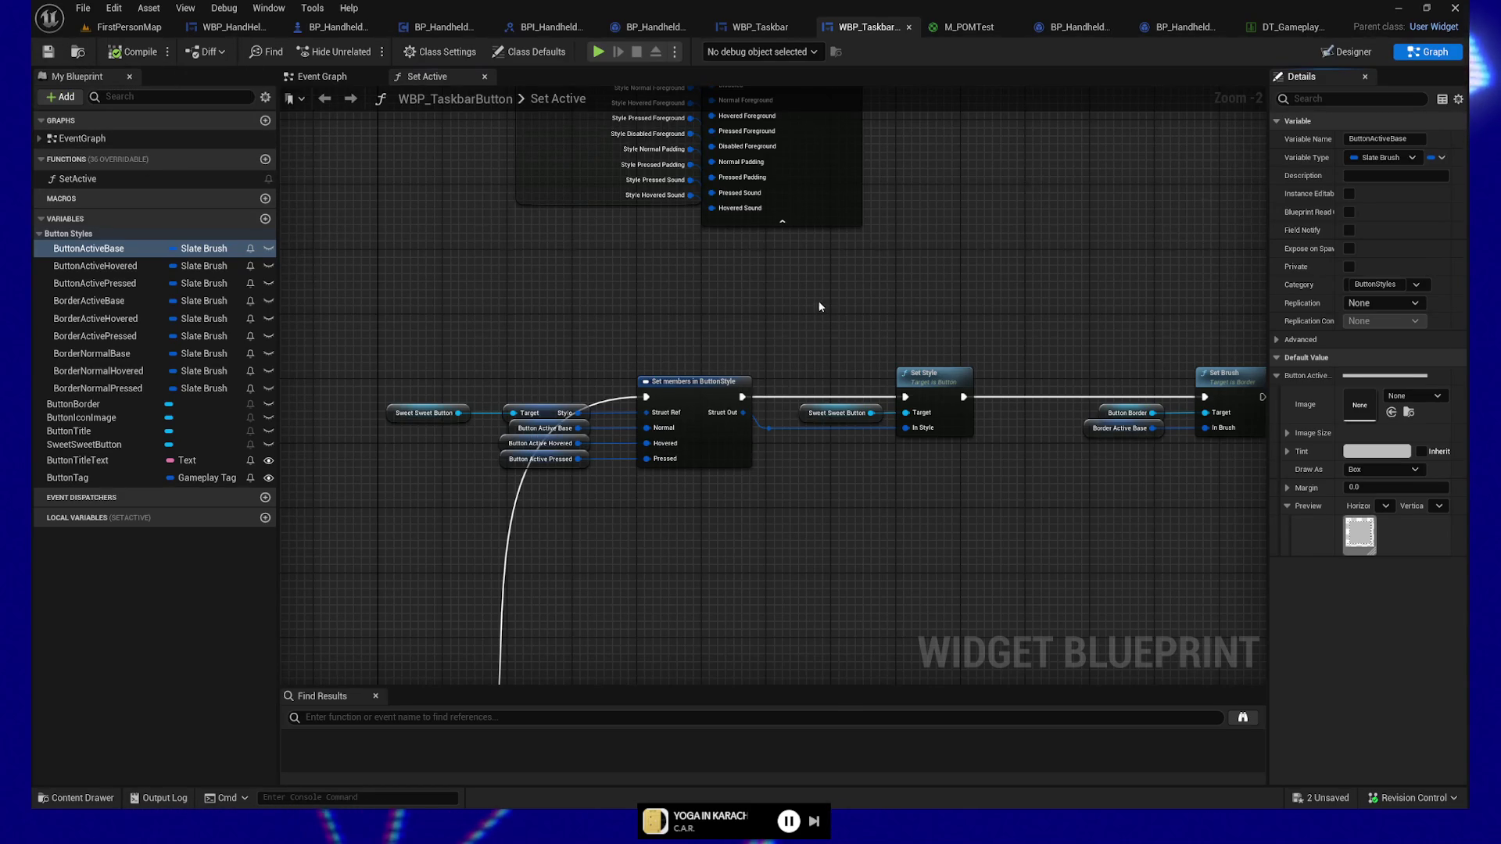
{"action": "left_click_drag", "start_coordinate": [828, 305], "coordinate": [710, 161]}
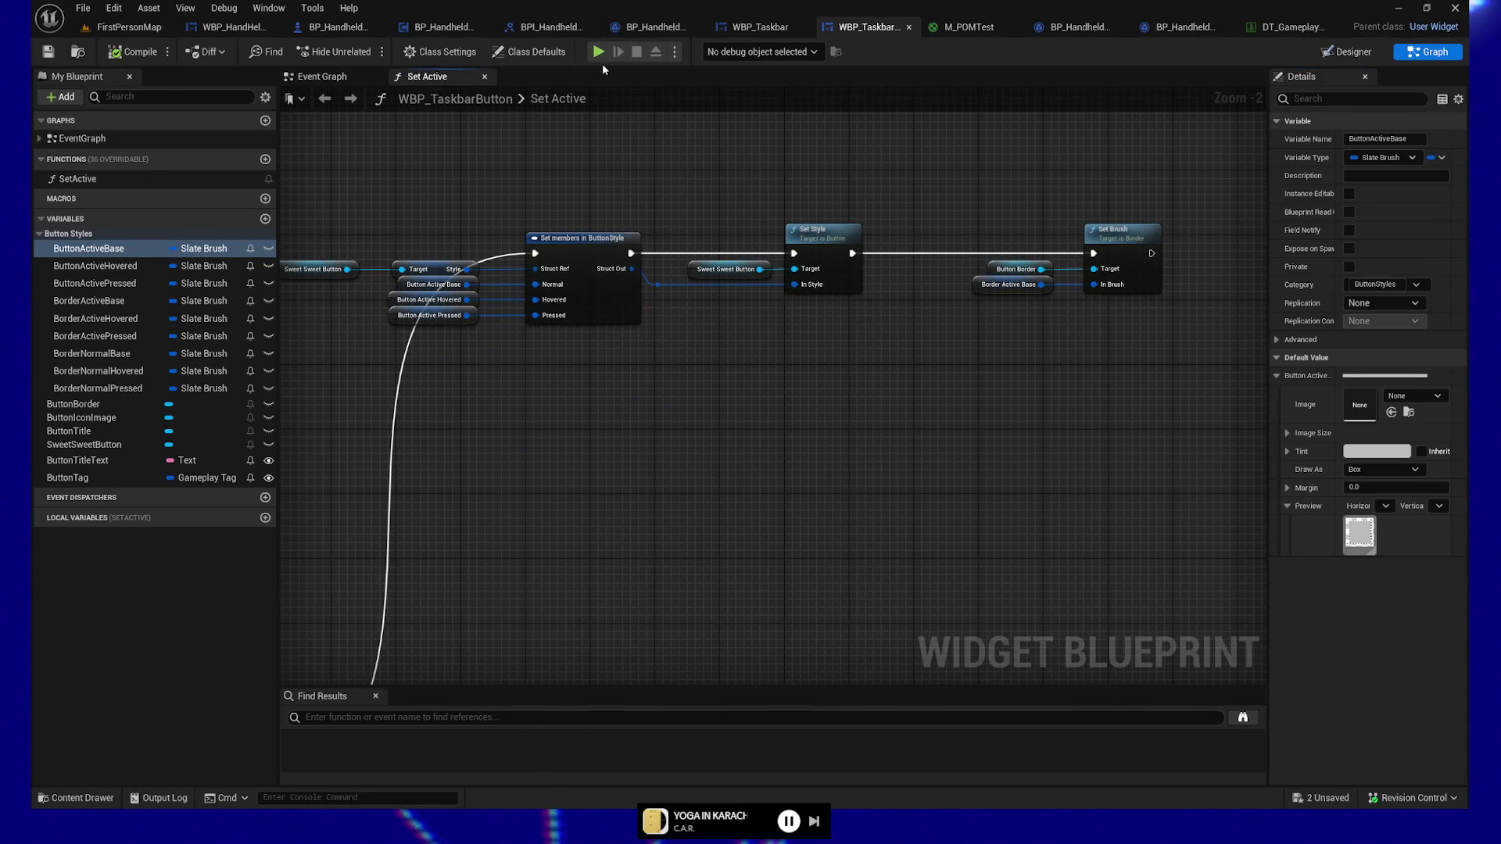
{"action": "left_click", "coordinate": [605, 54]}
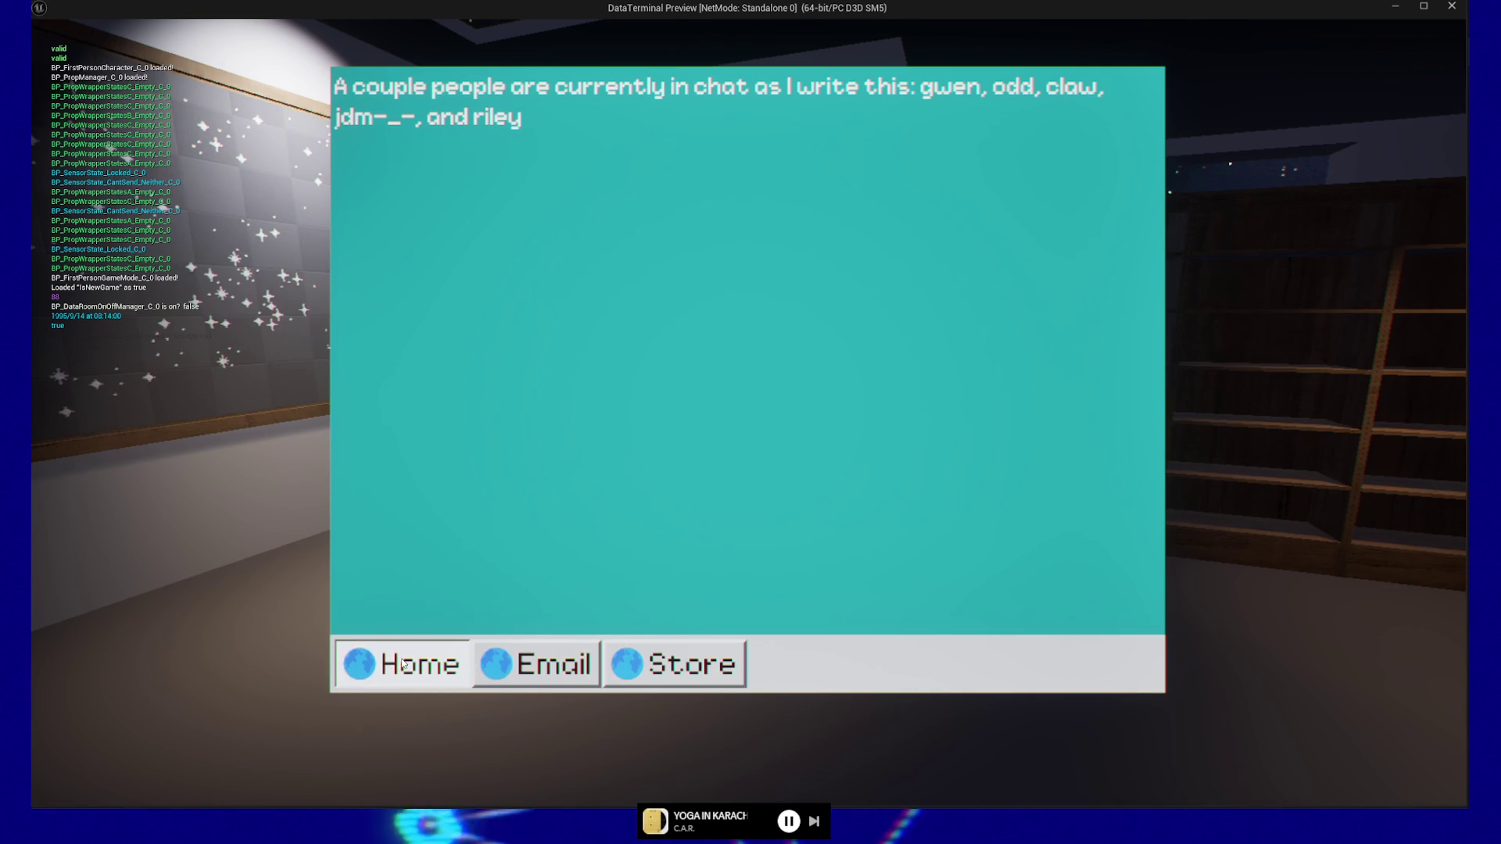
{"action": "key", "text": "Escape"}
{"action": "key", "text": "Escape"}
{"action": "left_click", "coordinate": [715, 637]}
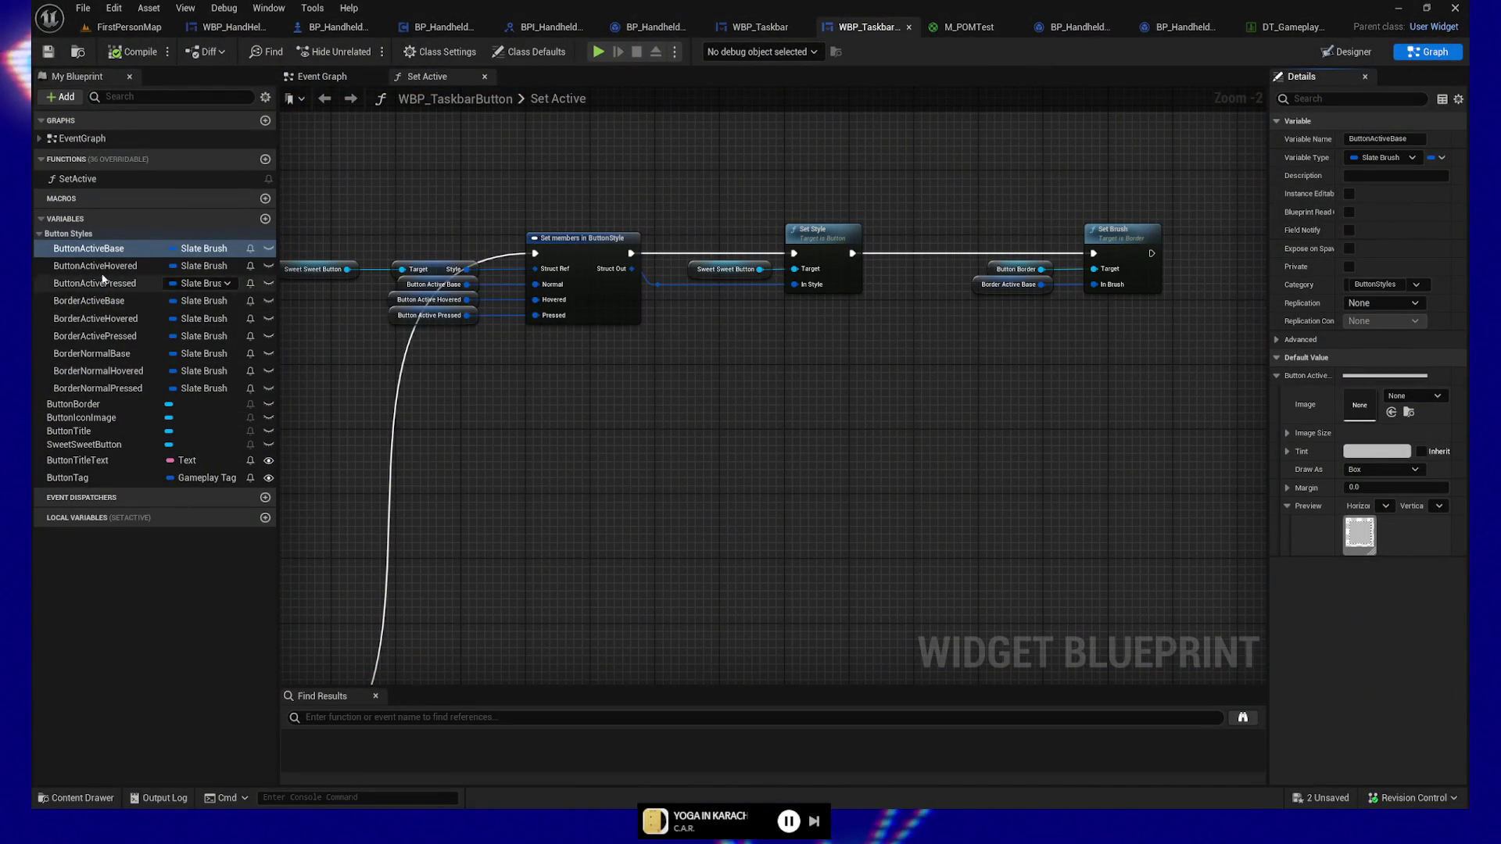
Step: Set the BorderActiveBase brush margin to 0.1
{"action": "left_click", "coordinate": [101, 301]}
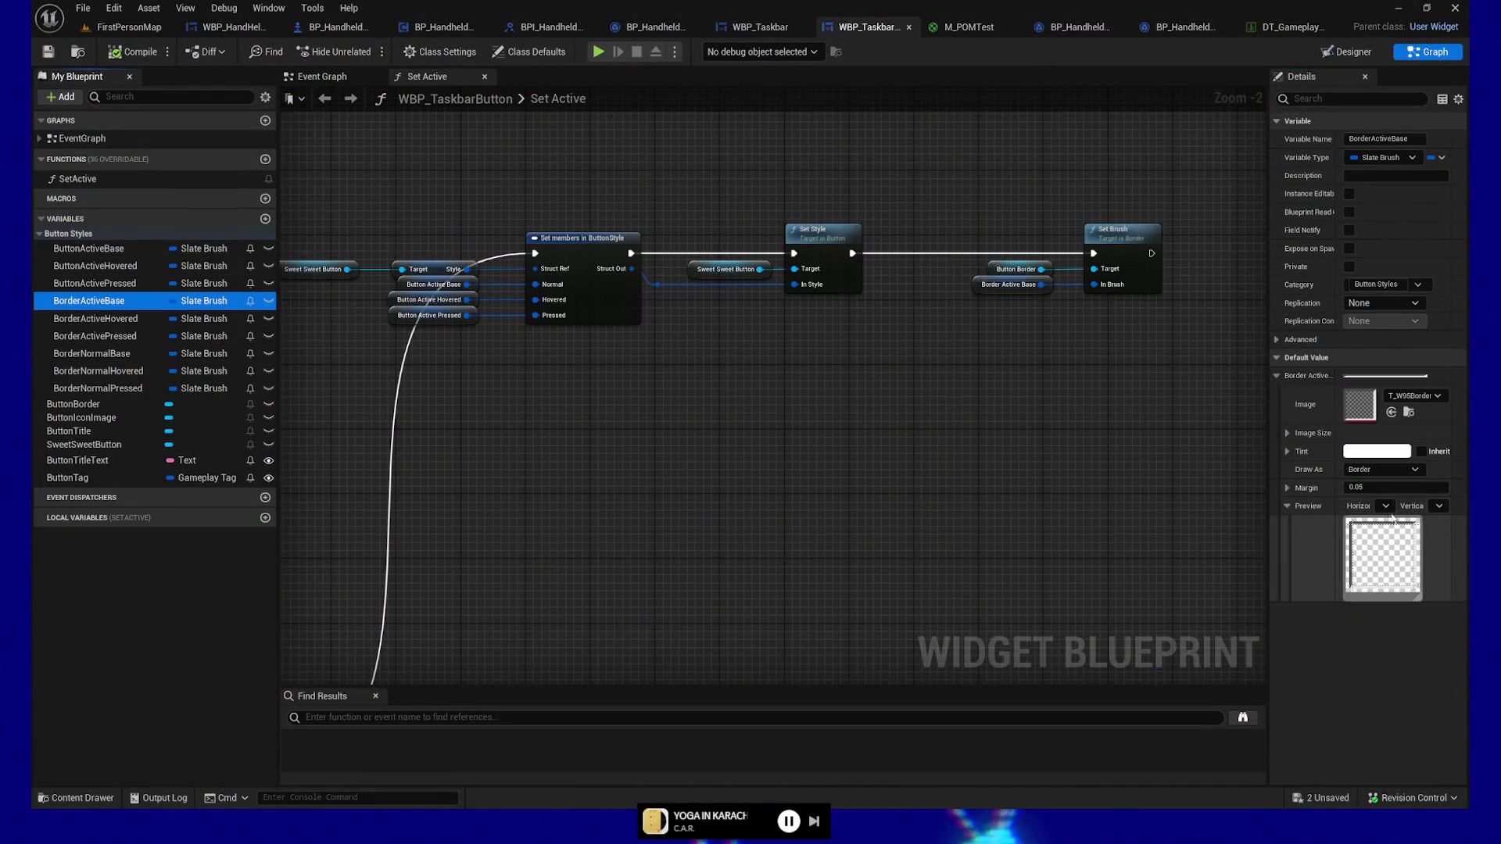
{"action": "left_click", "coordinate": [1385, 487]}
{"action": "type", "text": "0.1"}
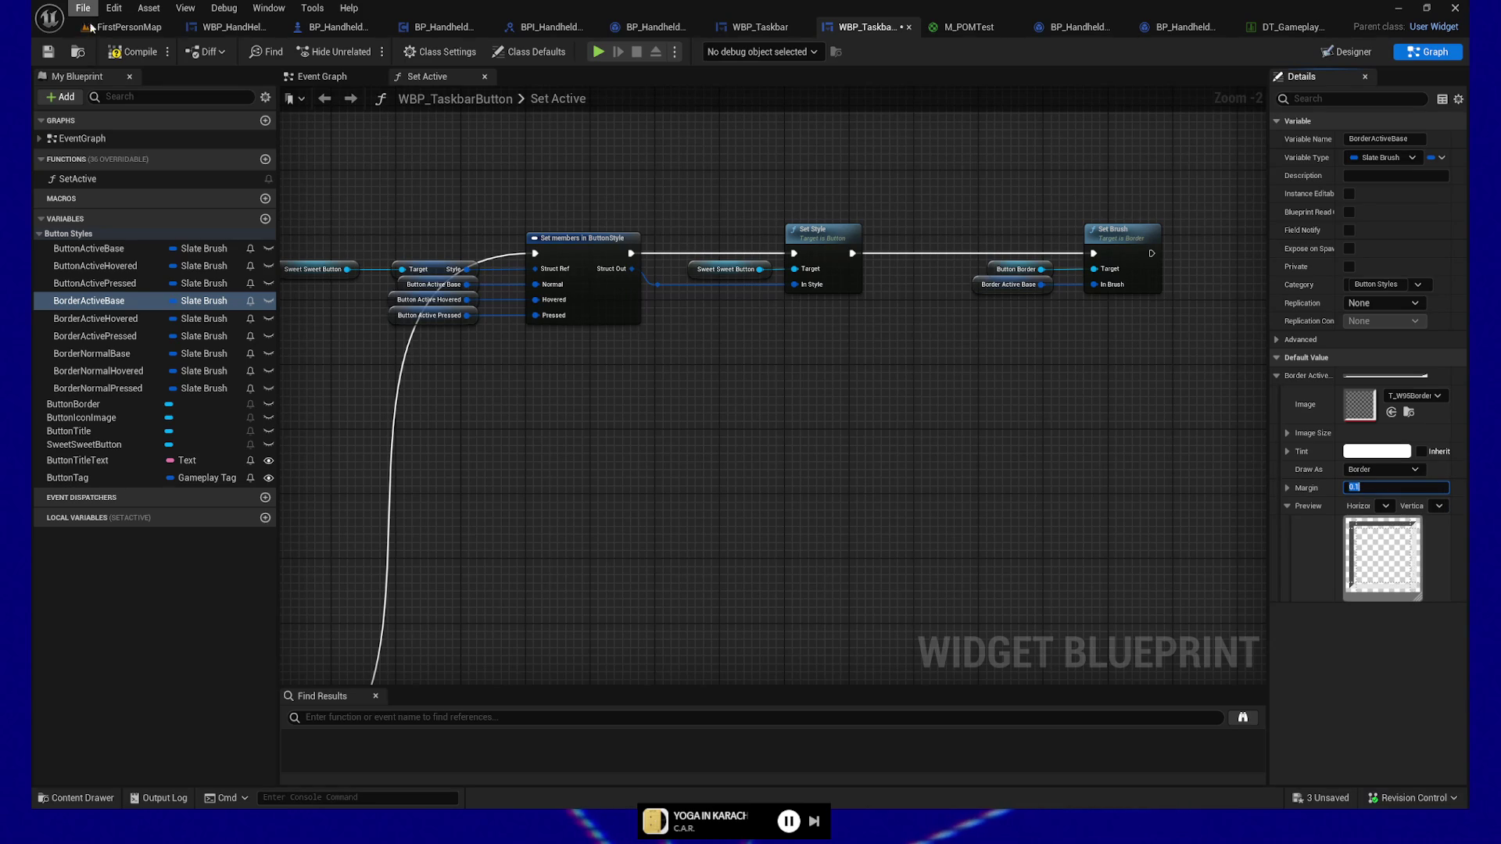
{"action": "left_click", "coordinate": [473, 72]}
Step: Play the DataTerminal preview, test the Home and other taskbar buttons, quit, and switch to Affinity Designer
{"action": "left_click", "coordinate": [598, 52]}
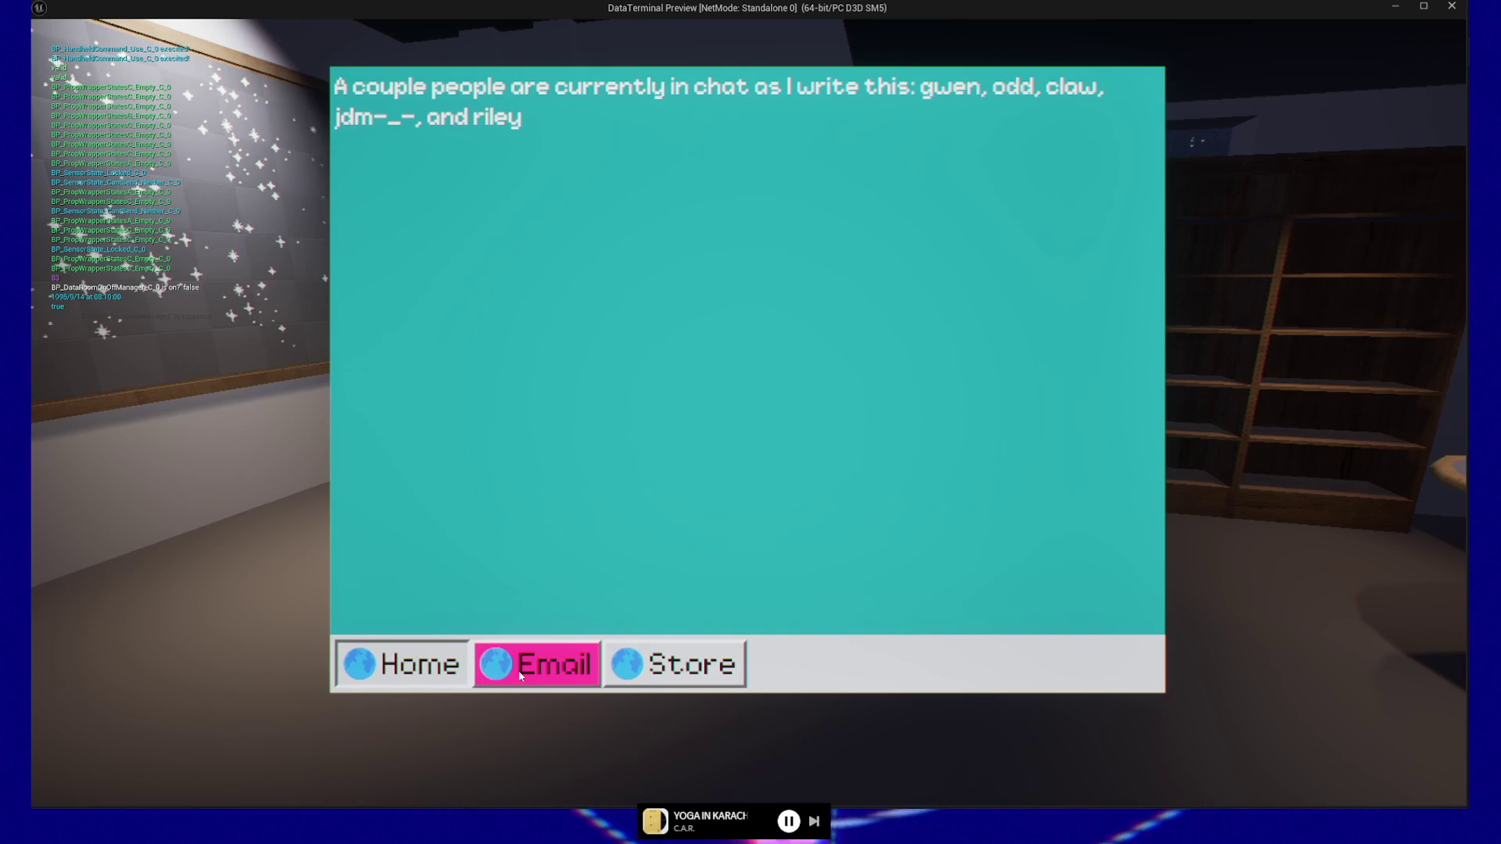
{"action": "left_click", "coordinate": [633, 673]}
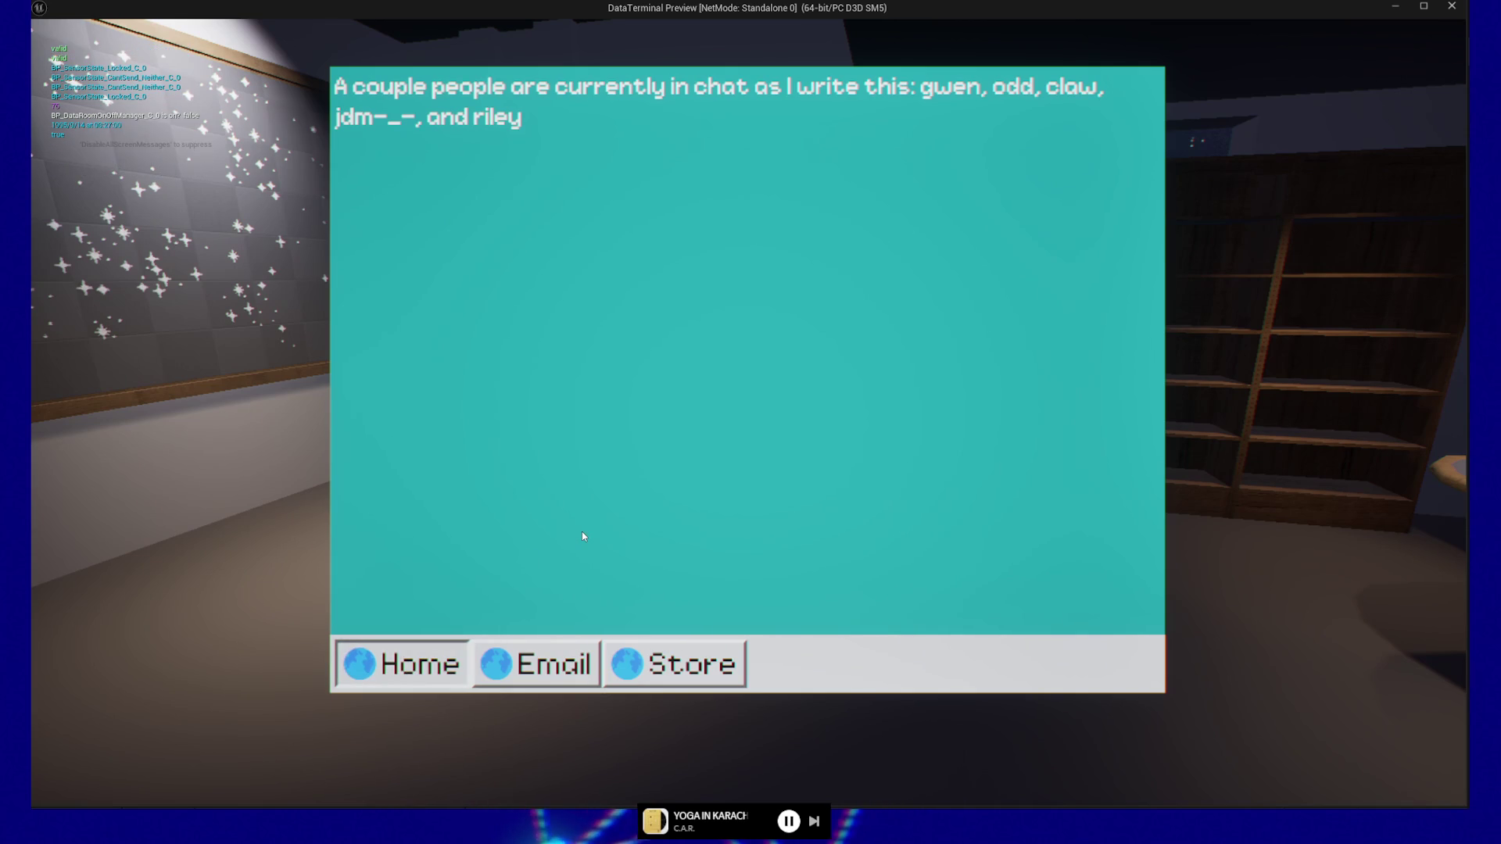
{"action": "left_click", "coordinate": [434, 655]}
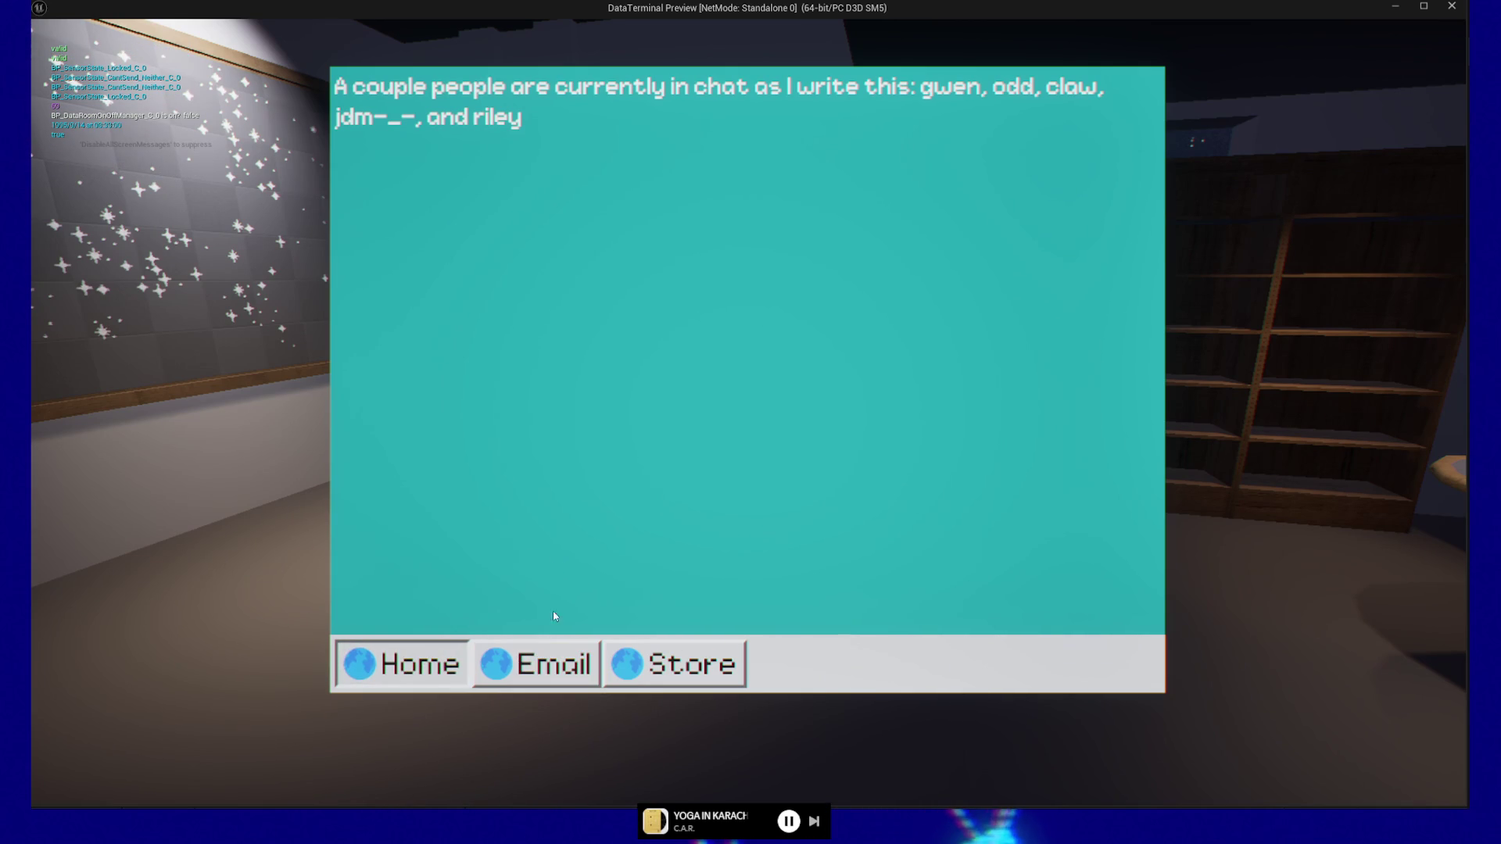
{"action": "left_click", "coordinate": [351, 653]}
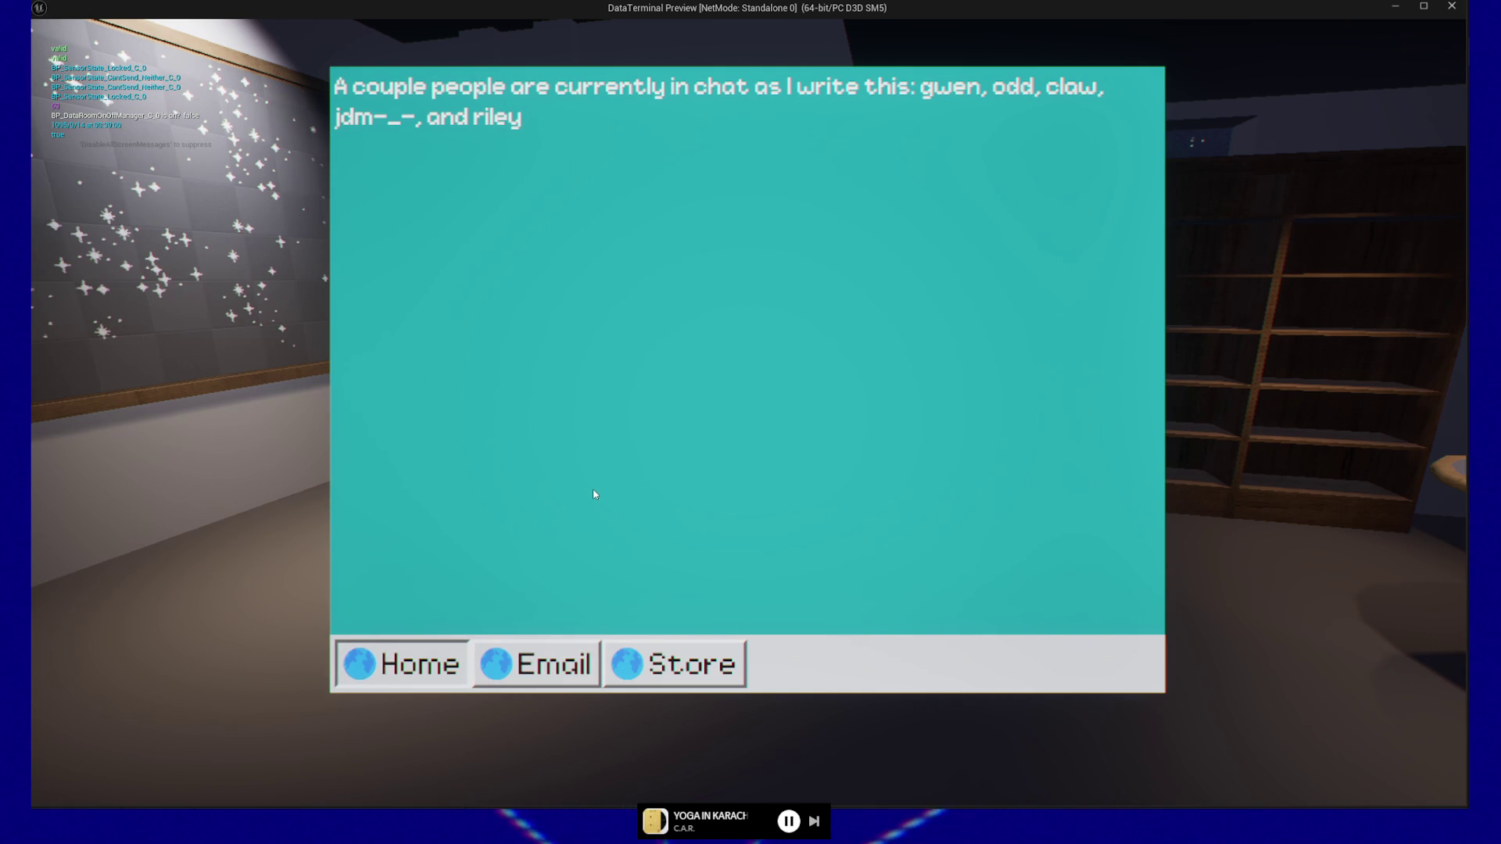
{"action": "key", "text": "Escape"}
{"action": "key", "text": "Escape"}
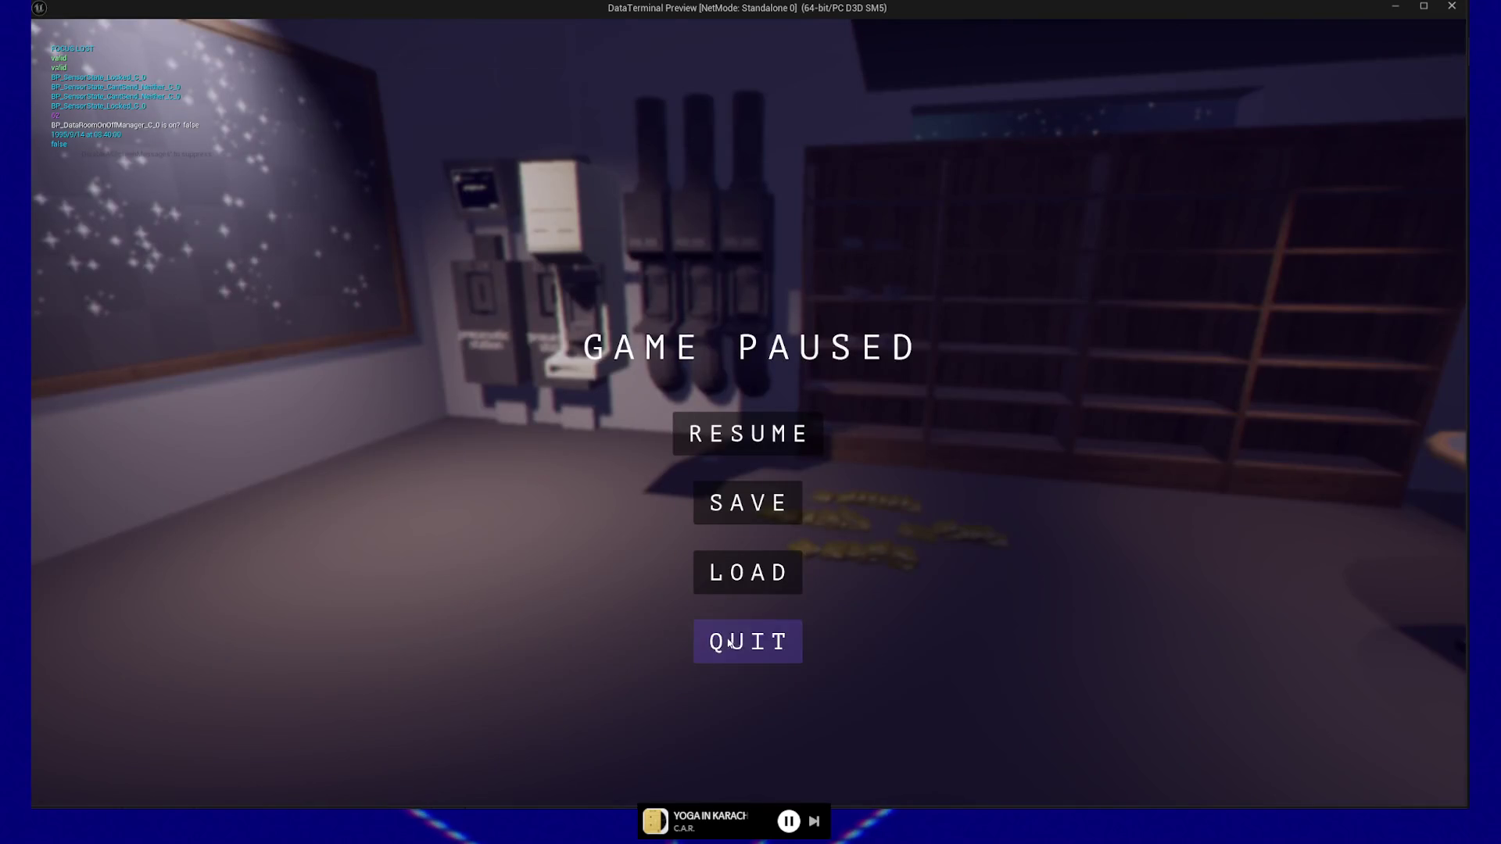
{"action": "left_click", "coordinate": [727, 645]}
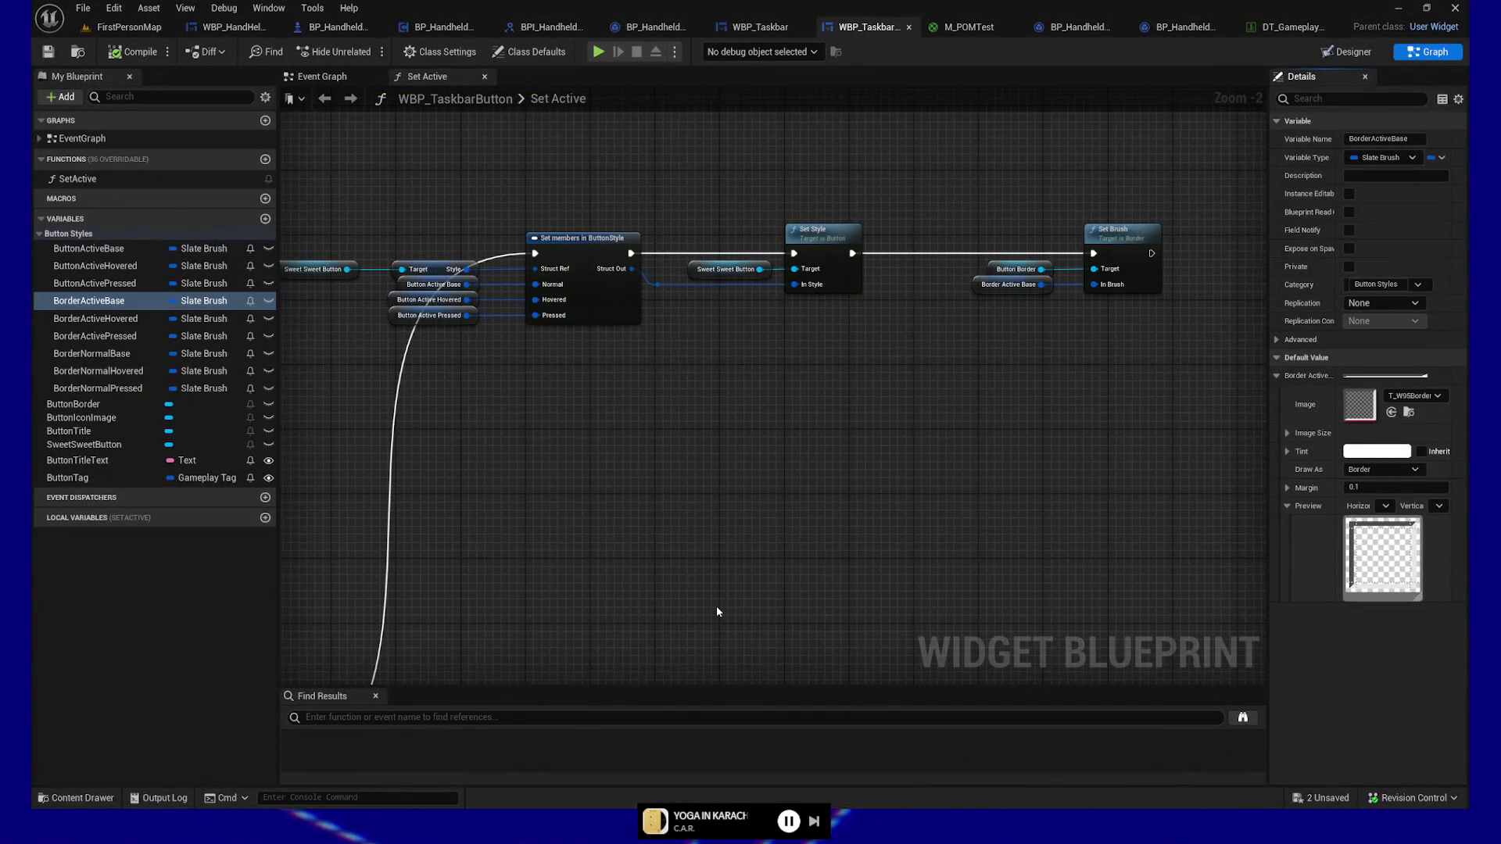
{"action": "key", "text": "alt+Tab"}
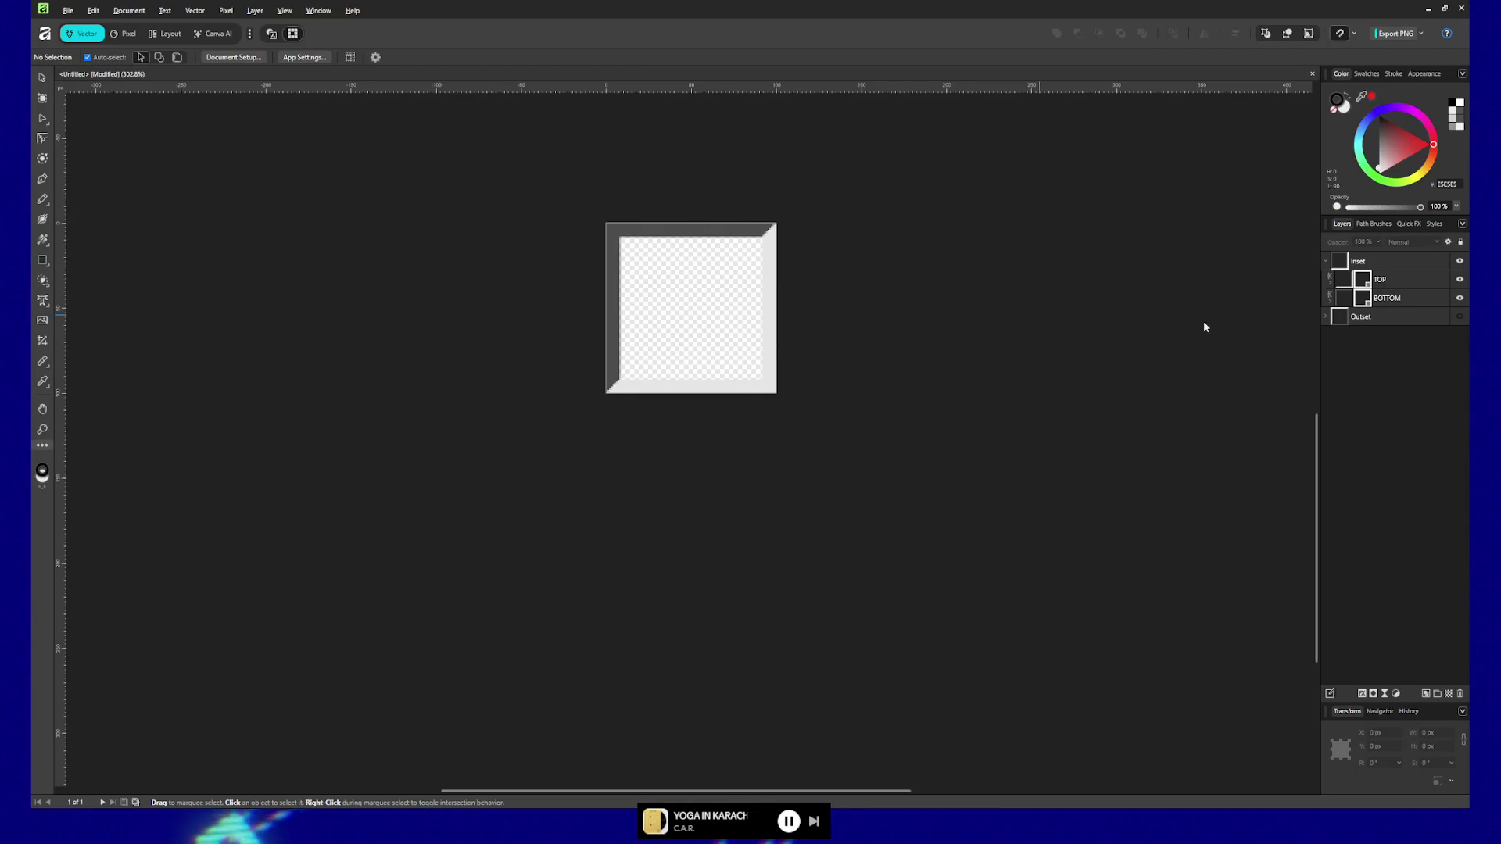
Step: Make the Inset frame's TOP bevel edge pure white by raising its fill Lightness to 100
{"action": "left_click", "coordinate": [1388, 300]}
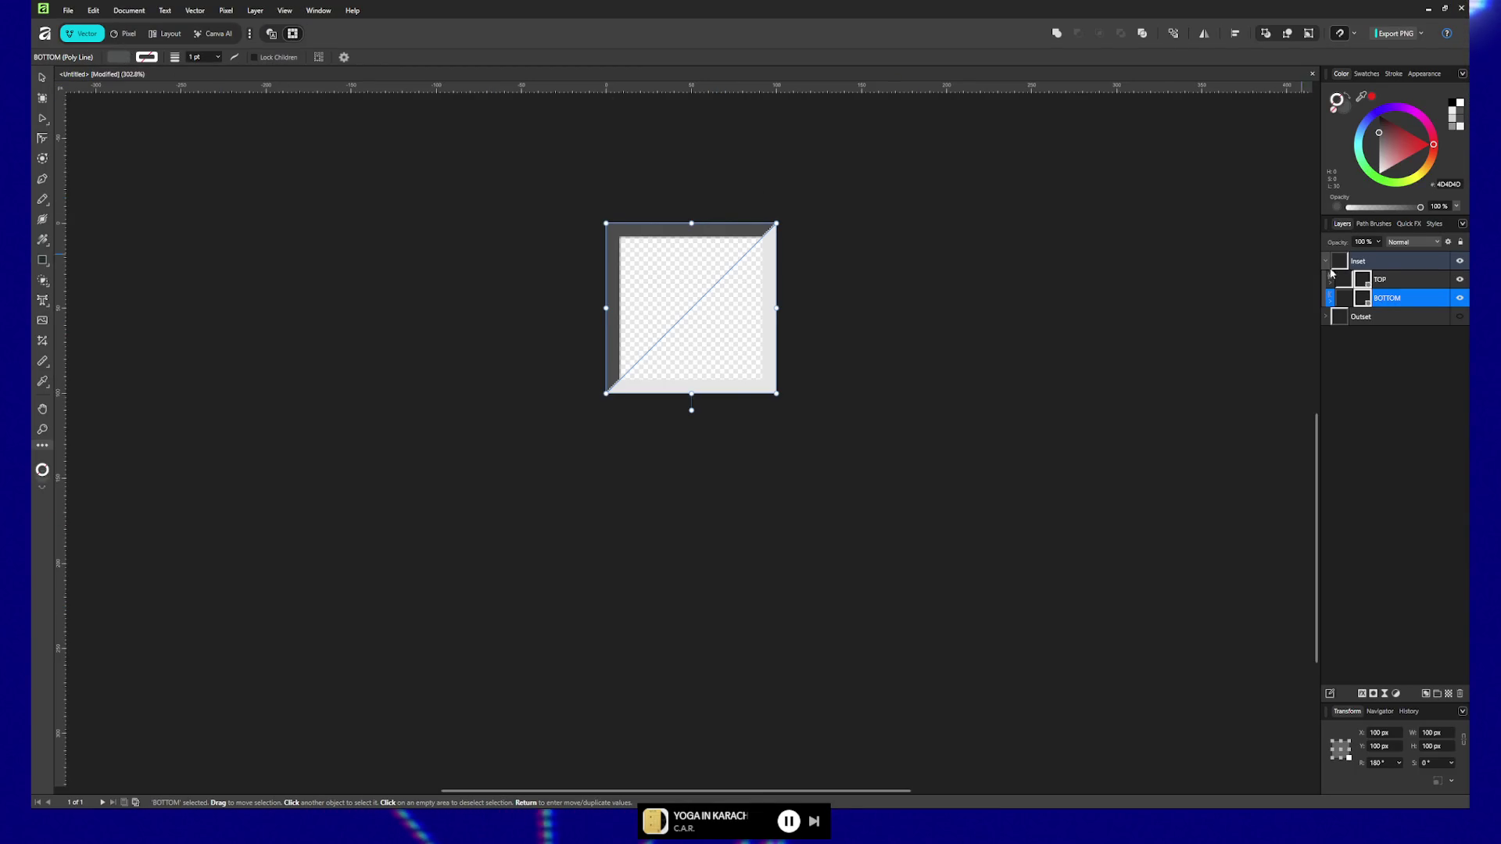
{"action": "left_click", "coordinate": [1376, 281]}
{"action": "left_click", "coordinate": [104, 58]}
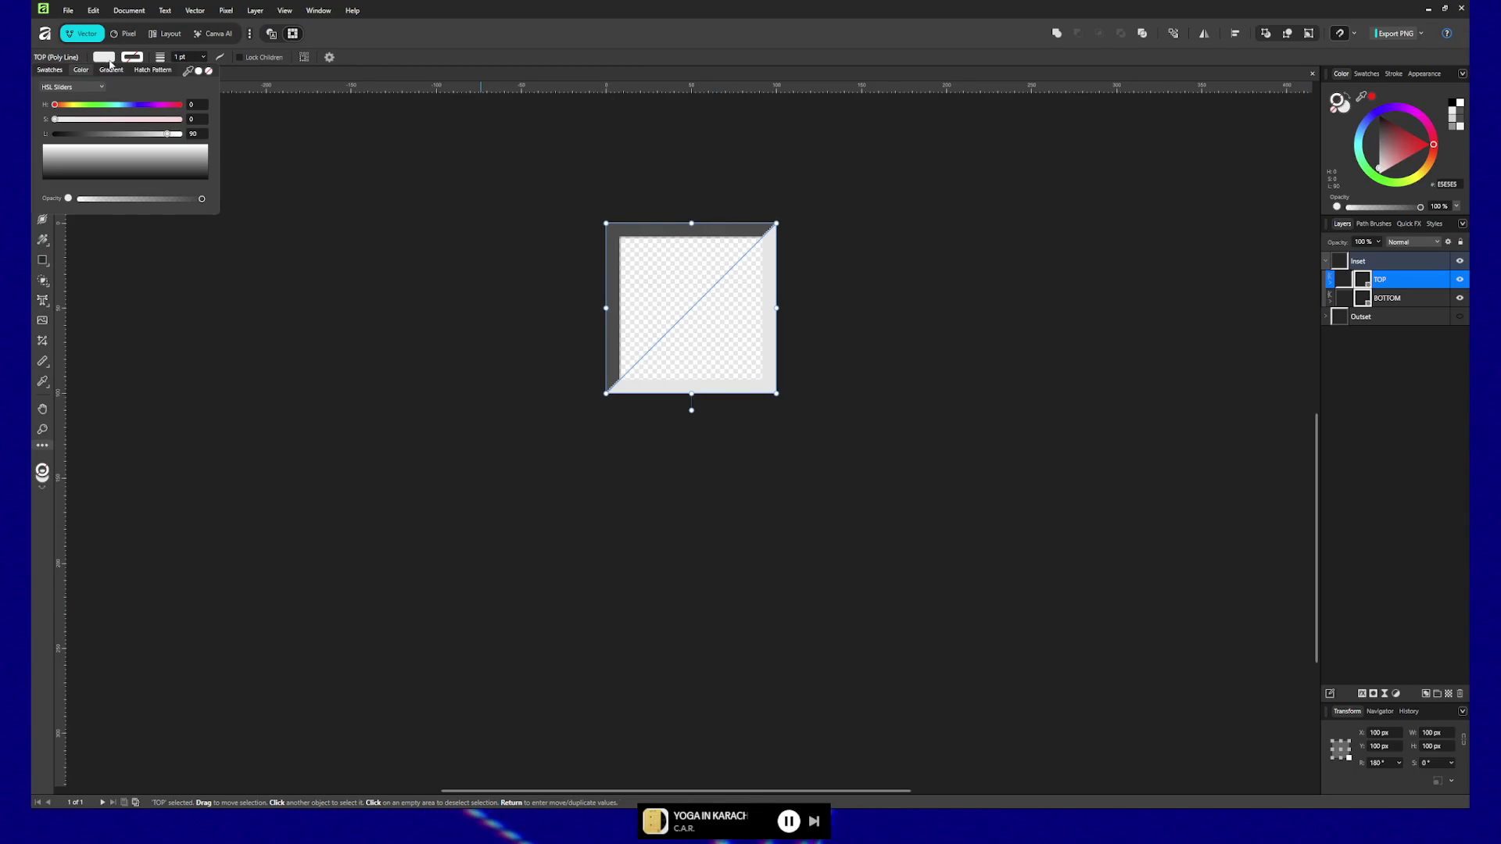
{"action": "left_click_drag", "start_coordinate": [172, 136], "coordinate": [236, 142]}
{"action": "left_click", "coordinate": [502, 314]}
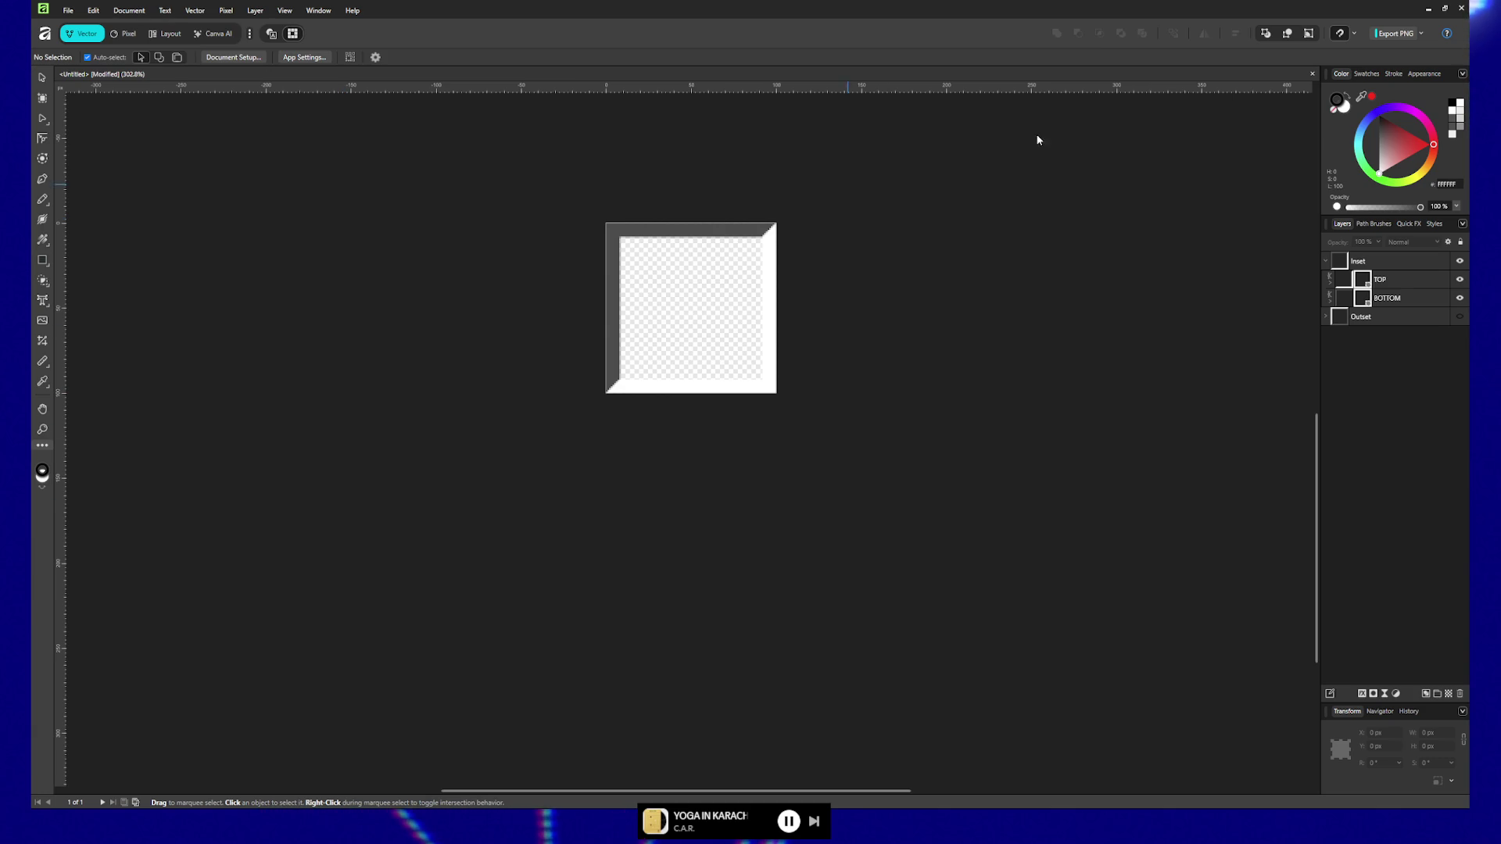
Step: Hide Inset, show and expand Outset, and make its TOP edge pure white too
{"action": "left_click", "coordinate": [1460, 263]}
{"action": "left_click", "coordinate": [1460, 318]}
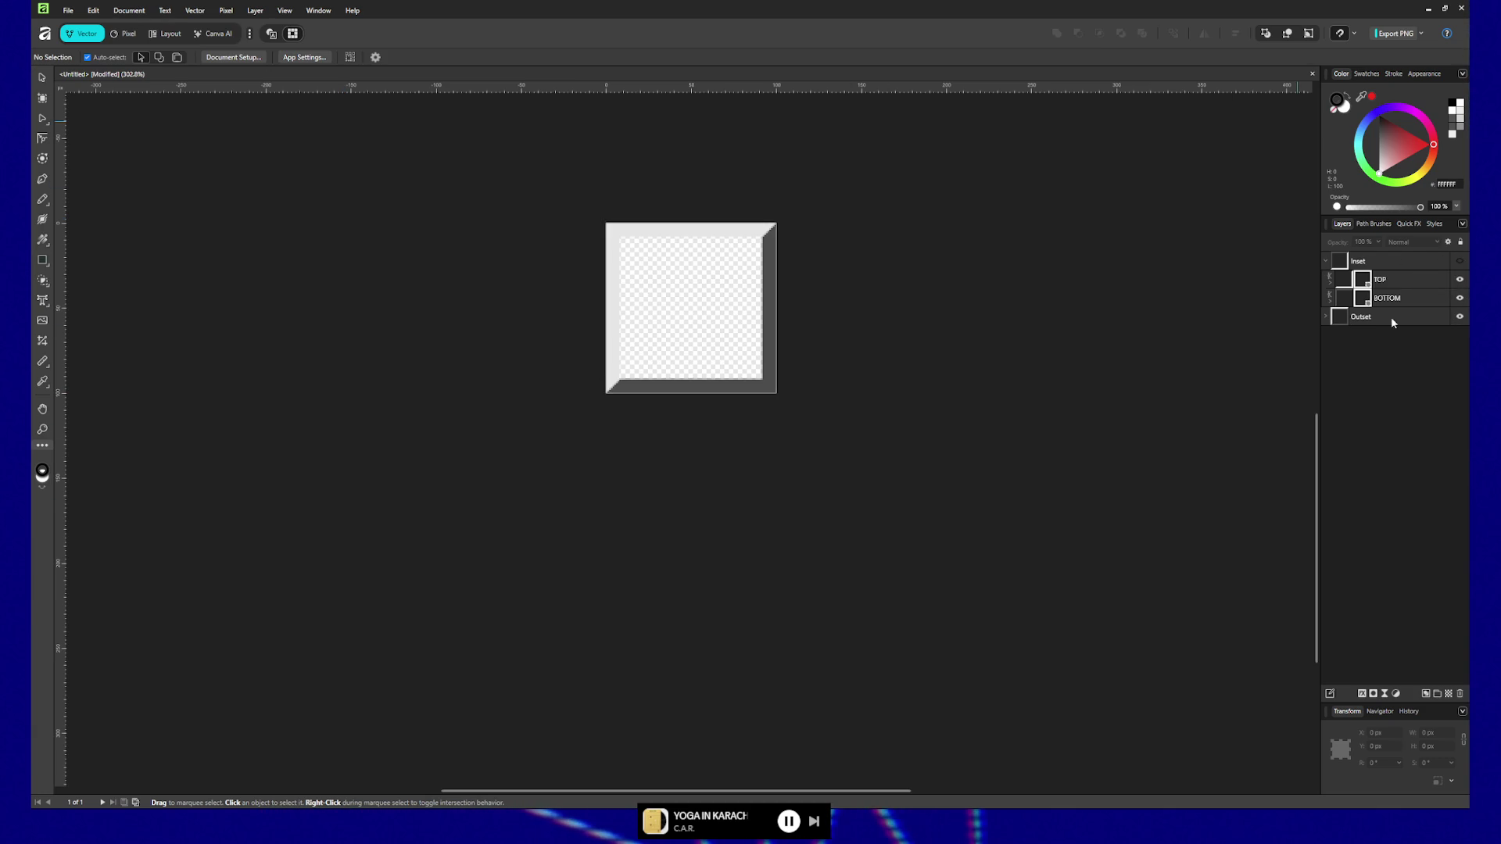
{"action": "left_click", "coordinate": [1327, 317]}
{"action": "left_click", "coordinate": [1388, 334]}
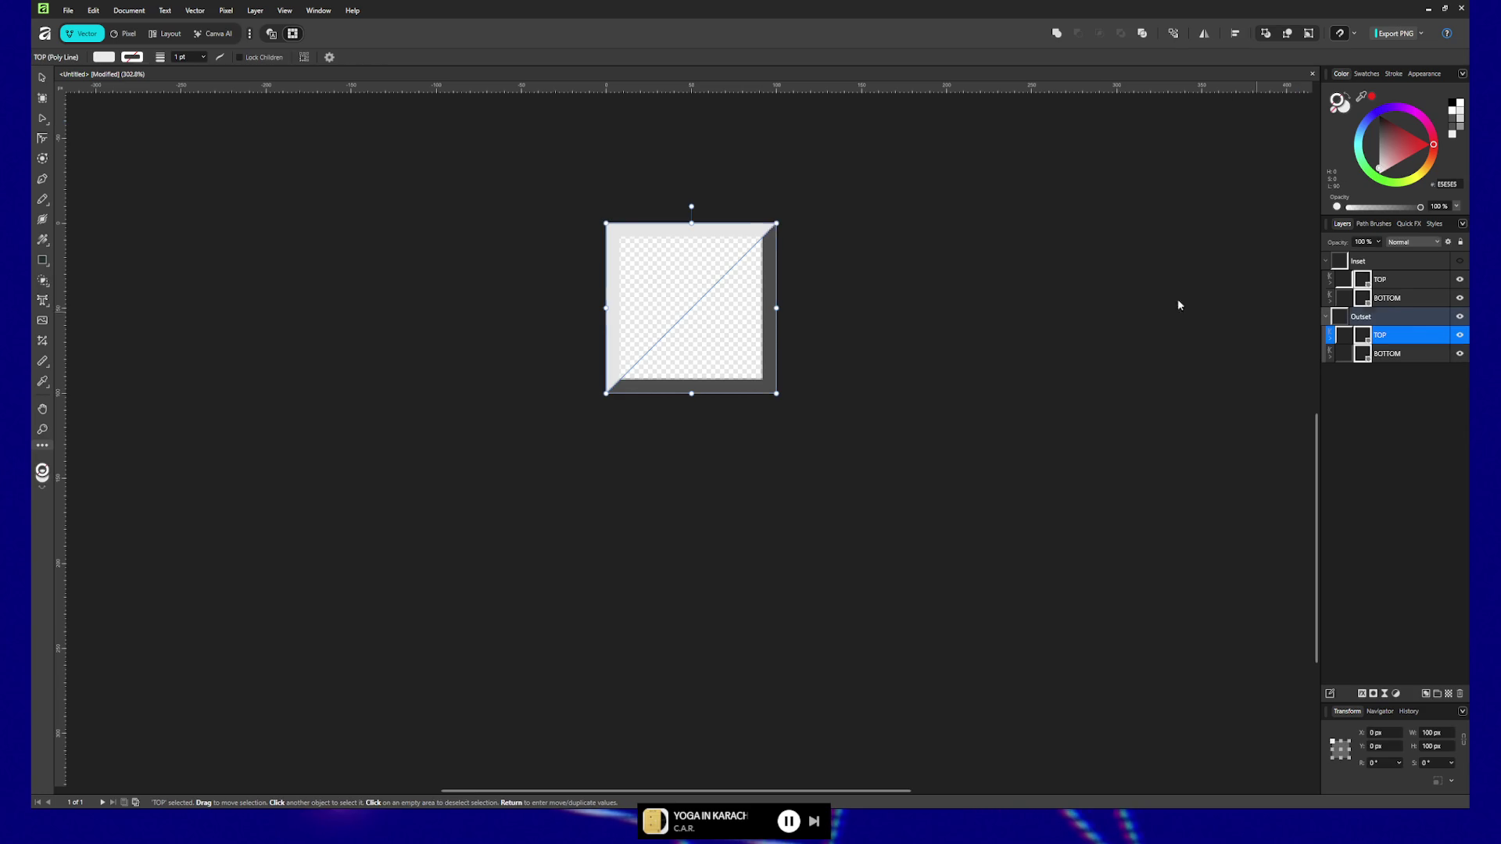
{"action": "left_click", "coordinate": [103, 56]}
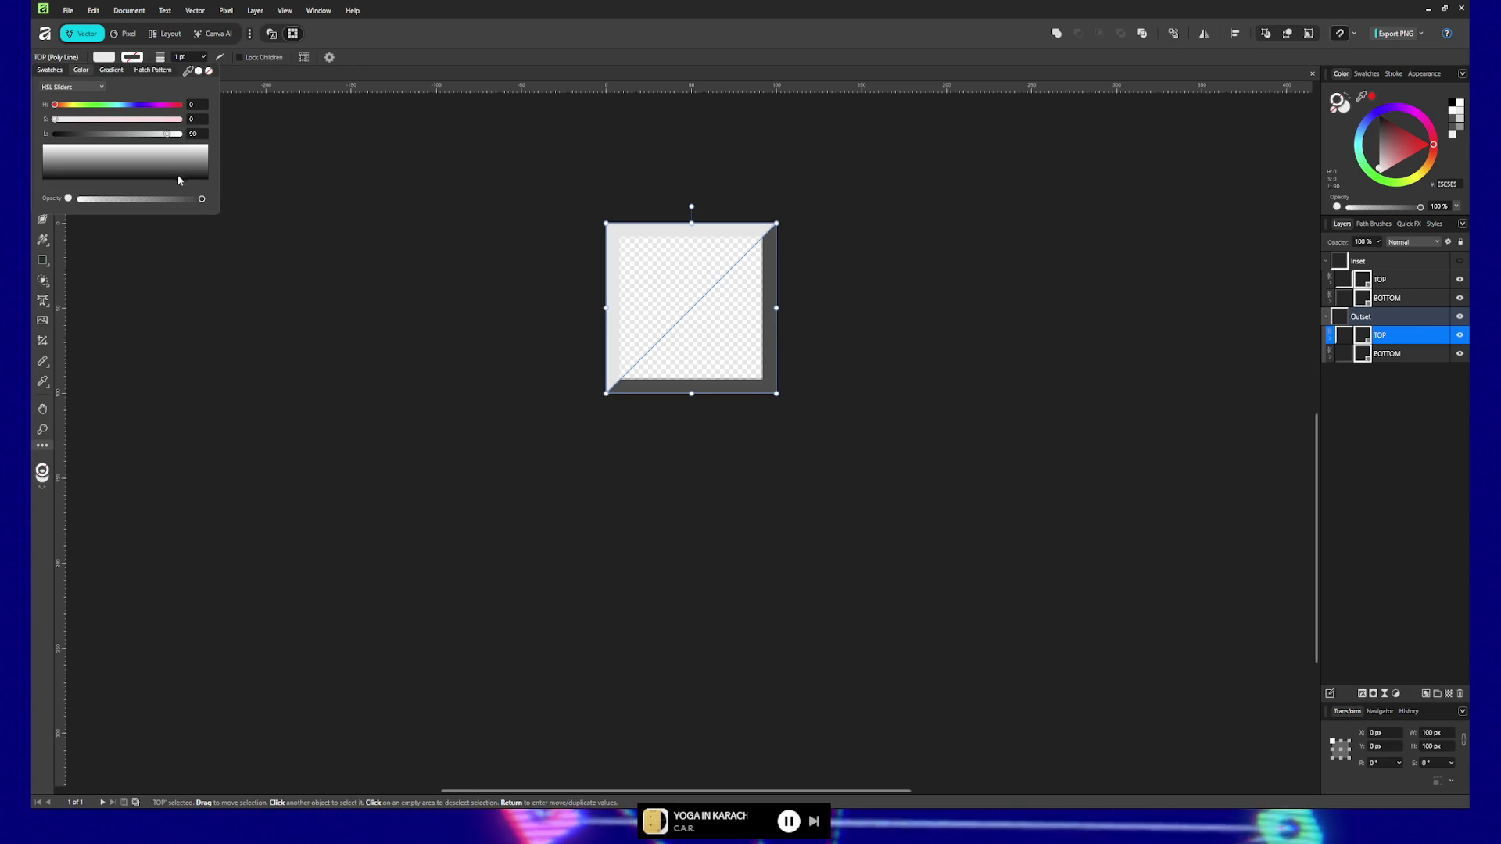
{"action": "left_click_drag", "start_coordinate": [166, 133], "coordinate": [219, 133]}
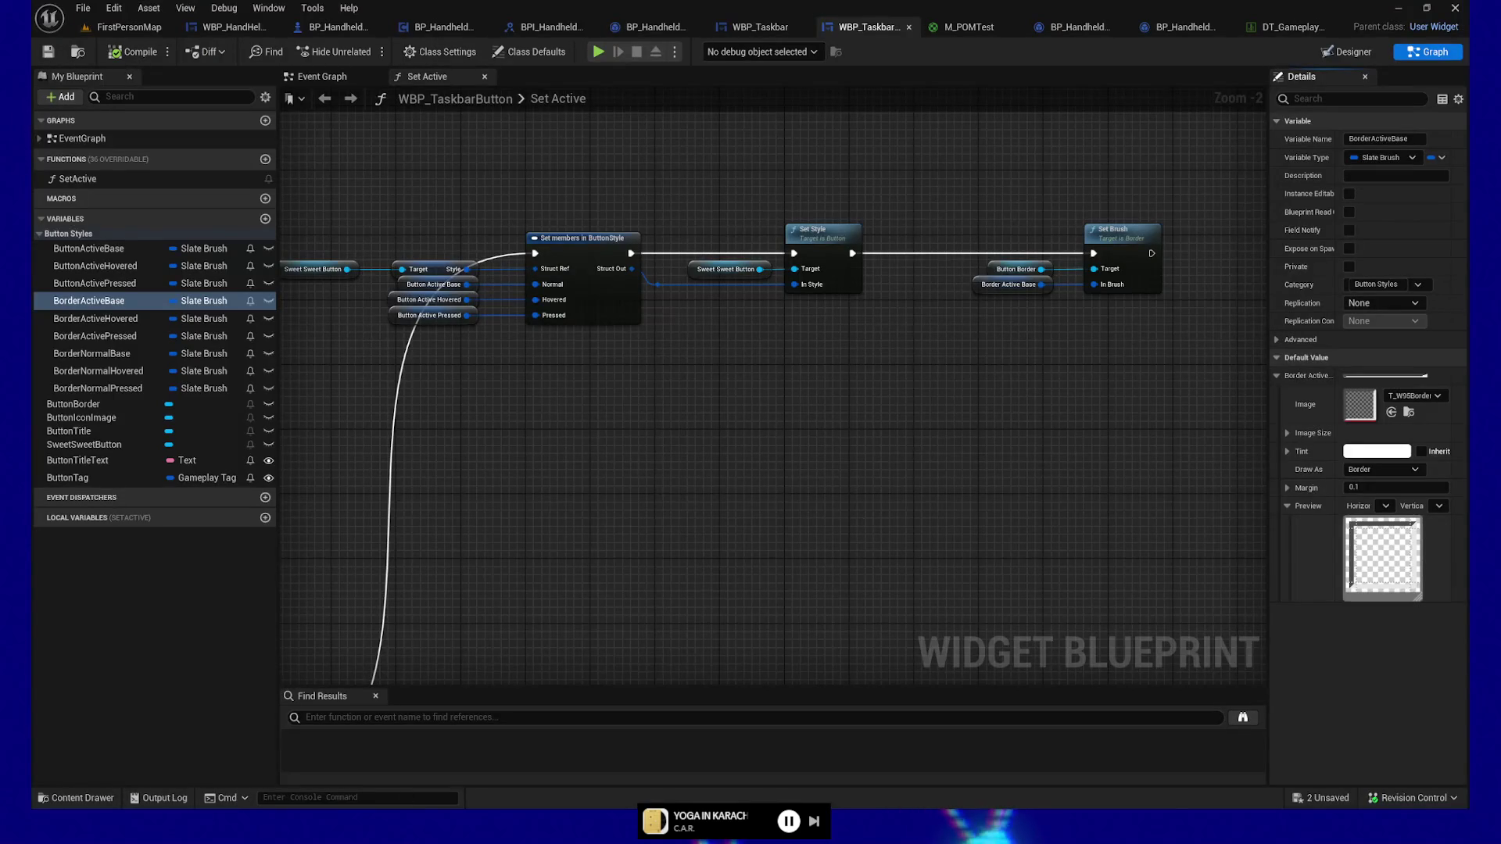
Step: Reimport the inset border texture and T_W95Border from the Content Drawer
{"action": "left_click", "coordinate": [45, 799]}
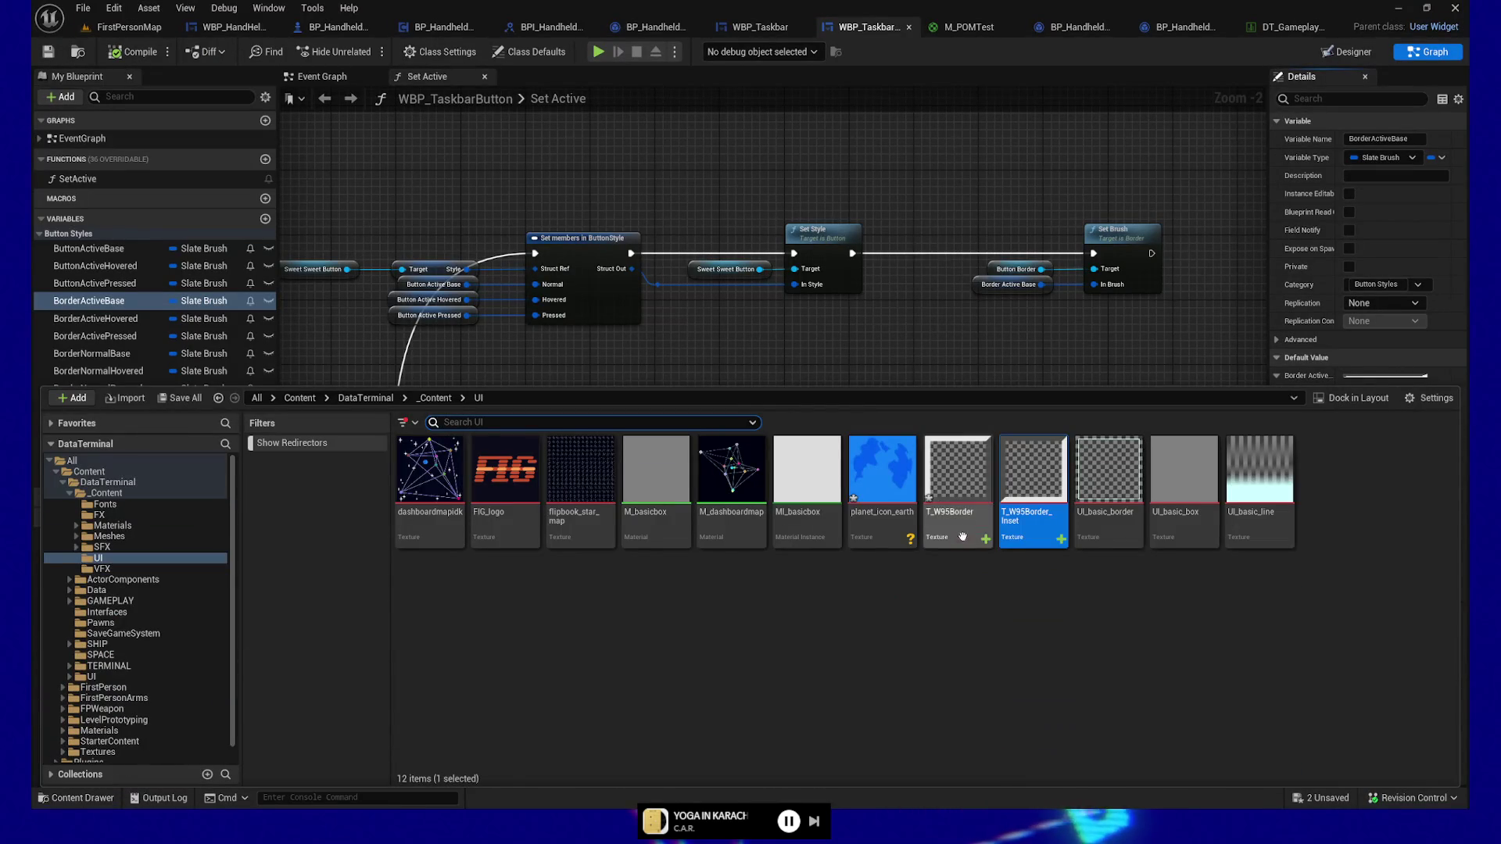
{"action": "right_click", "coordinate": [1033, 498]}
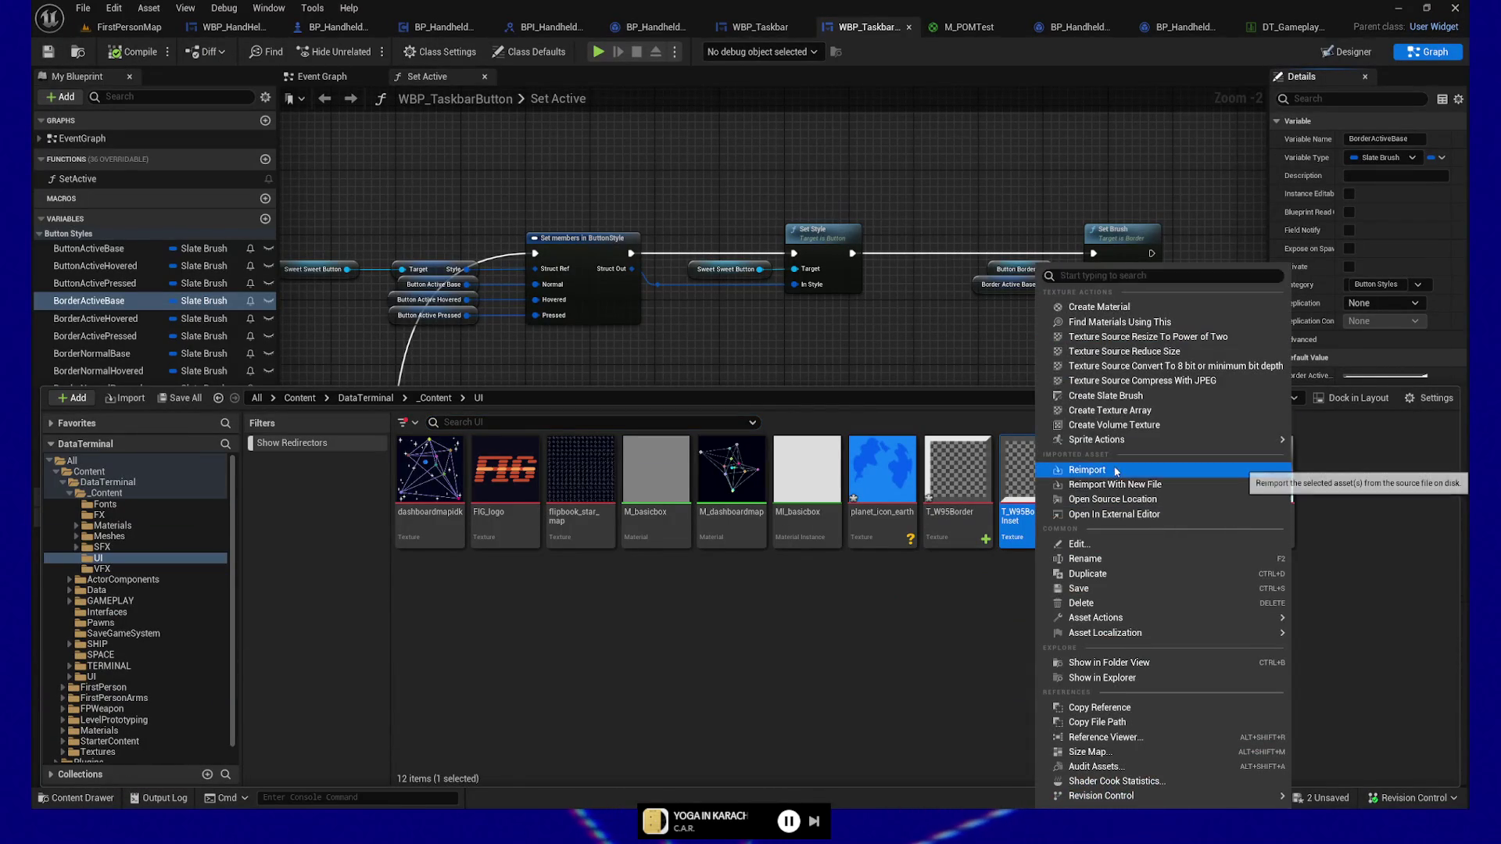
{"action": "left_click", "coordinate": [1086, 470]}
{"action": "right_click", "coordinate": [956, 477]}
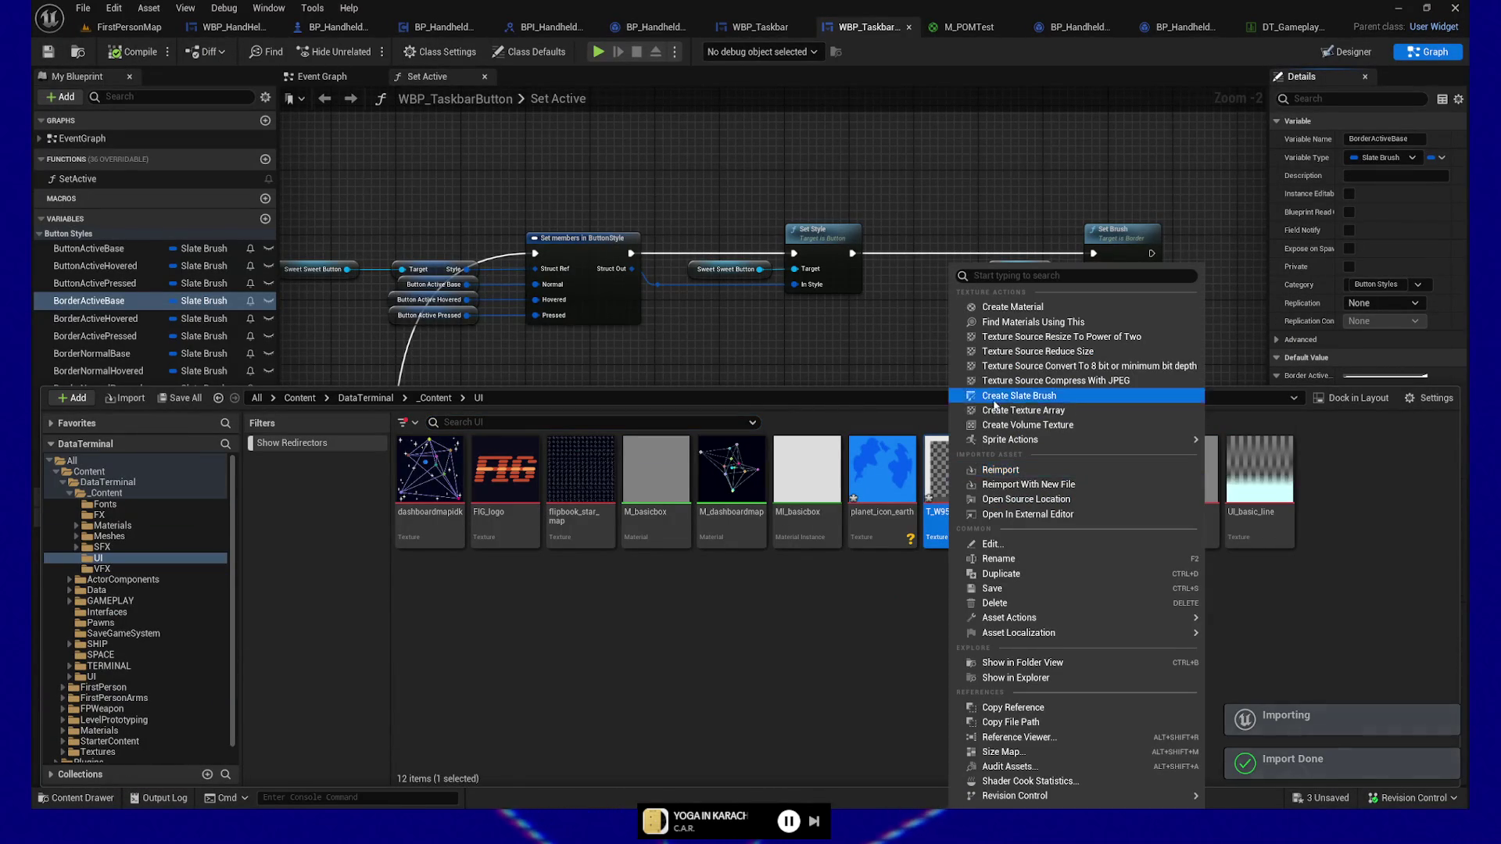
{"action": "left_click", "coordinate": [1016, 471]}
{"action": "left_click", "coordinate": [747, 332]}
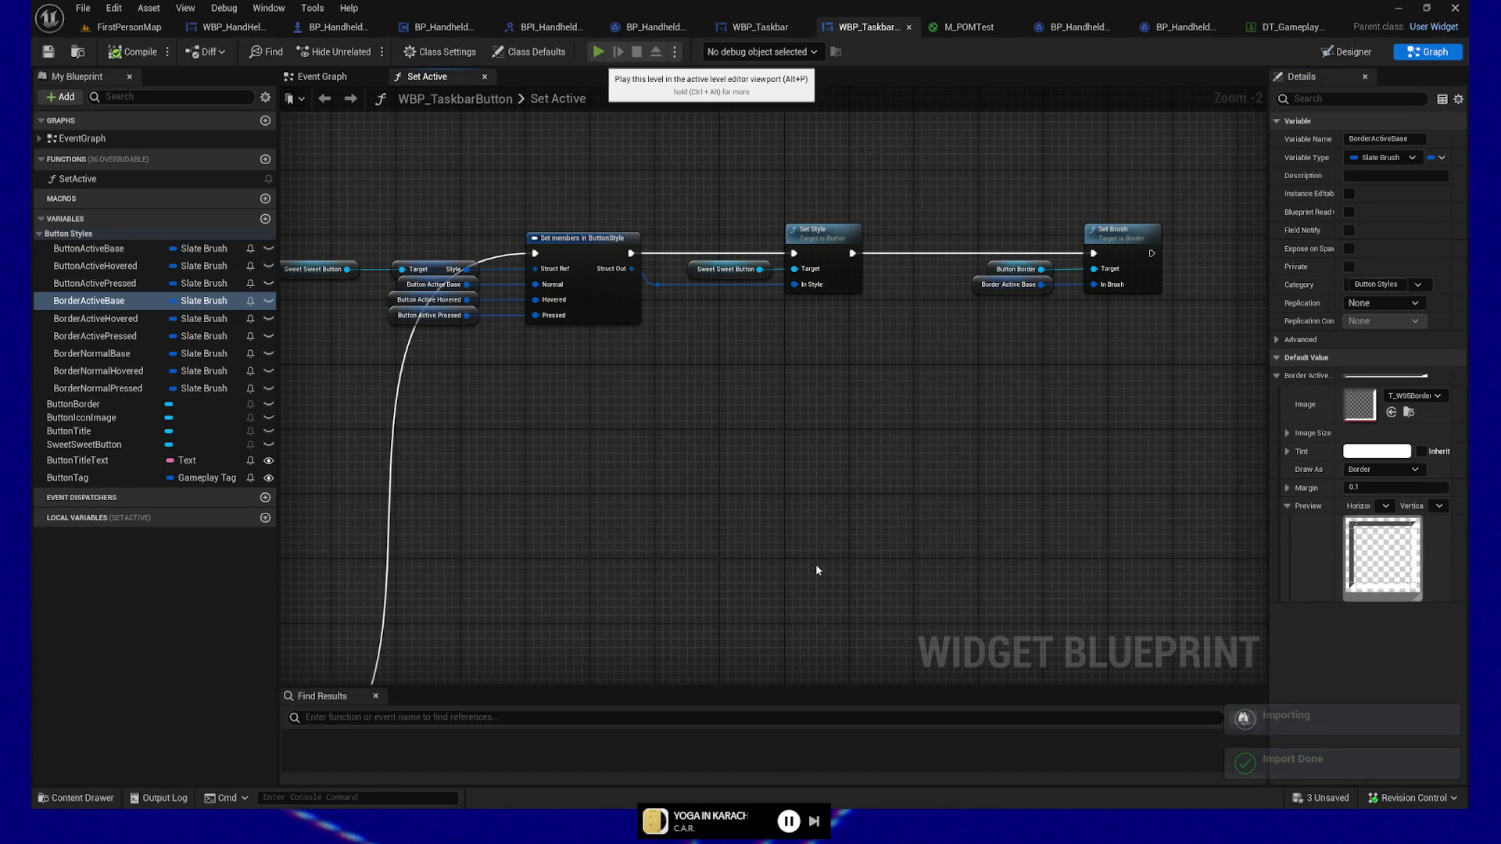
Step: Play the DataTerminal preview to check the new borders, then quit back to the Designer layout
{"action": "left_click", "coordinate": [598, 52]}
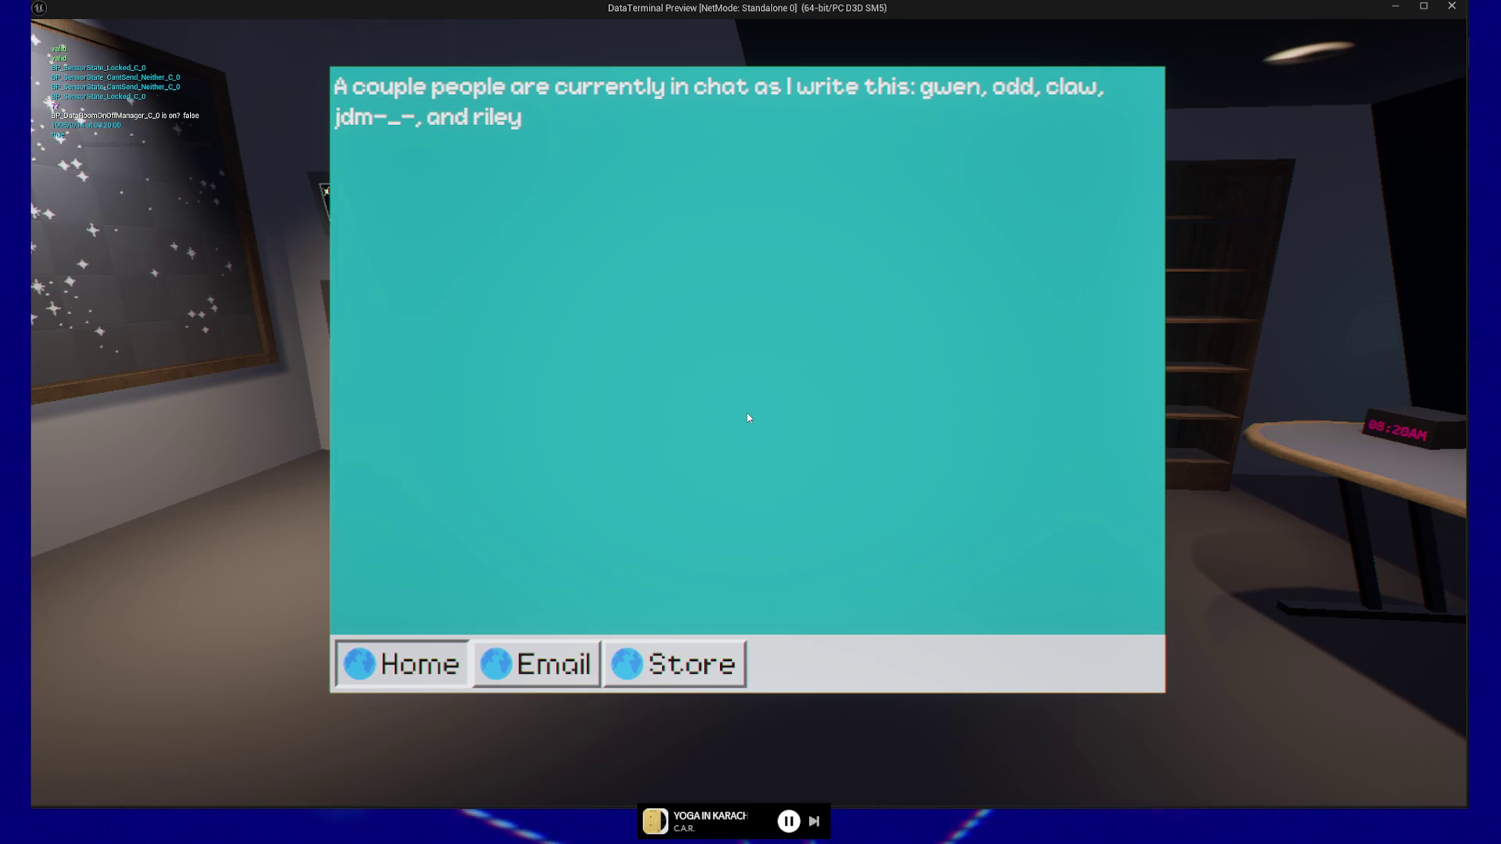
{"action": "key", "text": "Escape"}
{"action": "key", "text": "Escape"}
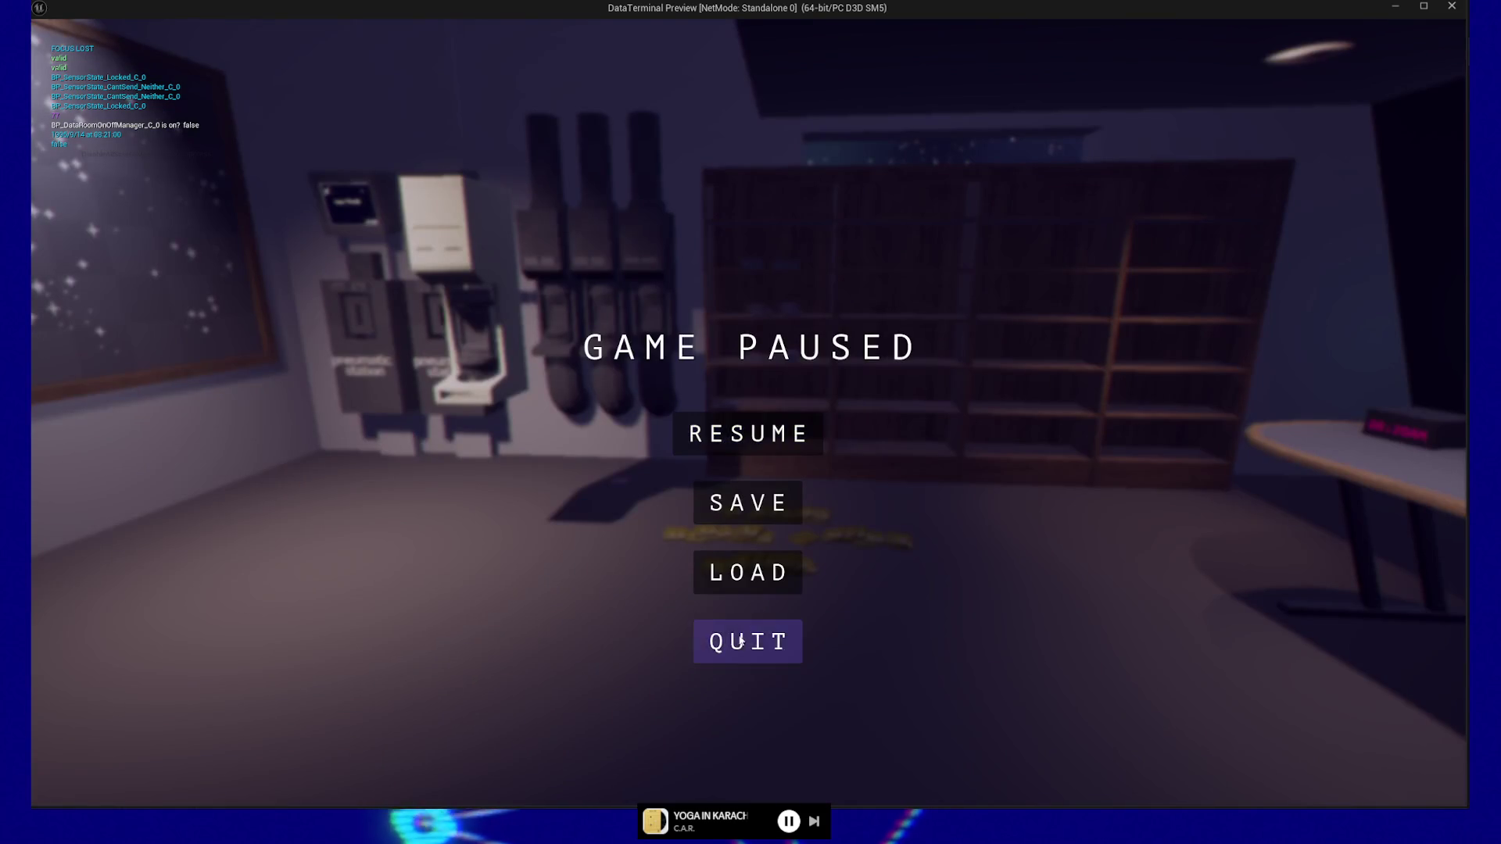
{"action": "key", "text": "alt+Tab"}
{"action": "key", "text": "Escape"}
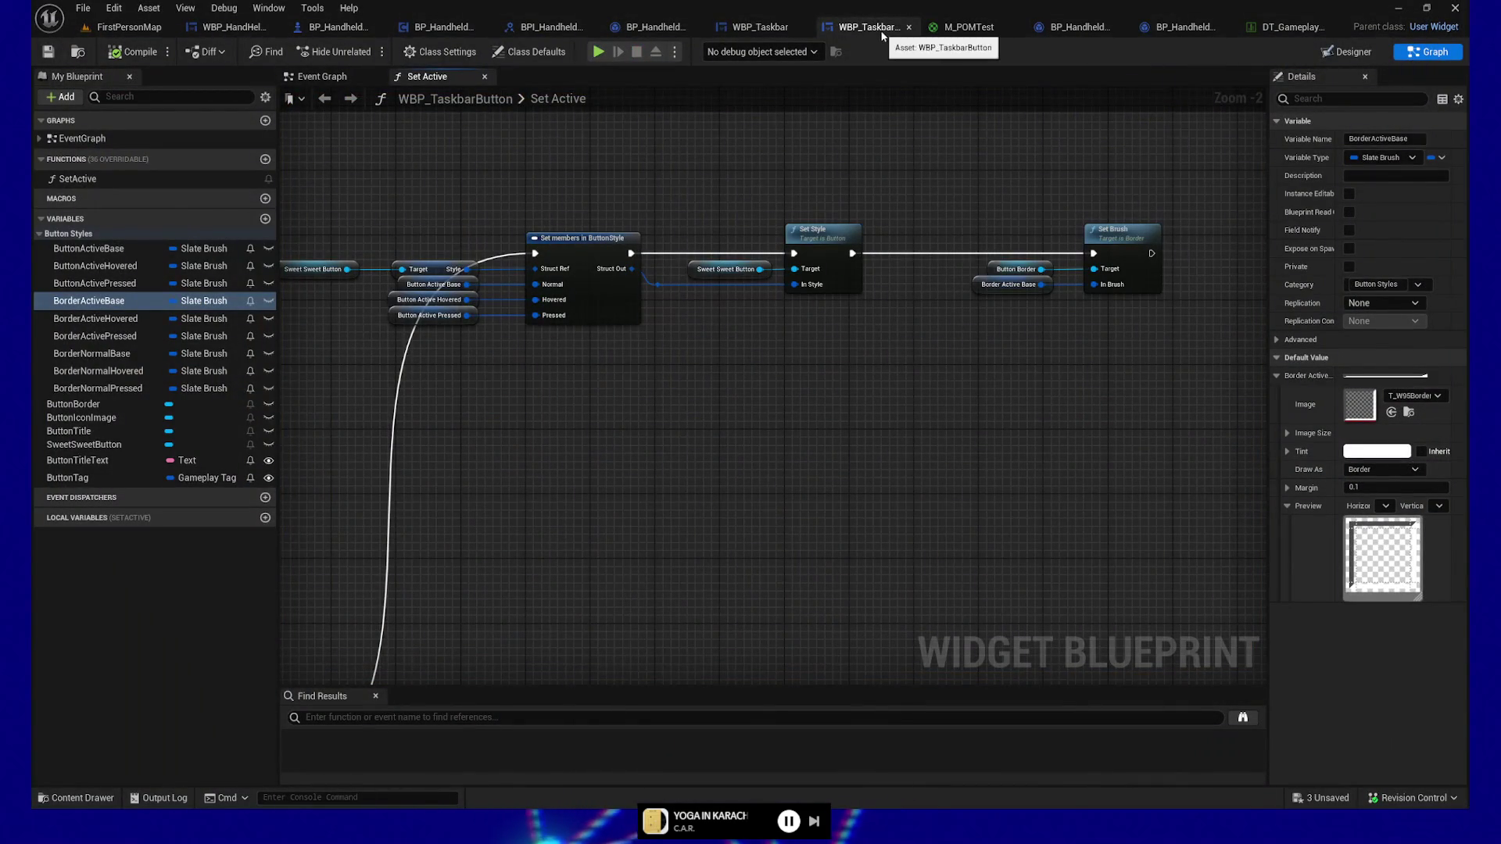
{"action": "left_click", "coordinate": [1364, 53]}
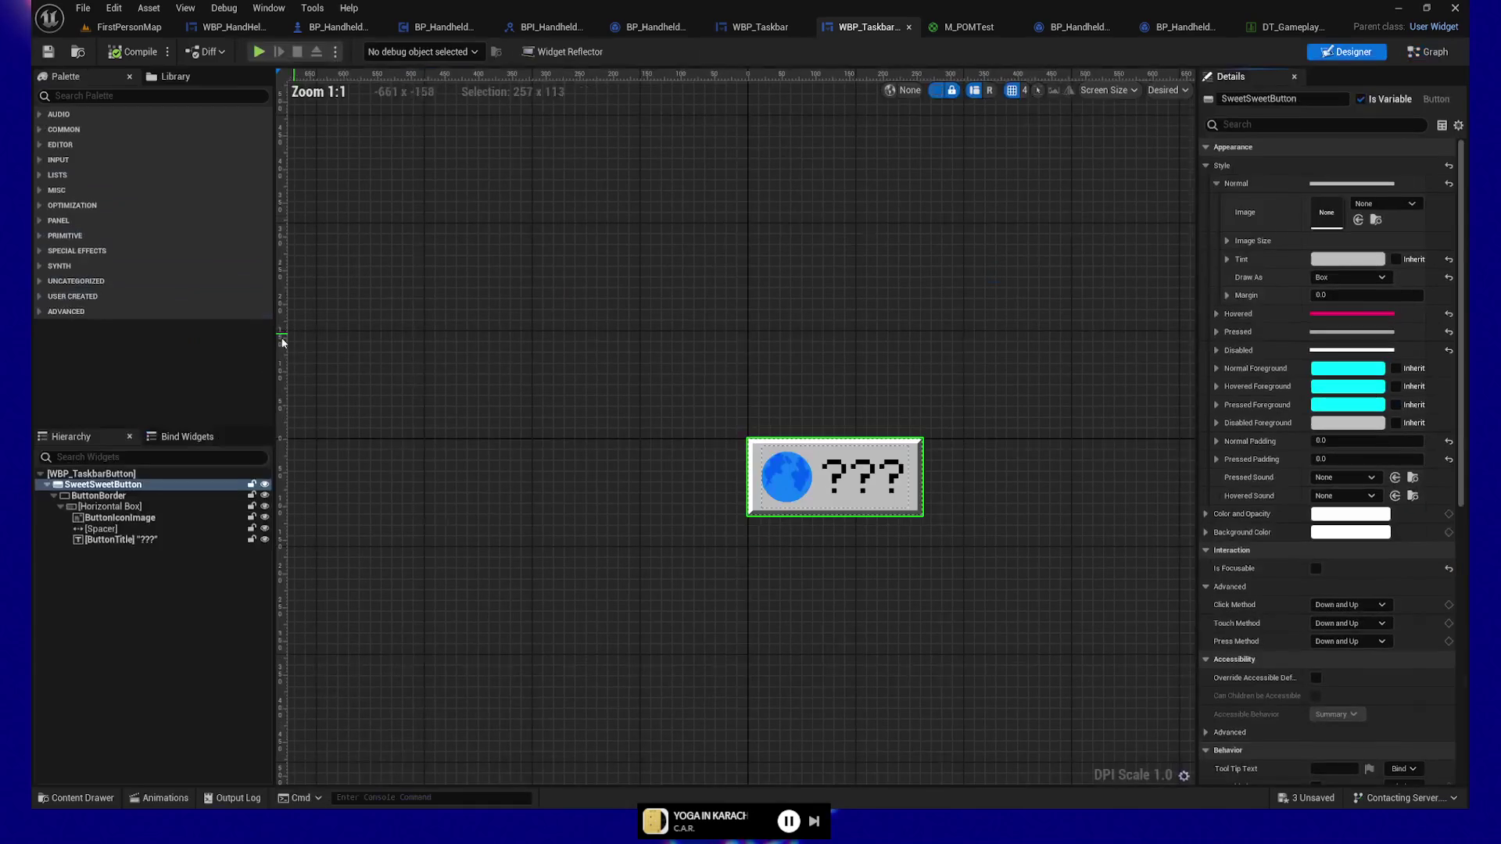
Step: Inspect the ButtonBorder widget's settings in the WBP_TaskbarButton Hierarchy
{"action": "left_click", "coordinate": [126, 498]}
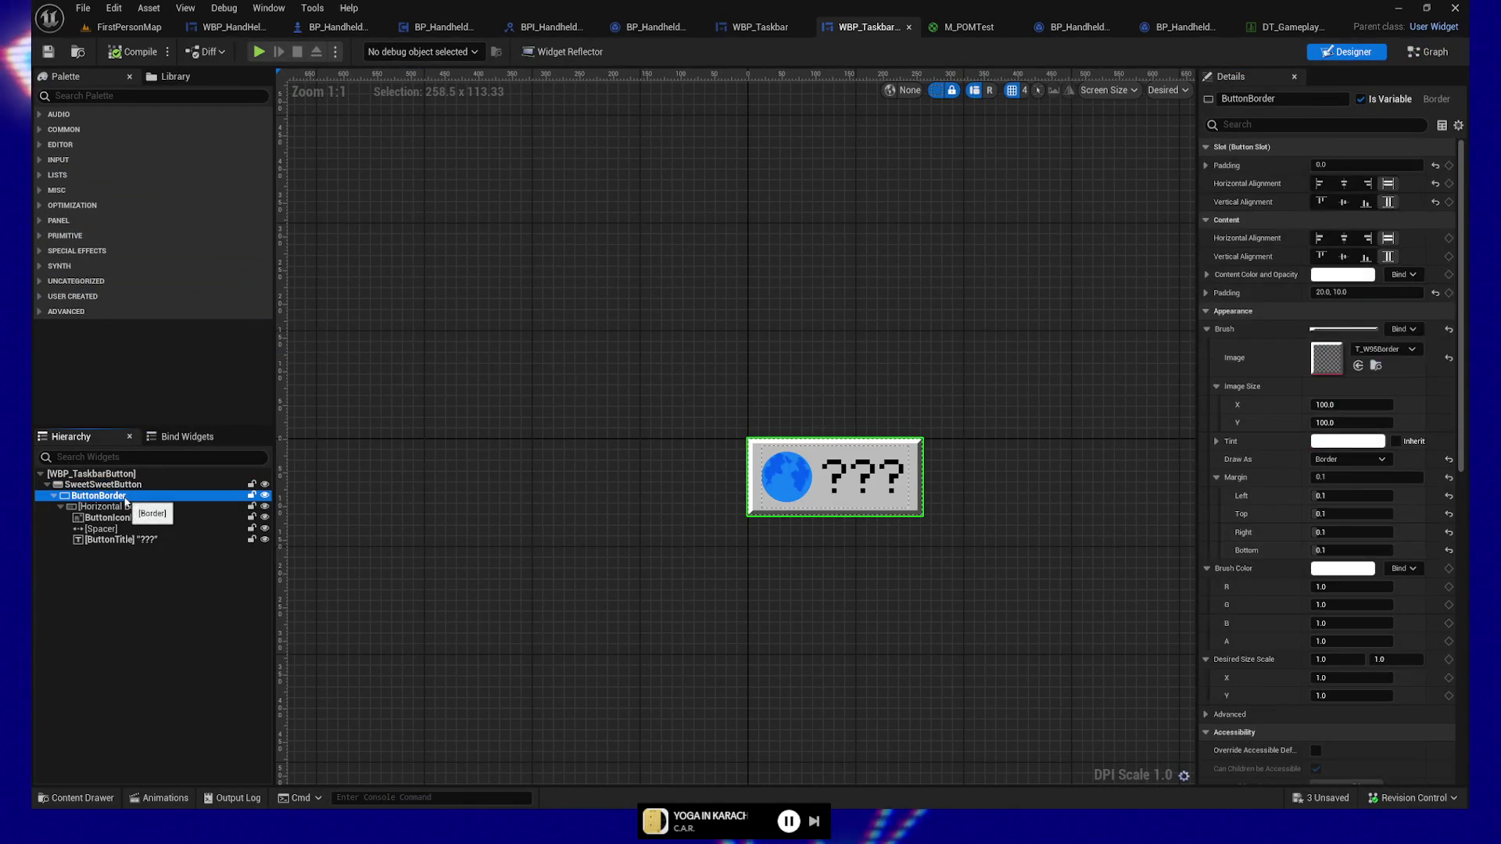
{"action": "left_click", "coordinate": [117, 485]}
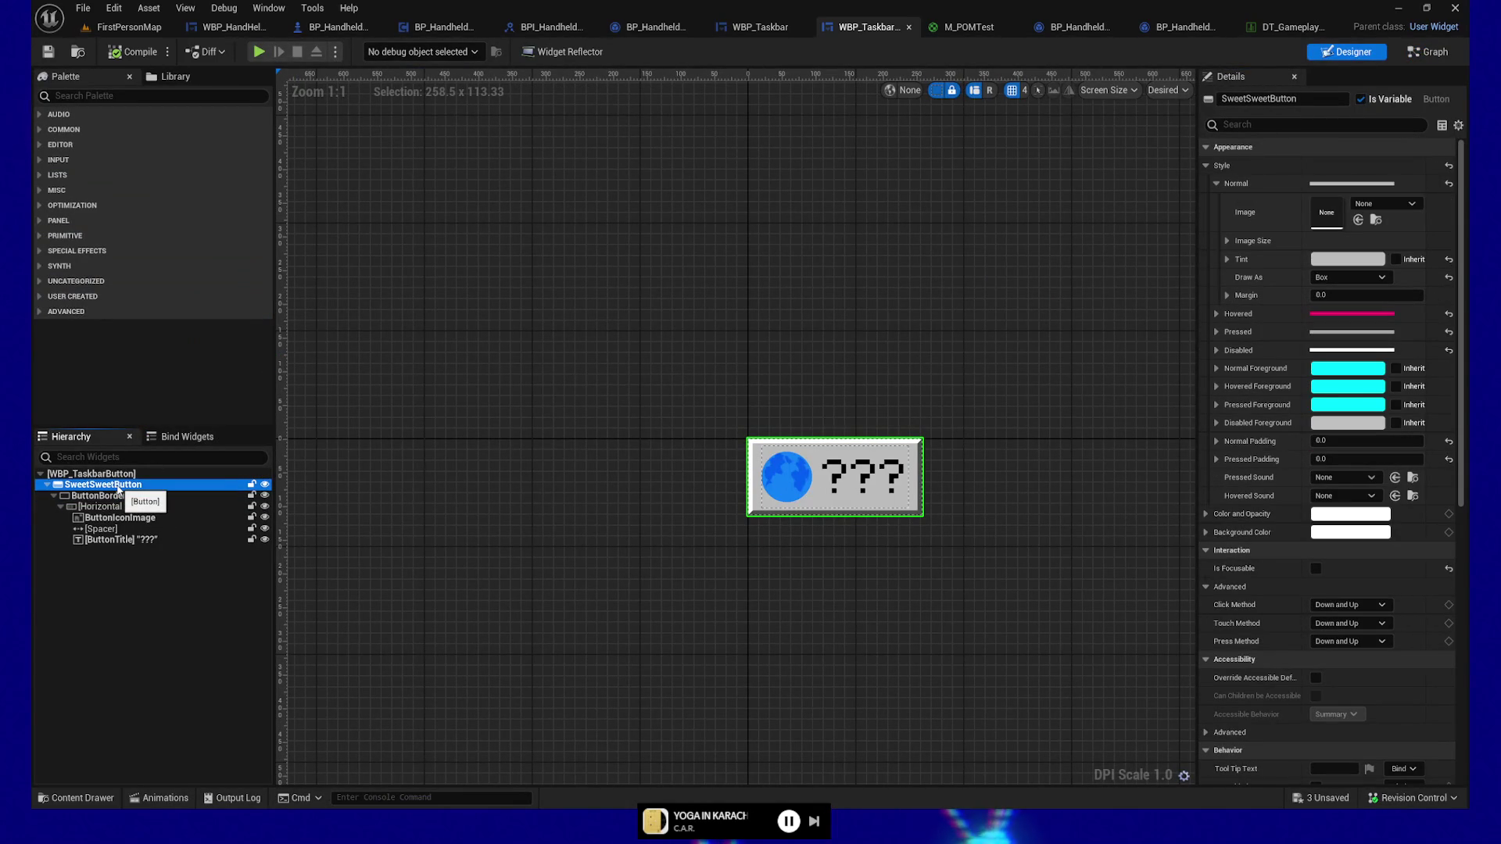
{"action": "left_click", "coordinate": [109, 496]}
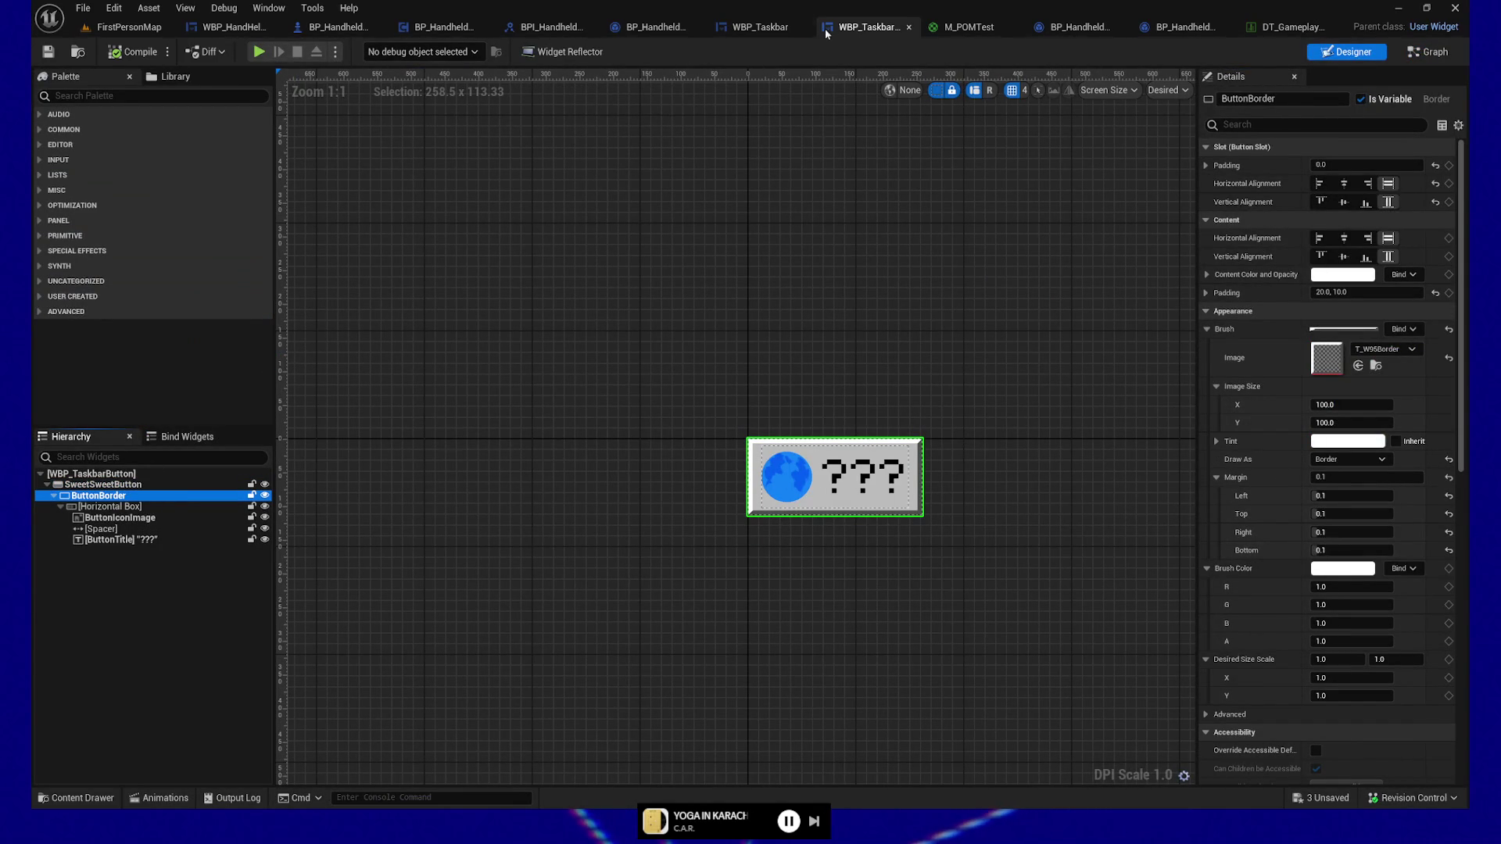
Step: Show the WBP_Taskbar Event Graph panned to the Create WBP Taskbar Button Widget nodes
{"action": "left_click", "coordinate": [755, 29]}
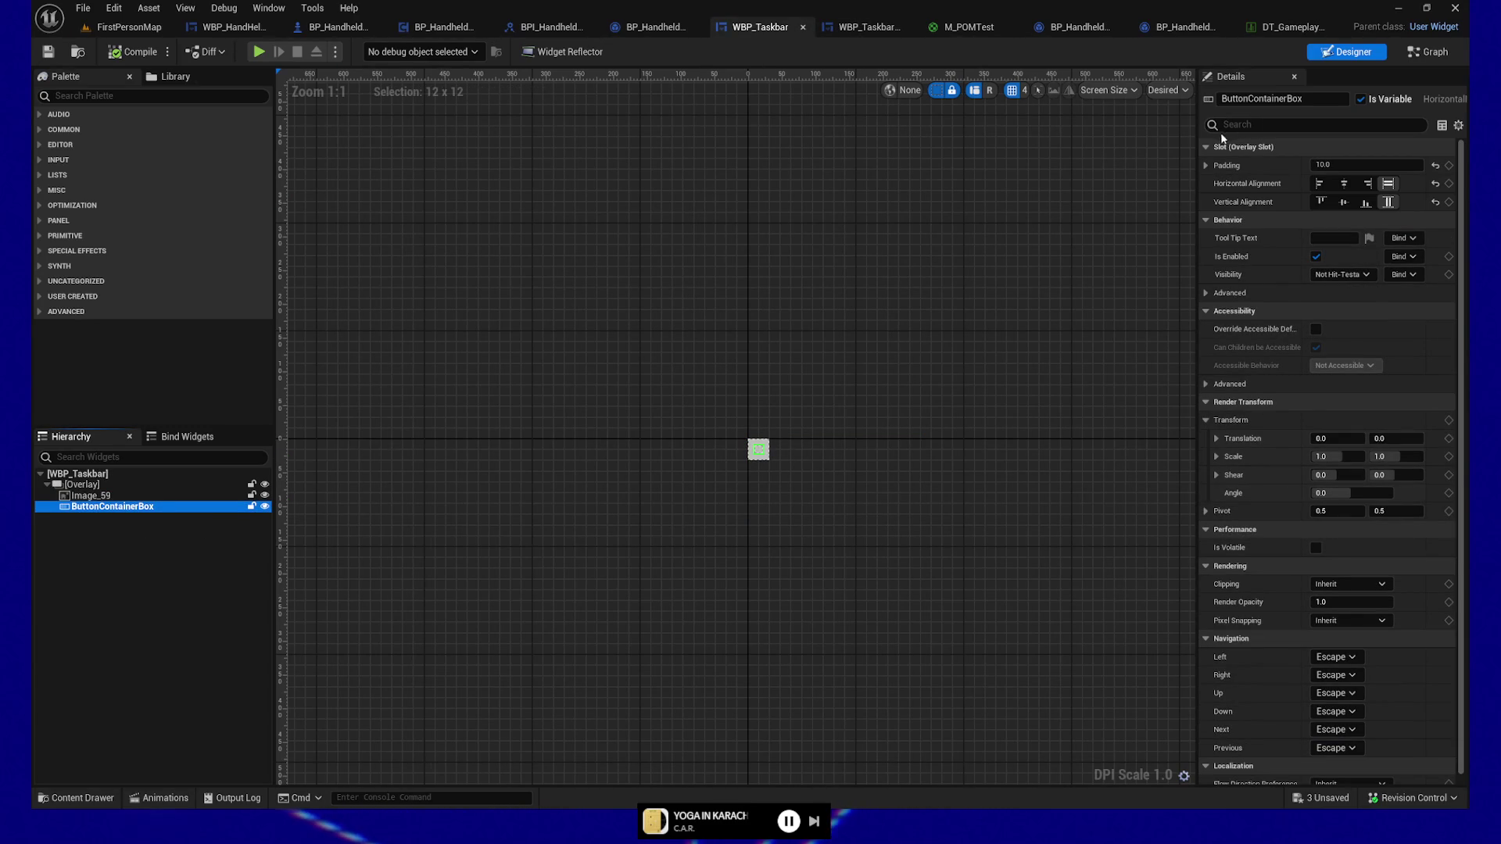
{"action": "left_click", "coordinate": [864, 28]}
{"action": "left_click", "coordinate": [757, 27]}
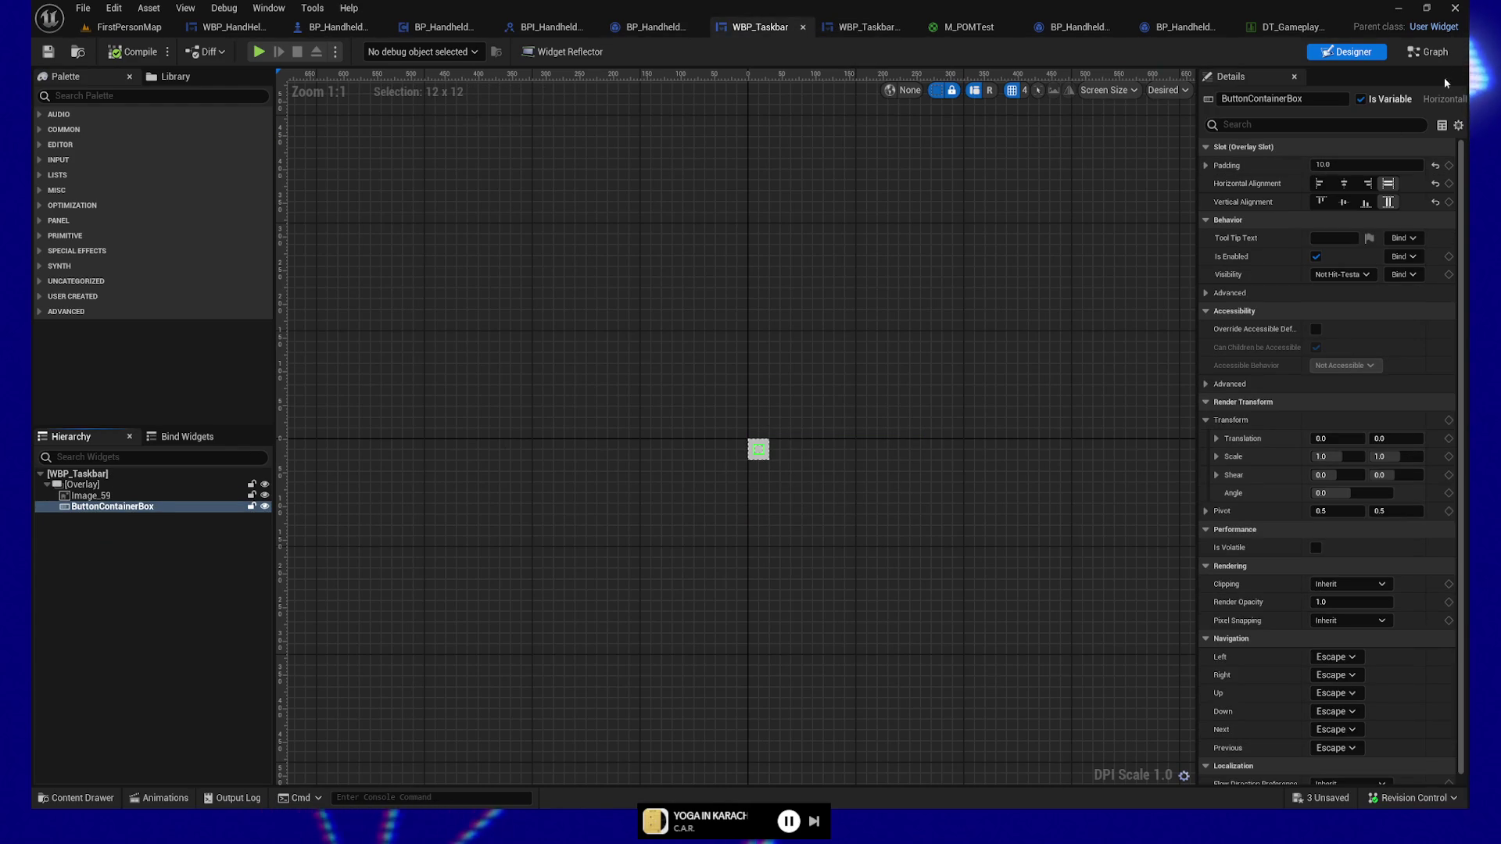
{"action": "left_click", "coordinate": [1441, 53]}
{"action": "mouse_move", "coordinate": [811, 238]}
{"action": "left_mouse_down"}
{"action": "mouse_move", "coordinate": [619, 258]}
{"action": "mouse_move", "coordinate": [898, 208]}
{"action": "mouse_move", "coordinate": [490, 293]}
{"action": "left_mouse_up"}
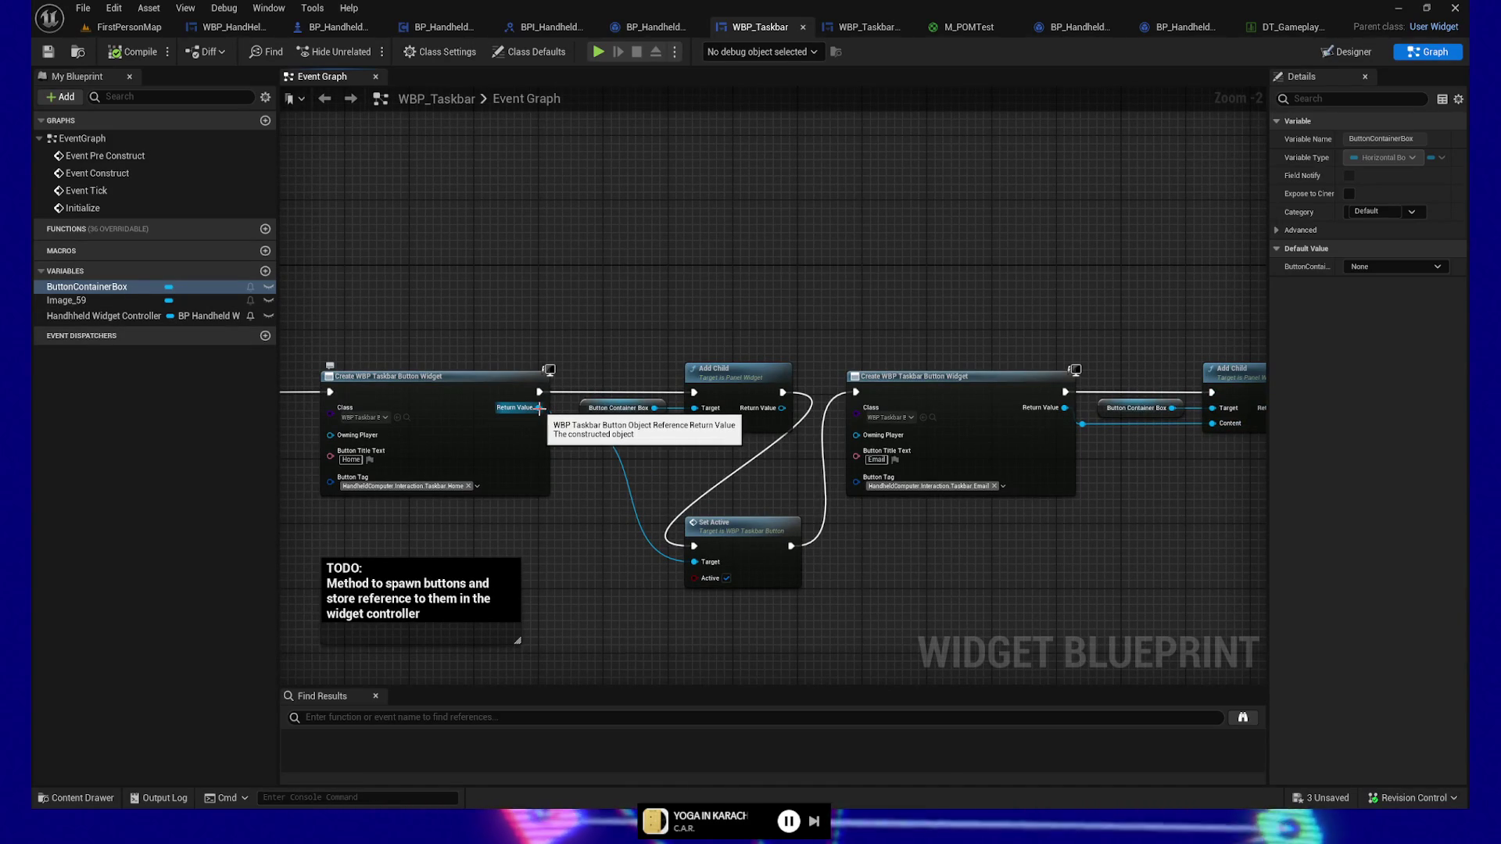
Step: Add a Get Padding node off the created taskbar button's Return Value
{"action": "left_click_drag", "start_coordinate": [540, 407], "coordinate": [608, 317]}
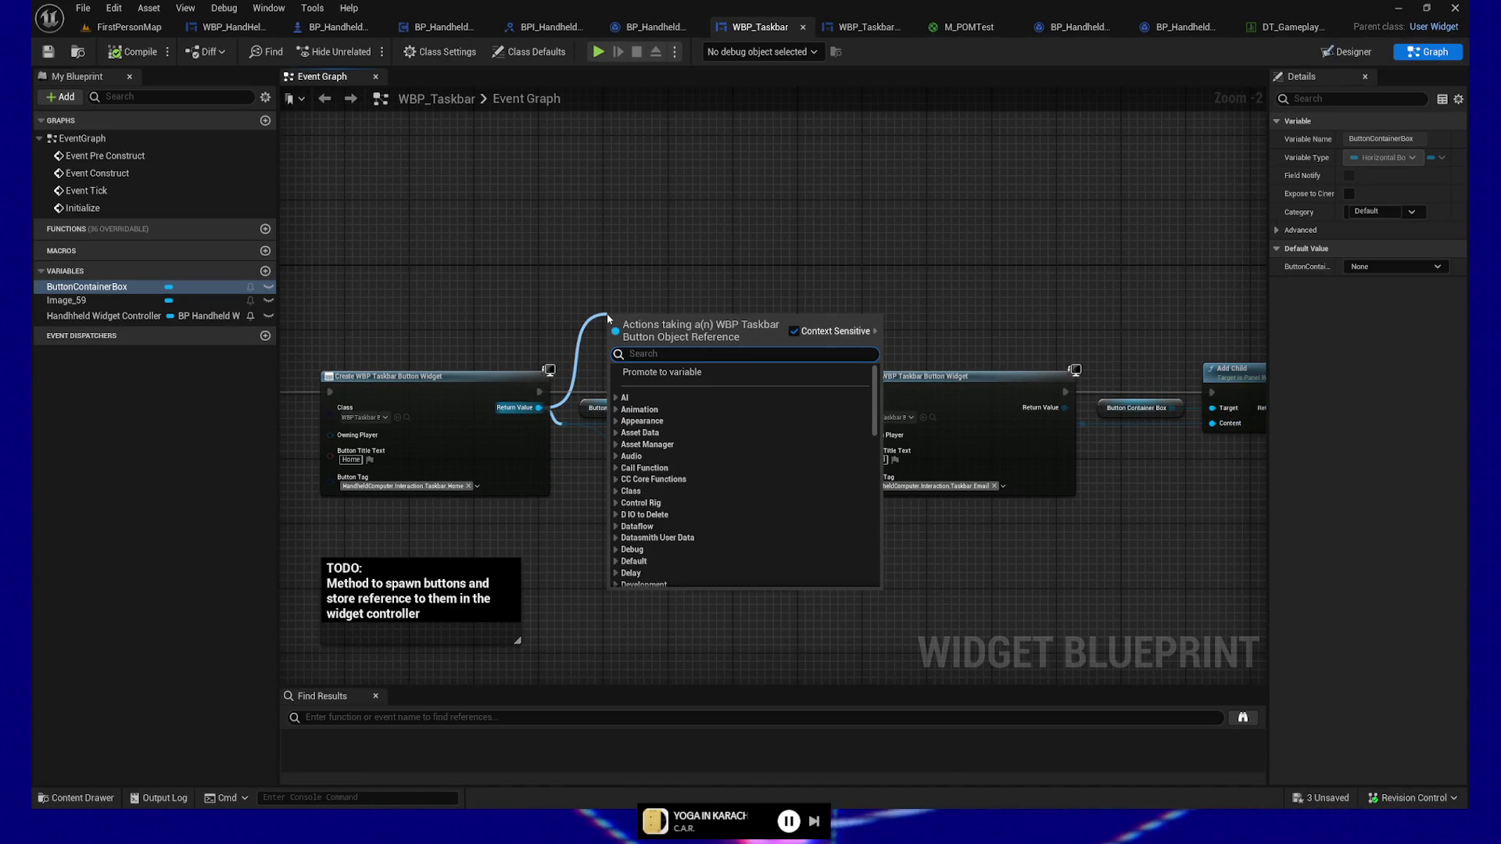
{"action": "type", "text": "padding"}
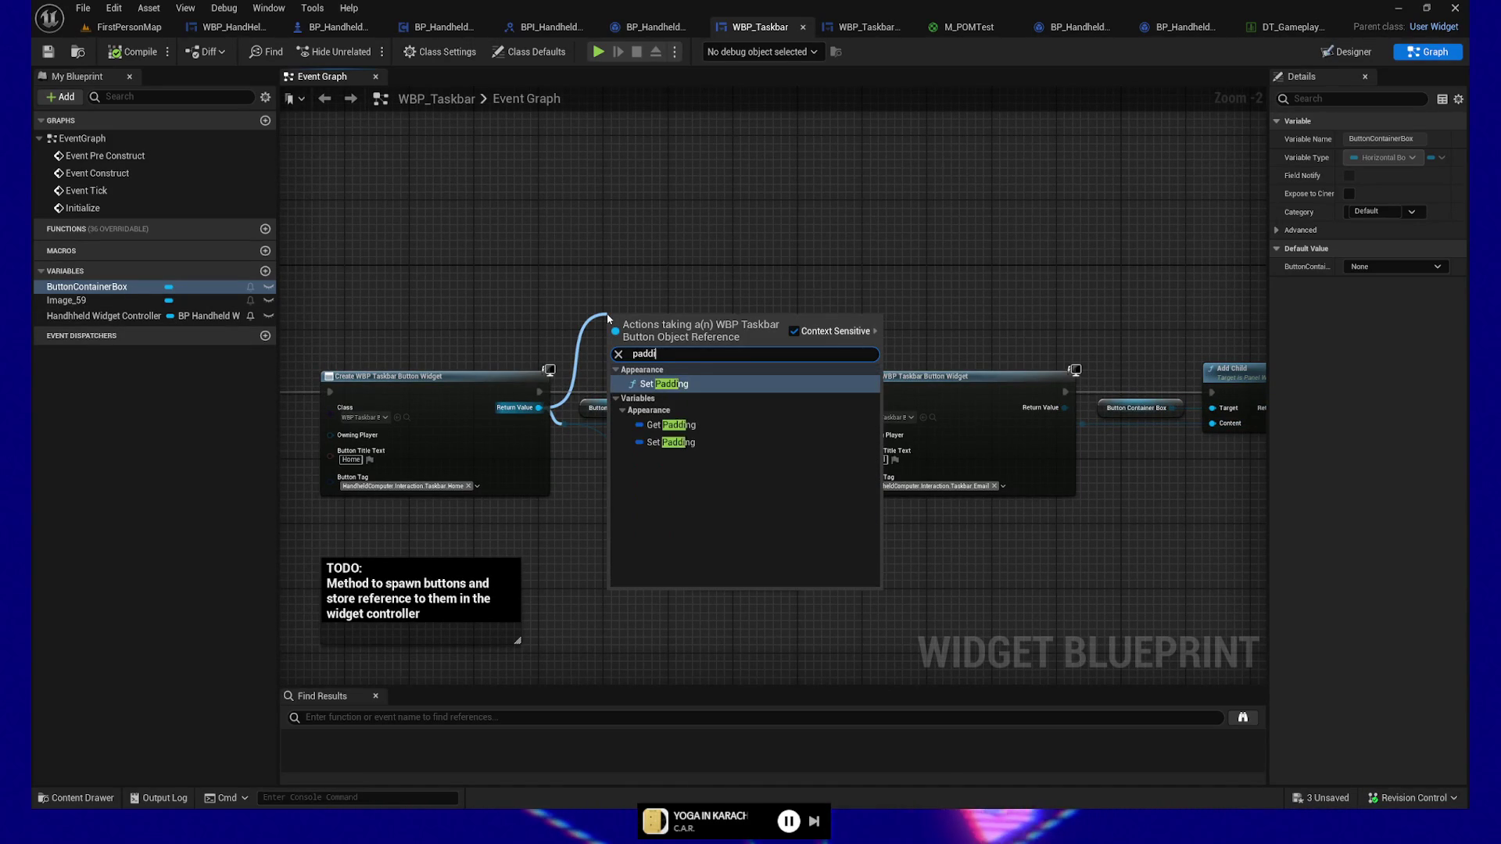
{"action": "key", "text": "Return"}
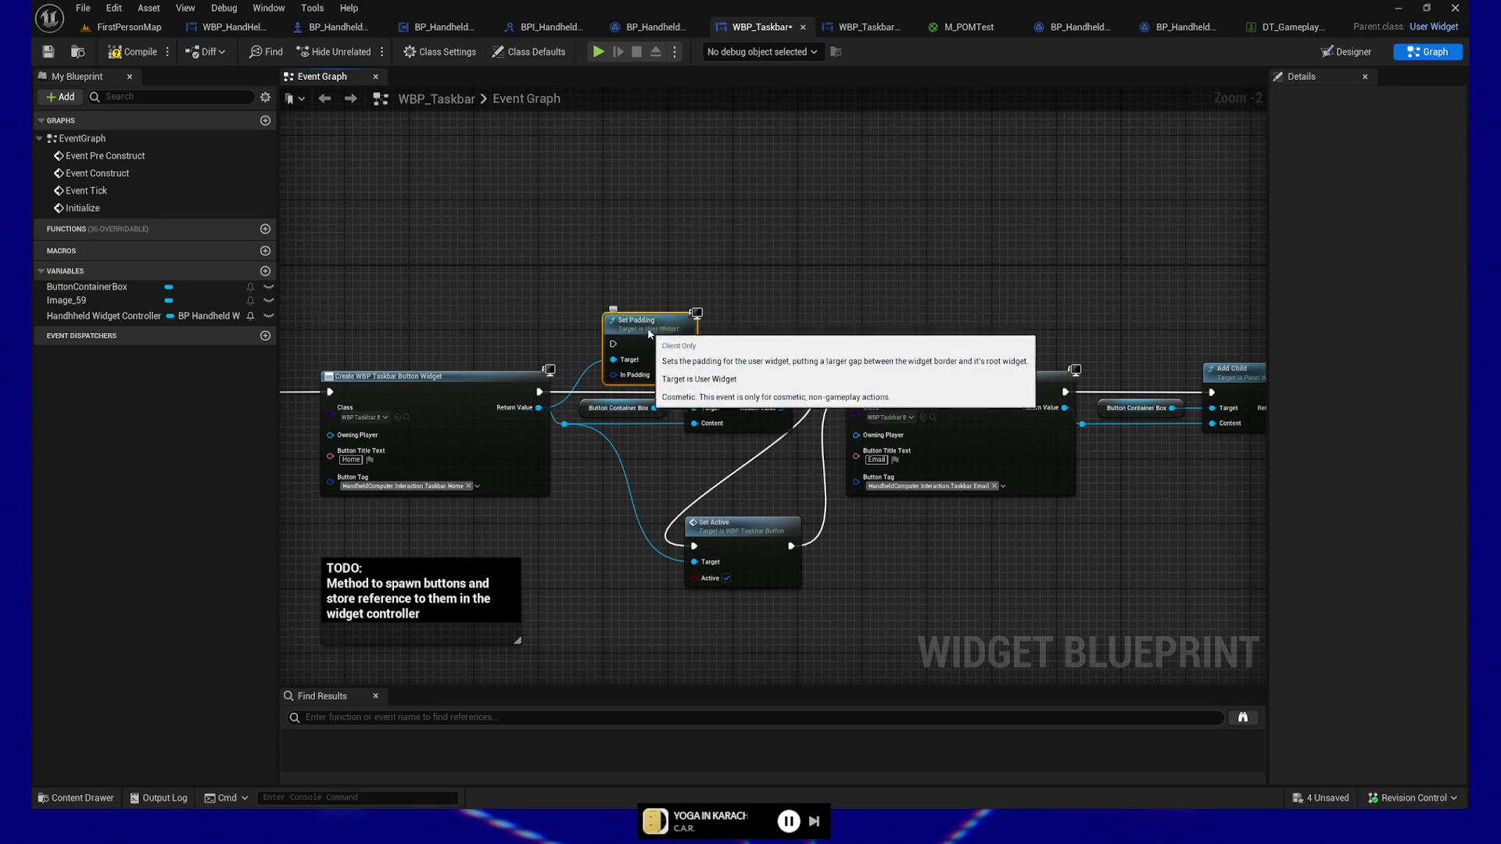
{"action": "left_click_drag", "start_coordinate": [638, 315], "coordinate": [639, 270]}
{"action": "key", "text": "Delete"}
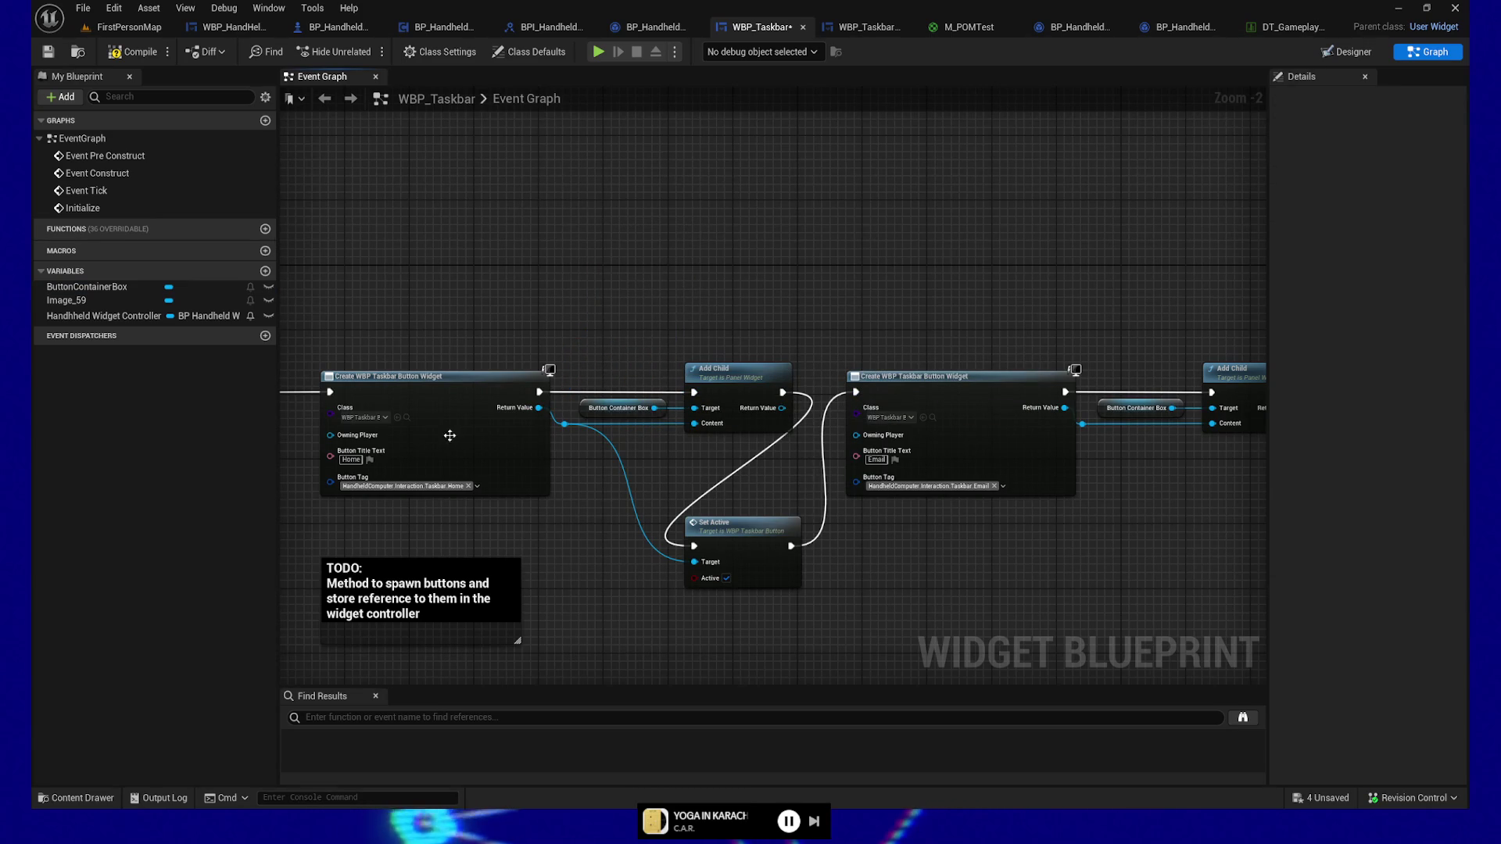
{"action": "left_click_drag", "start_coordinate": [537, 410], "coordinate": [582, 312]}
{"action": "type", "text": "get padding"}
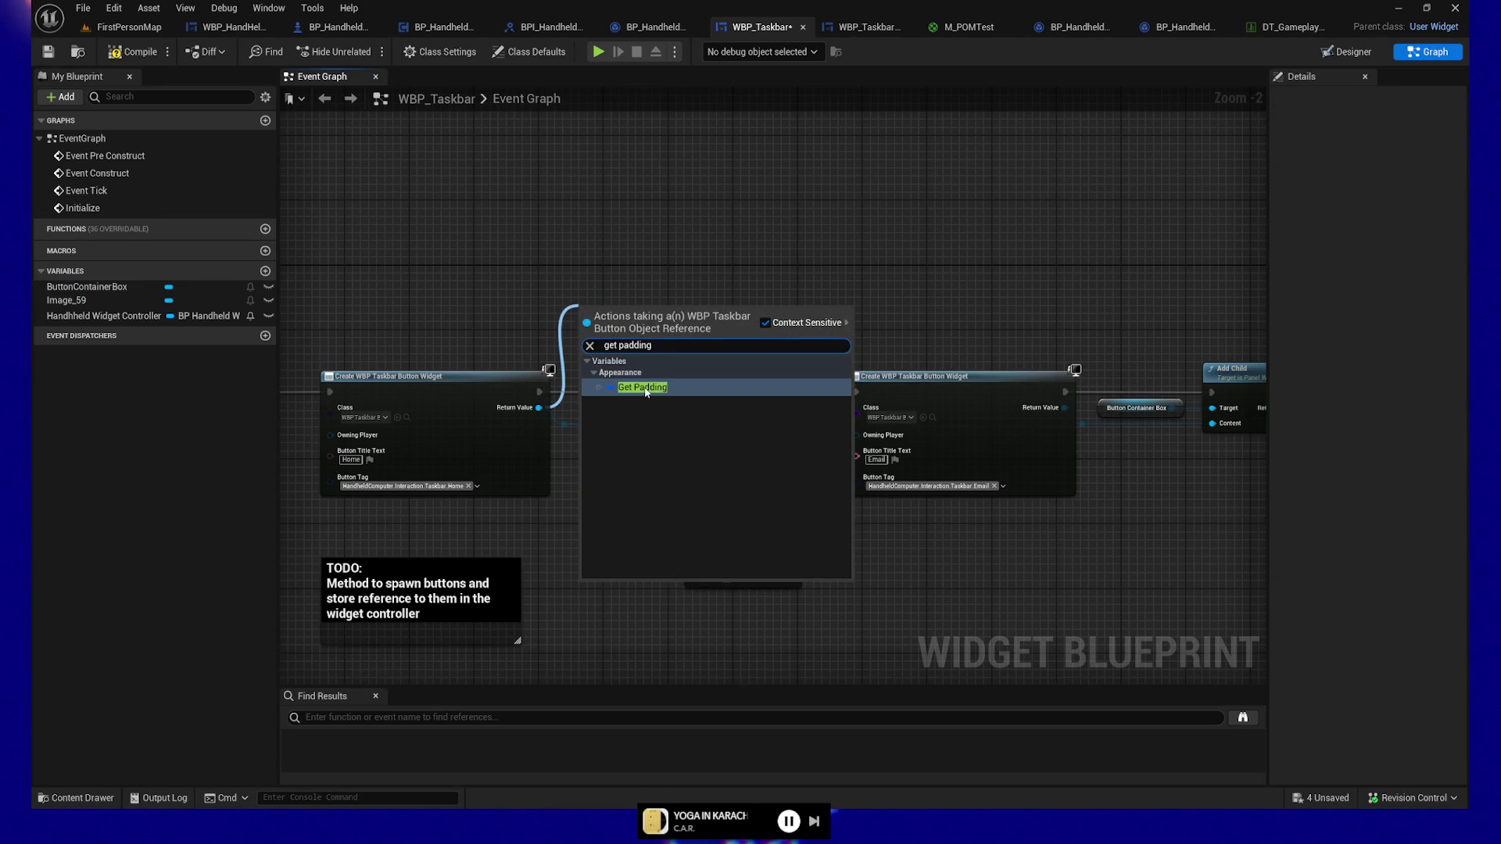
{"action": "left_click", "coordinate": [643, 388]}
Step: Add a Set Padding node for the button and position it beside Get Padding
{"action": "left_click_drag", "start_coordinate": [662, 315], "coordinate": [719, 294]}
{"action": "type", "text": "set paddi"}
{"action": "key", "text": "Return"}
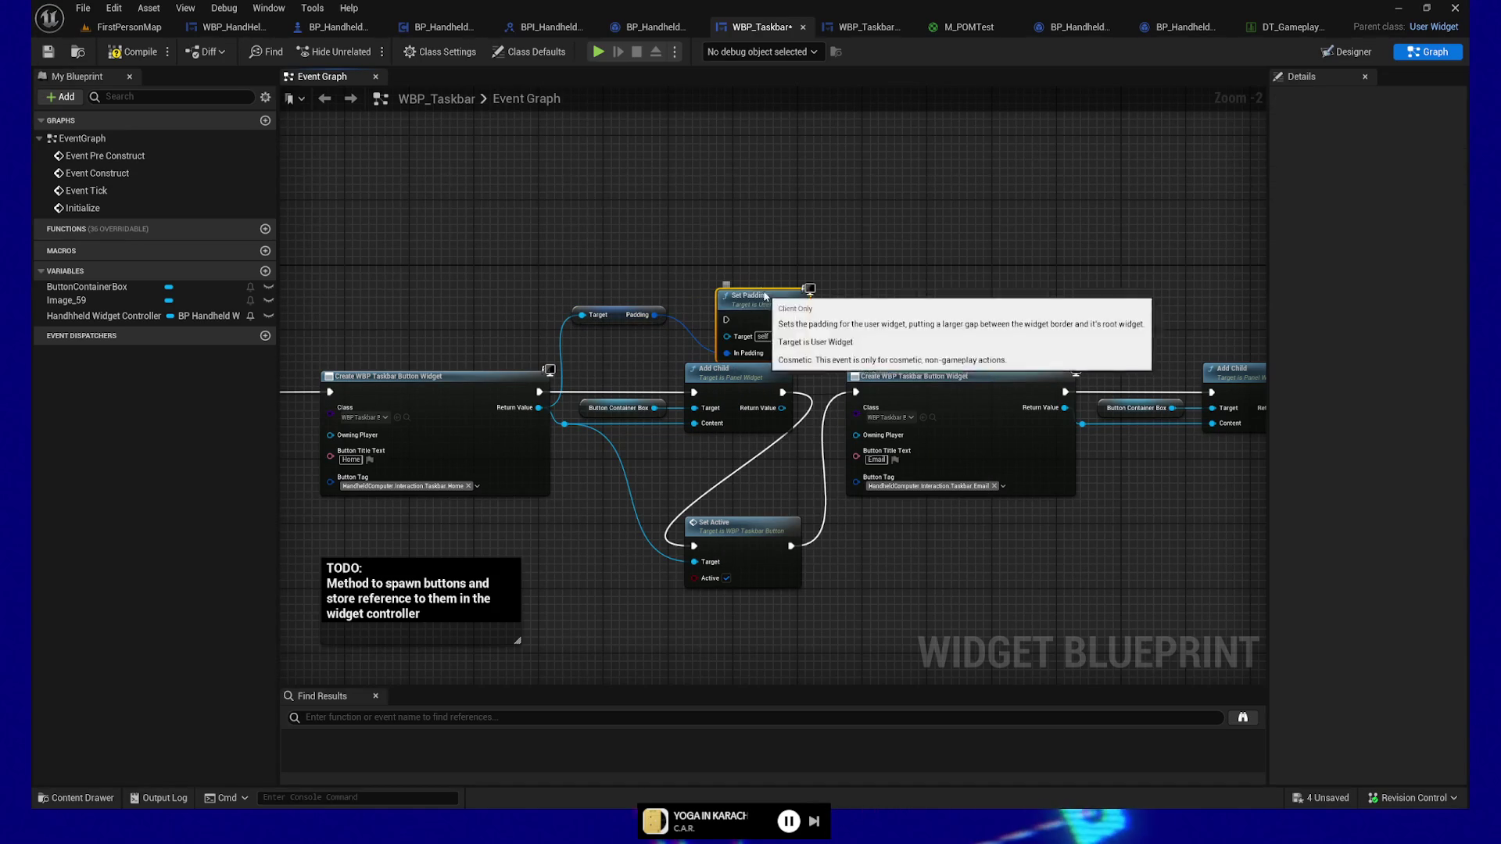
{"action": "scroll", "coordinate": [637, 242], "scroll_direction": "up", "scroll_amount": 3}
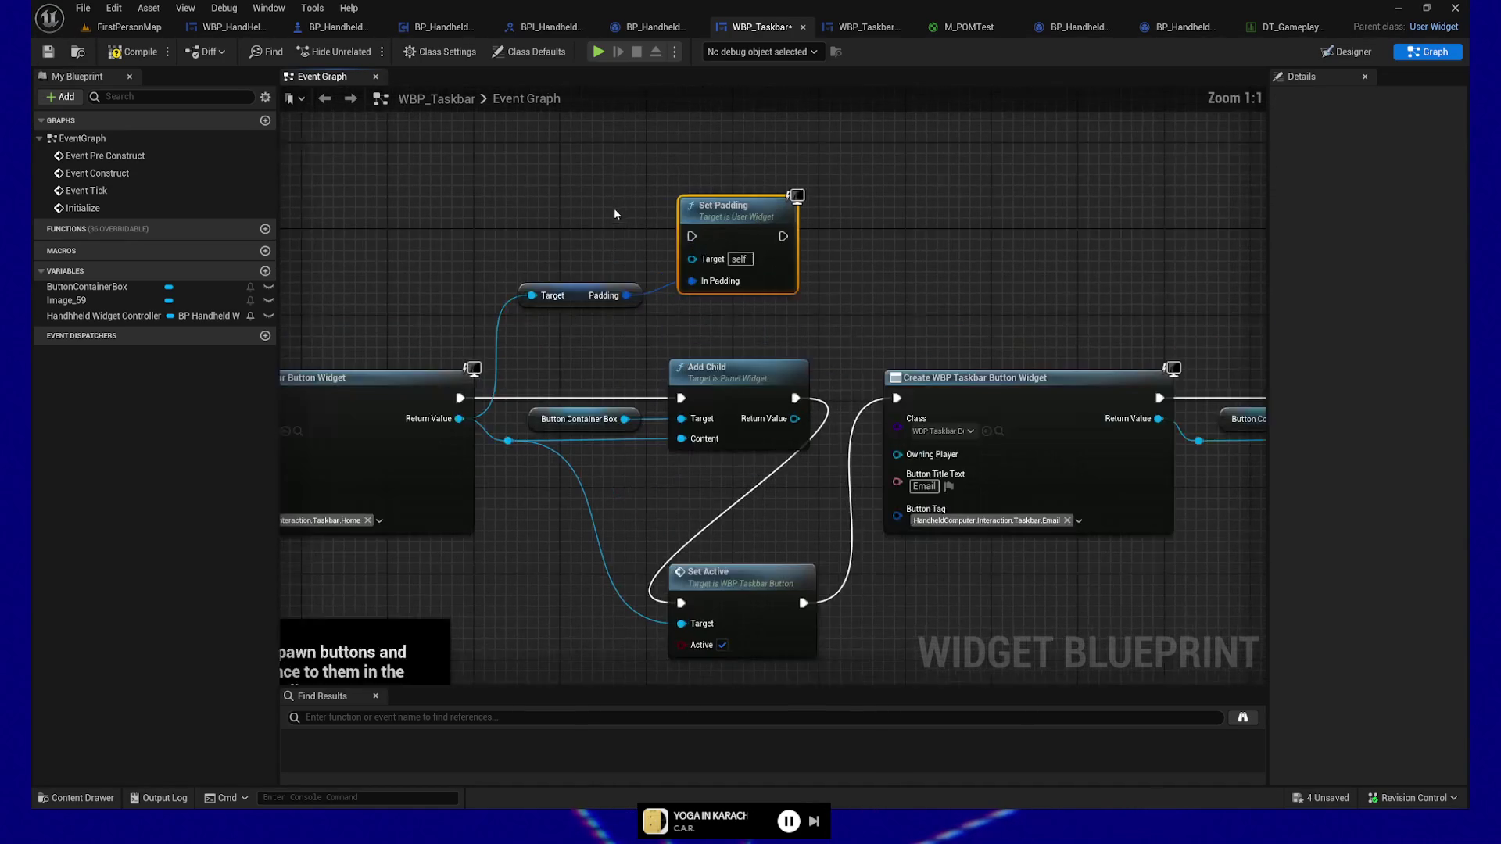
{"action": "left_click_drag", "start_coordinate": [699, 338], "coordinate": [699, 348]}
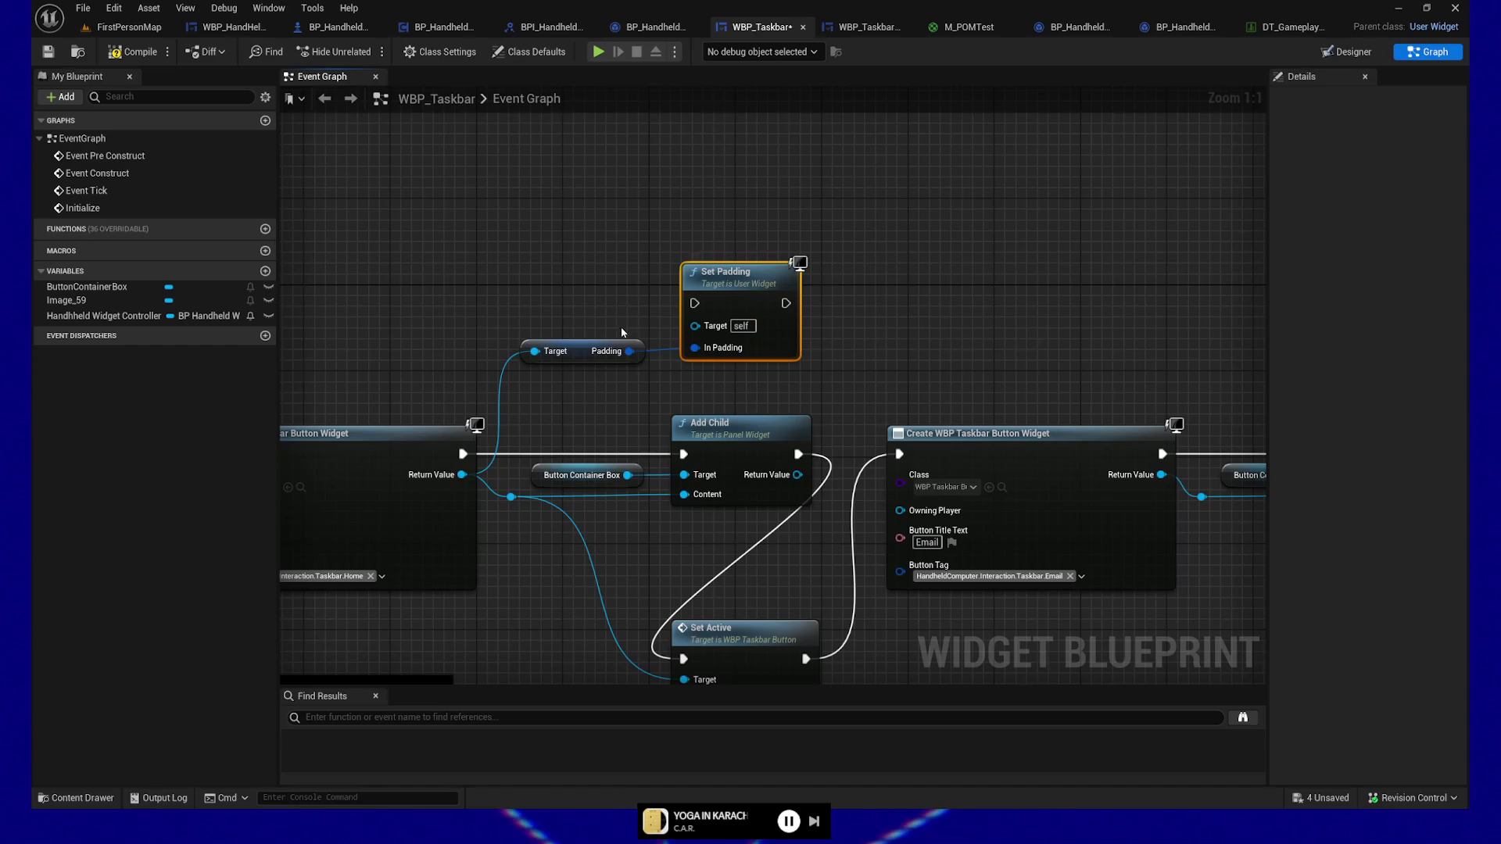
{"action": "left_click_drag", "start_coordinate": [712, 274], "coordinate": [798, 263]}
Step: Insert a Set members in Margin node with Right = 5.0 feeding Set Padding's In Padding
{"action": "left_click_drag", "start_coordinate": [630, 350], "coordinate": [661, 363]}
{"action": "type", "text": "set members"}
{"action": "key", "text": "Return"}
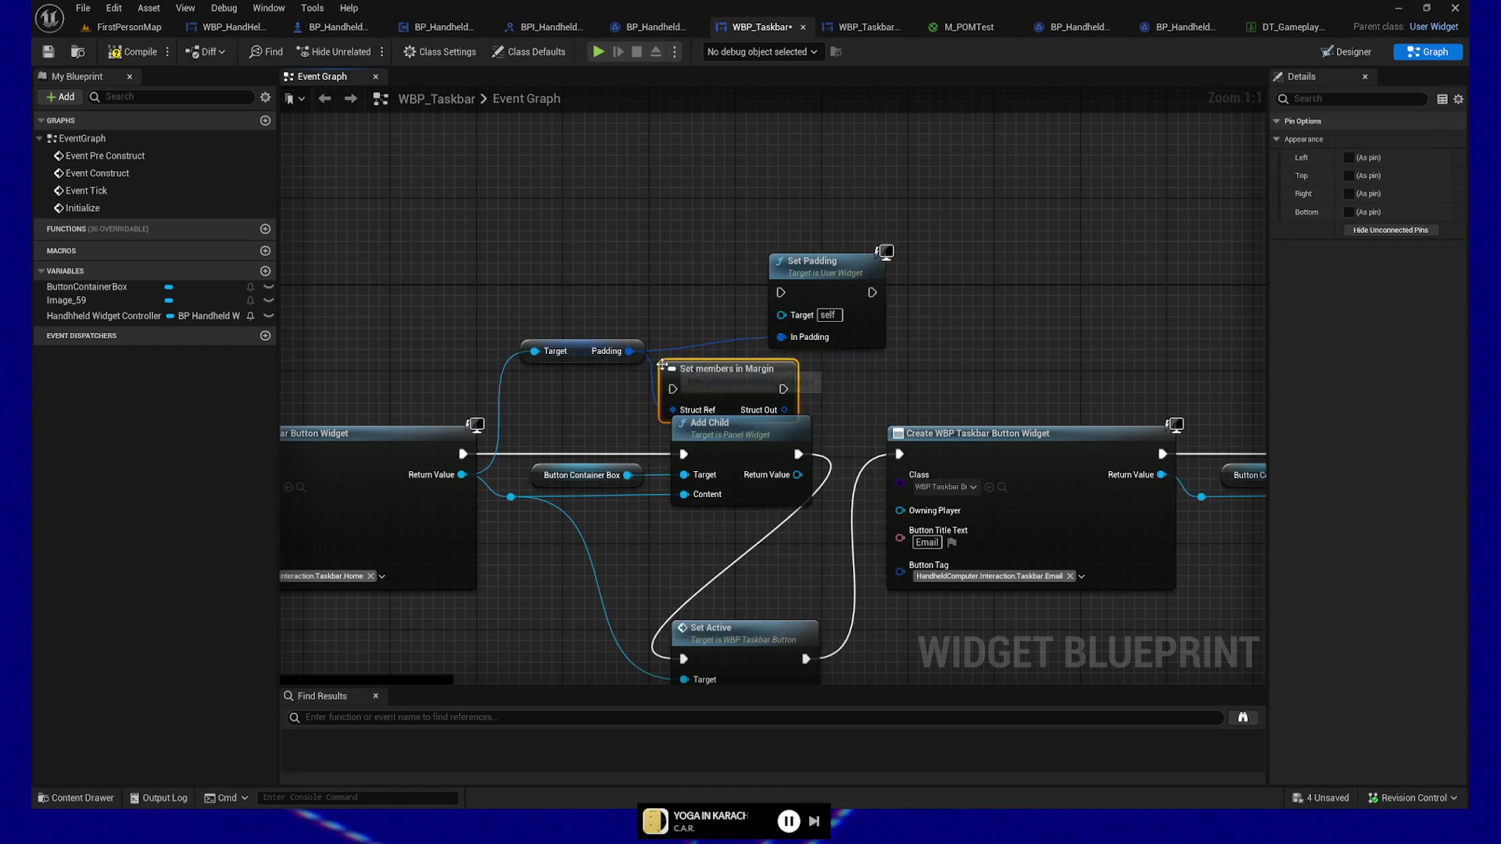
{"action": "mouse_move", "coordinate": [727, 368]}
{"action": "left_mouse_down"}
{"action": "mouse_move", "coordinate": [684, 282]}
{"action": "mouse_move", "coordinate": [781, 296]}
{"action": "mouse_move", "coordinate": [899, 261]}
{"action": "left_mouse_up"}
{"action": "left_click_drag", "start_coordinate": [703, 283], "coordinate": [747, 272]}
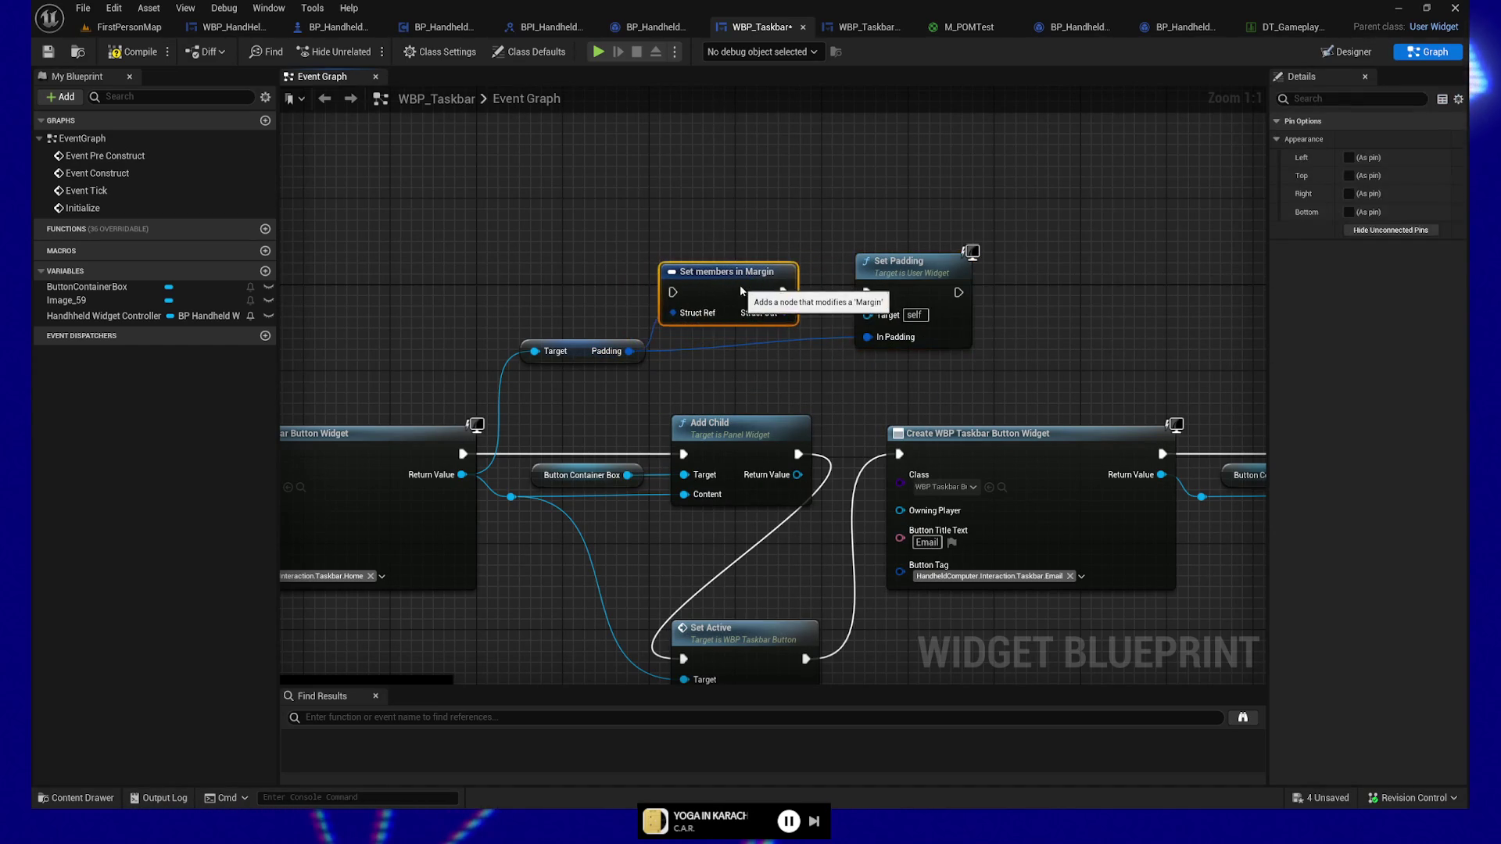
{"action": "left_click_drag", "start_coordinate": [789, 320], "coordinate": [867, 337]}
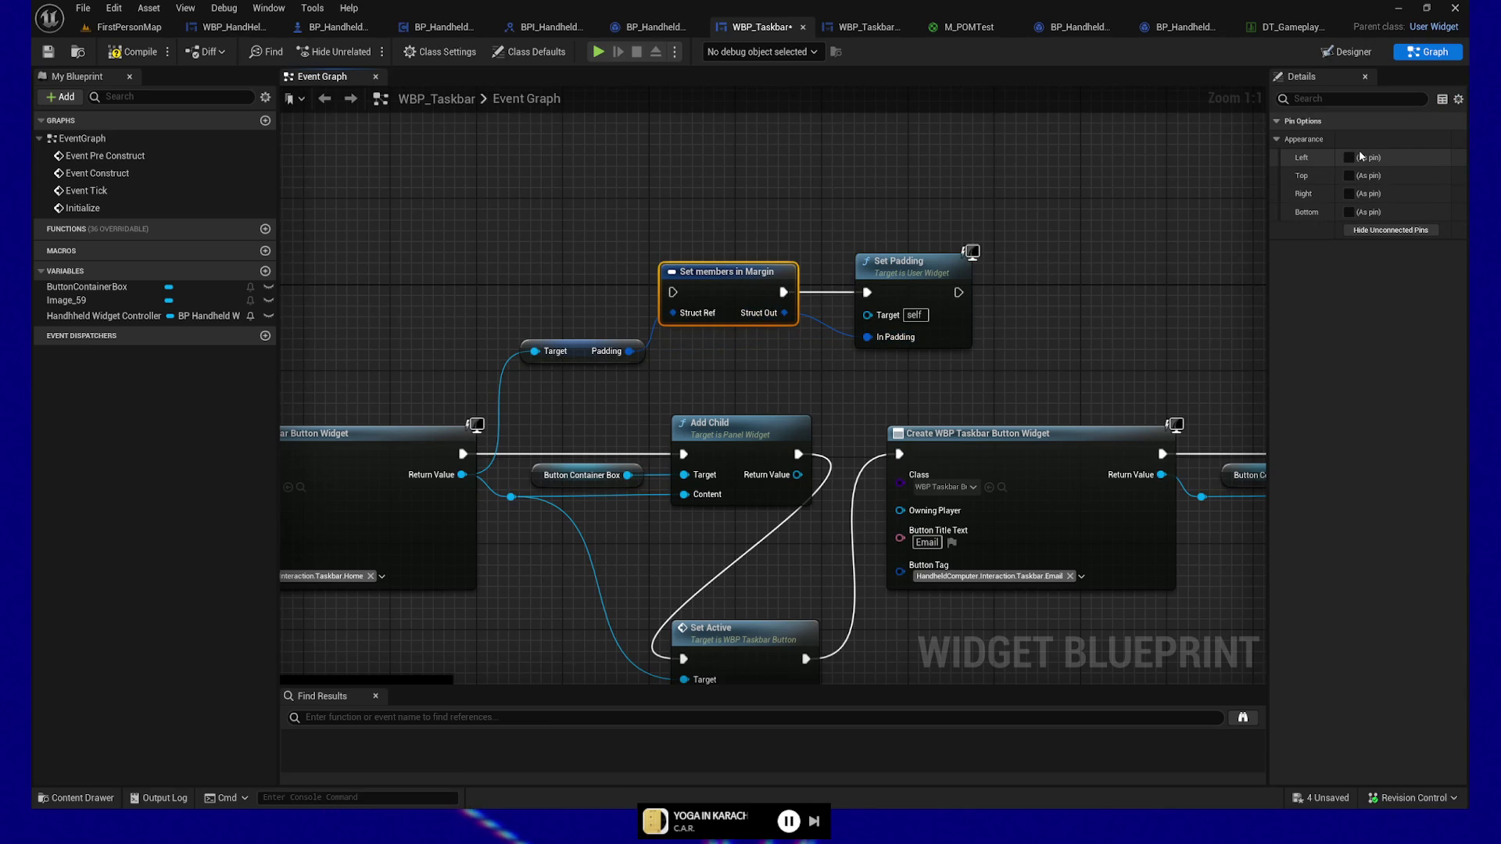
{"action": "left_click", "coordinate": [1348, 194]}
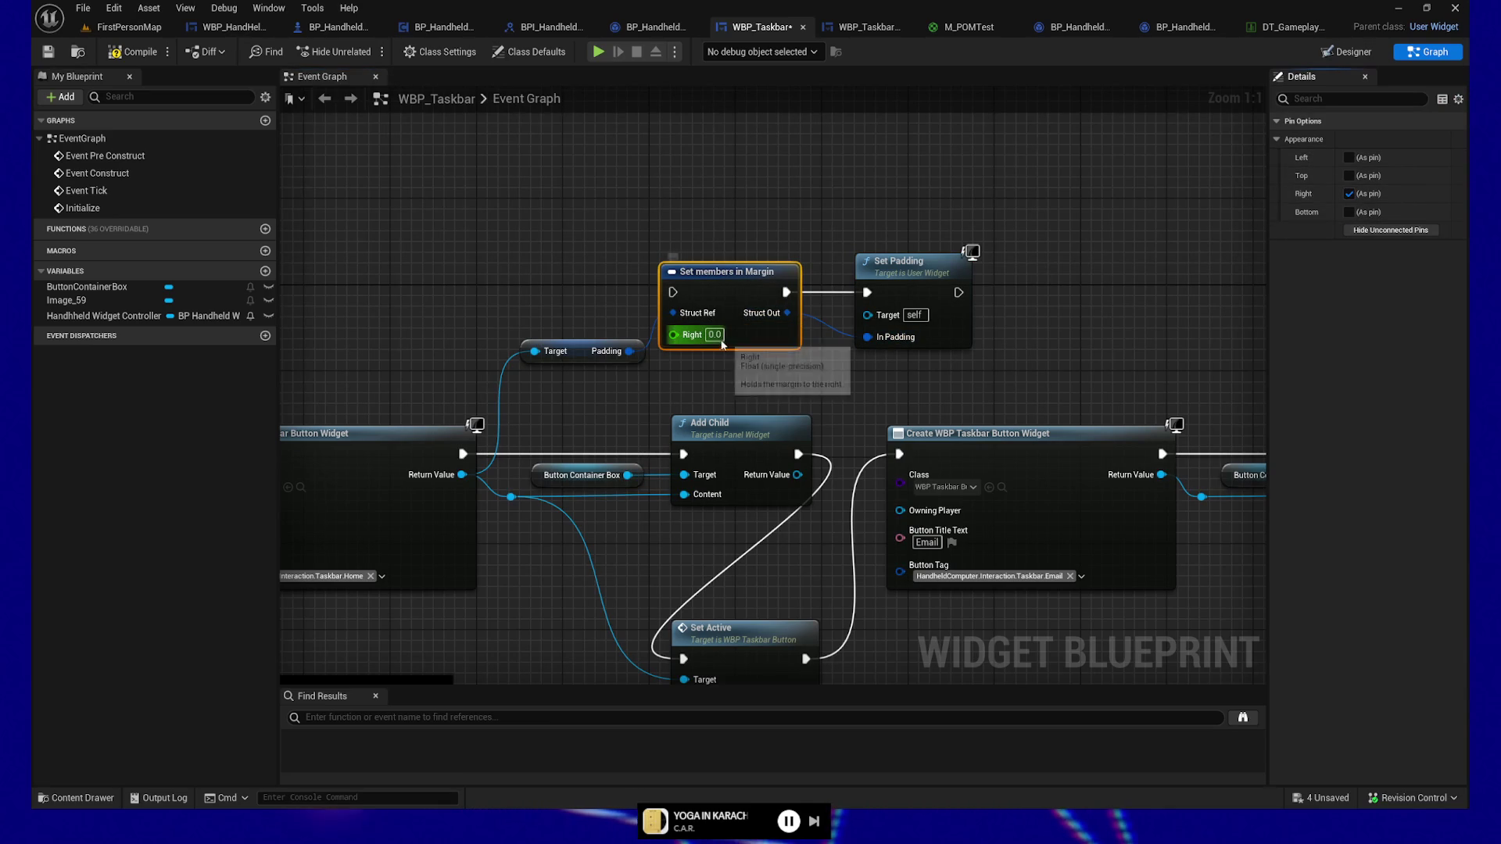
{"action": "type", "text": "5"}
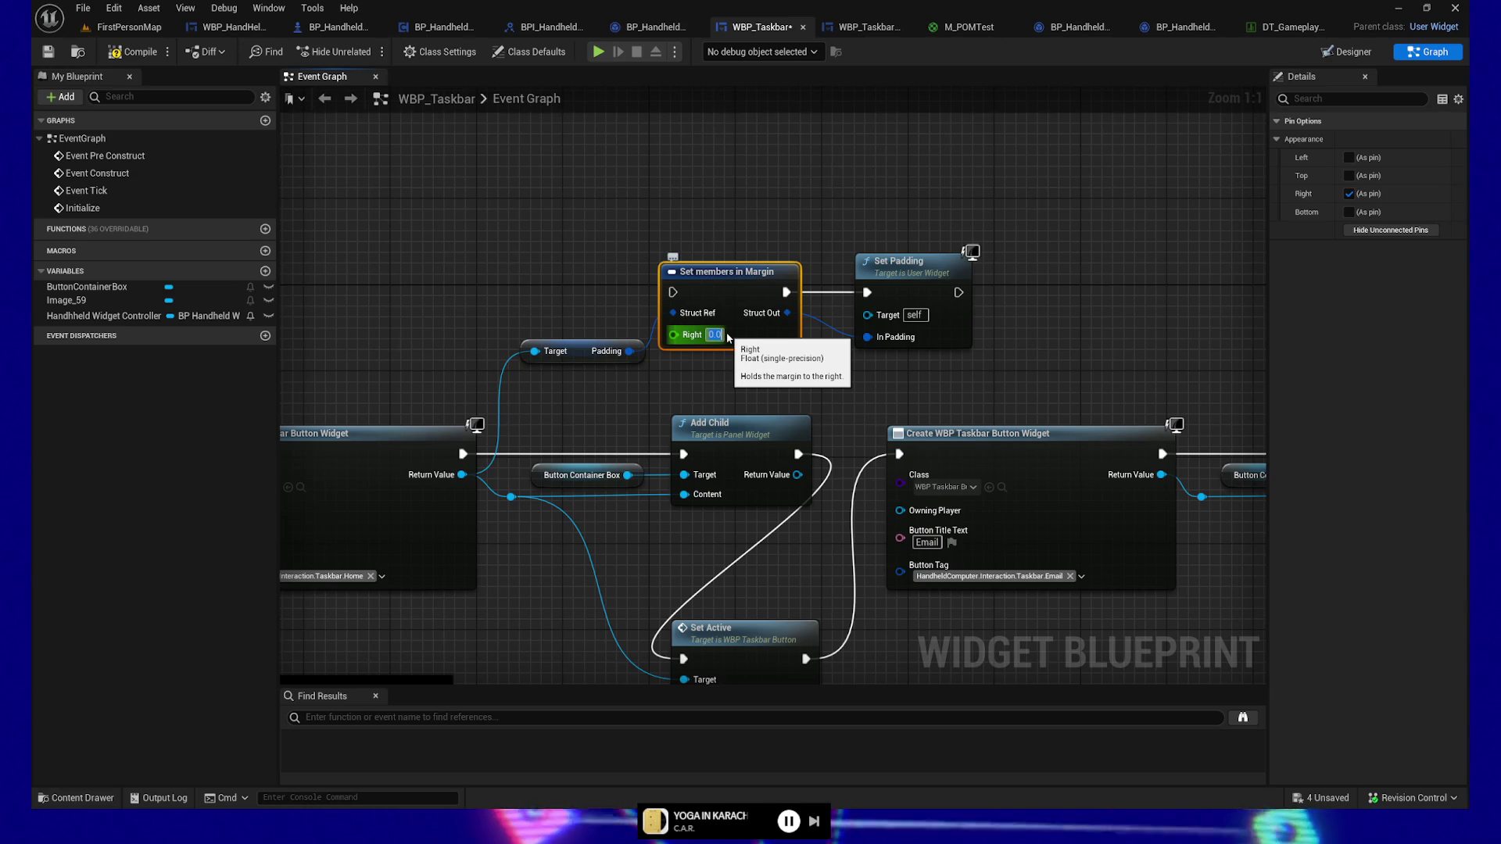
{"action": "left_click", "coordinate": [483, 442]}
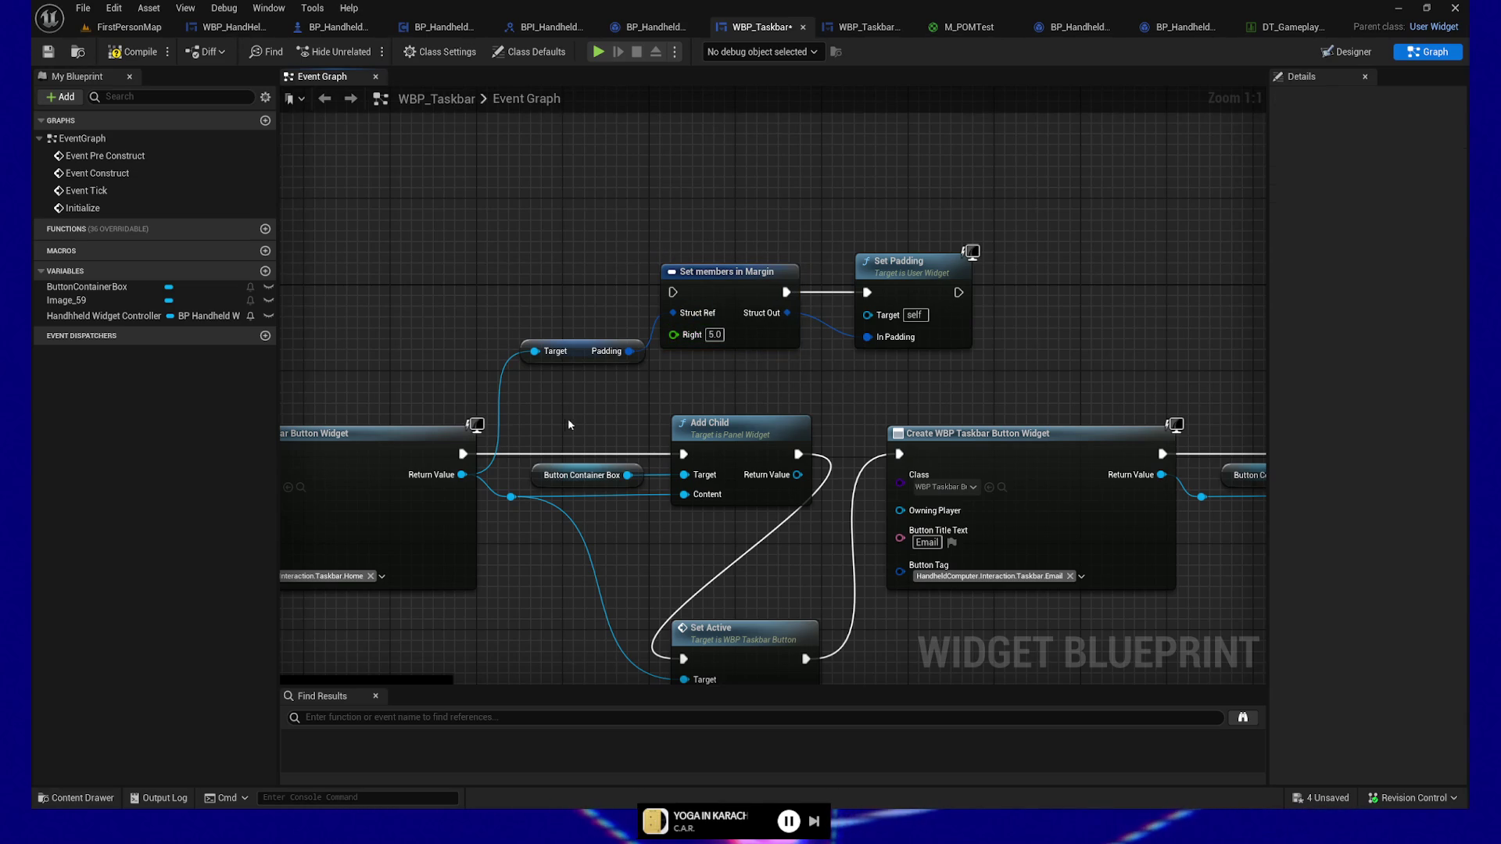
Step: Wire the margin and padding nodes to run after Add Child and before Set Active
{"action": "mouse_move", "coordinate": [563, 443]}
{"action": "left_mouse_down"}
{"action": "mouse_move", "coordinate": [750, 311]}
{"action": "mouse_move", "coordinate": [650, 408]}
{"action": "left_mouse_up"}
{"action": "left_click", "coordinate": [867, 385]}
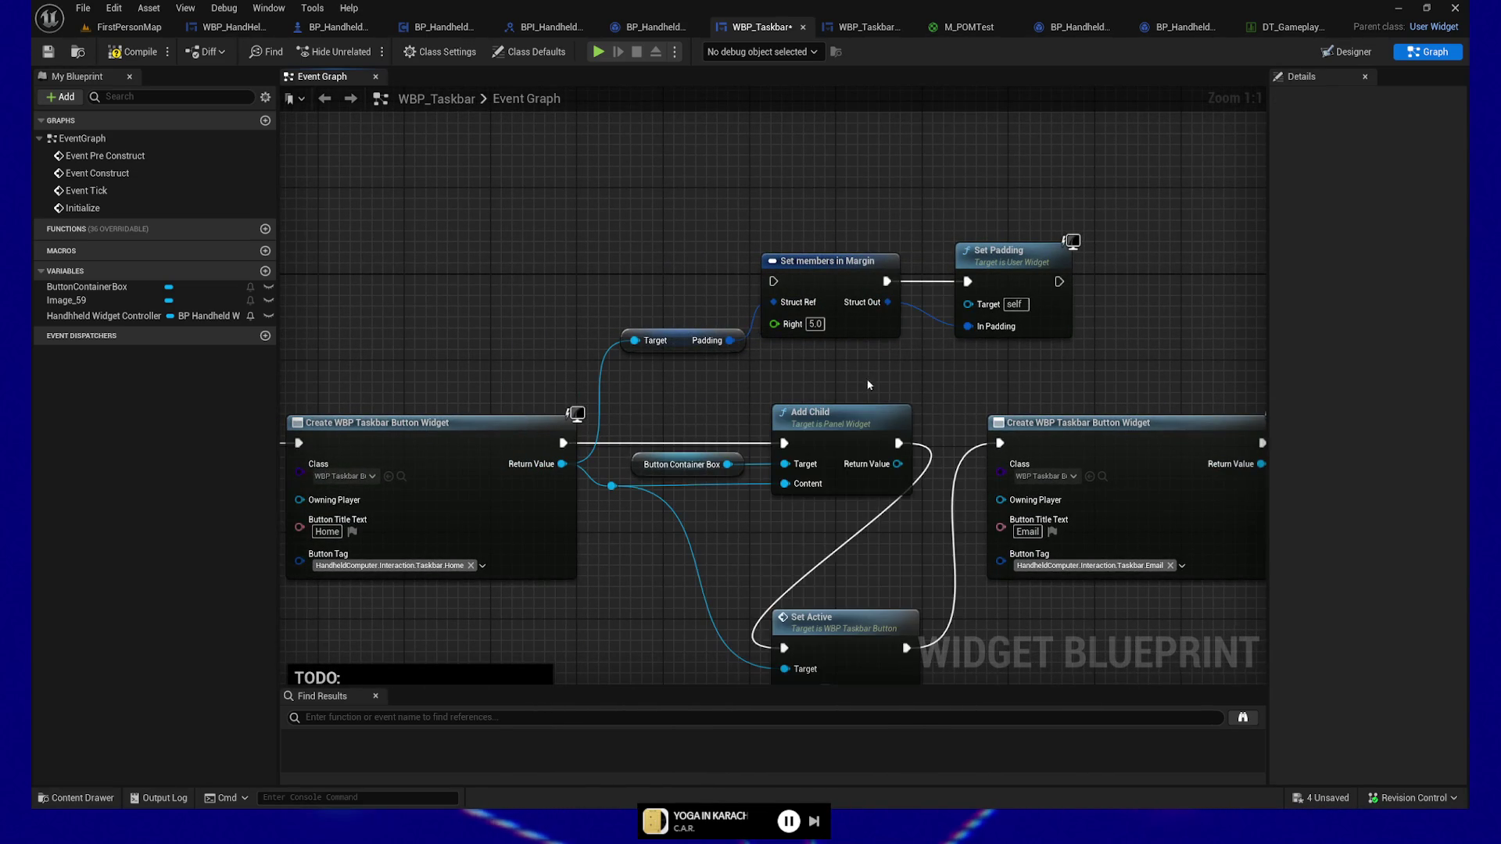
{"action": "left_click_drag", "start_coordinate": [867, 384], "coordinate": [727, 385]}
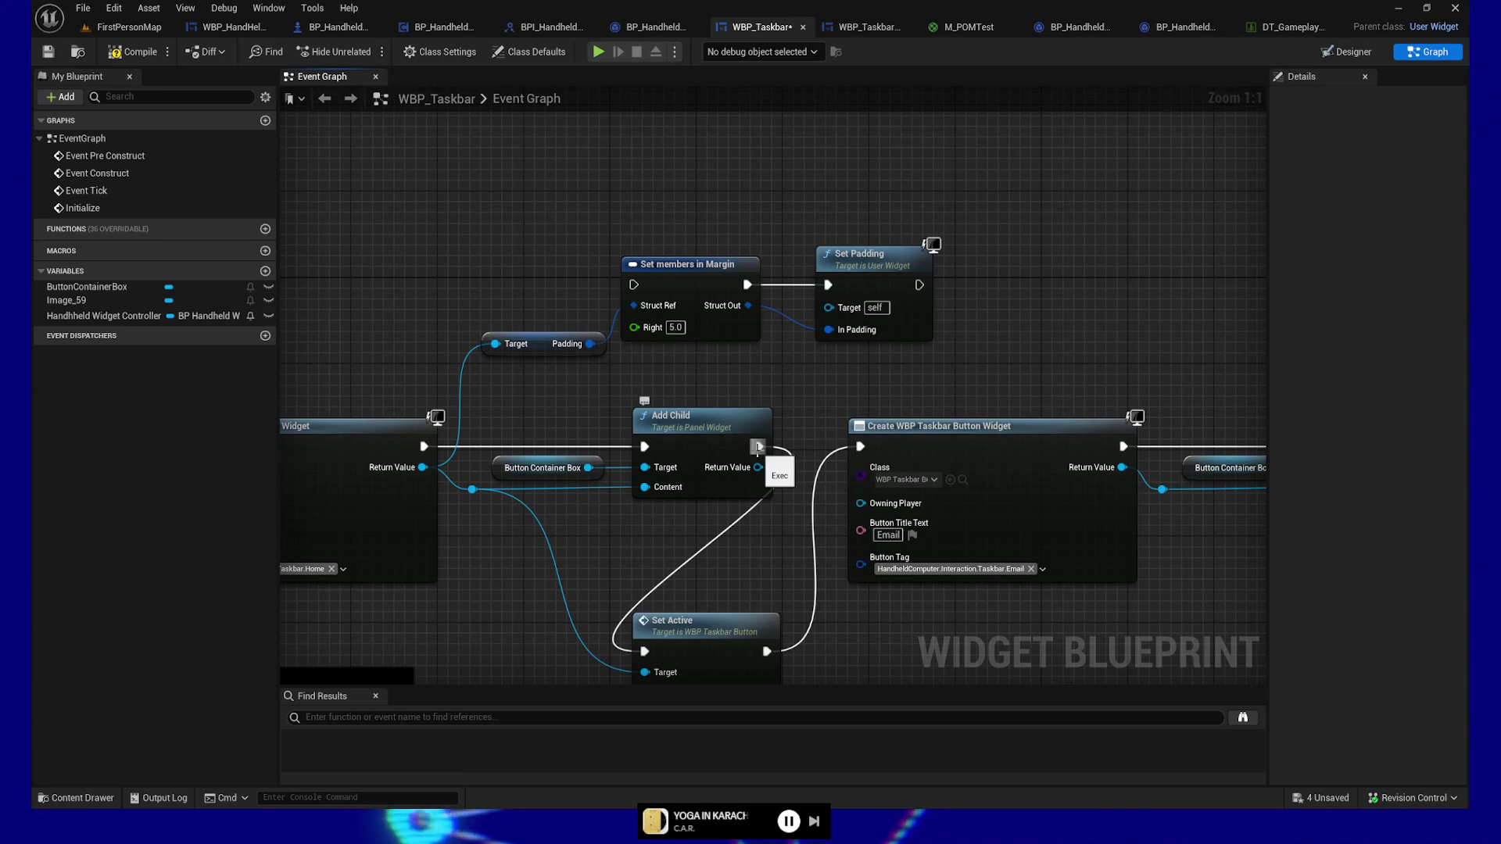
{"action": "left_click_drag", "start_coordinate": [759, 446], "coordinate": [636, 314]}
{"action": "mouse_move", "coordinate": [919, 284]}
{"action": "left_mouse_down"}
{"action": "mouse_move", "coordinate": [868, 374]}
{"action": "mouse_move", "coordinate": [645, 651]}
{"action": "left_mouse_up"}
Step: Compile and save WBP_Taskbar, then launch the DataTerminal preview
{"action": "left_click", "coordinate": [141, 51]}
{"action": "key", "text": "ctrl+s"}
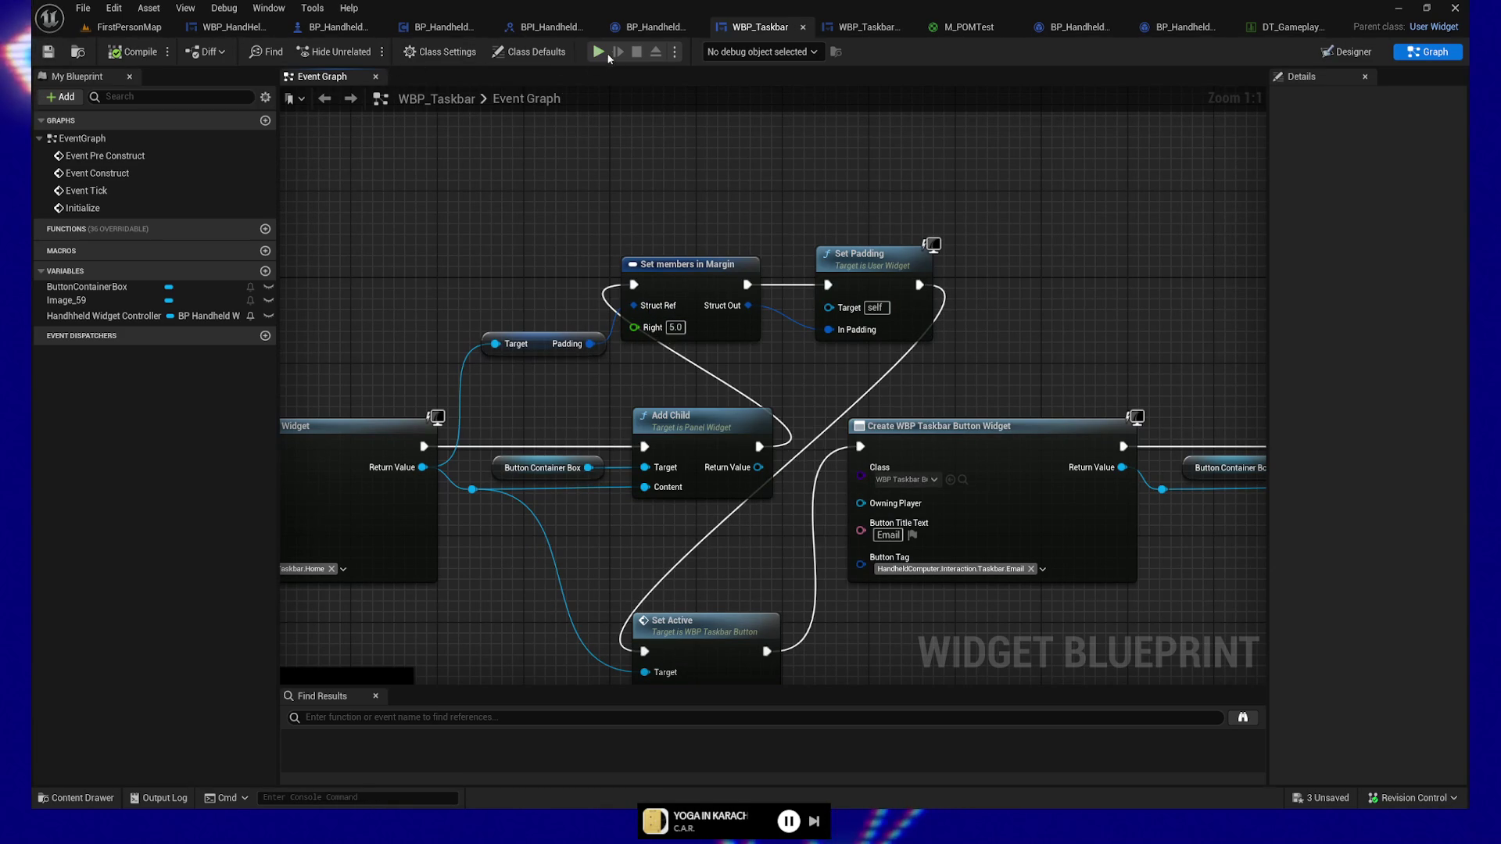
{"action": "left_click", "coordinate": [607, 57]}
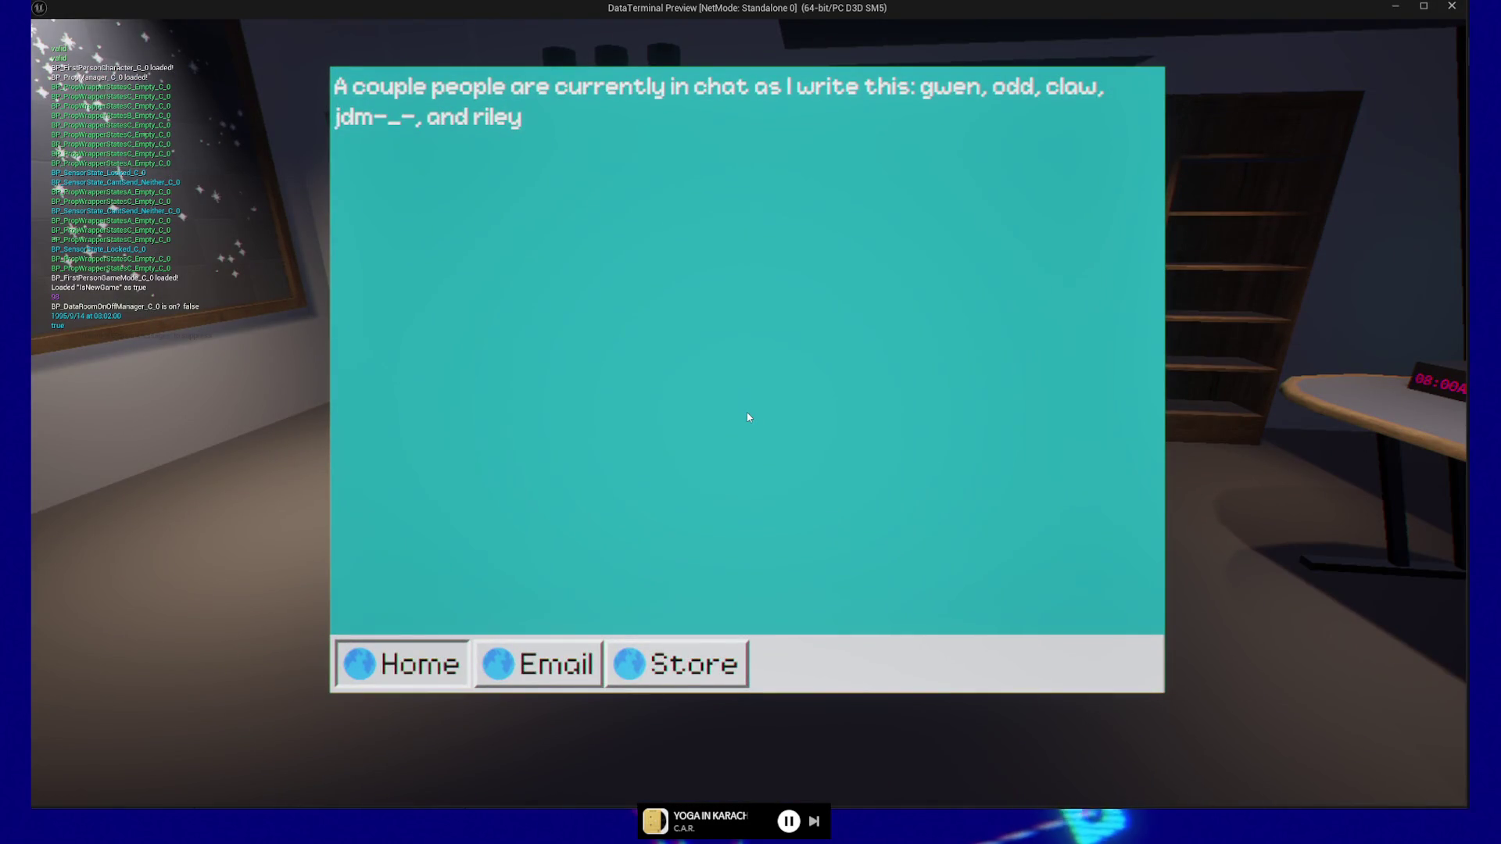
Step: Close the DataTerminal preview and return to the WBP_Taskbar Event Graph
{"action": "key", "text": "Escape"}
{"action": "left_click", "coordinate": [743, 659]}
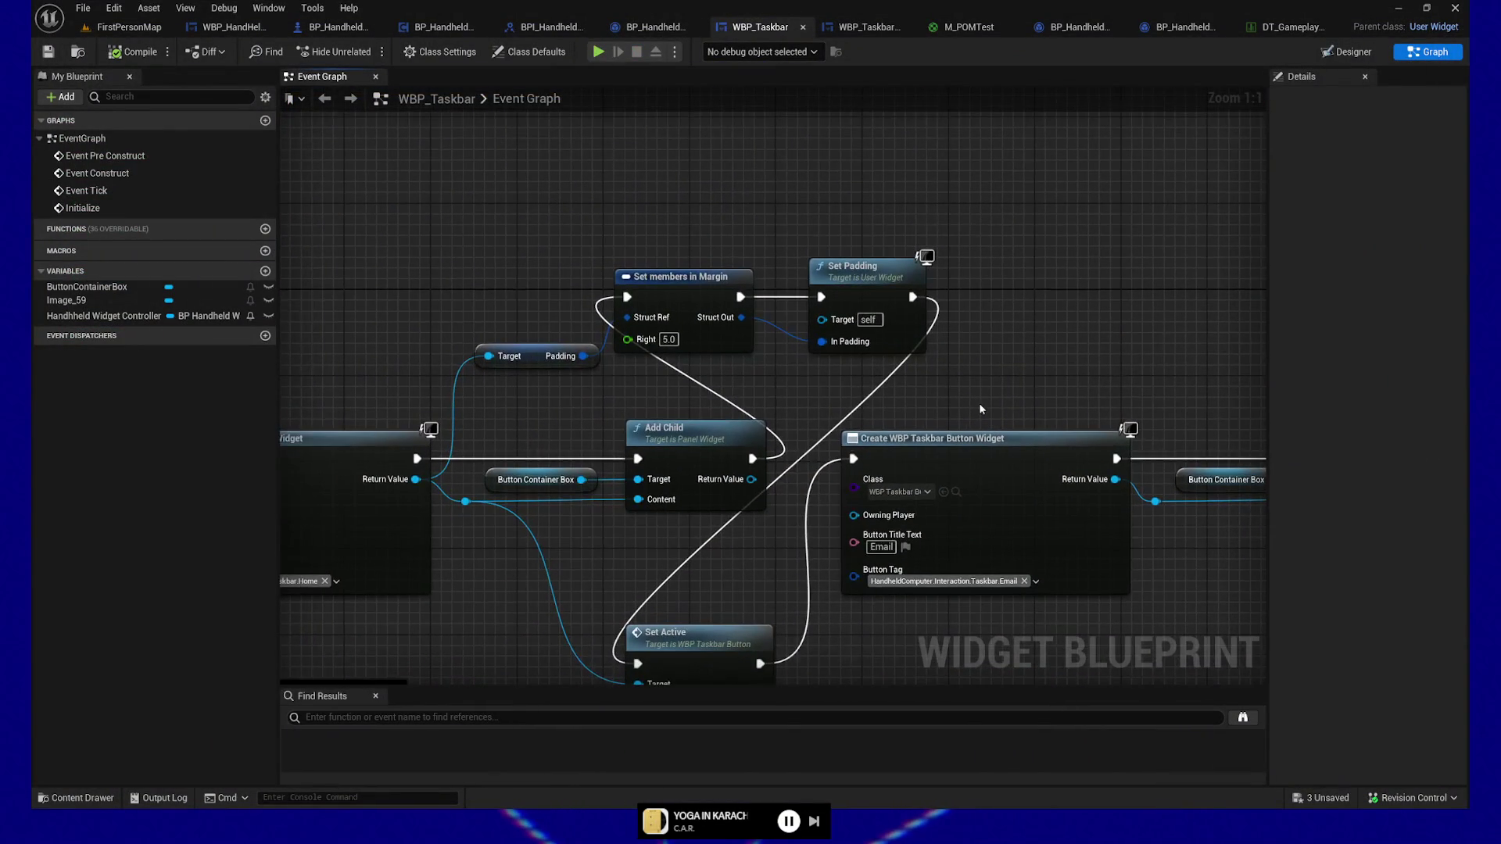
{"action": "left_click_drag", "start_coordinate": [584, 402], "coordinate": [594, 432]}
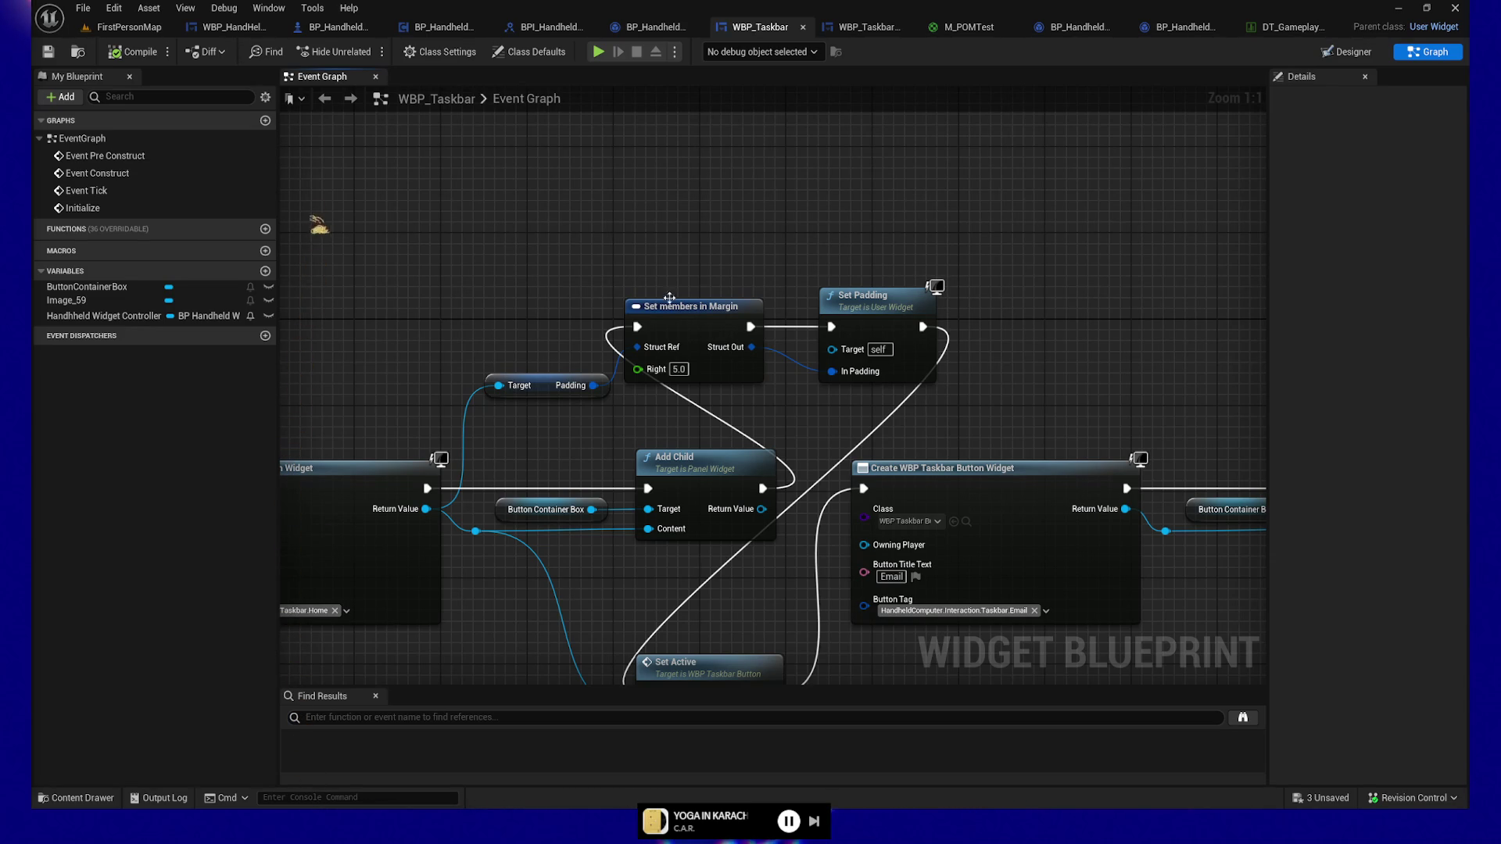
{"action": "mouse_move", "coordinate": [575, 273]}
{"action": "left_mouse_down"}
{"action": "mouse_move", "coordinate": [566, 242]}
{"action": "mouse_move", "coordinate": [613, 221]}
{"action": "left_mouse_up"}
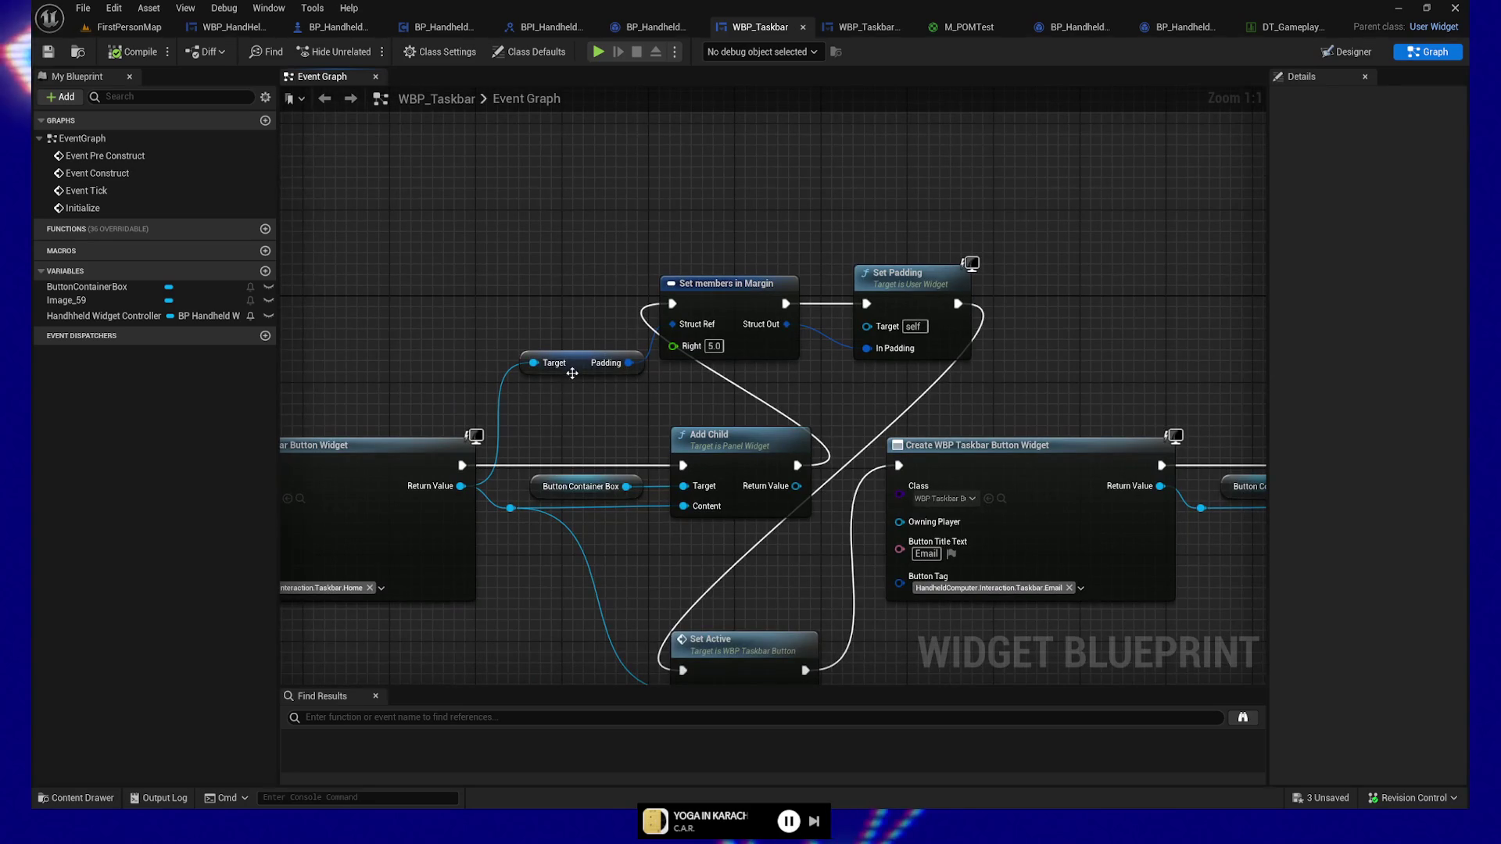
Step: Select the padding and margin nodes and pull a reroute link from the Right margin input
{"action": "left_click_drag", "start_coordinate": [515, 248], "coordinate": [1002, 378]}
{"action": "left_click_drag", "start_coordinate": [673, 346], "coordinate": [522, 315]}
{"action": "left_click_drag", "start_coordinate": [545, 252], "coordinate": [992, 410]}
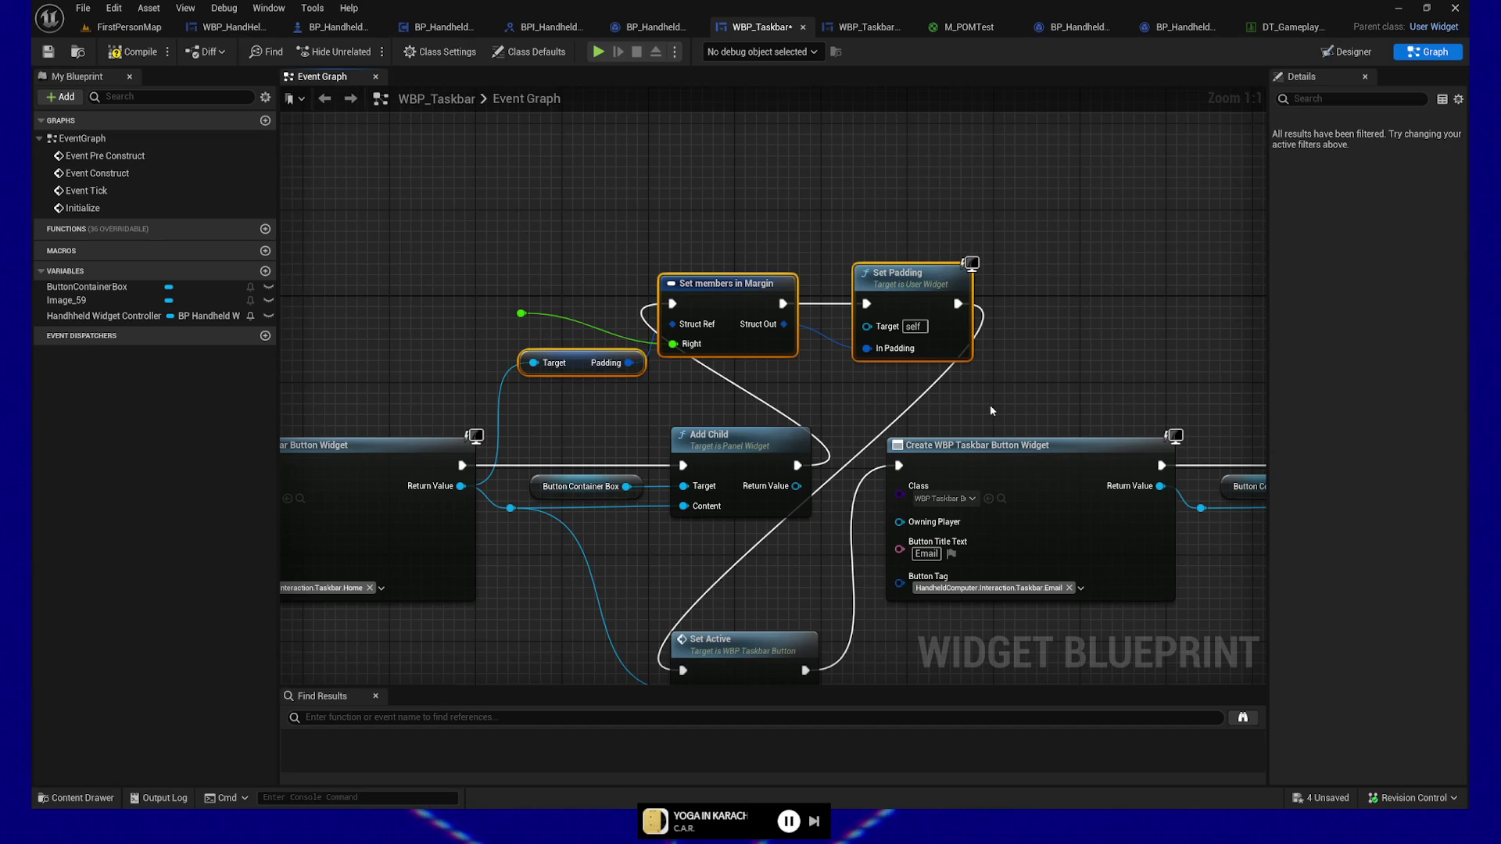
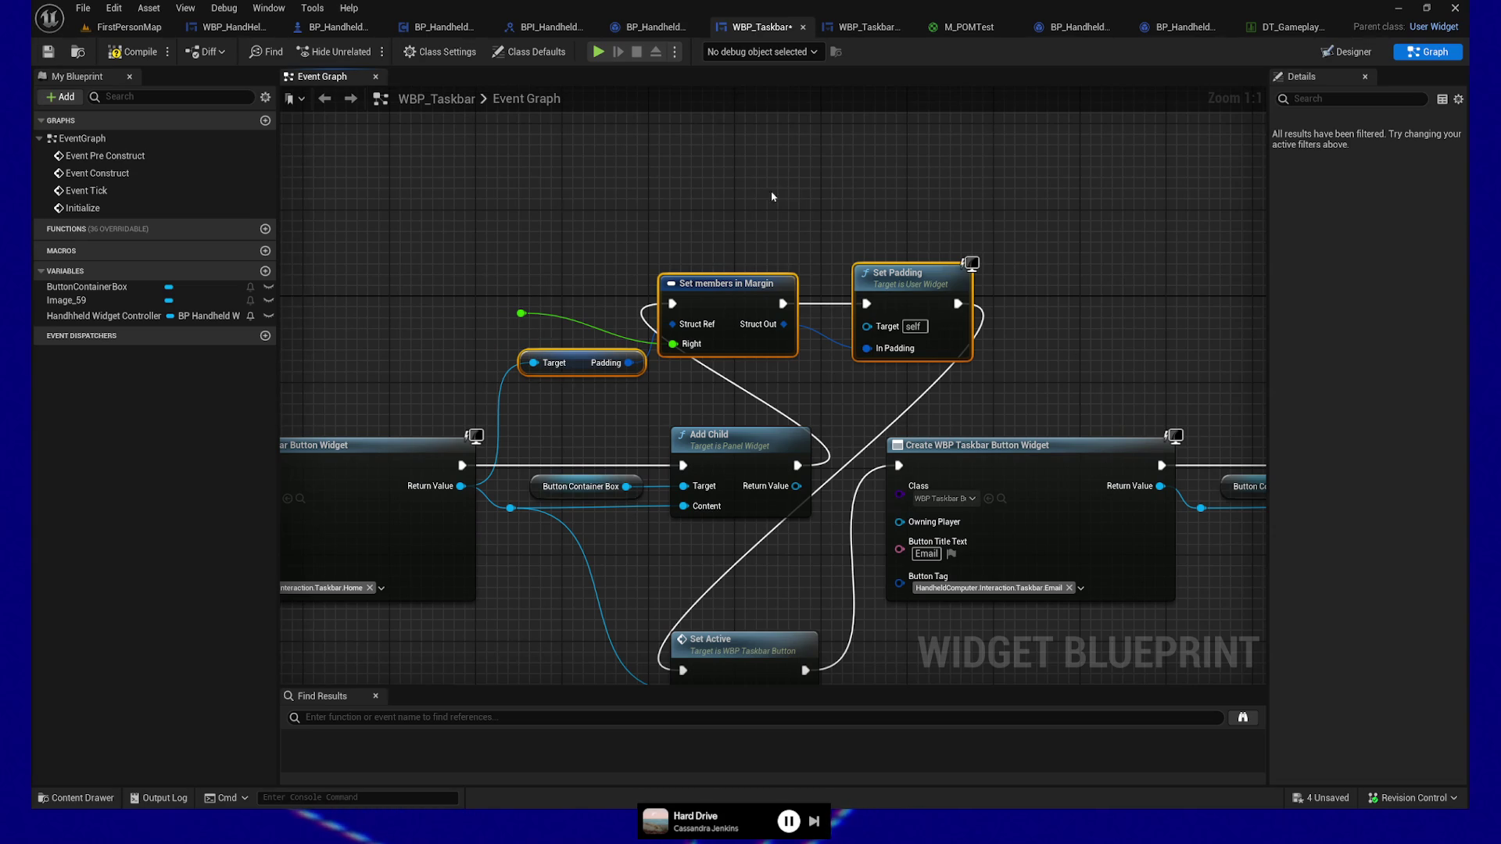
Step: Collapse the Set members in Margin, Padding getter and Set Padding nodes into a function named SetPaddingForButton
{"action": "left_click_drag", "start_coordinate": [683, 219], "coordinate": [606, 251]}
{"action": "mouse_move", "coordinate": [513, 264]}
{"action": "left_mouse_down"}
{"action": "mouse_move", "coordinate": [560, 295]}
{"action": "mouse_move", "coordinate": [964, 429]}
{"action": "mouse_move", "coordinate": [1025, 355]}
{"action": "left_mouse_up"}
{"action": "left_click_drag", "start_coordinate": [751, 195], "coordinate": [787, 211]}
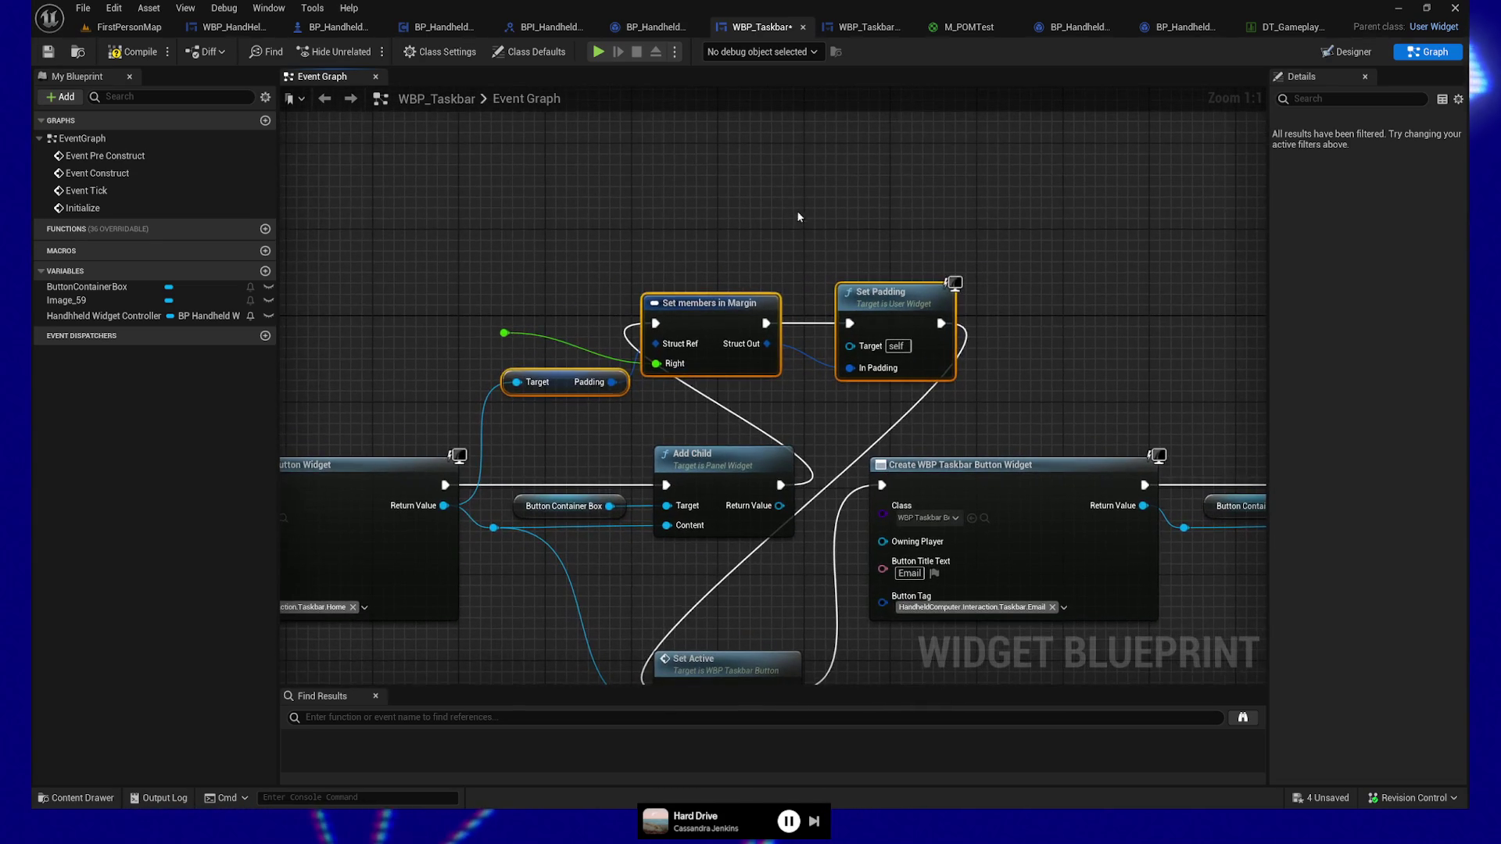
{"action": "right_click", "coordinate": [880, 306]}
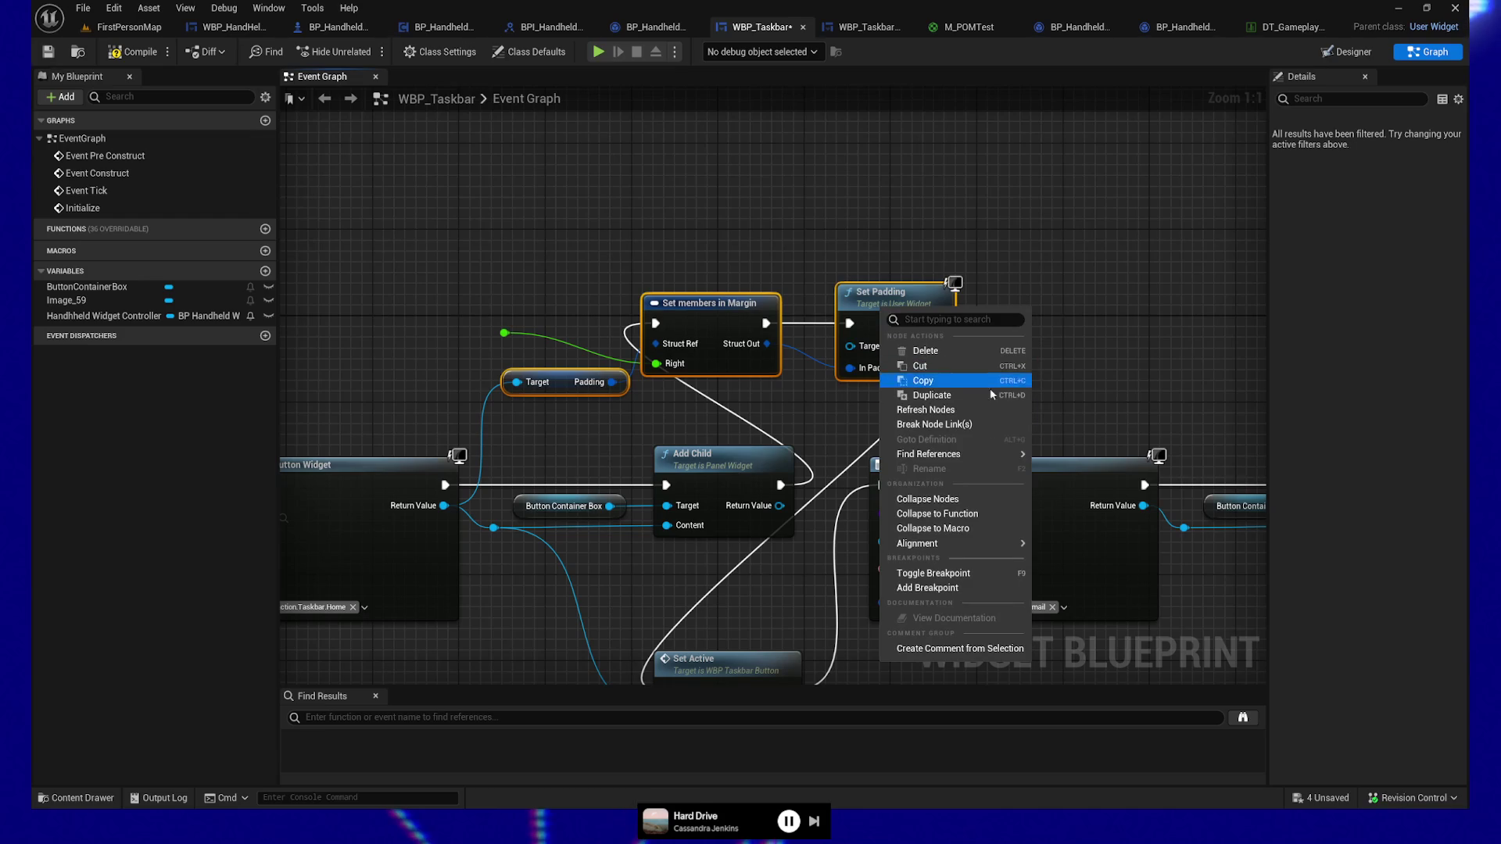
{"action": "left_click", "coordinate": [972, 514]}
{"action": "type", "text": "SetPadd"}
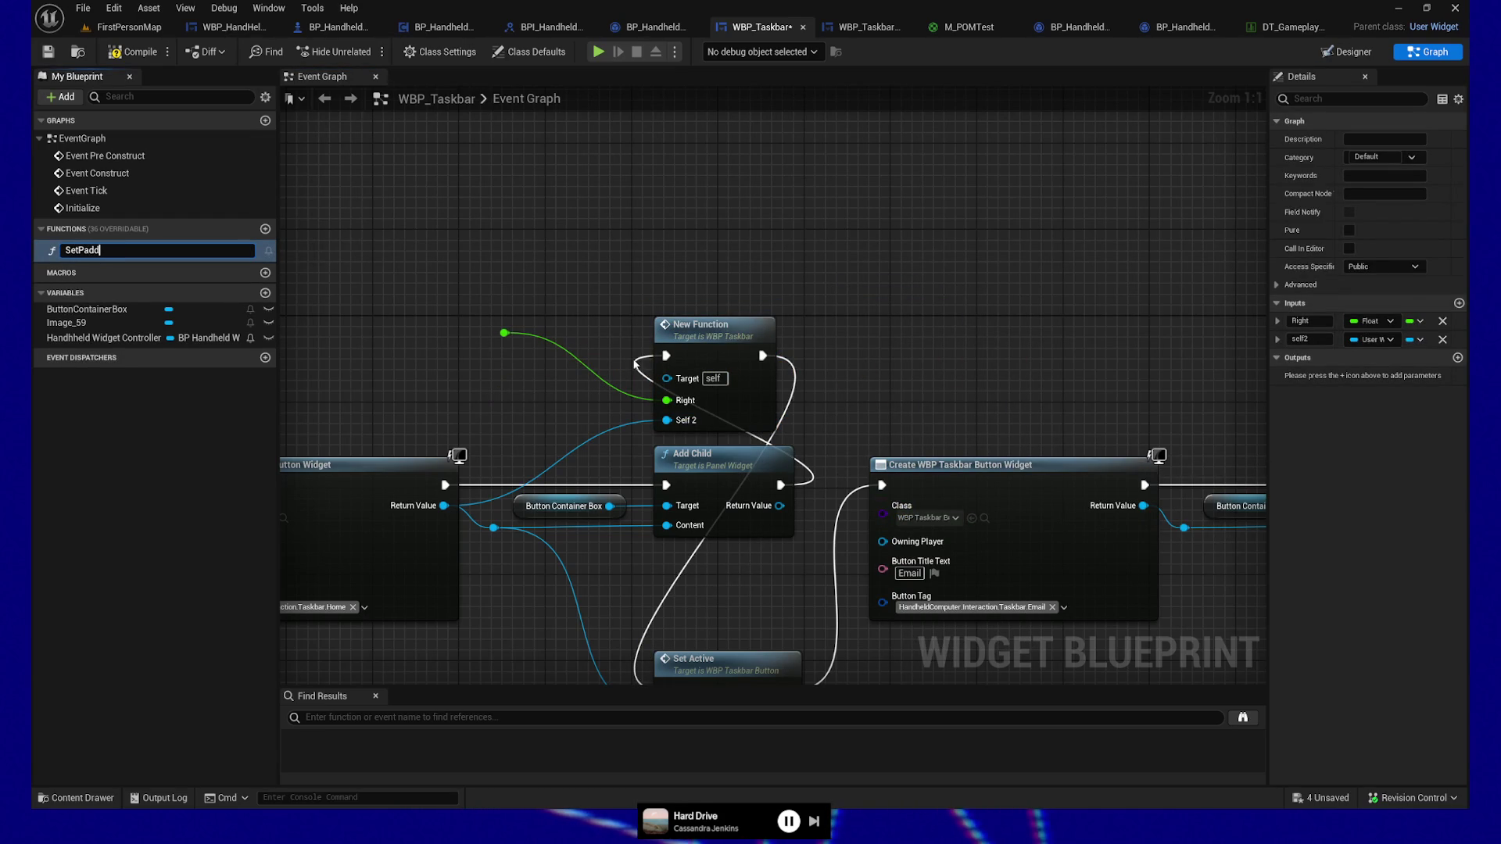
{"action": "type", "text": "ing"}
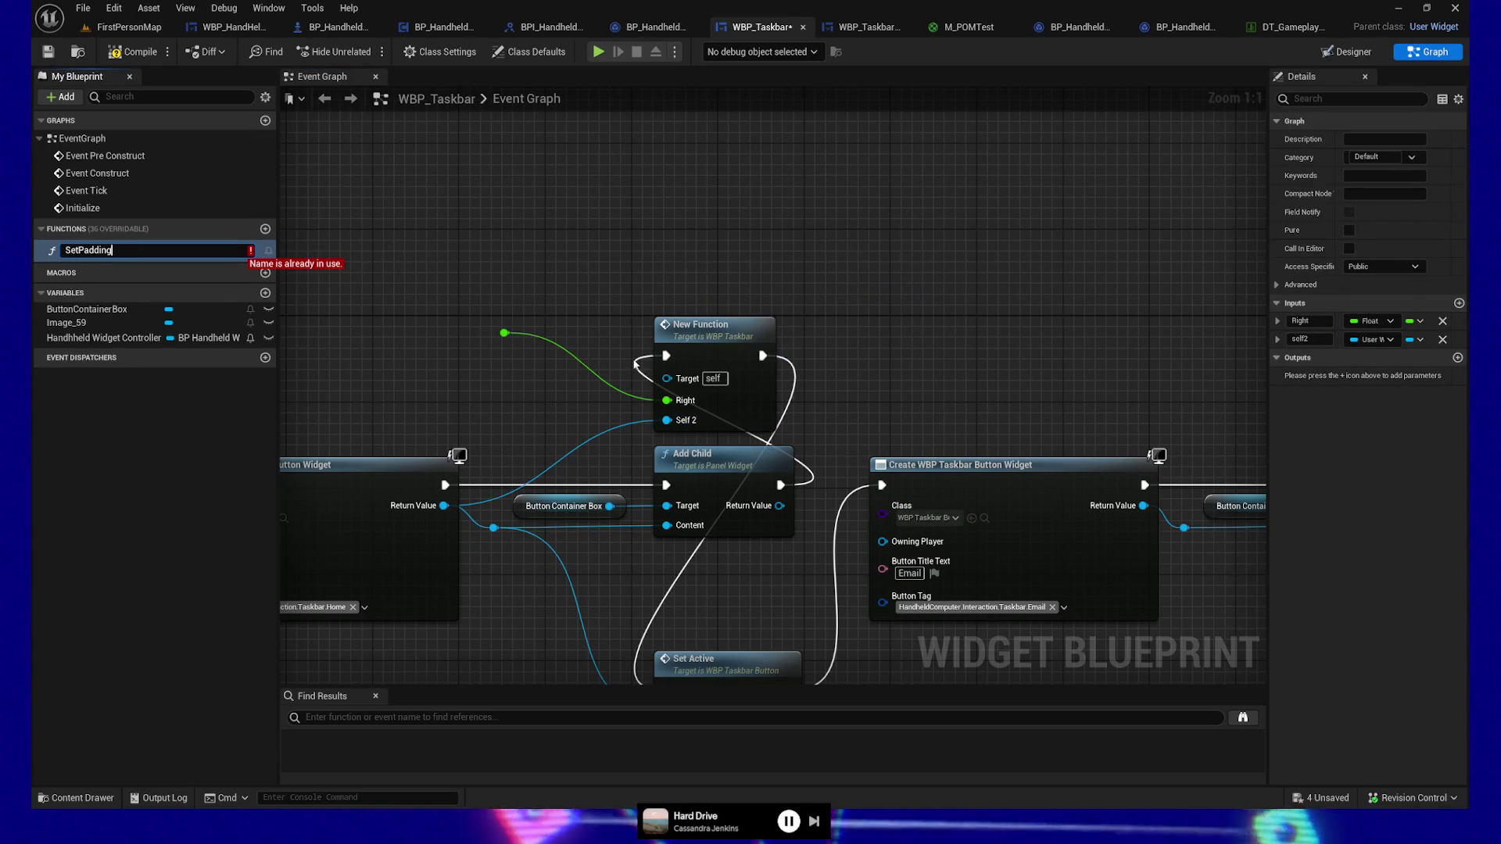
{"action": "type", "text": "For"}
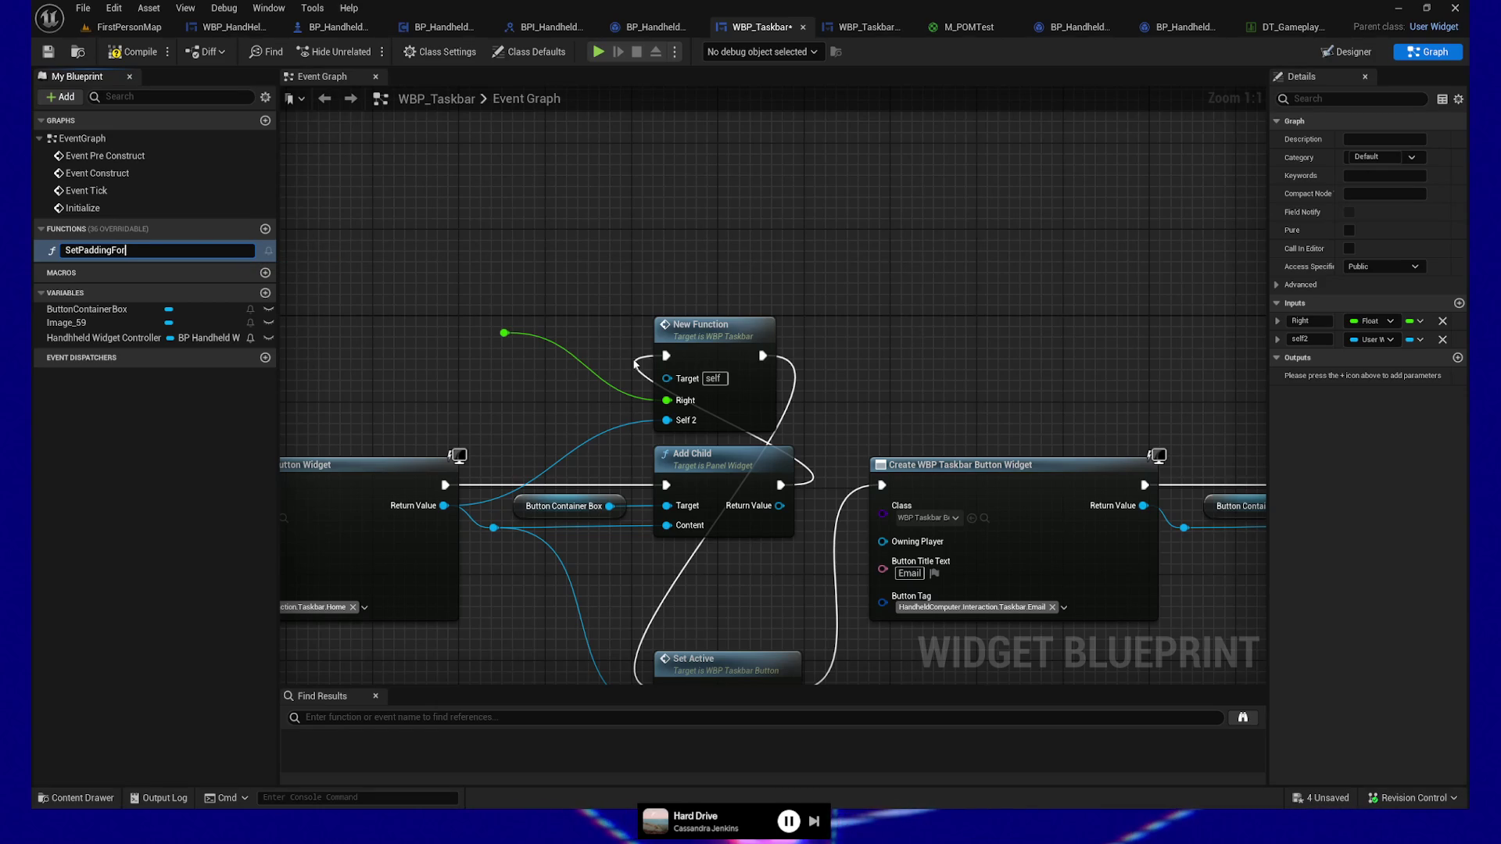
{"action": "type", "text": "Bu"}
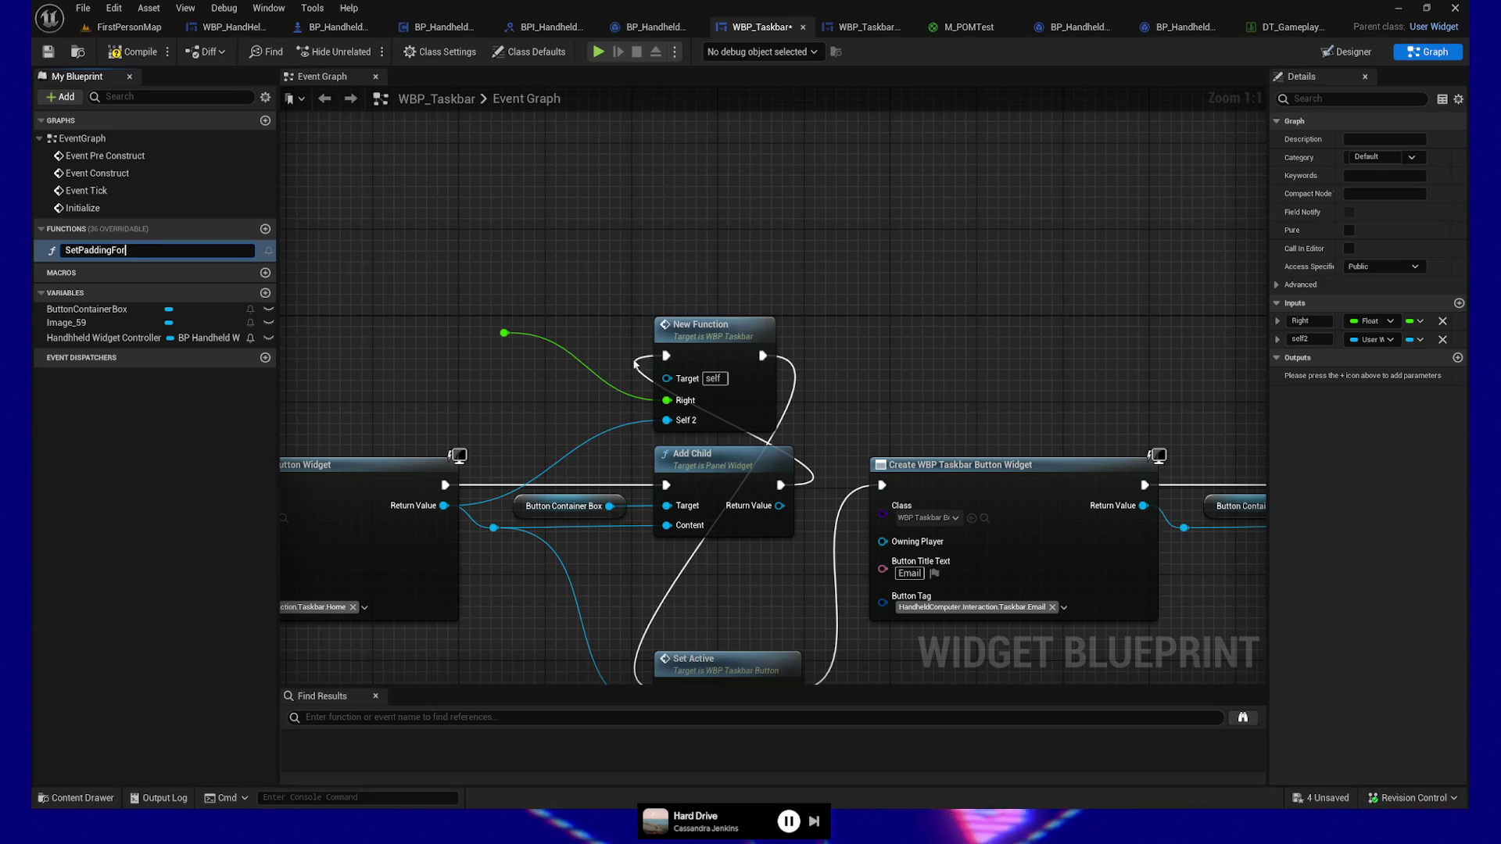
{"action": "type", "text": "tton"}
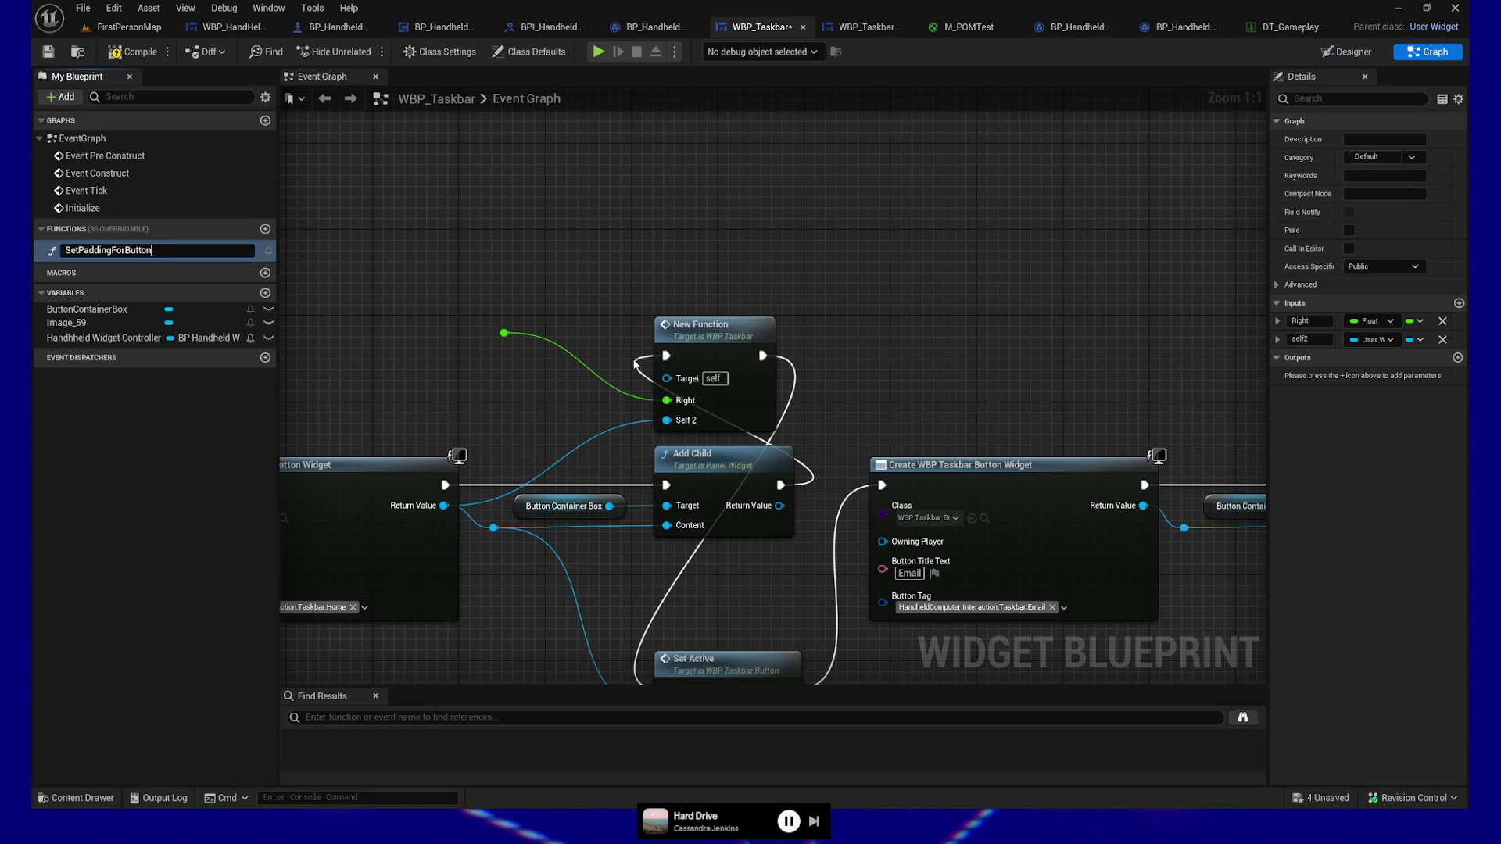
{"action": "key", "text": "Return"}
Step: Unlink the call's Right pin, set it to 5.0, and move the call above Add Child
{"action": "mouse_move", "coordinate": [733, 257]}
{"action": "left_mouse_down"}
{"action": "mouse_move", "coordinate": [853, 202]}
{"action": "mouse_move", "coordinate": [860, 233]}
{"action": "left_mouse_up"}
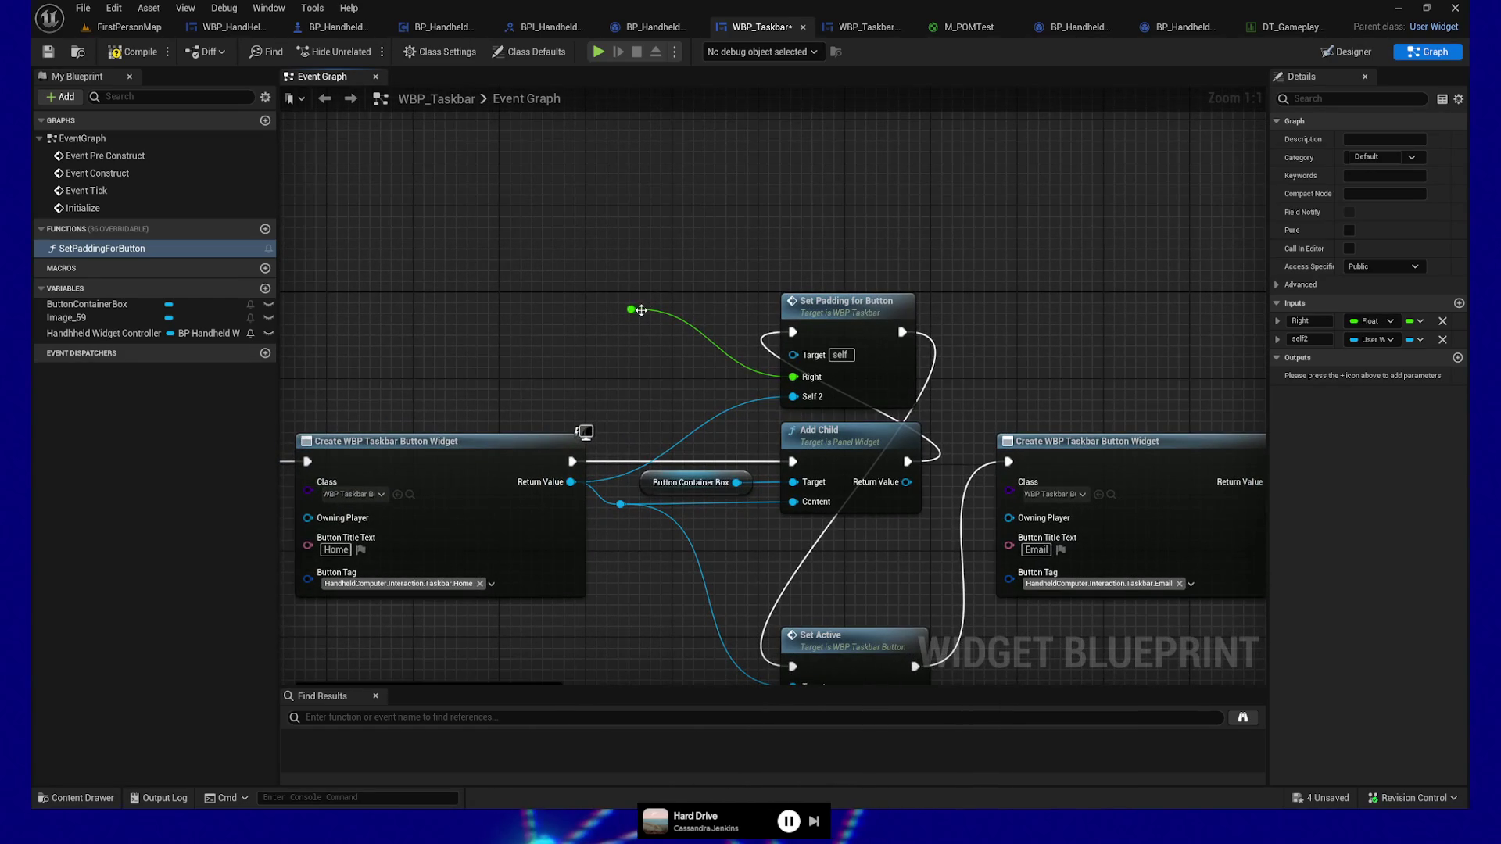
{"action": "mouse_move", "coordinate": [650, 314]}
{"action": "left_mouse_down"}
{"action": "mouse_move", "coordinate": [637, 311]}
{"action": "mouse_move", "coordinate": [729, 329]}
{"action": "left_mouse_up"}
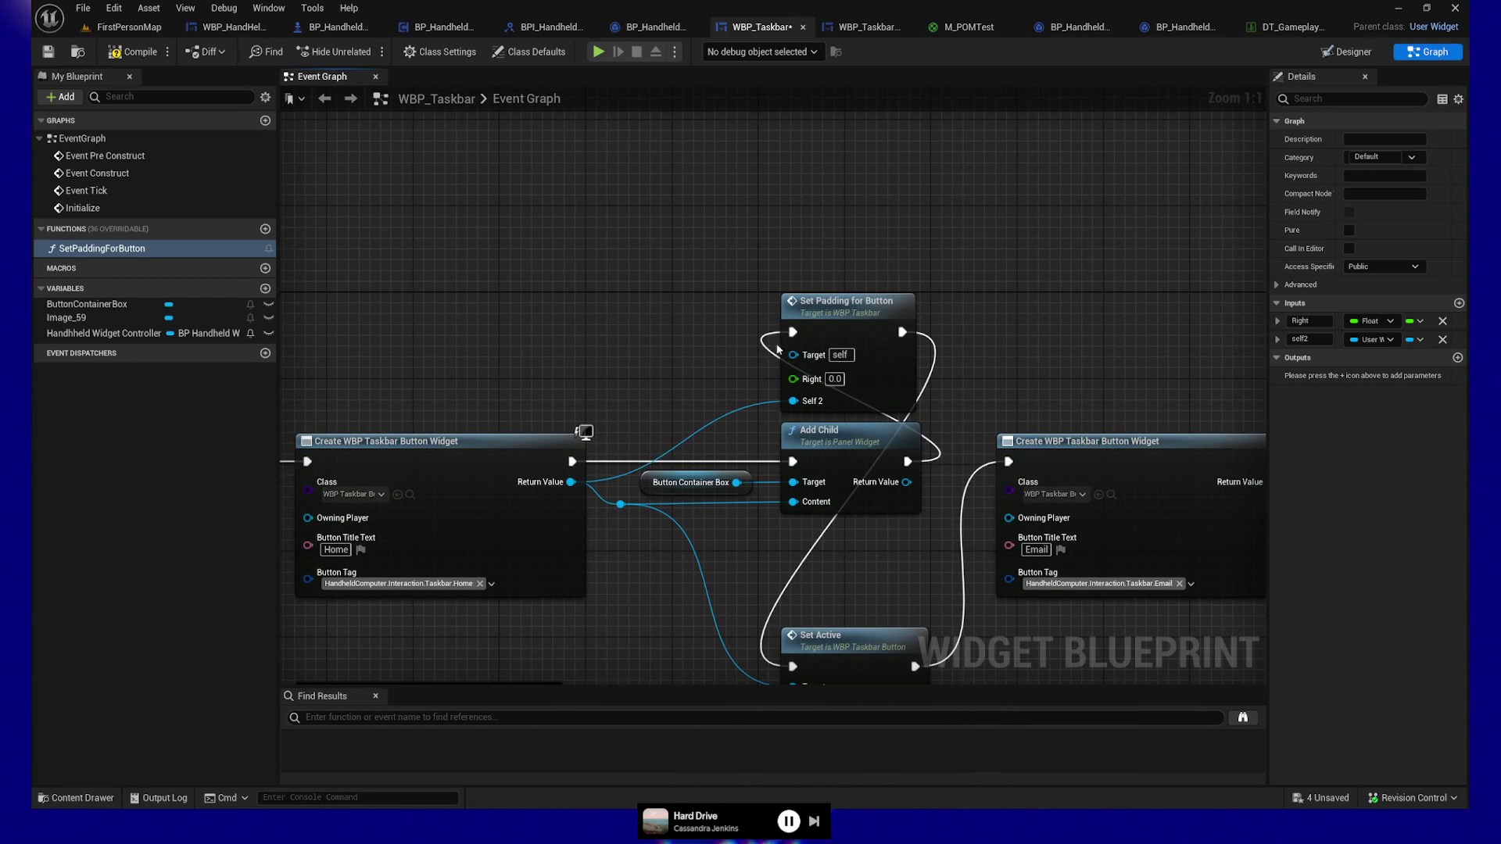
{"action": "type", "text": "0.5"}
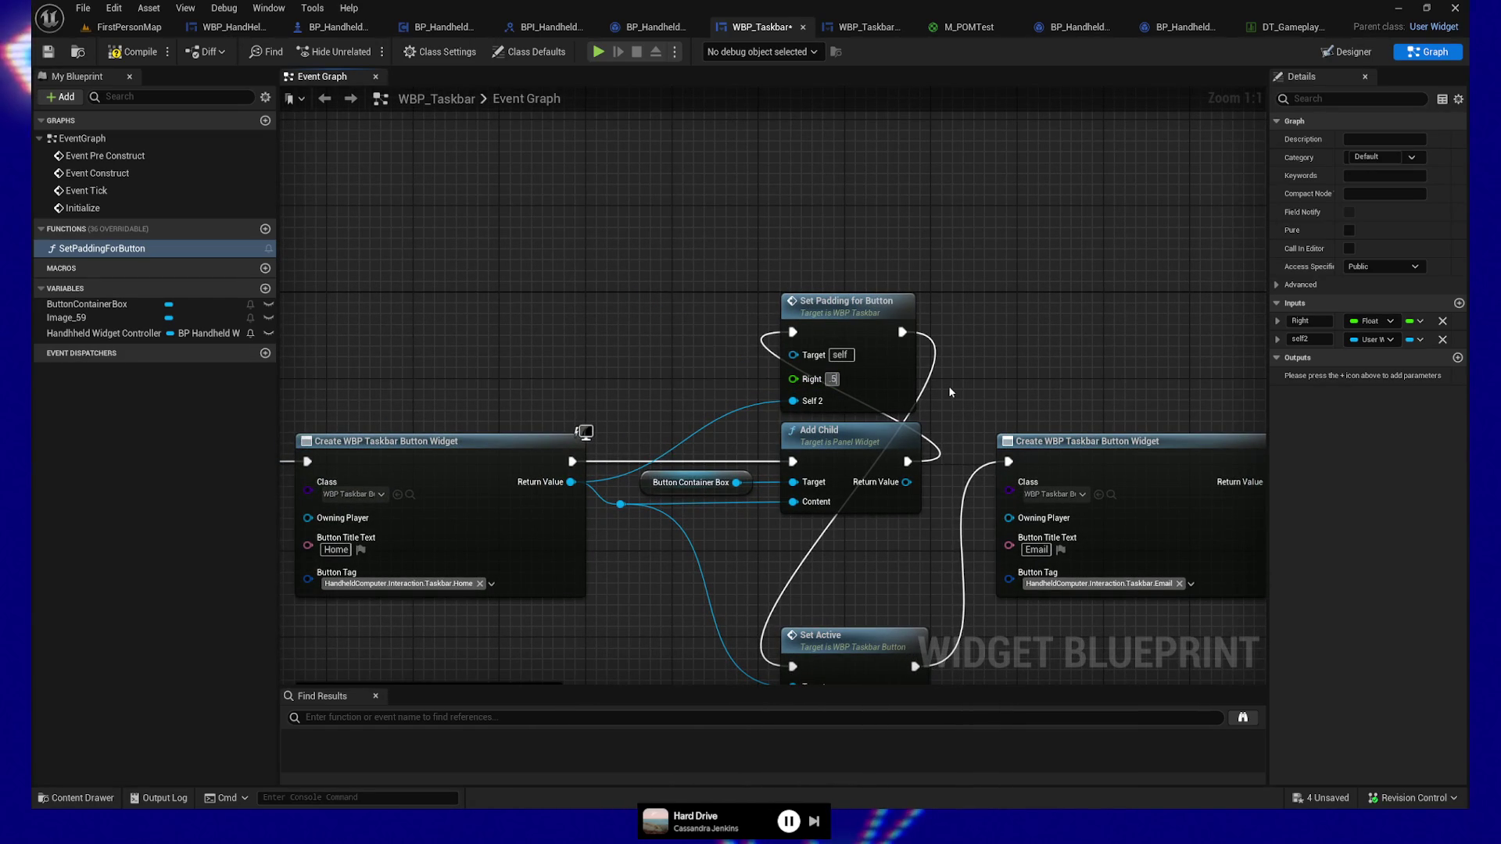
{"action": "type", "text": "5.0"}
{"action": "left_click", "coordinate": [881, 311]}
{"action": "left_click_drag", "start_coordinate": [881, 312], "coordinate": [727, 257]}
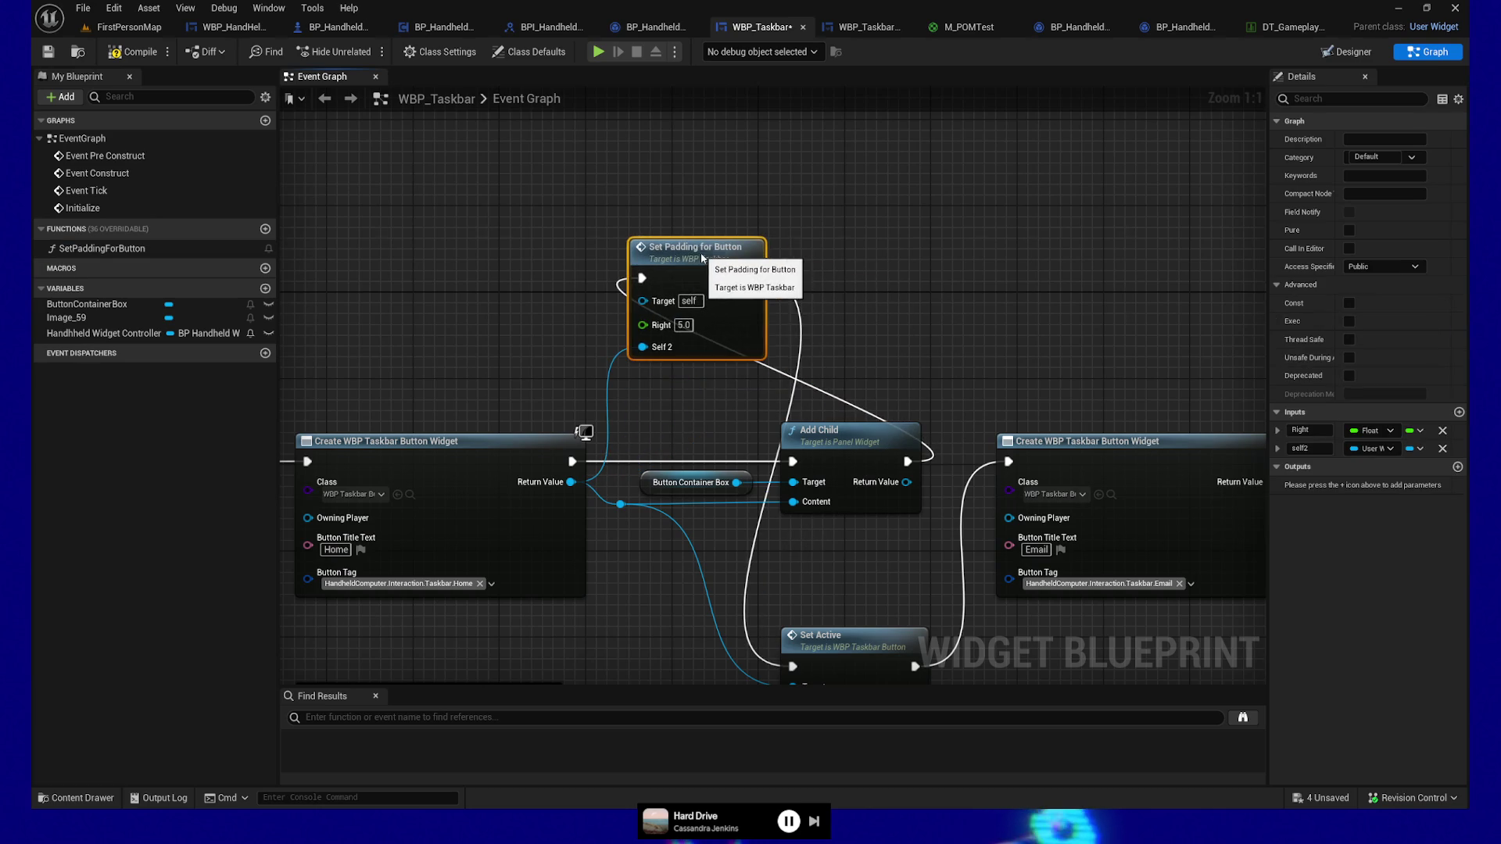
Step: Rename the function's self2 input to InButton
{"action": "left_click", "coordinate": [723, 338]}
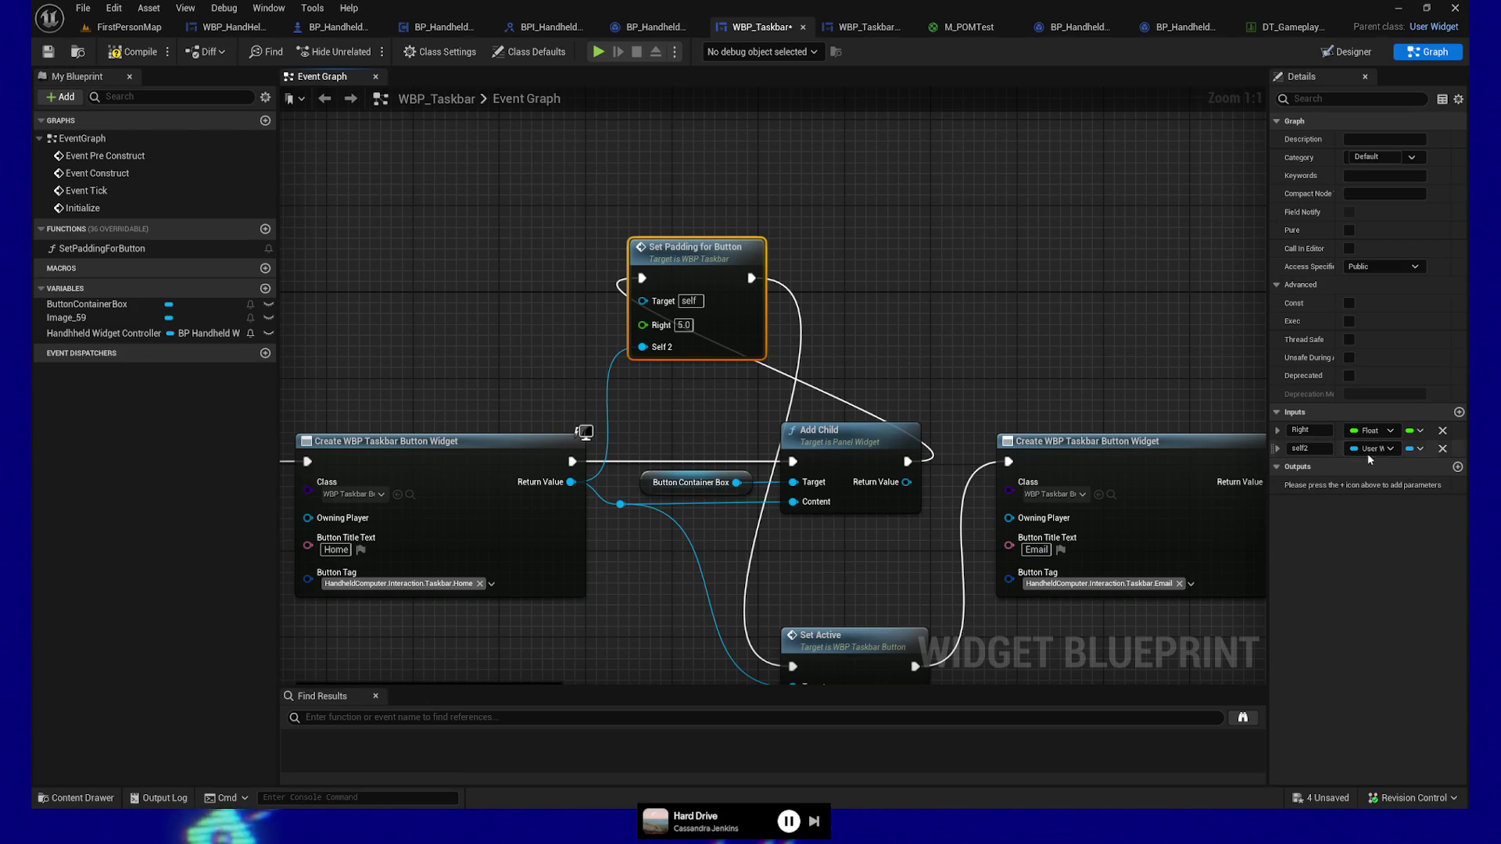
{"action": "left_click", "coordinate": [1301, 448]}
{"action": "type", "text": "Button"}
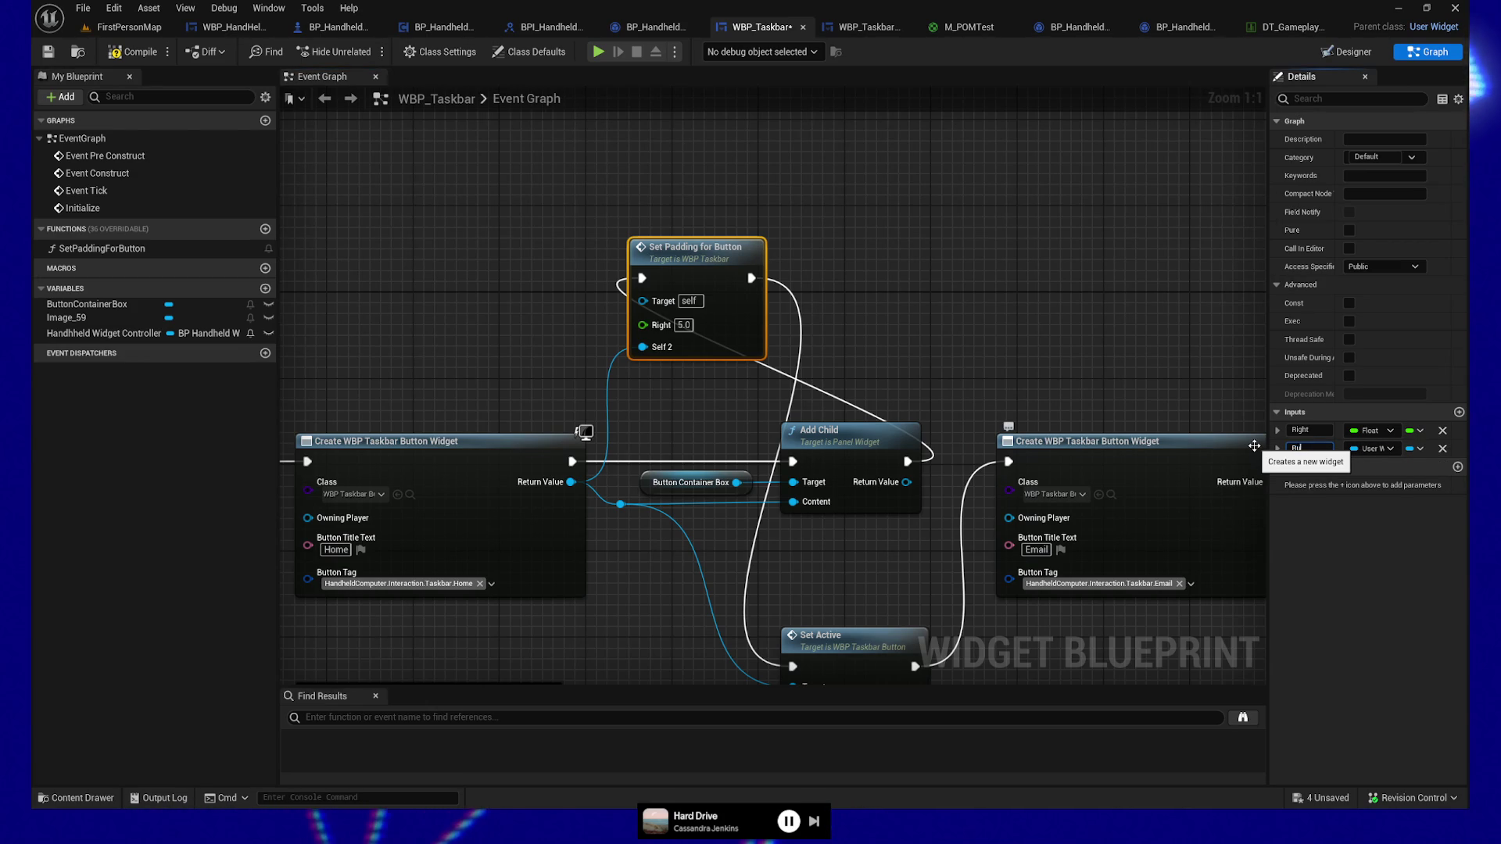
{"action": "key", "text": "Return"}
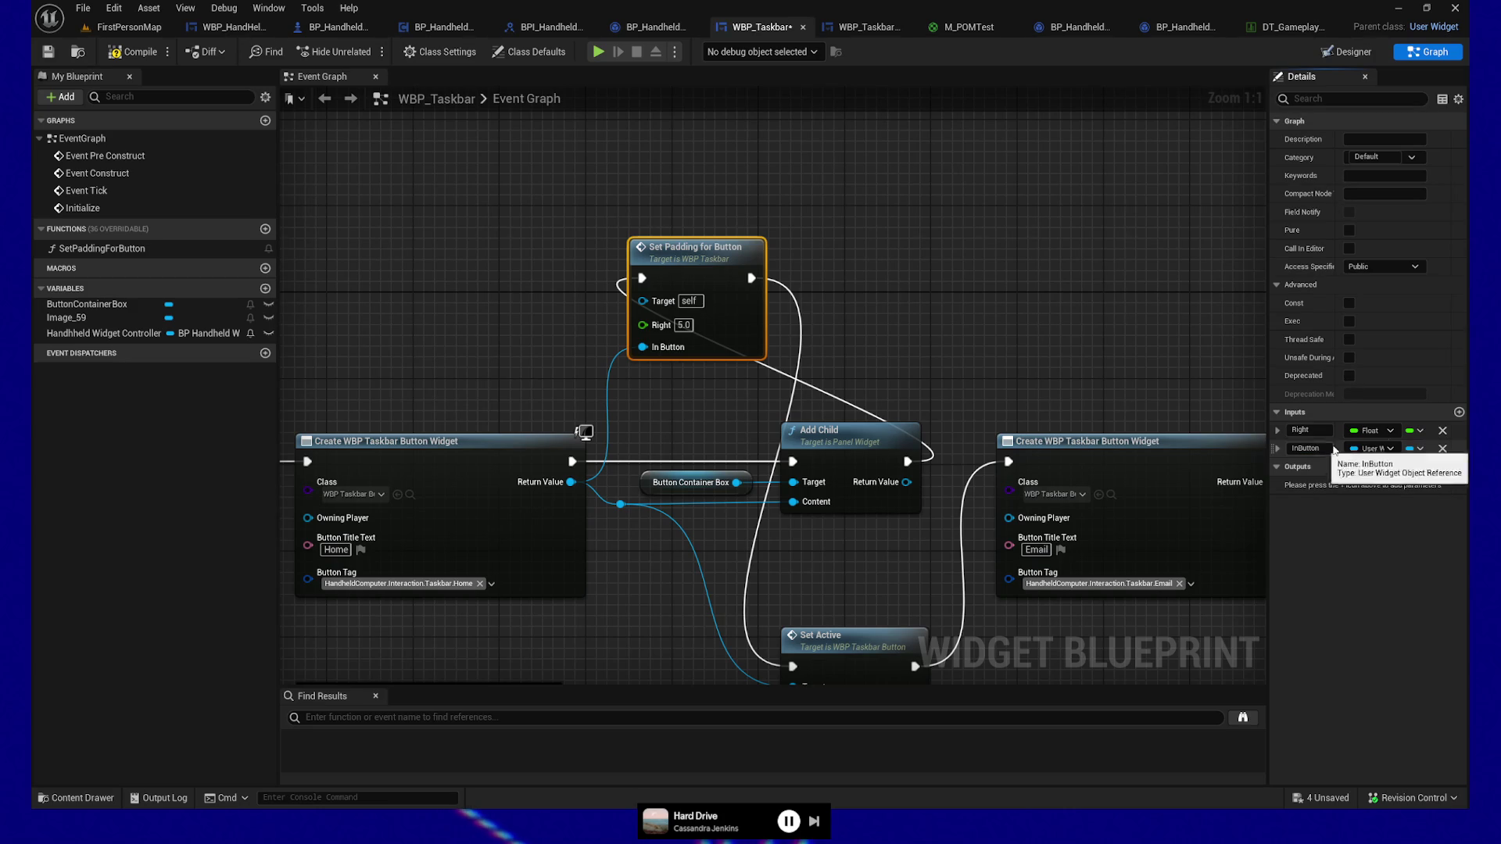
Step: Add a new input to the function and make it a Float
{"action": "left_click", "coordinate": [1459, 412]}
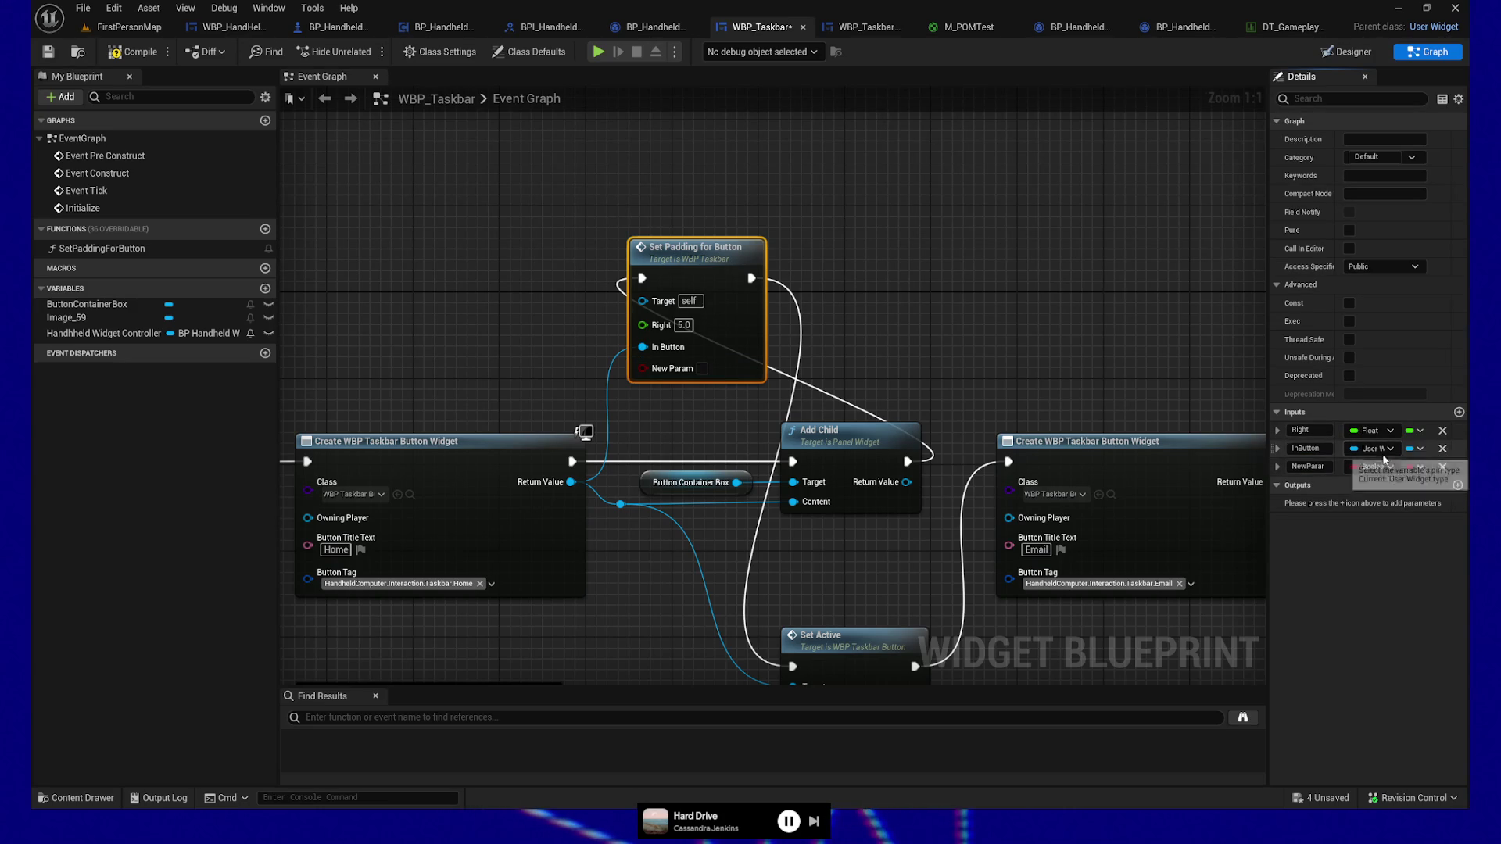
{"action": "left_click", "coordinate": [1373, 466]}
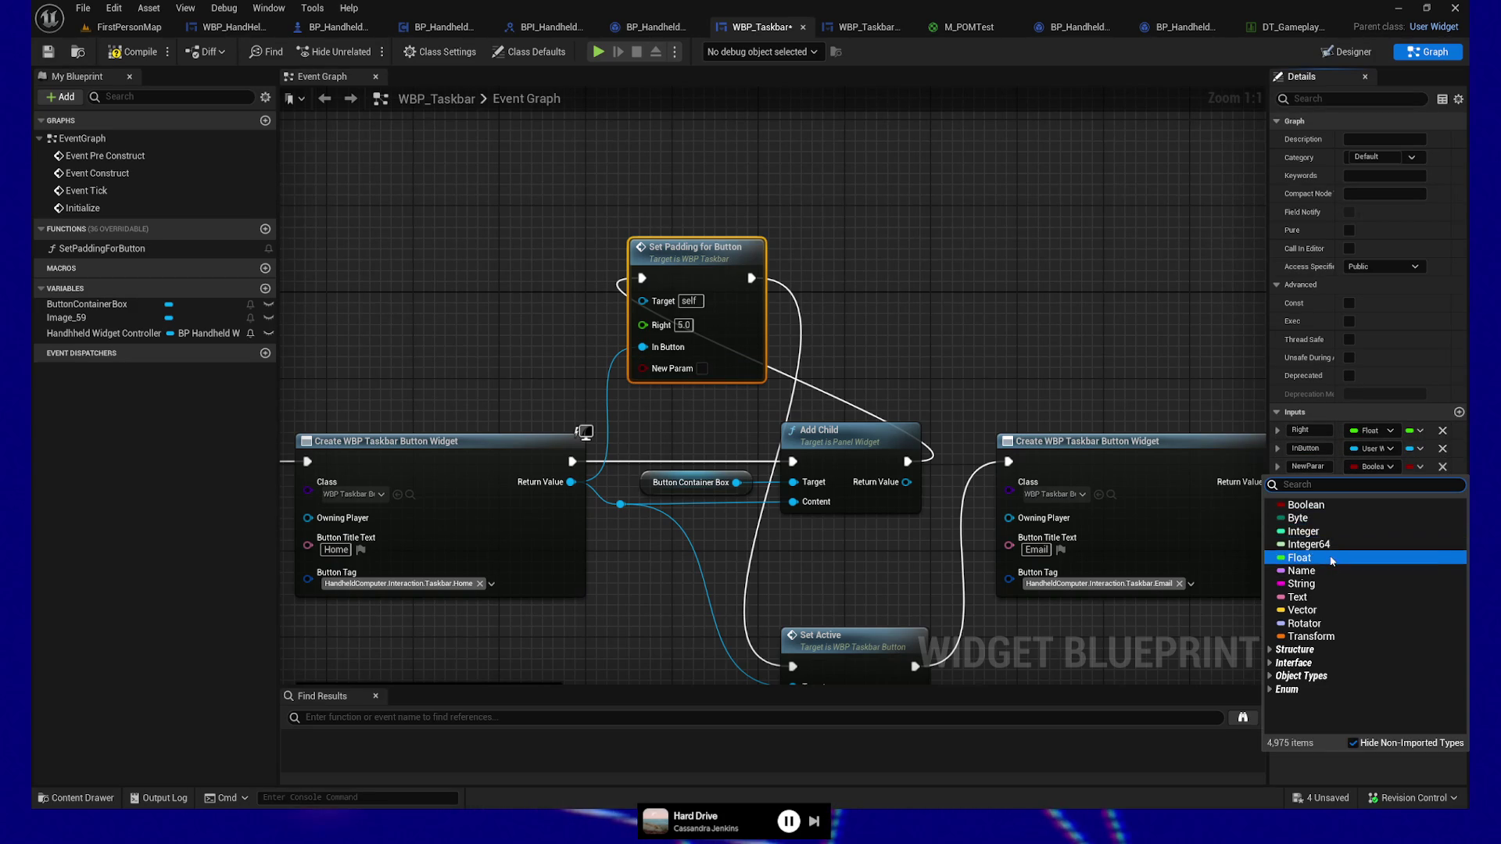
{"action": "left_click", "coordinate": [1299, 557]}
{"action": "left_click", "coordinate": [1321, 467]}
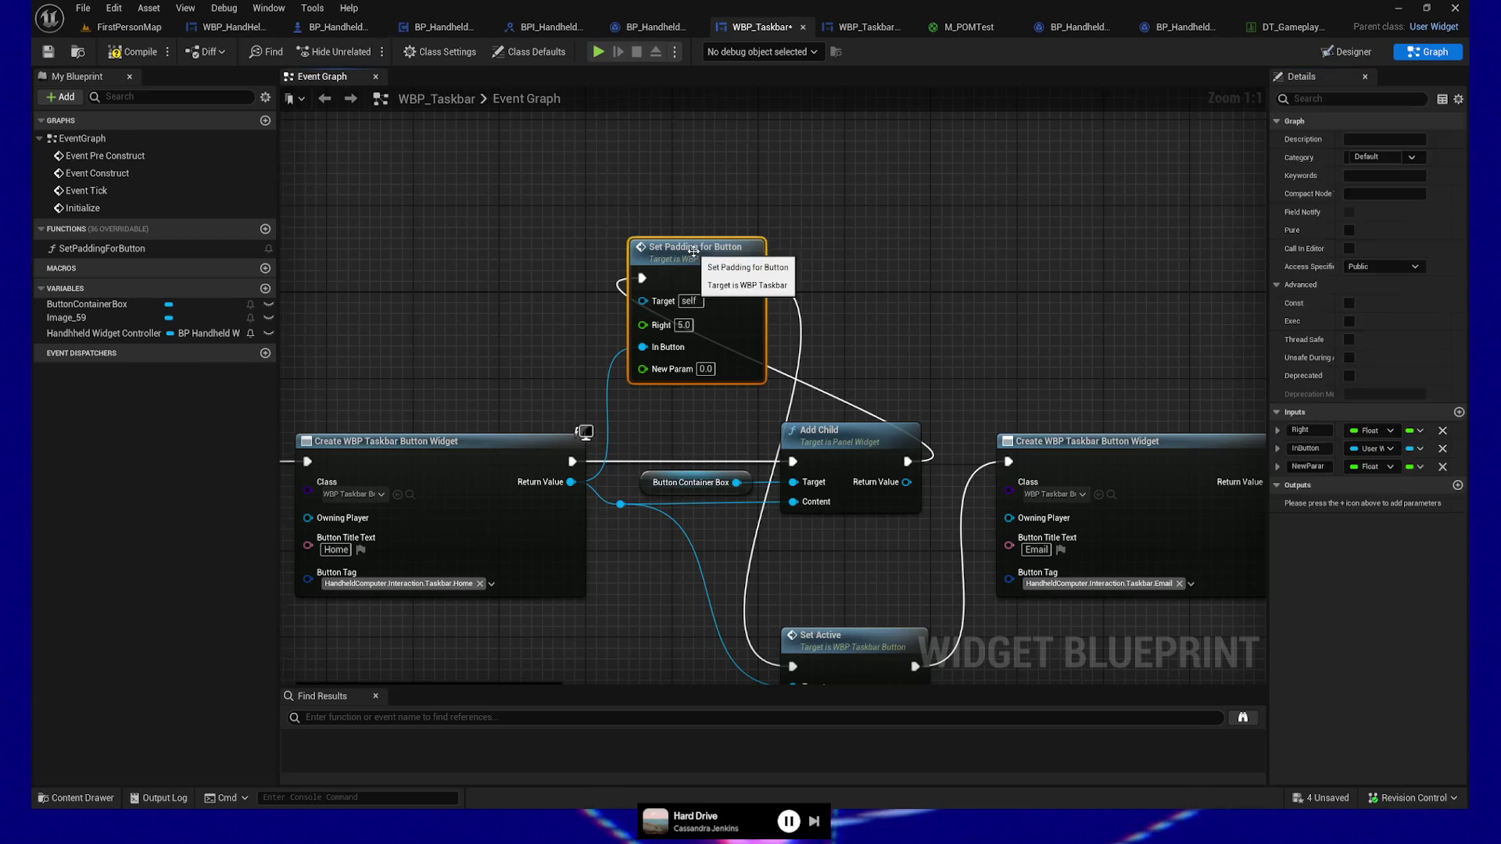
Step: Inside the function graph, expose the Left, Top and Bottom pins on Set members in Margin and tidy the nodes
{"action": "double_click", "coordinate": [690, 246]}
{"action": "left_click_drag", "start_coordinate": [563, 426], "coordinate": [368, 426]}
{"action": "left_click", "coordinate": [833, 350]}
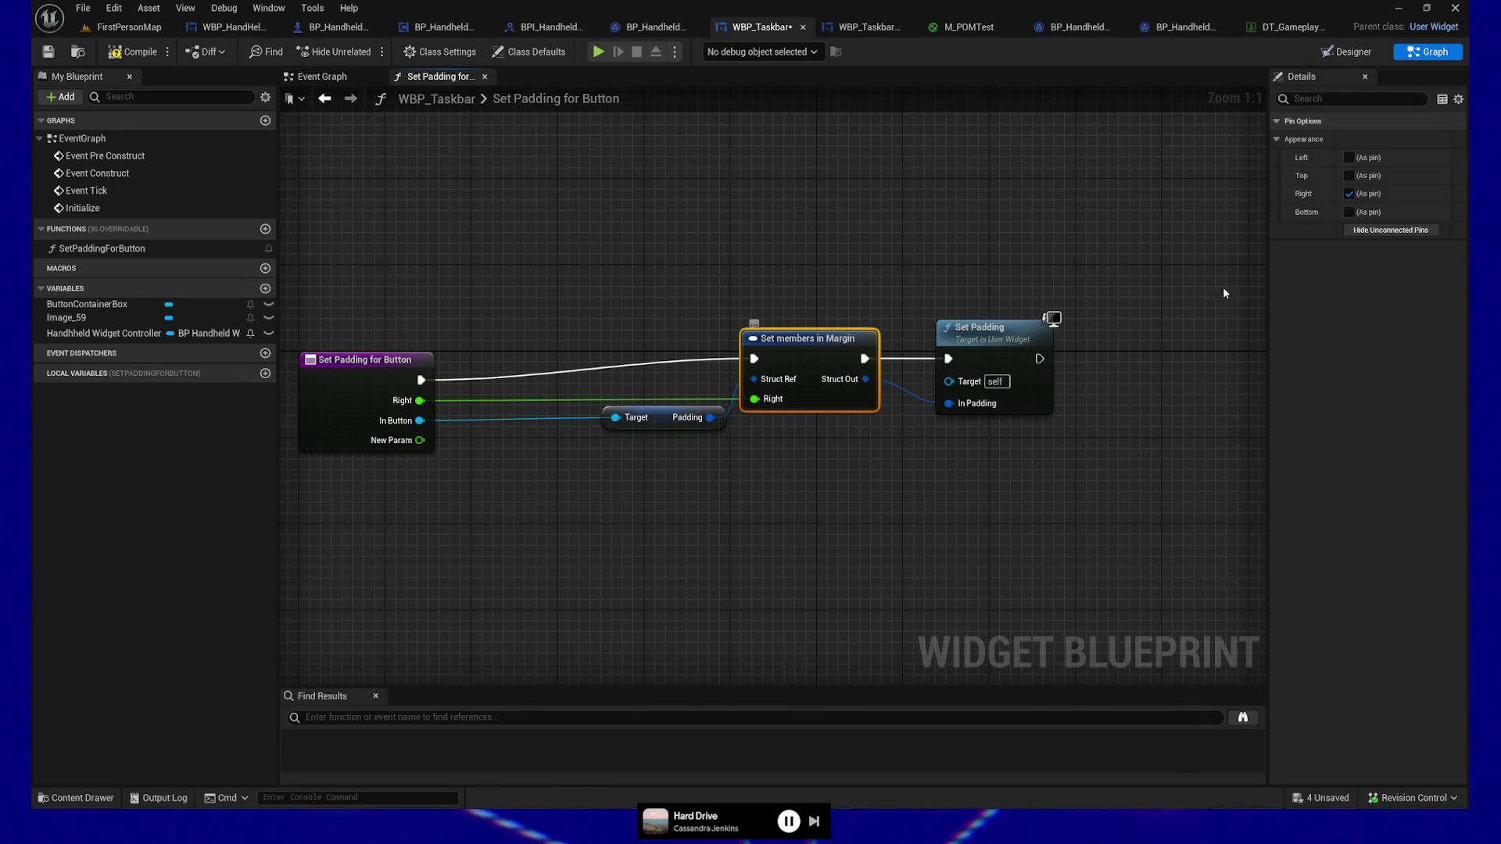
{"action": "left_click", "coordinate": [1349, 157]}
{"action": "left_click", "coordinate": [1348, 175]}
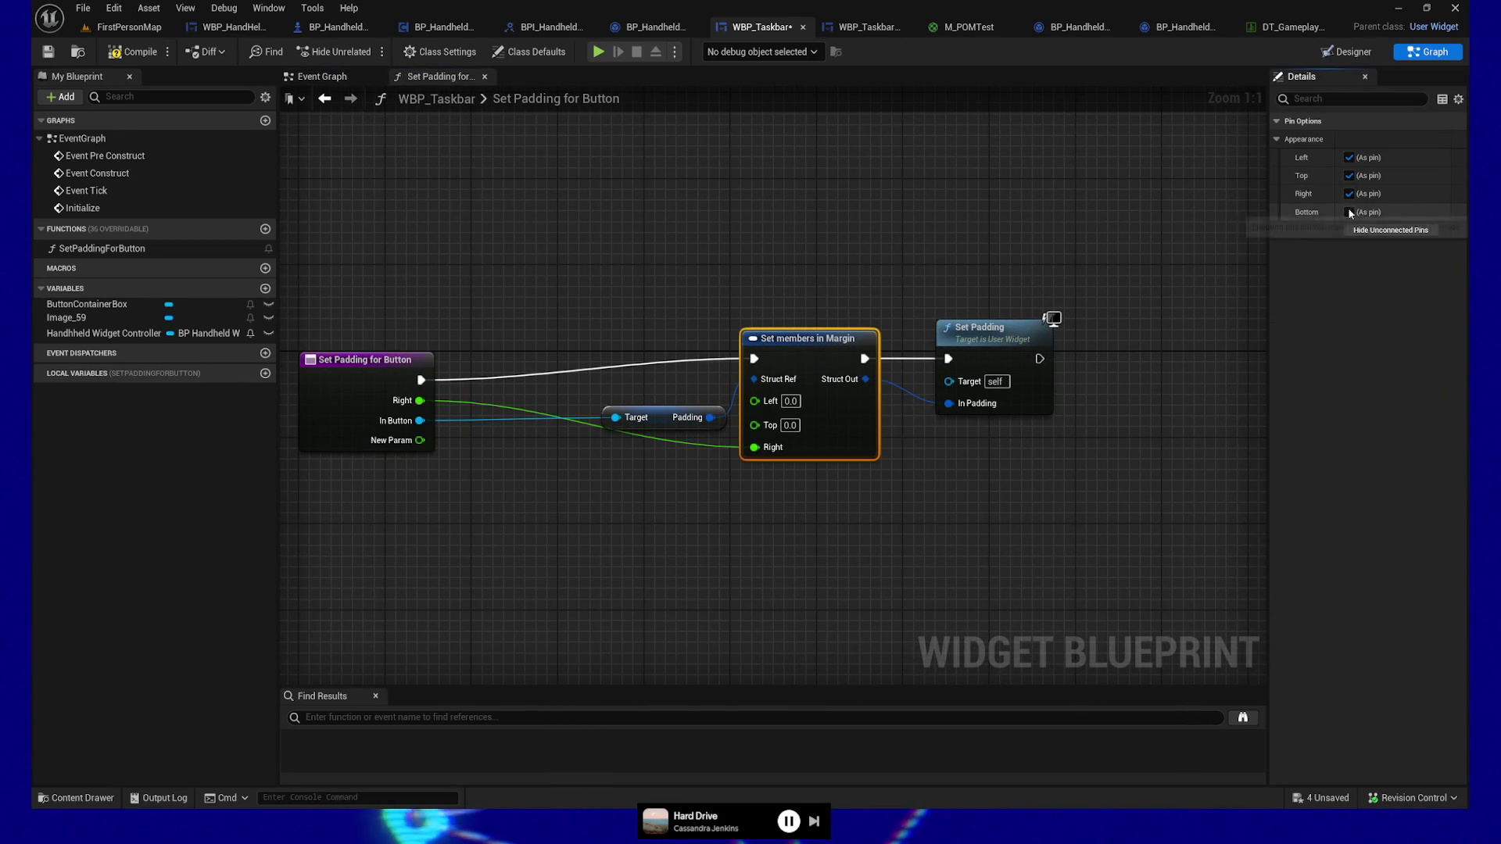
{"action": "left_click", "coordinate": [1348, 212]}
{"action": "left_click", "coordinate": [630, 416]}
{"action": "mouse_move", "coordinate": [638, 403]}
{"action": "left_mouse_down"}
{"action": "mouse_move", "coordinate": [561, 306]}
{"action": "mouse_move", "coordinate": [774, 242]}
{"action": "left_mouse_up"}
{"action": "left_click_drag", "start_coordinate": [494, 354], "coordinate": [460, 333]}
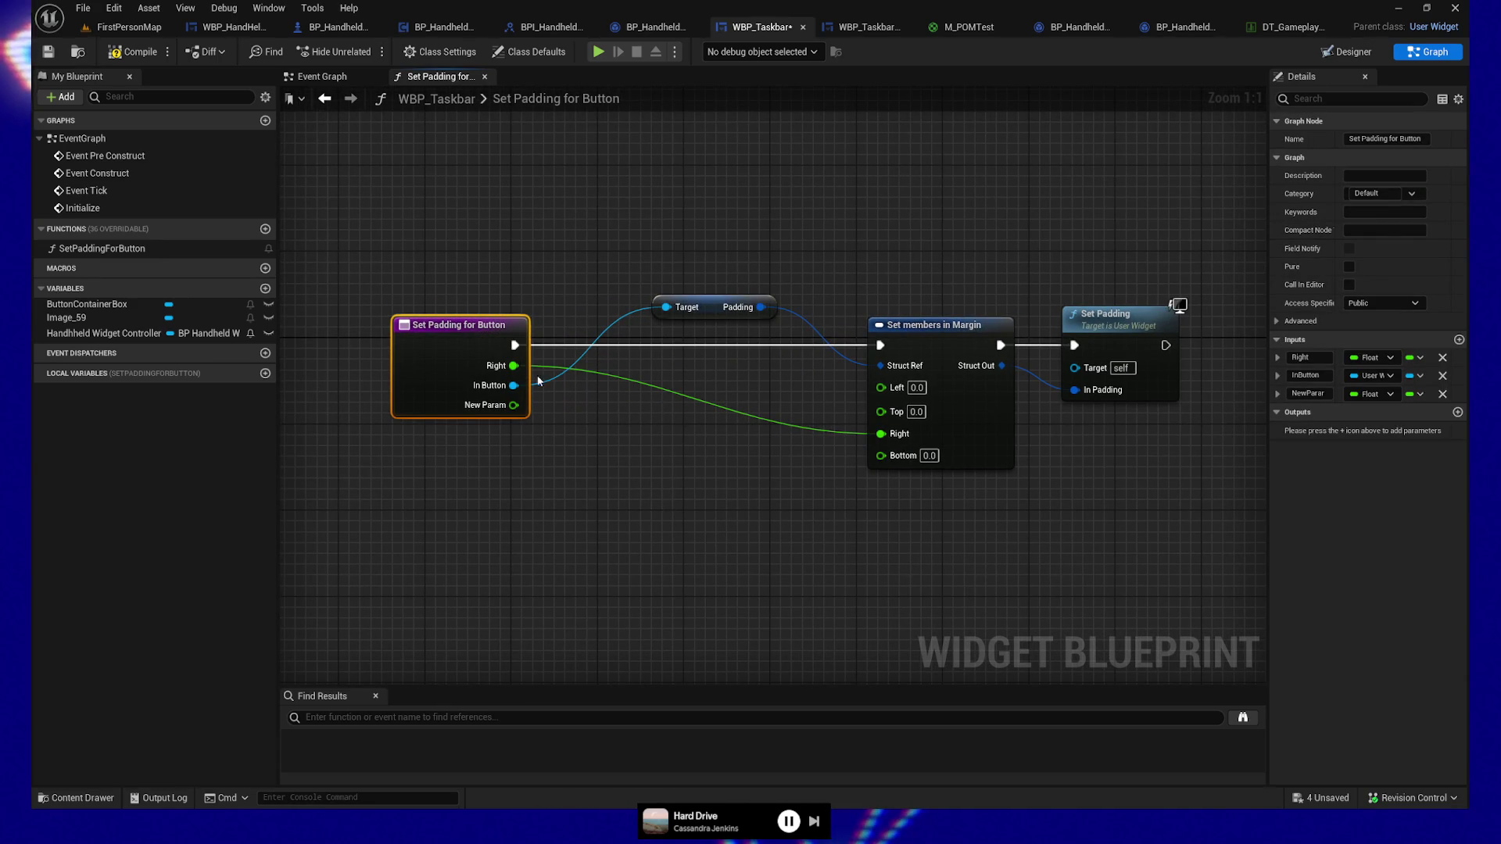
Step: Add two more float inputs and name the top one Left
{"action": "left_click", "coordinate": [1459, 340]}
{"action": "left_click", "coordinate": [1459, 339]}
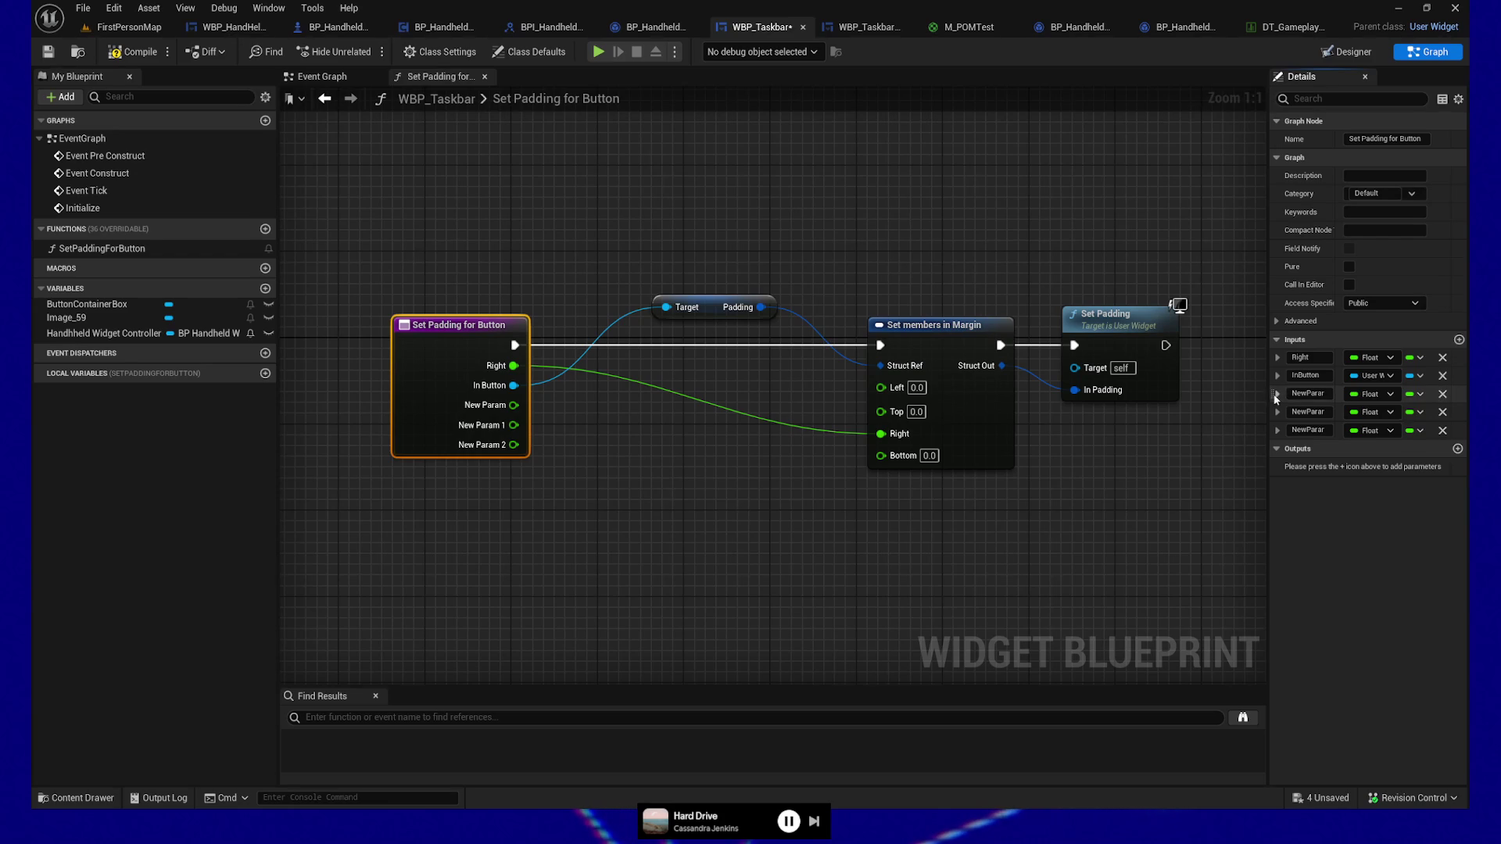
{"action": "left_click_drag", "start_coordinate": [1272, 393], "coordinate": [1274, 357]}
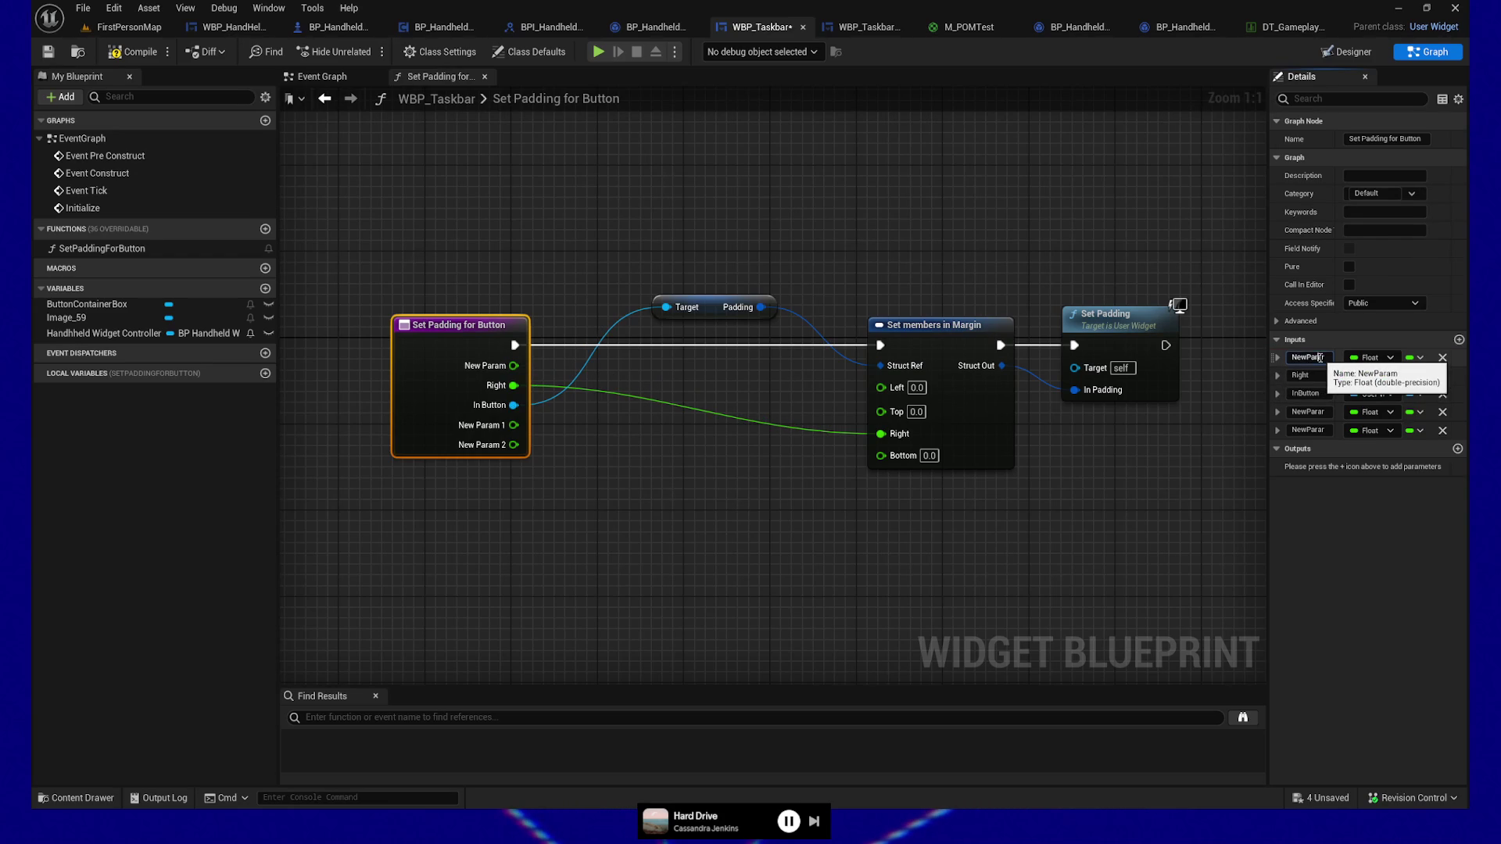
{"action": "type", "text": "Left"}
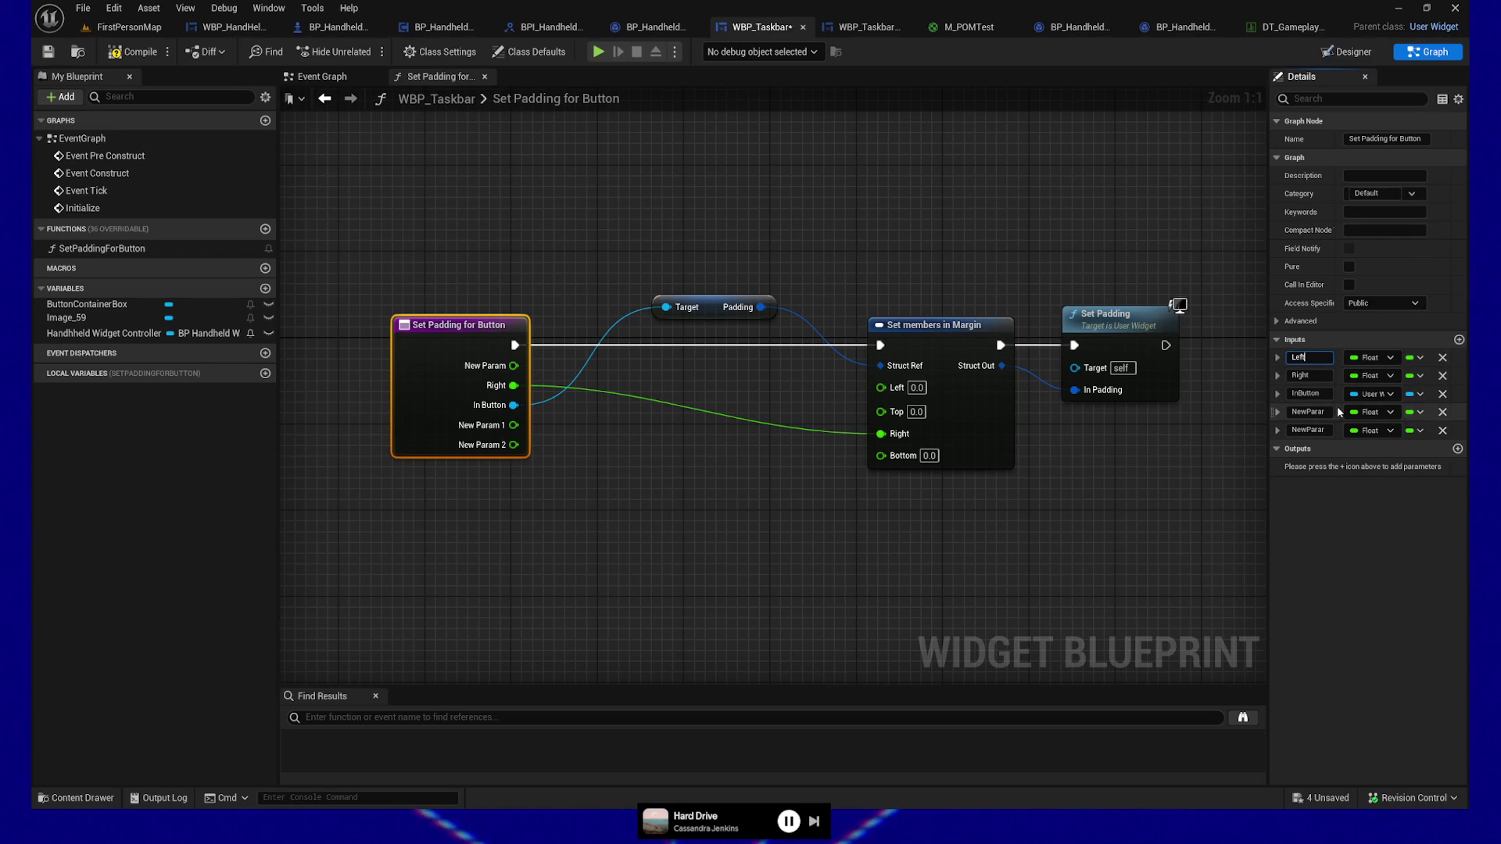
{"action": "key", "text": "Return"}
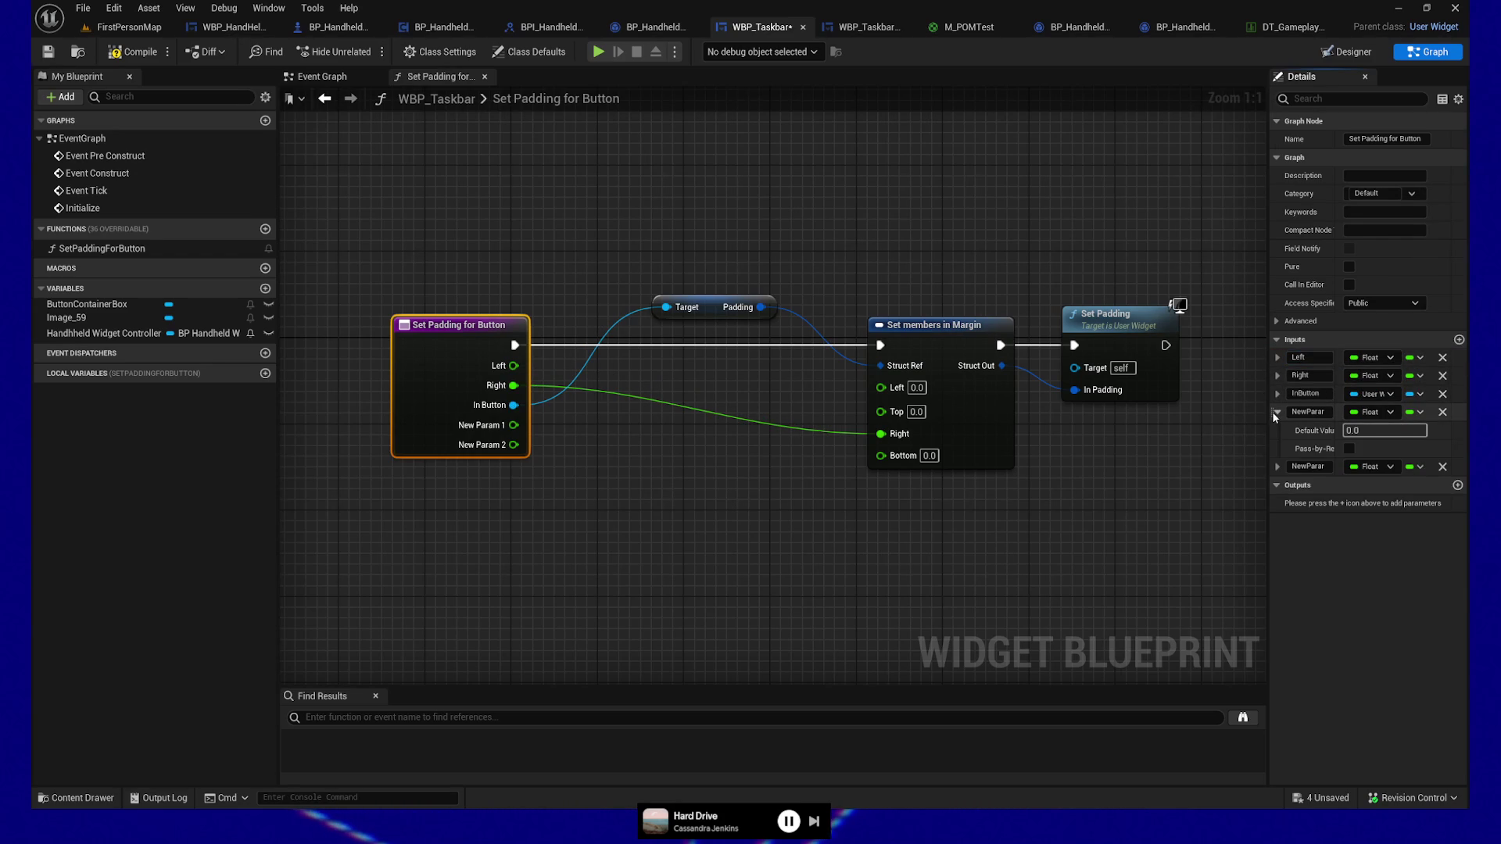
Step: Name the next inputs Top and Bottom and order Bottom above InButton
{"action": "left_click_drag", "start_coordinate": [1272, 411], "coordinate": [1273, 376]}
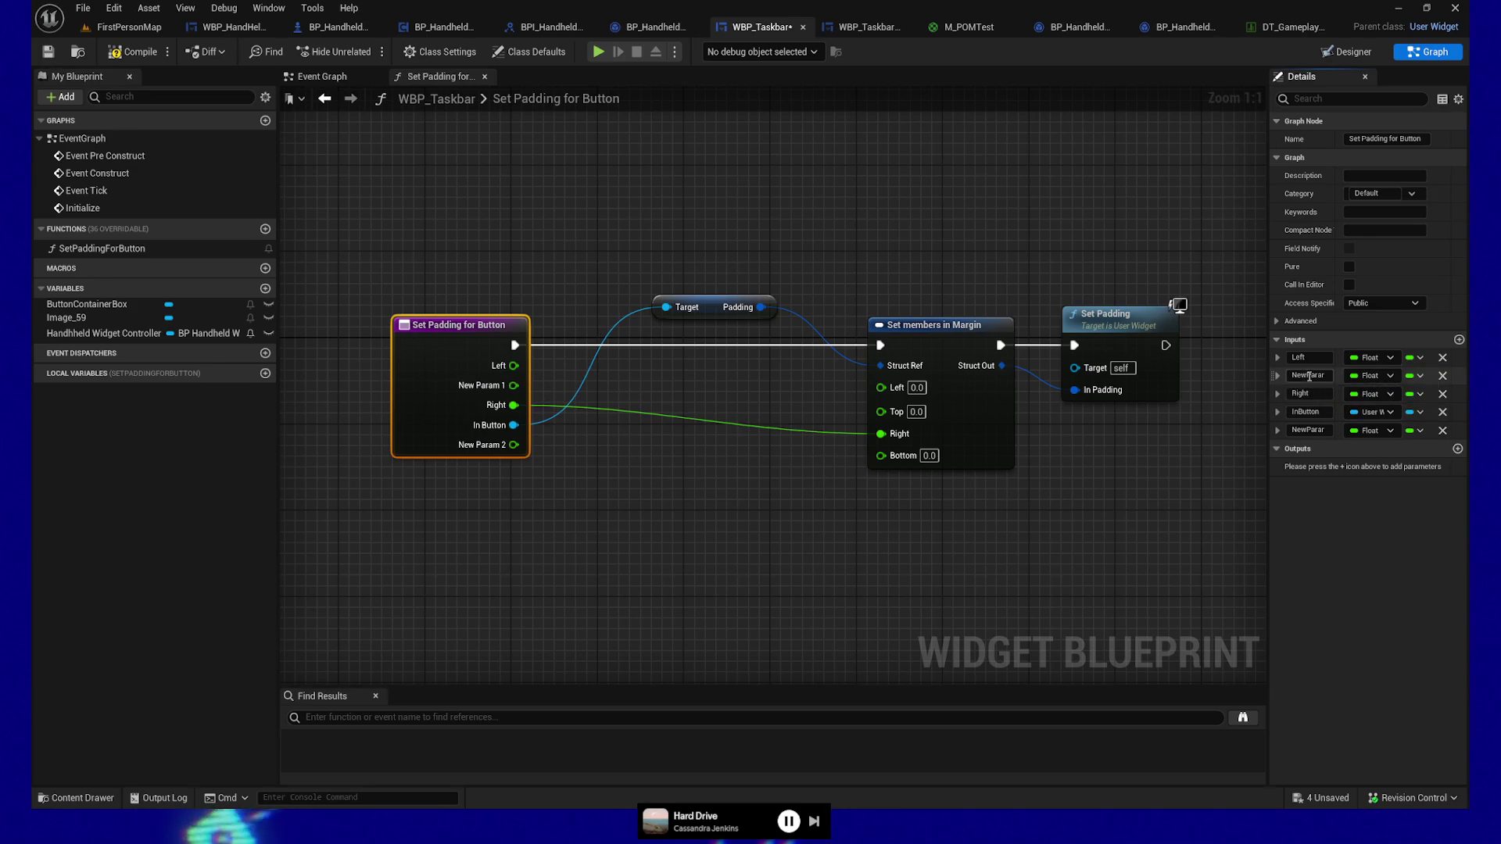
{"action": "left_click", "coordinate": [1320, 376]}
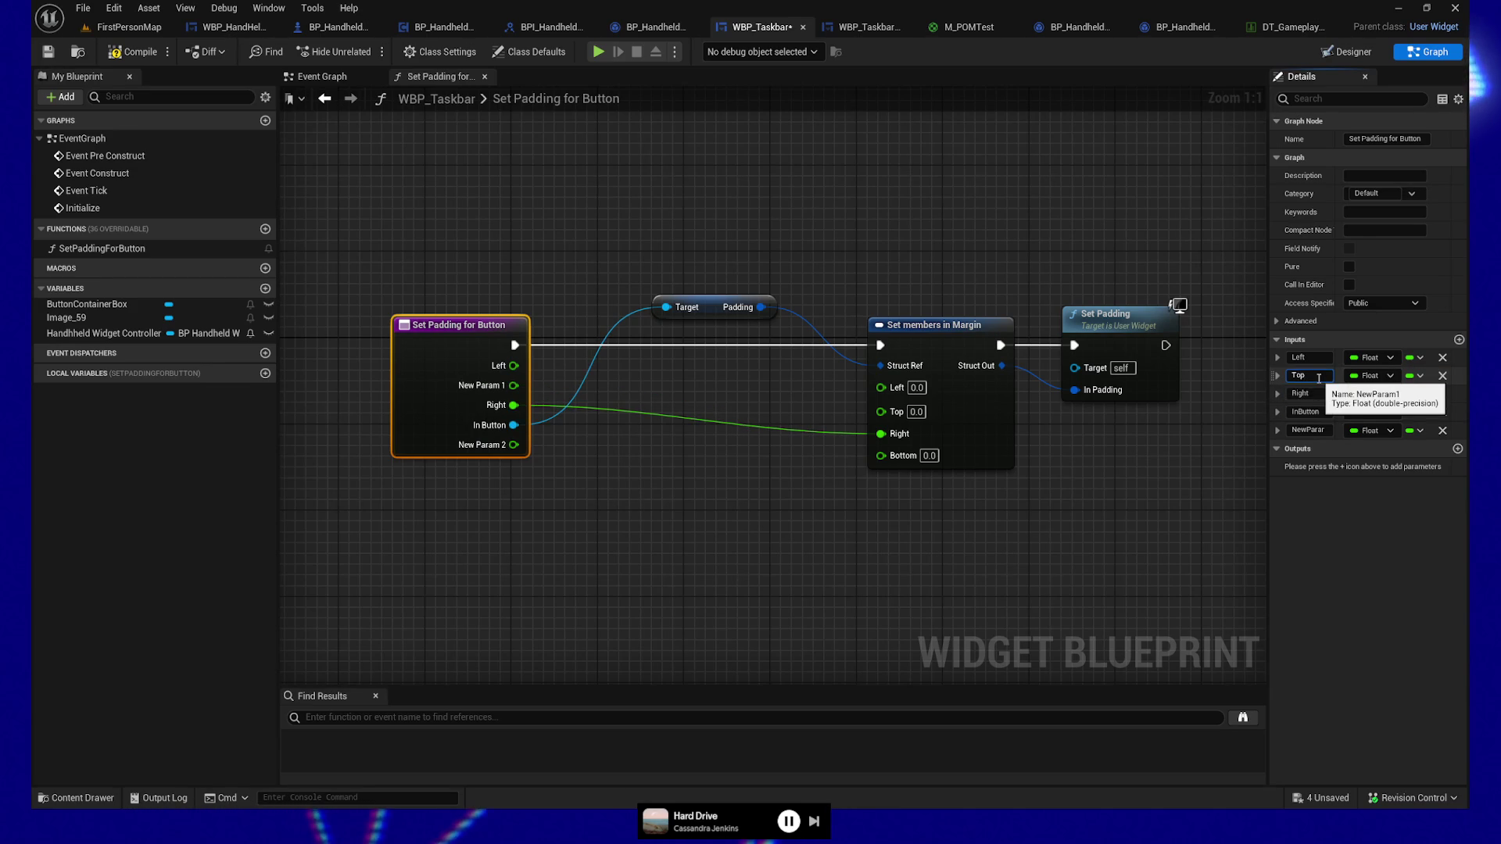
{"action": "type", "text": "Top"}
{"action": "key", "text": "Return"}
{"action": "left_click", "coordinate": [1316, 430]}
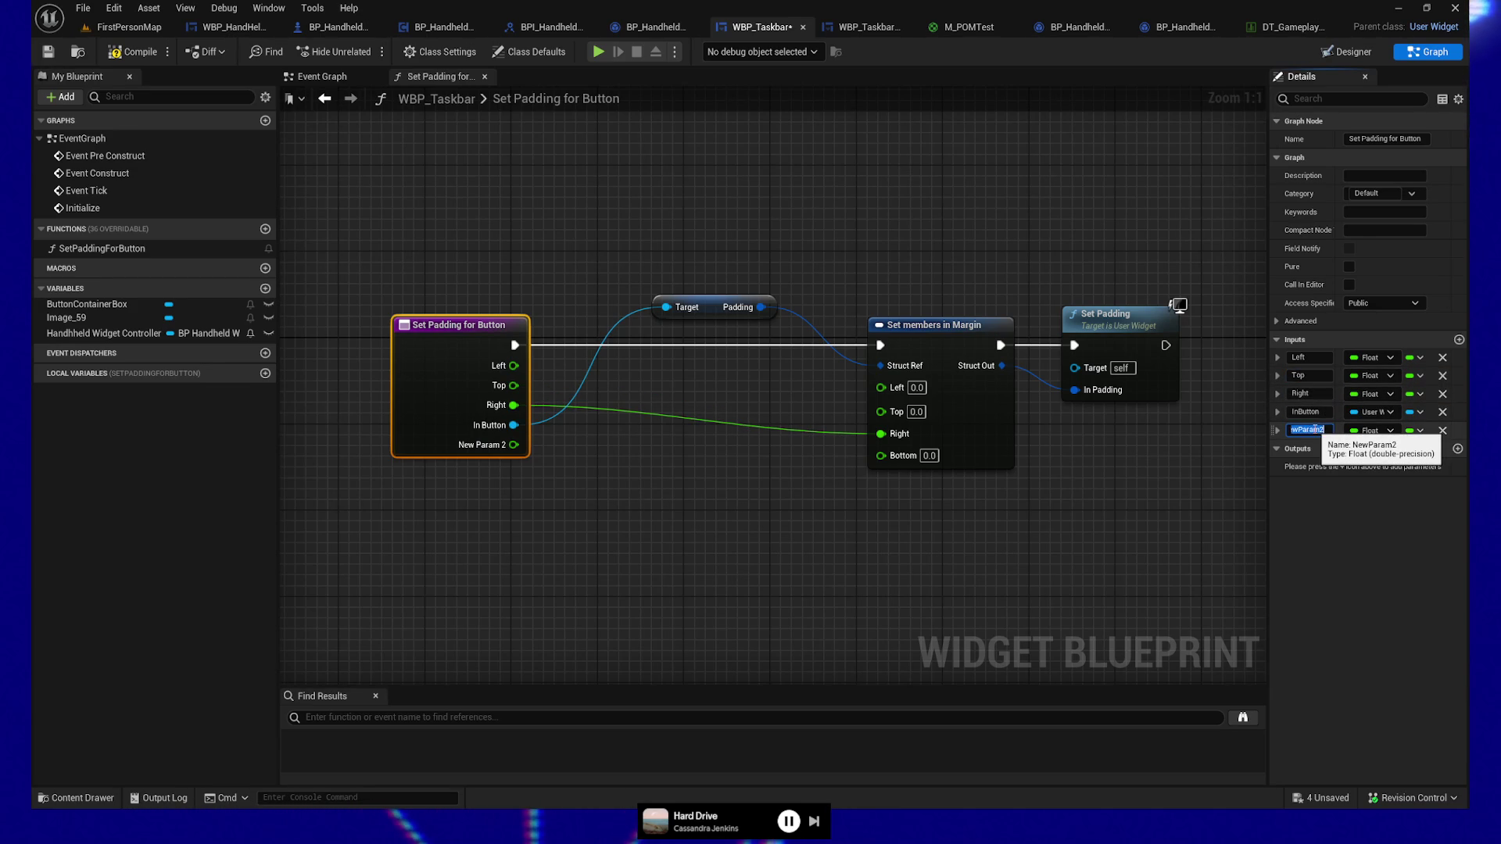
{"action": "type", "text": "Bottom"}
{"action": "key", "text": "Return"}
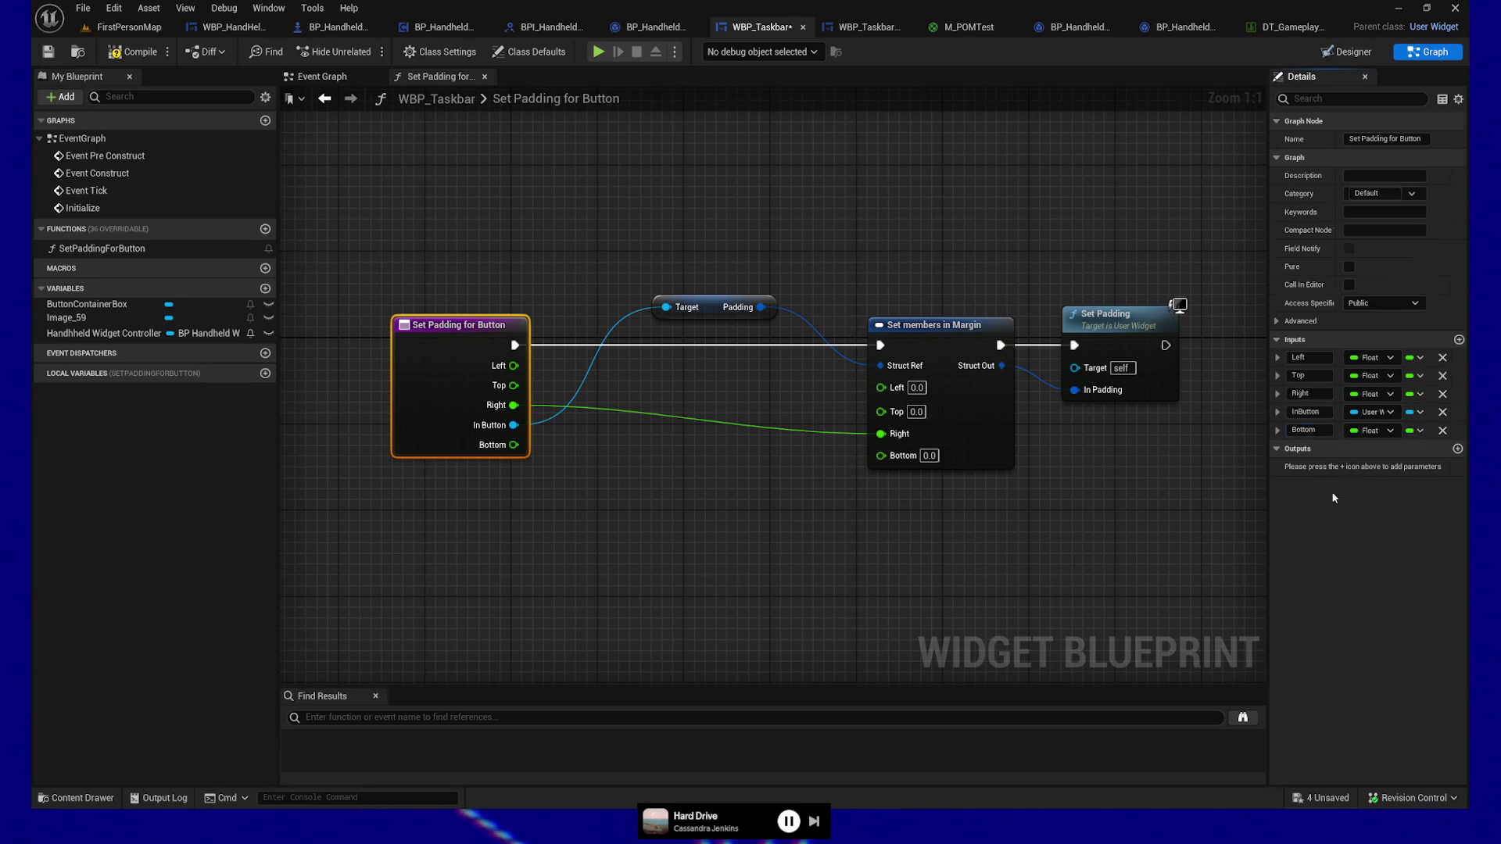
{"action": "left_click_drag", "start_coordinate": [1271, 429], "coordinate": [1270, 410]}
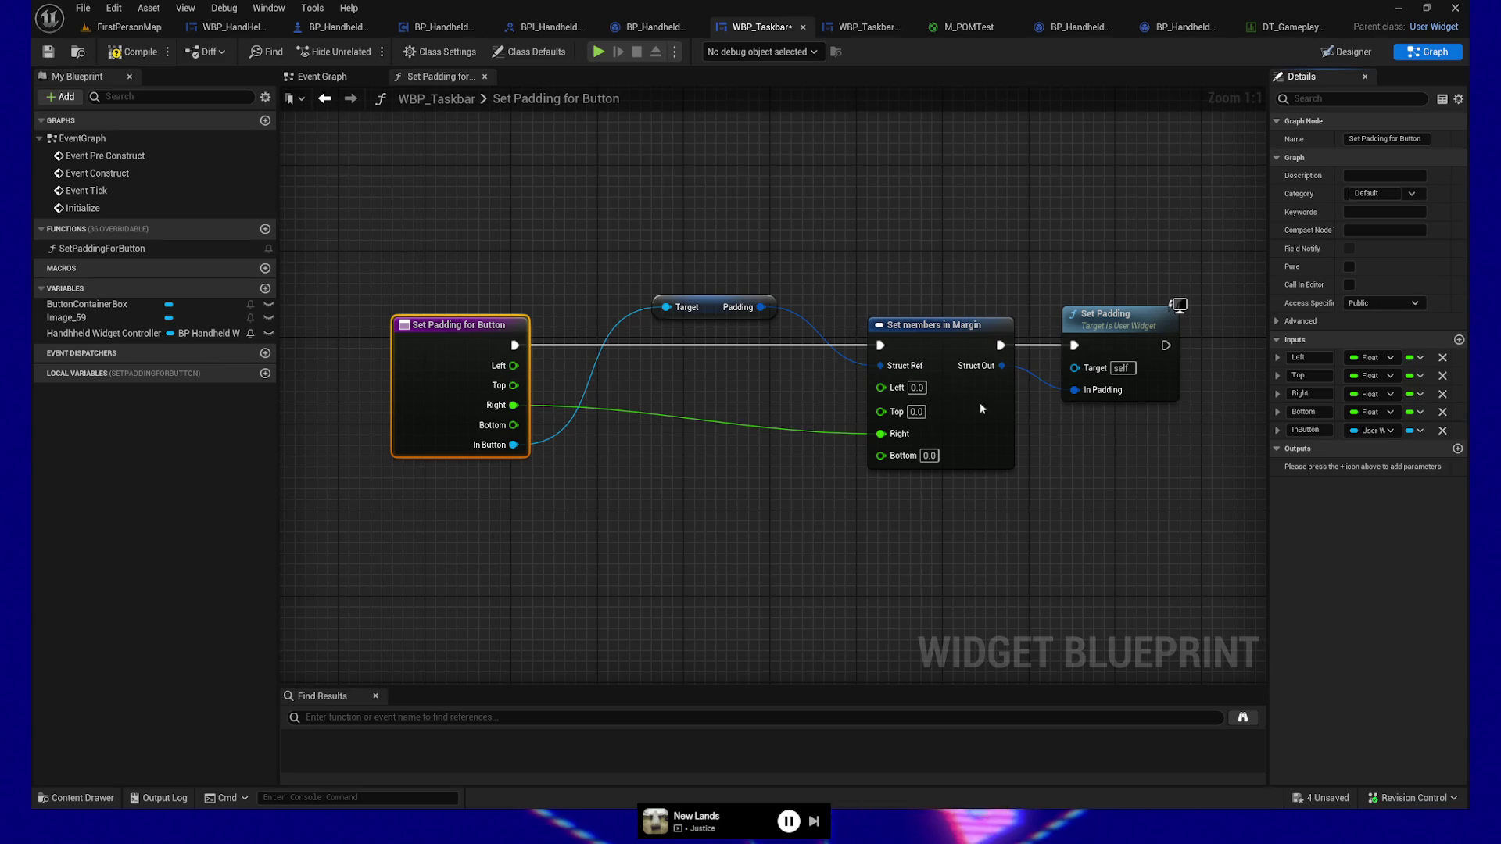
Step: Wire the Left, Top, Right and Bottom inputs into the matching margin members
{"action": "left_click_drag", "start_coordinate": [514, 365], "coordinate": [881, 387]}
{"action": "mouse_move", "coordinate": [513, 385]}
{"action": "left_mouse_down"}
{"action": "mouse_move", "coordinate": [892, 391]}
{"action": "mouse_move", "coordinate": [881, 406]}
{"action": "left_mouse_up"}
{"action": "left_click_drag", "start_coordinate": [513, 405], "coordinate": [881, 429]}
{"action": "left_click_drag", "start_coordinate": [514, 425], "coordinate": [883, 445]}
{"action": "left_click", "coordinate": [571, 464]}
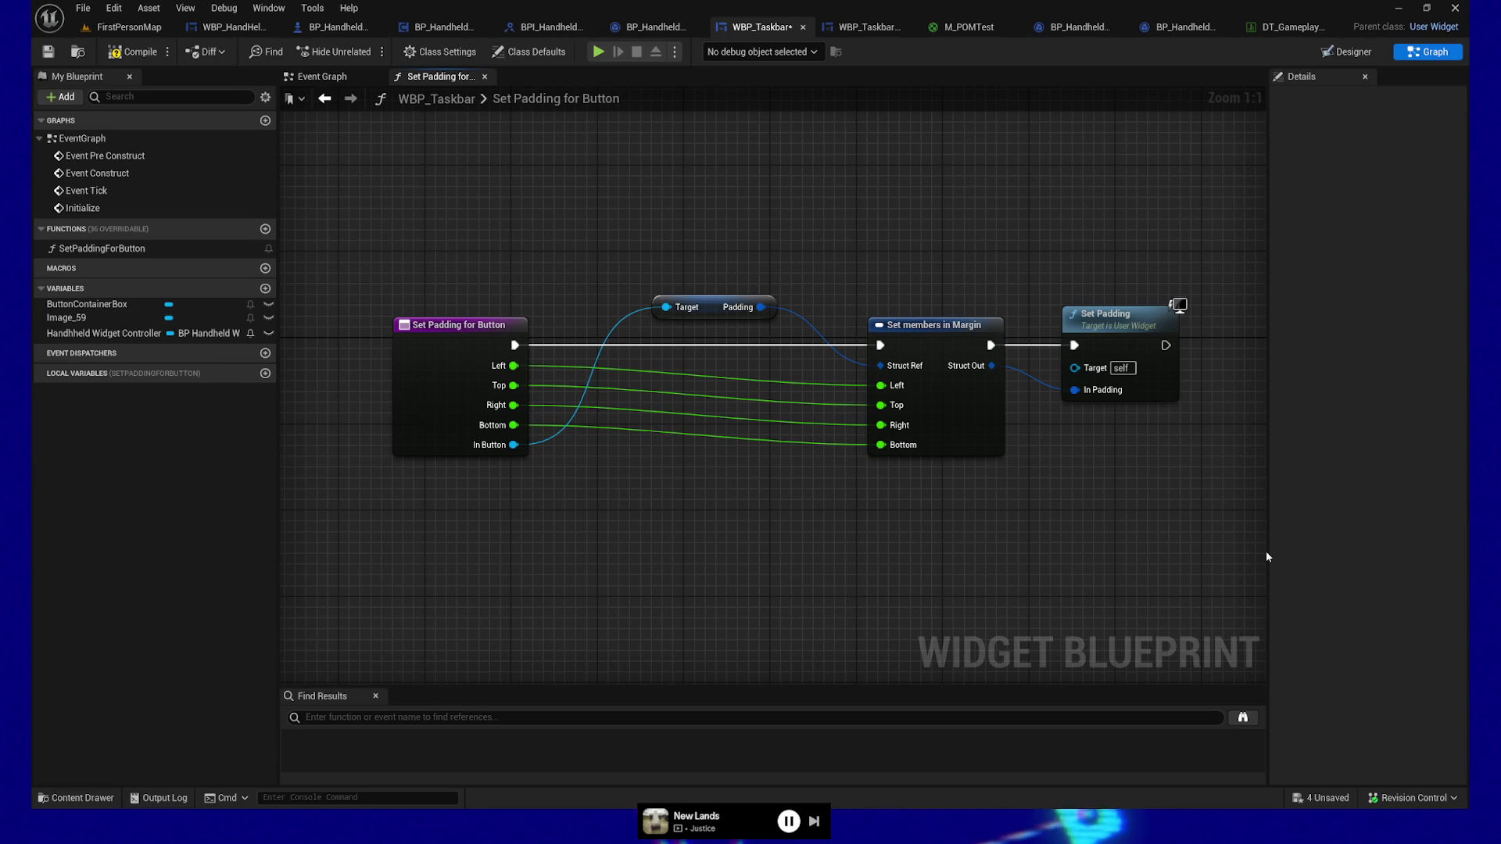
Step: Move InButton to the first input and line the Padding getter up on its wire
{"action": "mouse_move", "coordinate": [704, 294]}
{"action": "left_mouse_down"}
{"action": "mouse_move", "coordinate": [678, 524]}
{"action": "mouse_move", "coordinate": [685, 484]}
{"action": "left_mouse_up"}
{"action": "left_click_drag", "start_coordinate": [548, 368], "coordinate": [515, 366]}
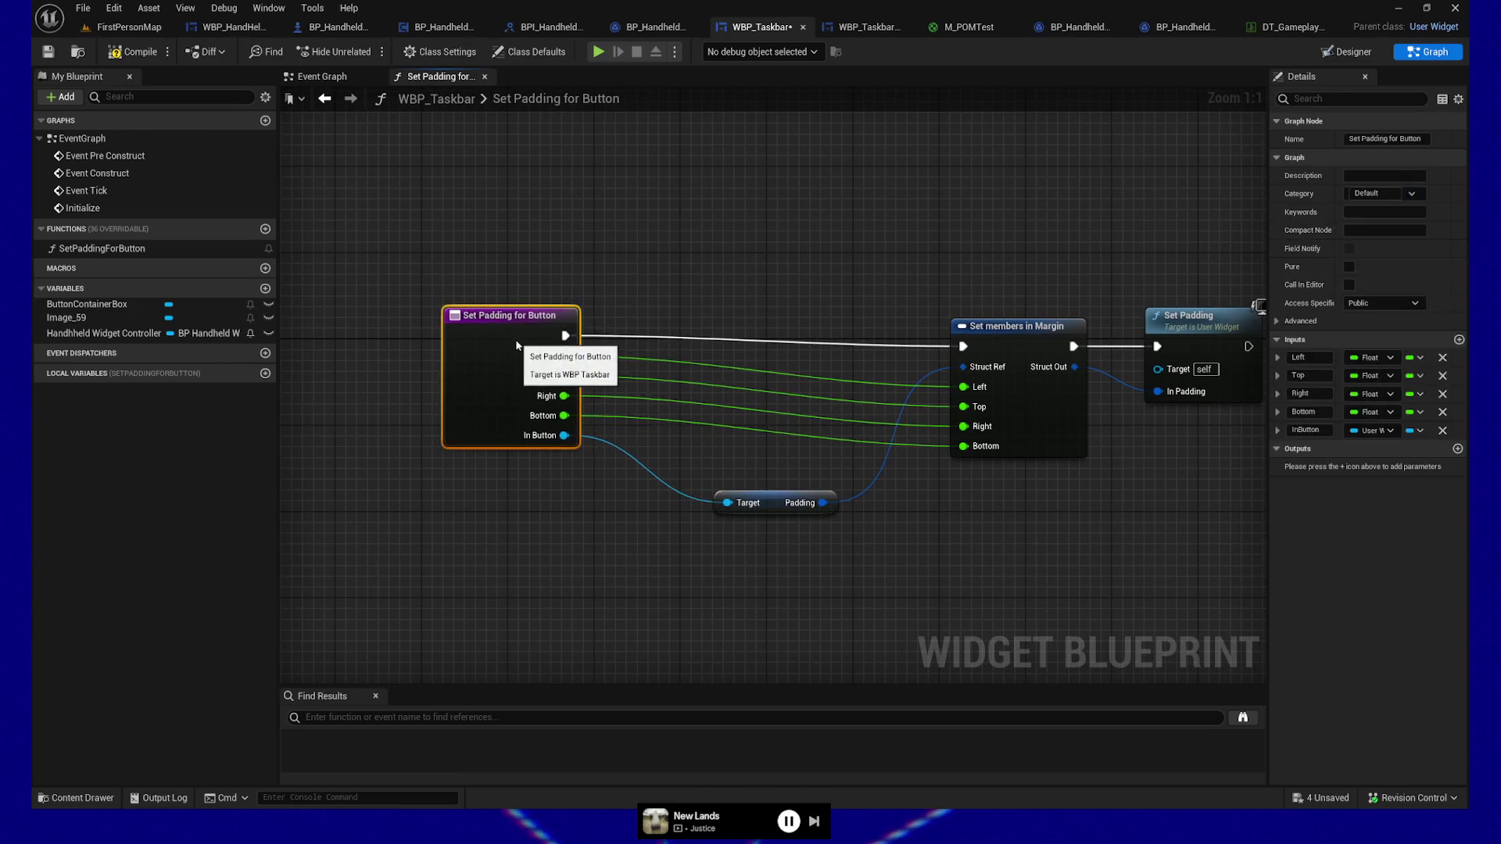
{"action": "left_click_drag", "start_coordinate": [904, 498], "coordinate": [782, 498]}
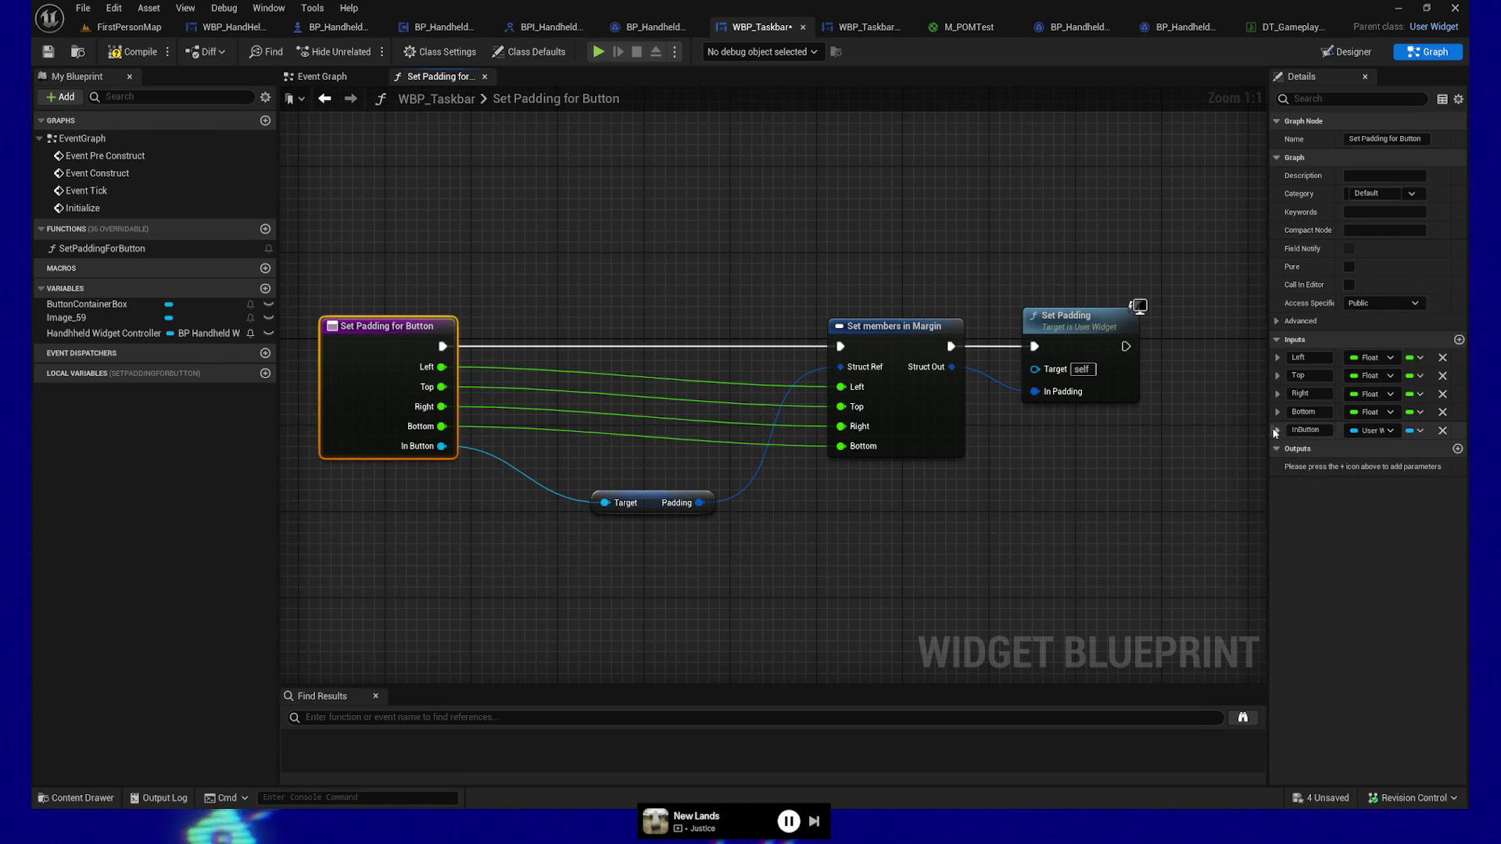
{"action": "left_click_drag", "start_coordinate": [1270, 429], "coordinate": [1268, 358]}
{"action": "left_click_drag", "start_coordinate": [1280, 347], "coordinate": [1283, 343]}
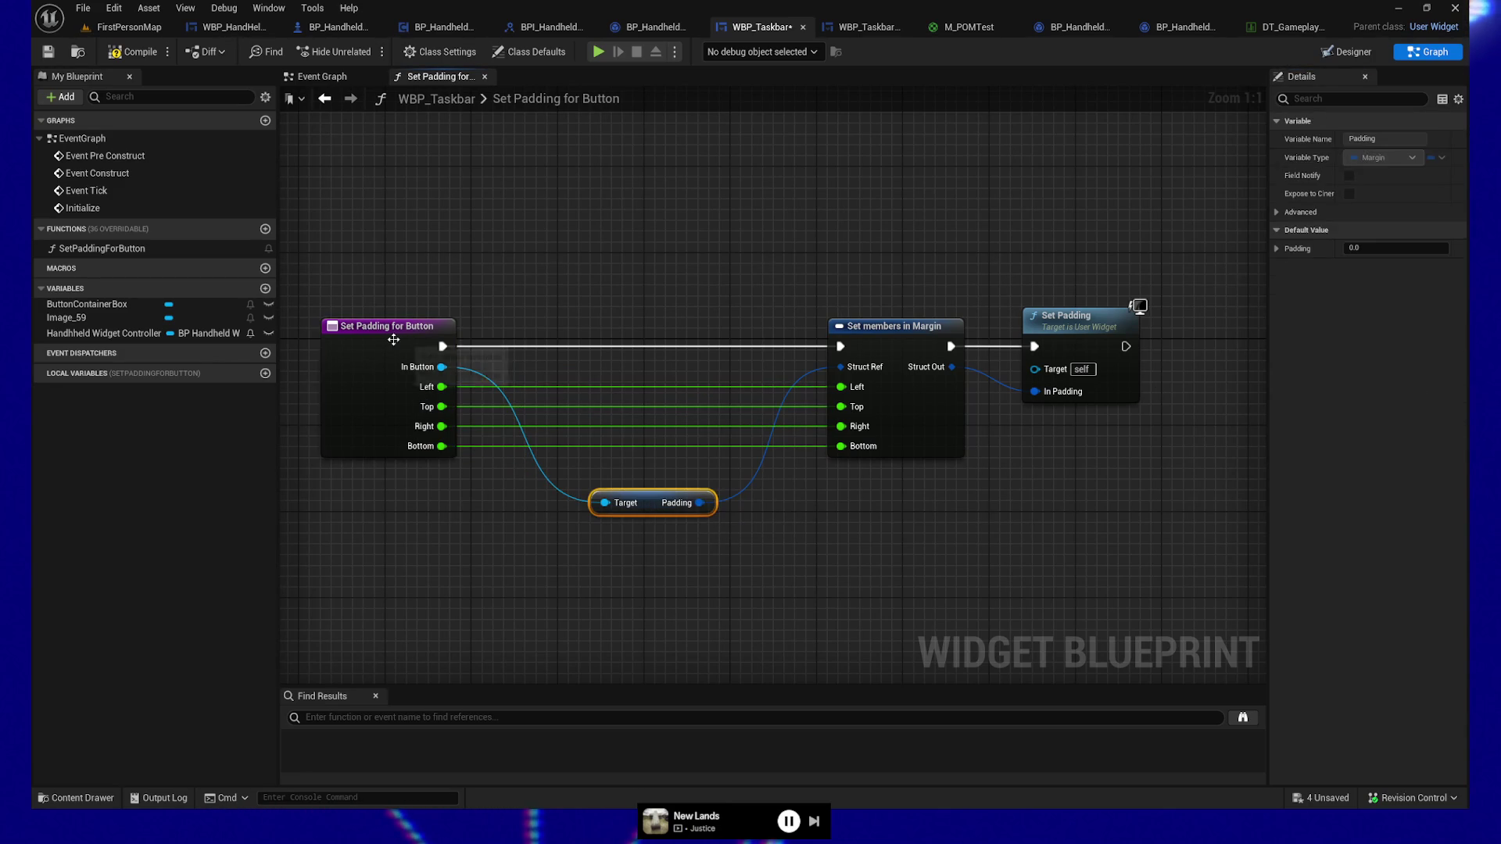
{"action": "left_click_drag", "start_coordinate": [652, 500], "coordinate": [653, 363]}
{"action": "left_click_drag", "start_coordinate": [660, 590], "coordinate": [616, 623]}
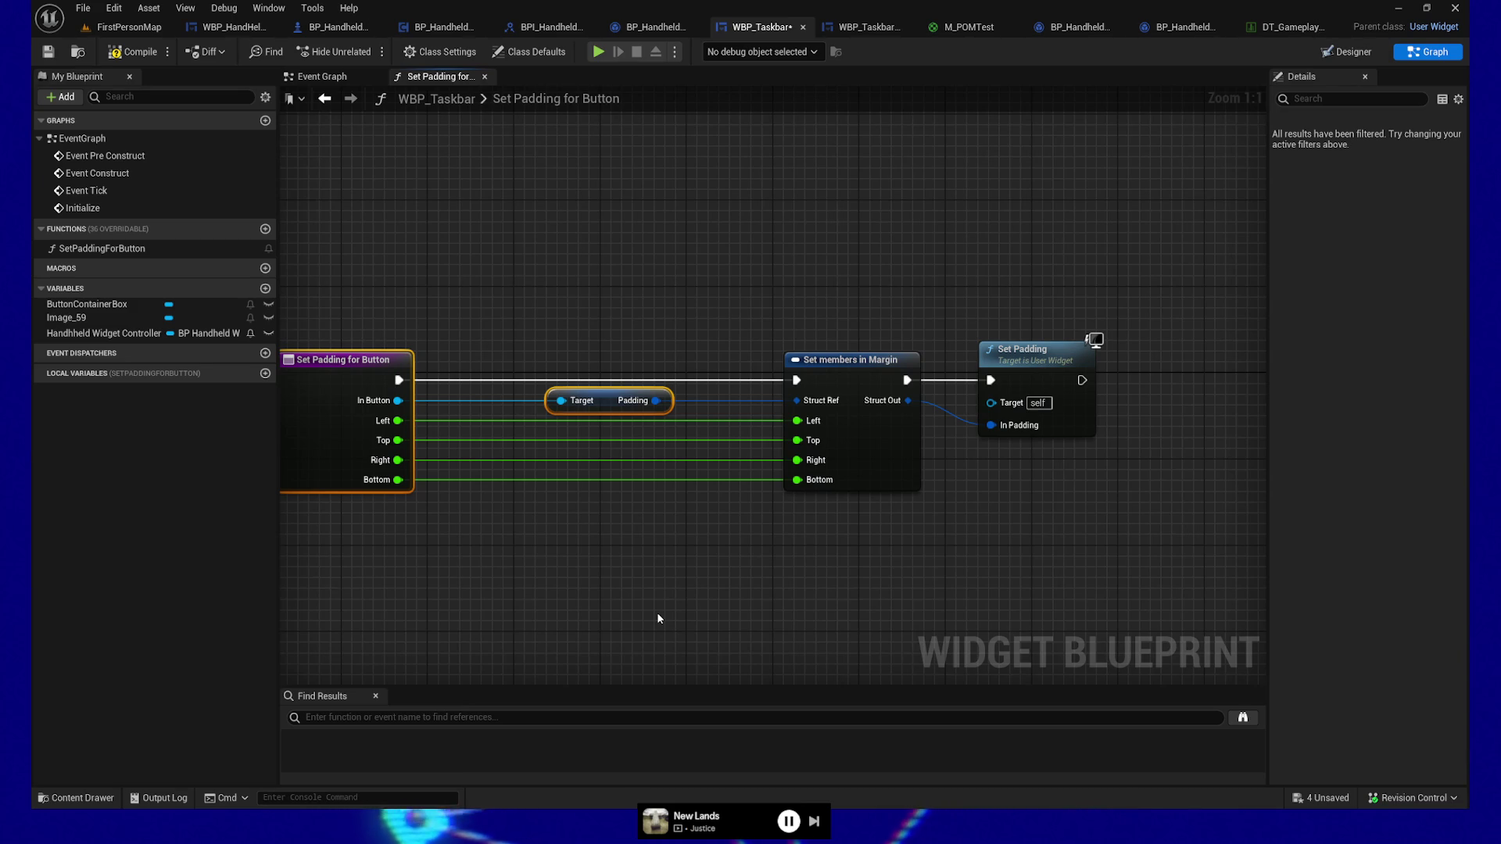
{"action": "left_click_drag", "start_coordinate": [599, 590], "coordinate": [743, 597]}
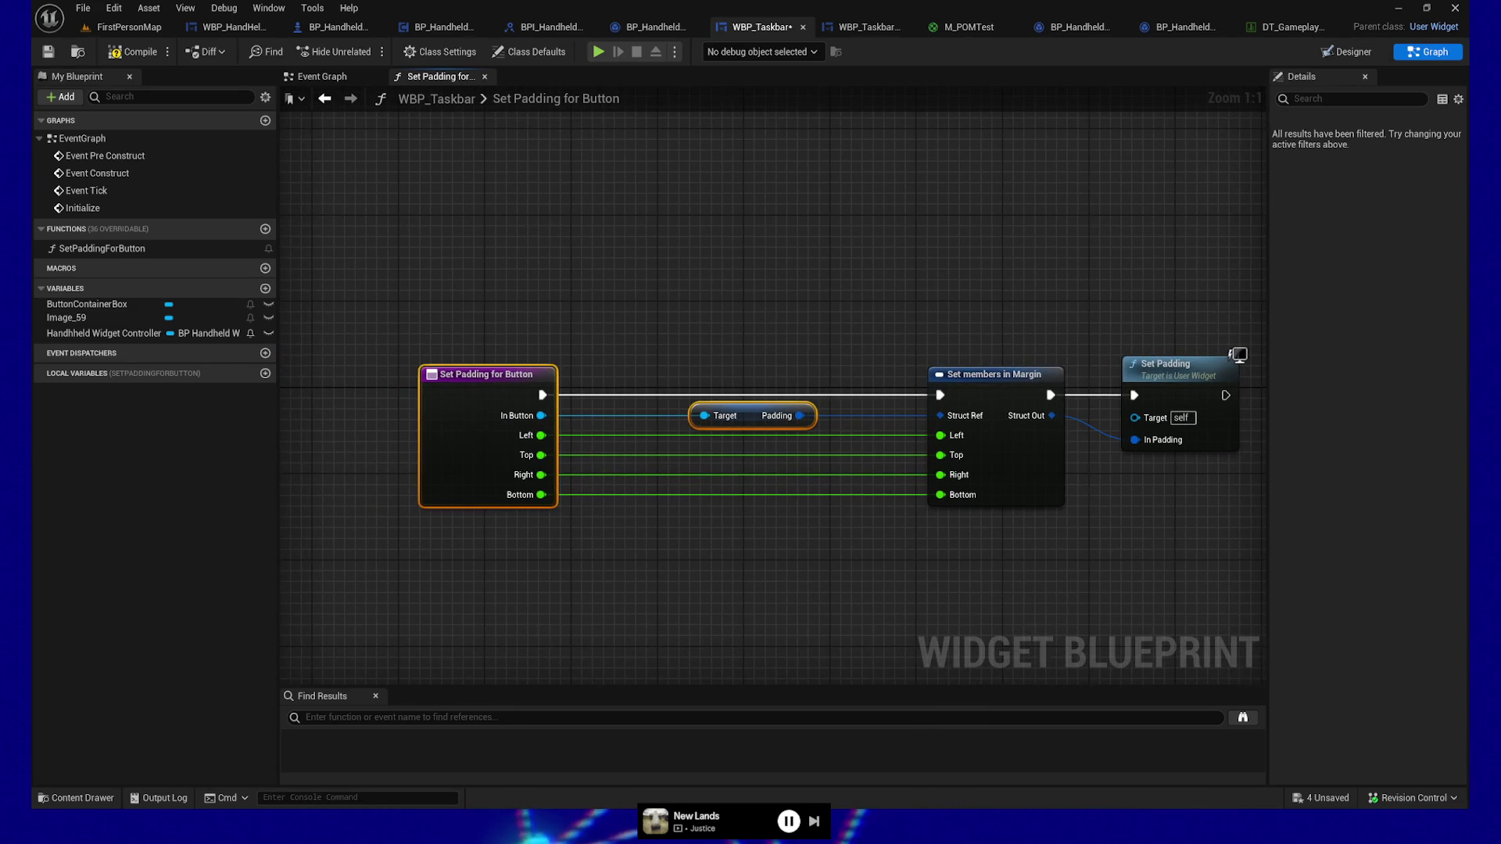
{"action": "left_click_drag", "start_coordinate": [967, 603], "coordinate": [856, 598]}
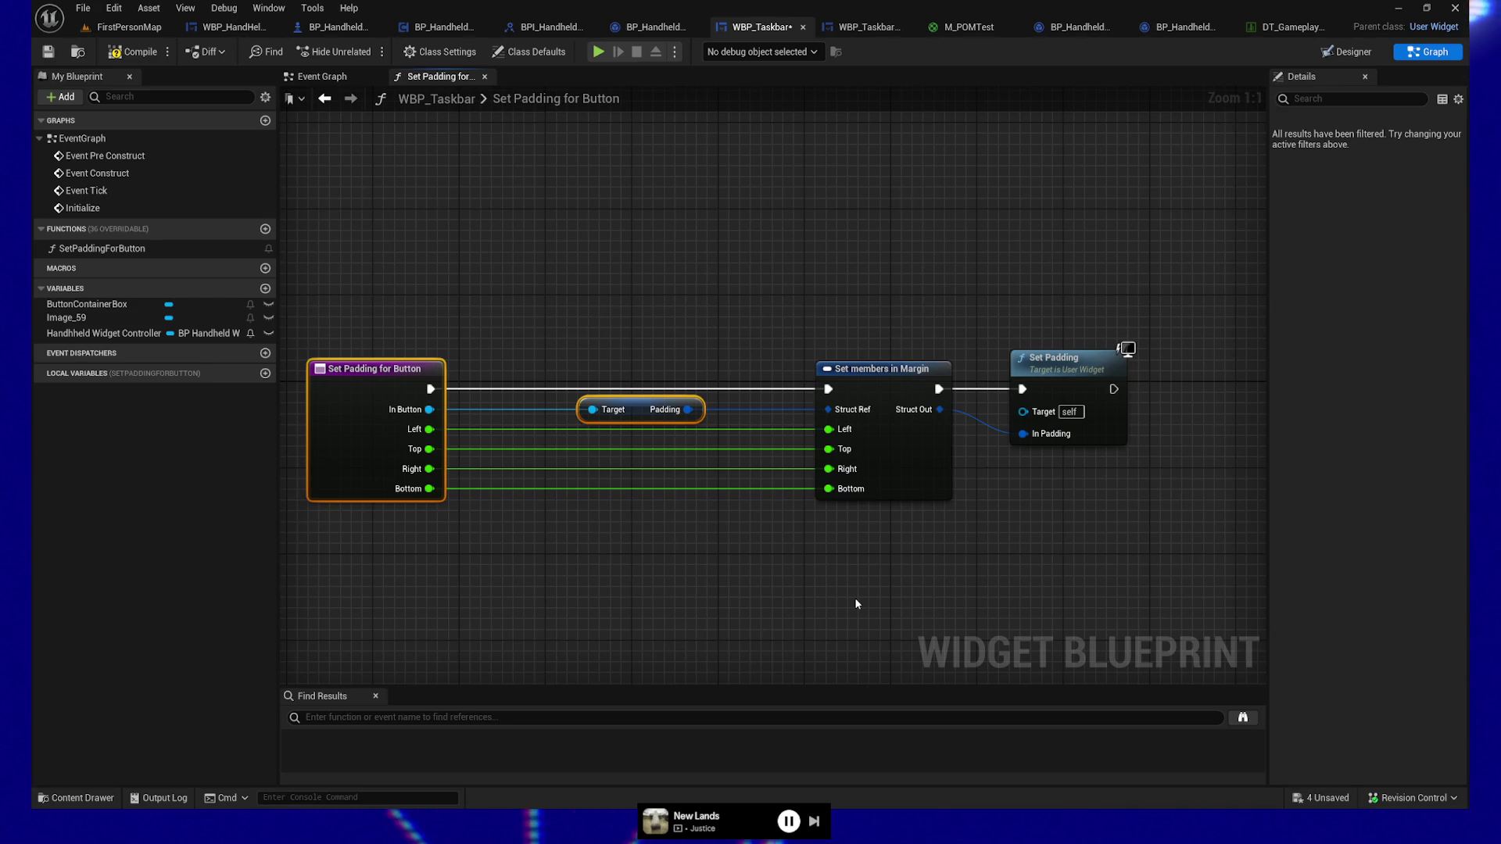
Step: Remove the Left, Top and Bottom inputs and hide those pins on the margin node
{"action": "left_click", "coordinate": [671, 417], "text": "ctrl"}
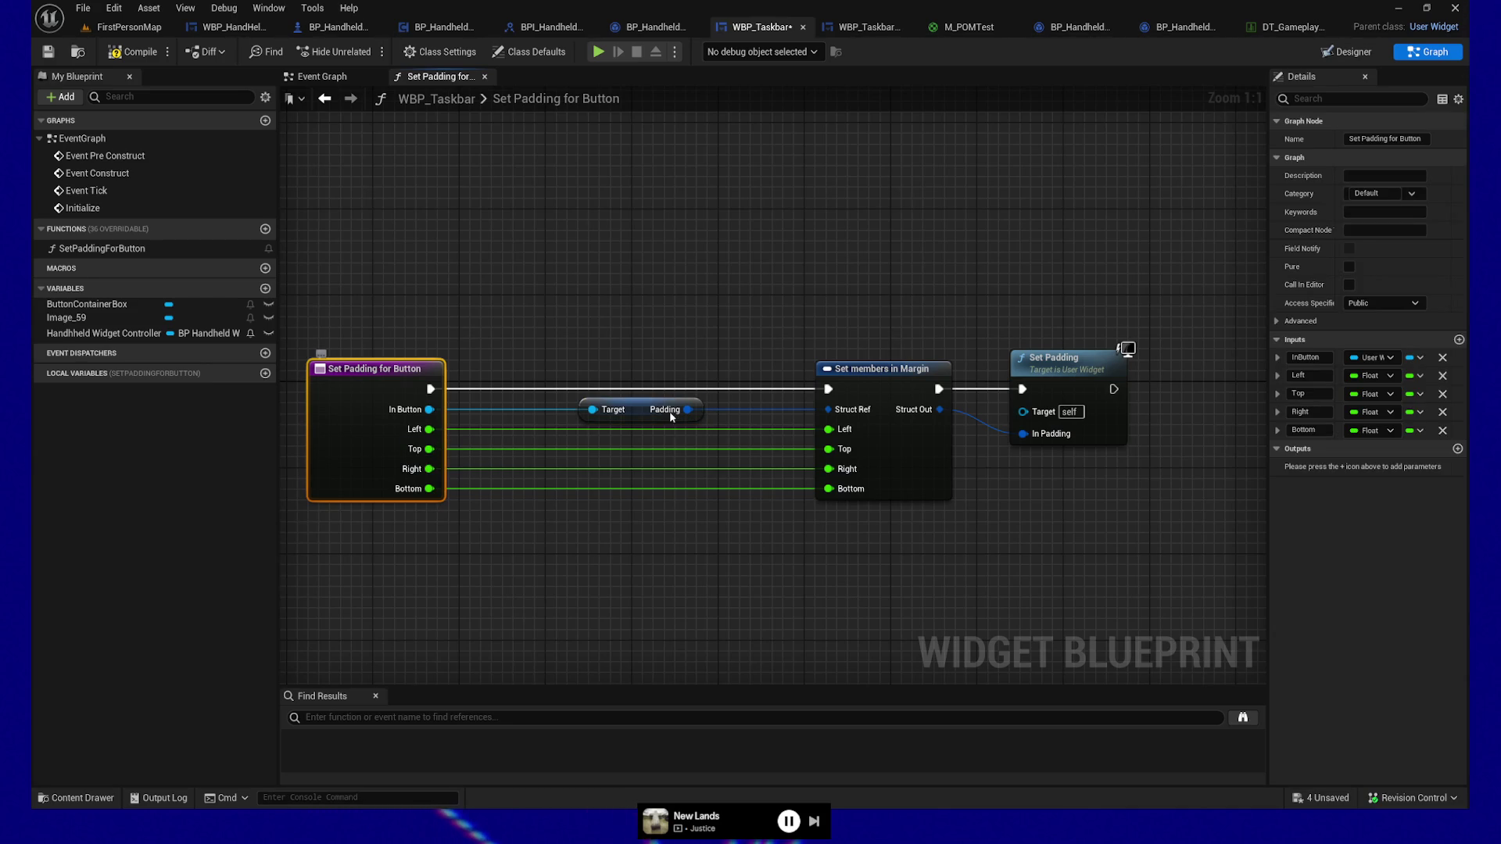
{"action": "left_click", "coordinate": [1443, 376]}
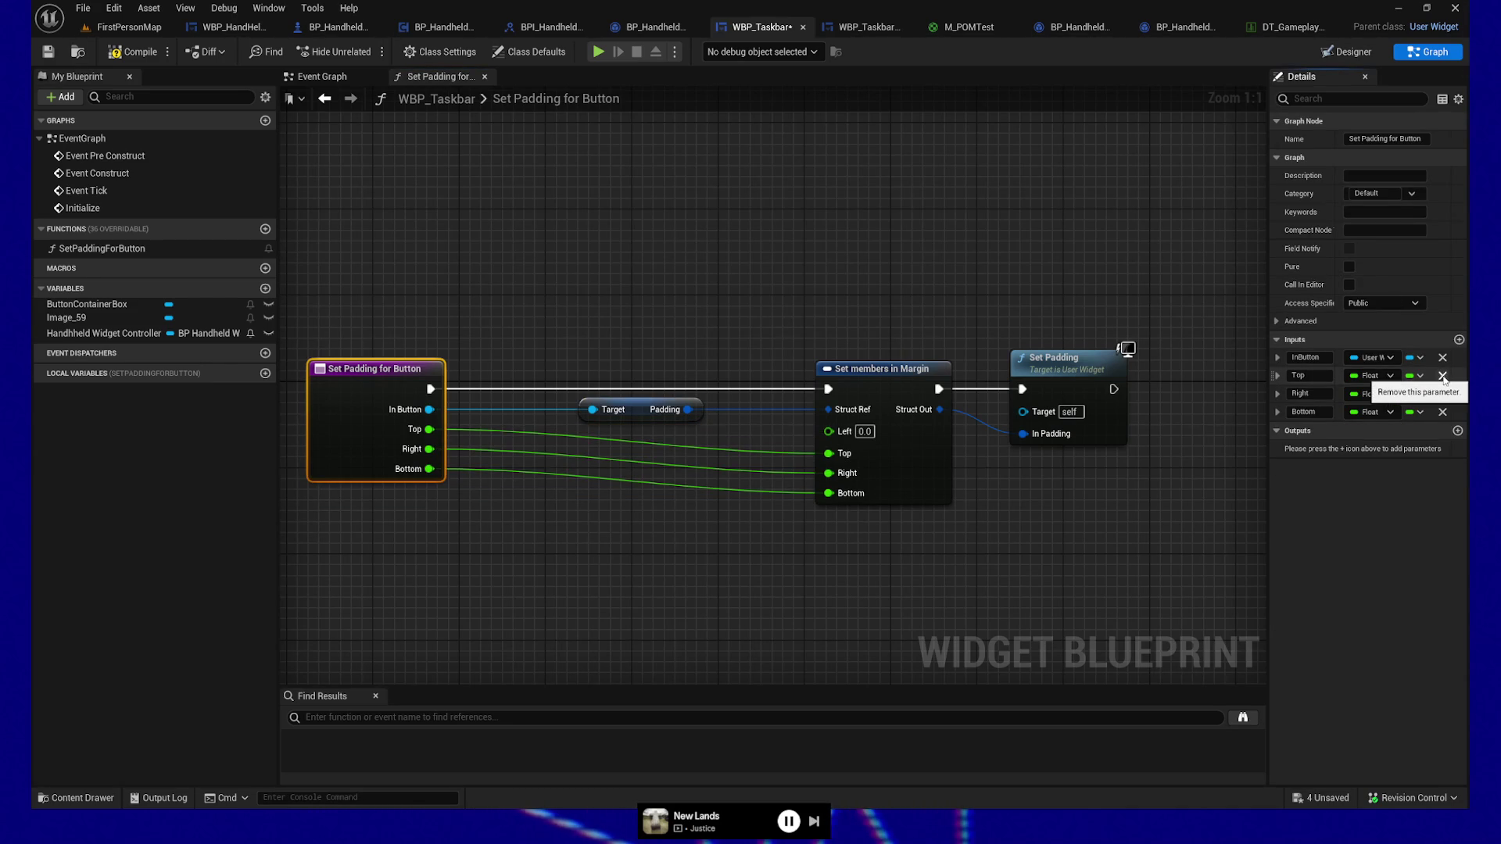
{"action": "left_click", "coordinate": [1443, 376]}
{"action": "left_click", "coordinate": [1443, 394]}
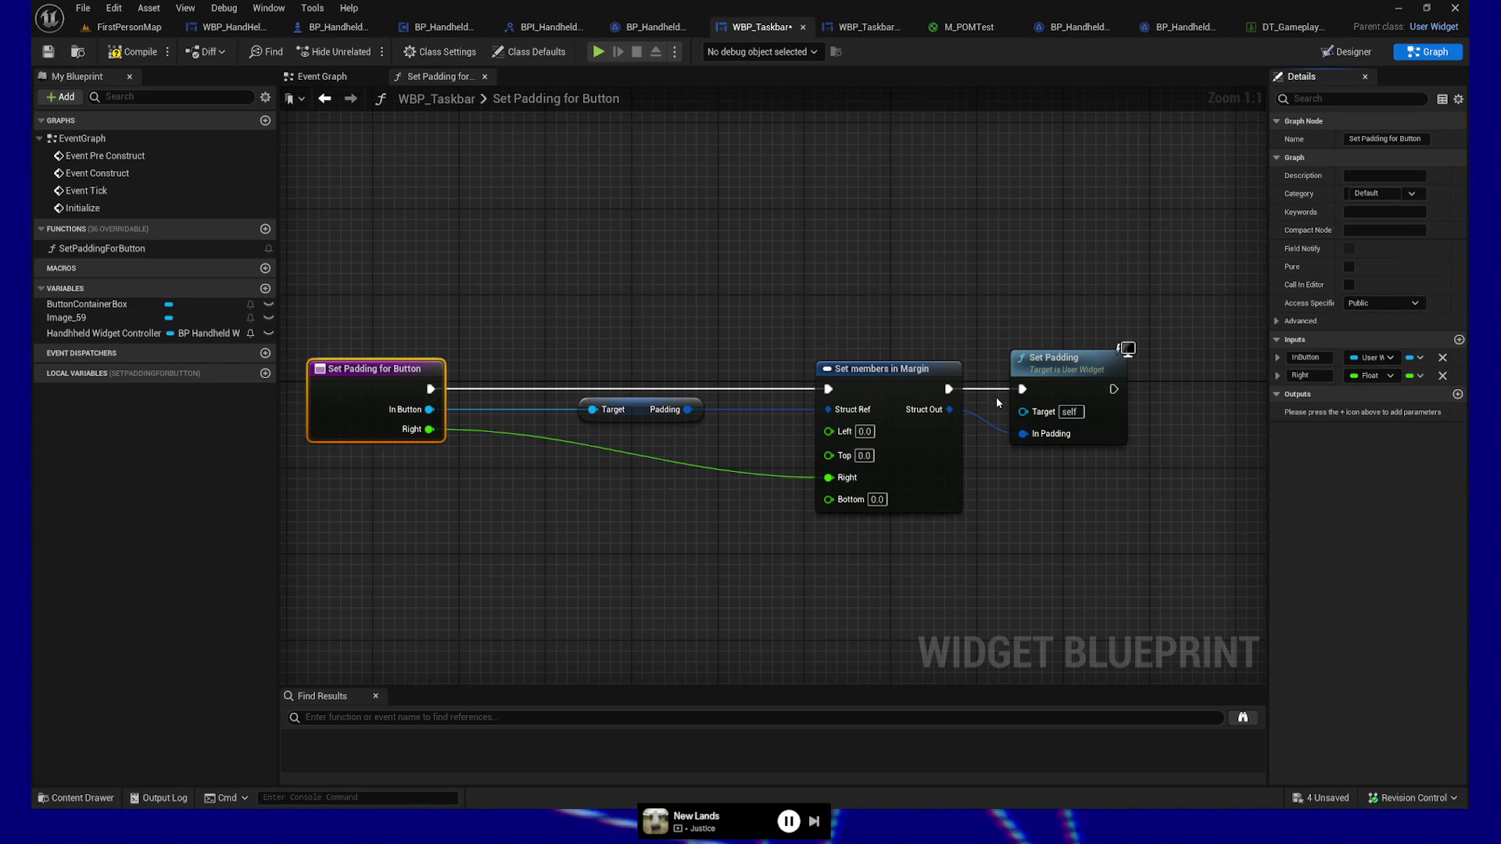
{"action": "left_click", "coordinate": [888, 386]}
{"action": "left_click", "coordinate": [1349, 157]}
{"action": "left_click", "coordinate": [1349, 175]}
{"action": "left_click", "coordinate": [1348, 212]}
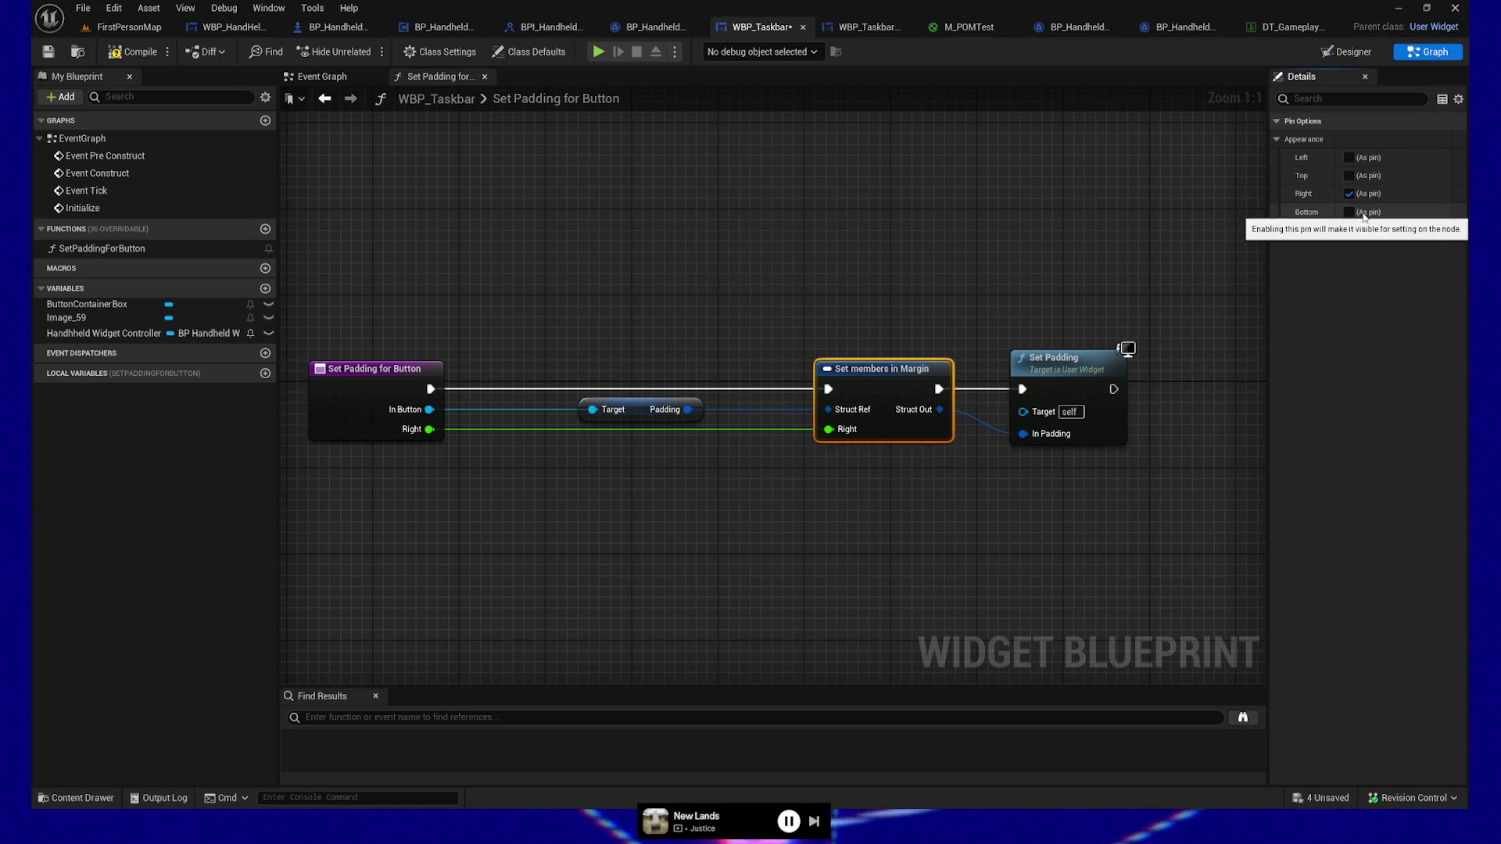
Step: Save WBP_Taskbar and close the function to return to the Event Graph
{"action": "left_click", "coordinate": [55, 57]}
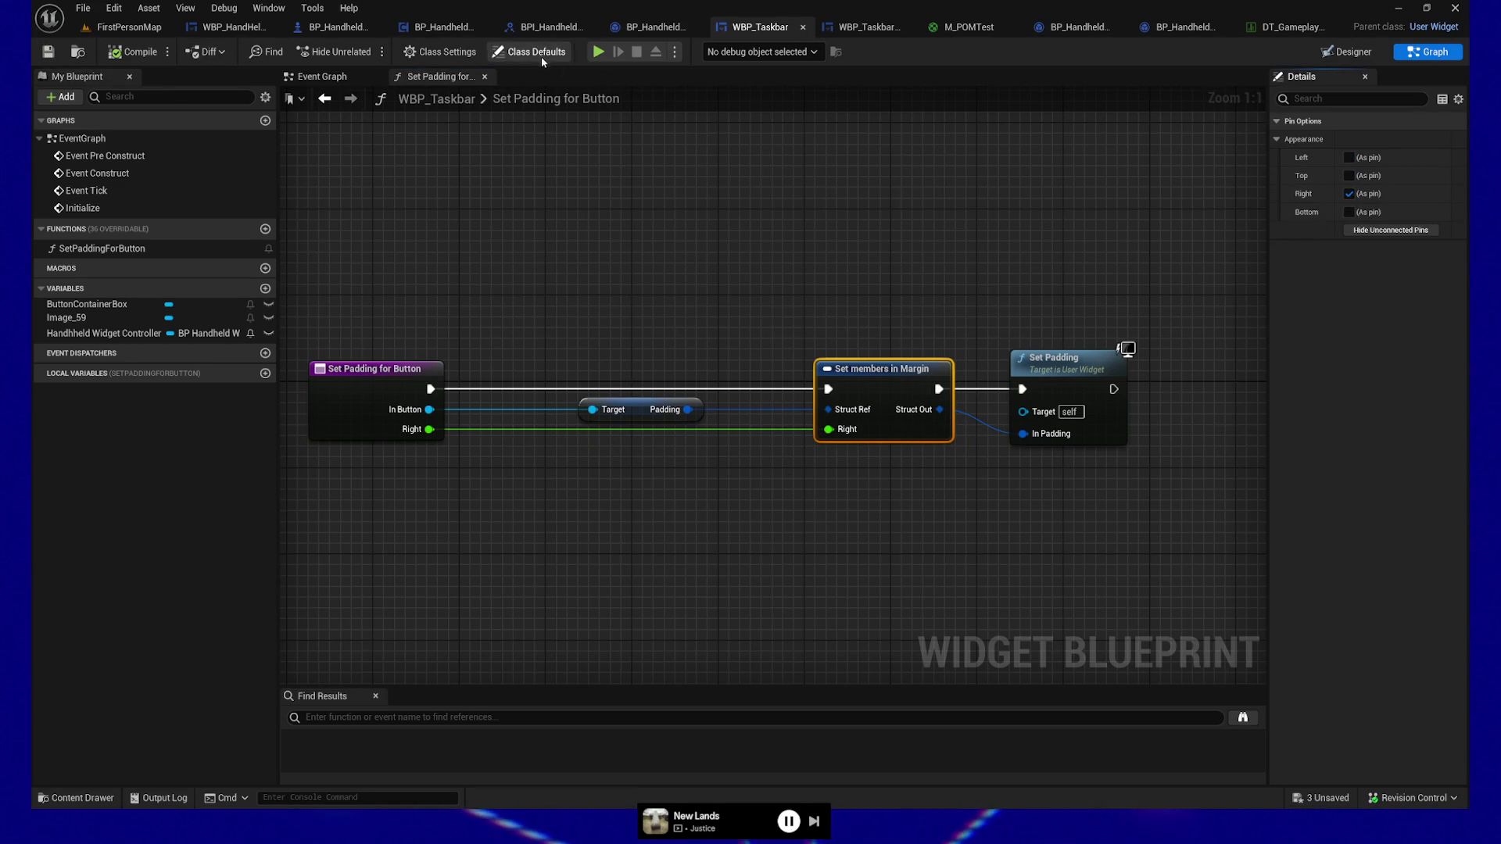
{"action": "left_click", "coordinate": [484, 79]}
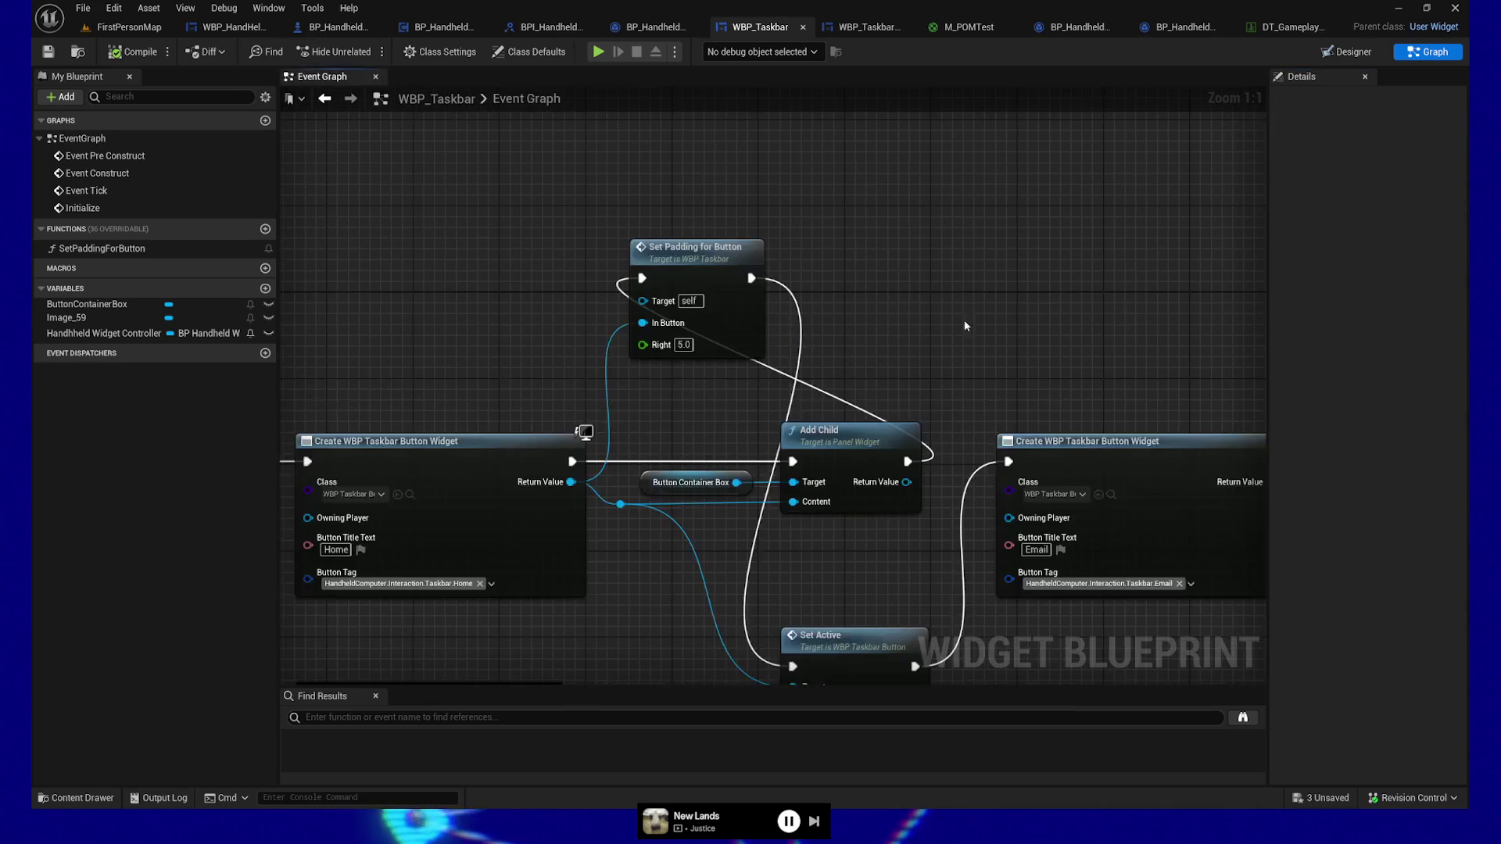
{"action": "left_click_drag", "start_coordinate": [1016, 291], "coordinate": [963, 329]}
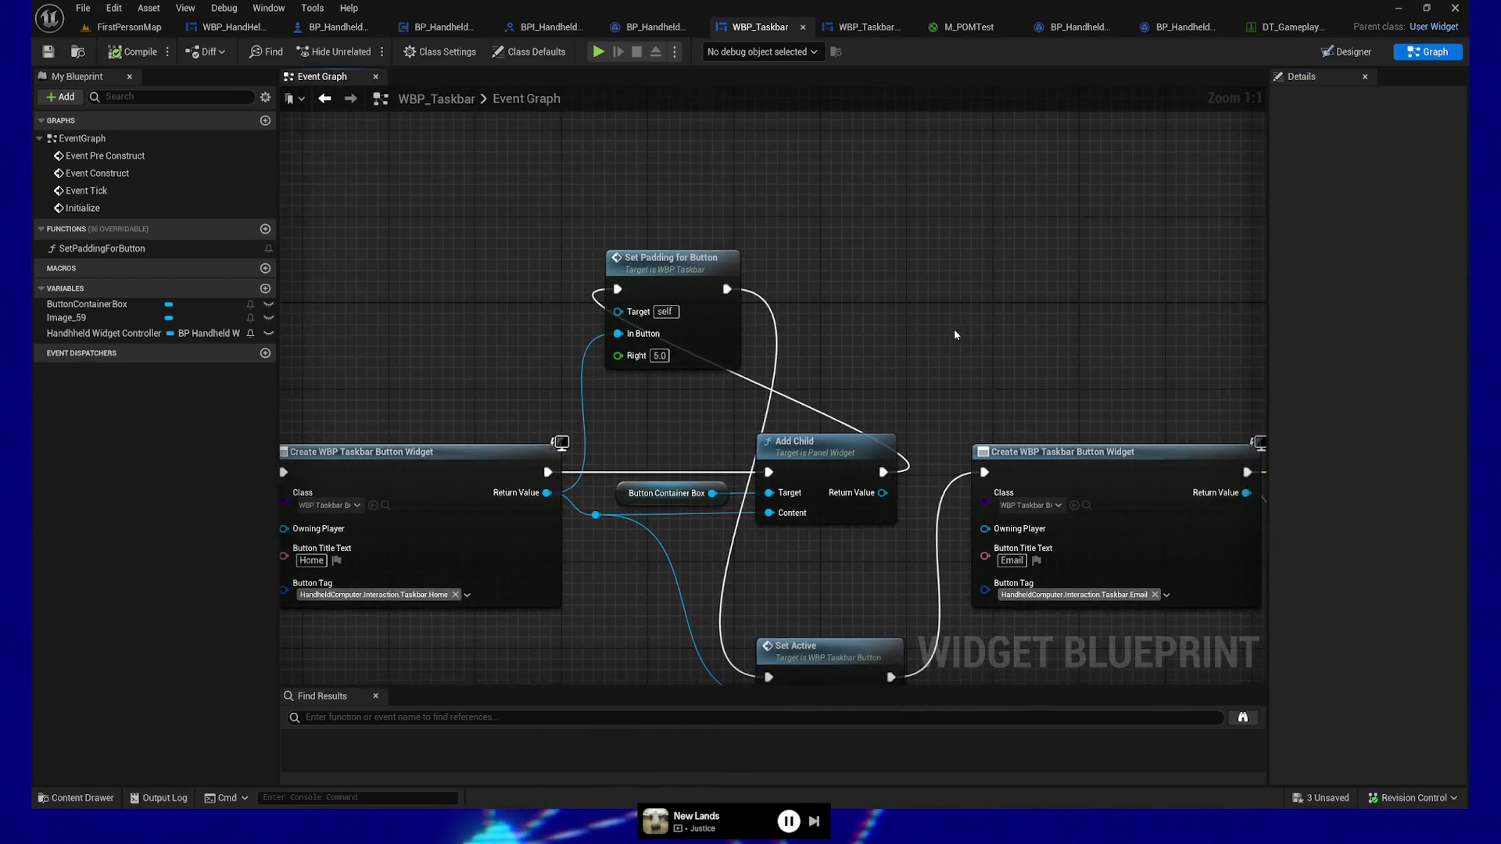
Step: Straighten the following button creation and Add Child nodes and shift them right to make room
{"action": "left_click", "coordinate": [639, 275]}
{"action": "scroll", "coordinate": [639, 275], "scroll_direction": "down", "scroll_amount": 1}
{"action": "mouse_move", "coordinate": [639, 276]}
{"action": "left_mouse_down"}
{"action": "mouse_move", "coordinate": [738, 167]}
{"action": "mouse_move", "coordinate": [548, 184]}
{"action": "left_mouse_up"}
{"action": "scroll", "coordinate": [440, 172], "scroll_direction": "down", "scroll_amount": 3}
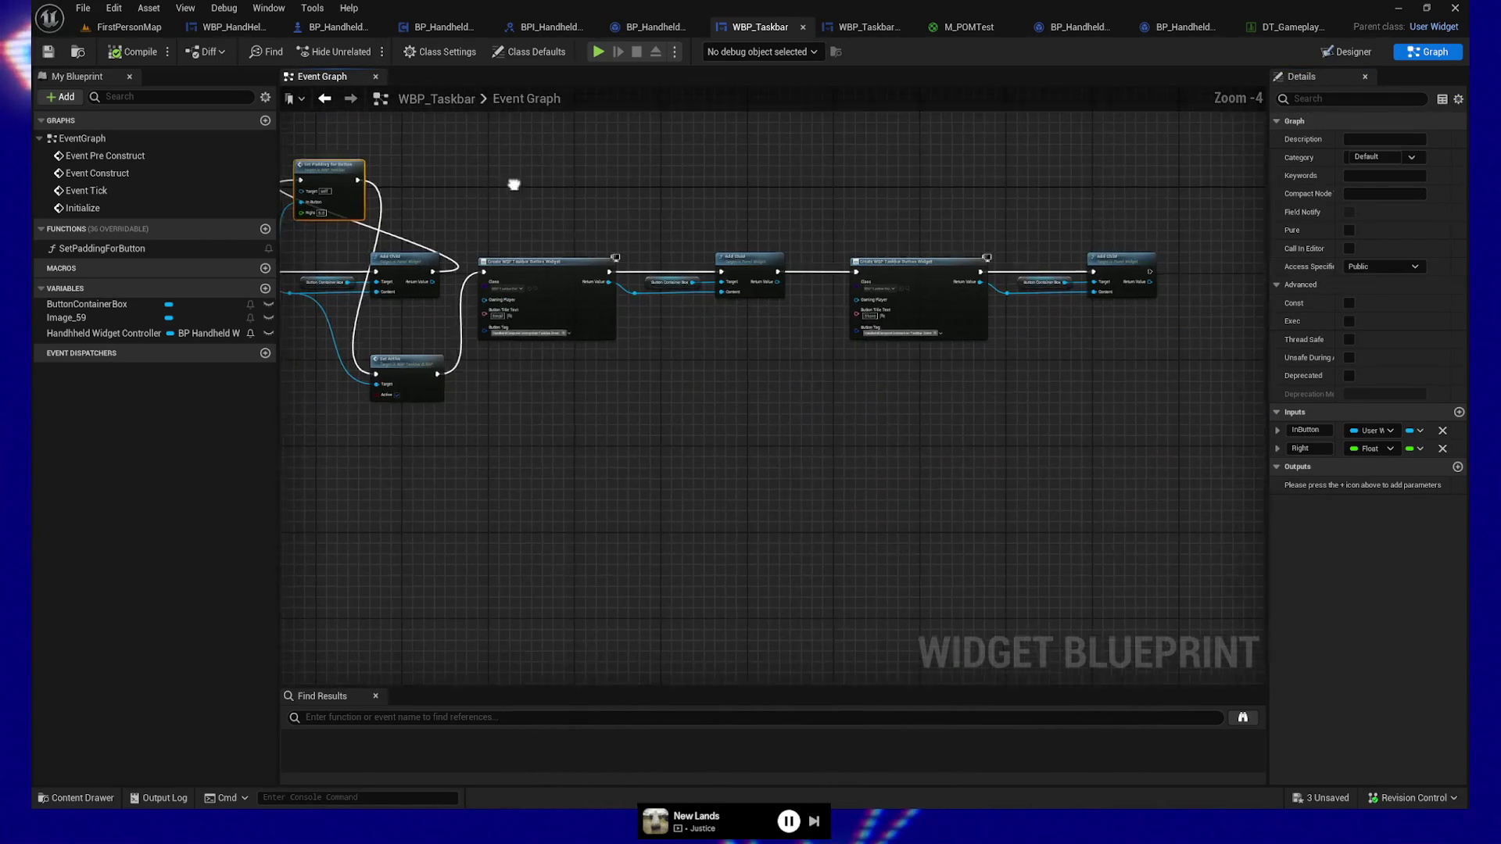
{"action": "left_click_drag", "start_coordinate": [503, 251], "coordinate": [1255, 444]}
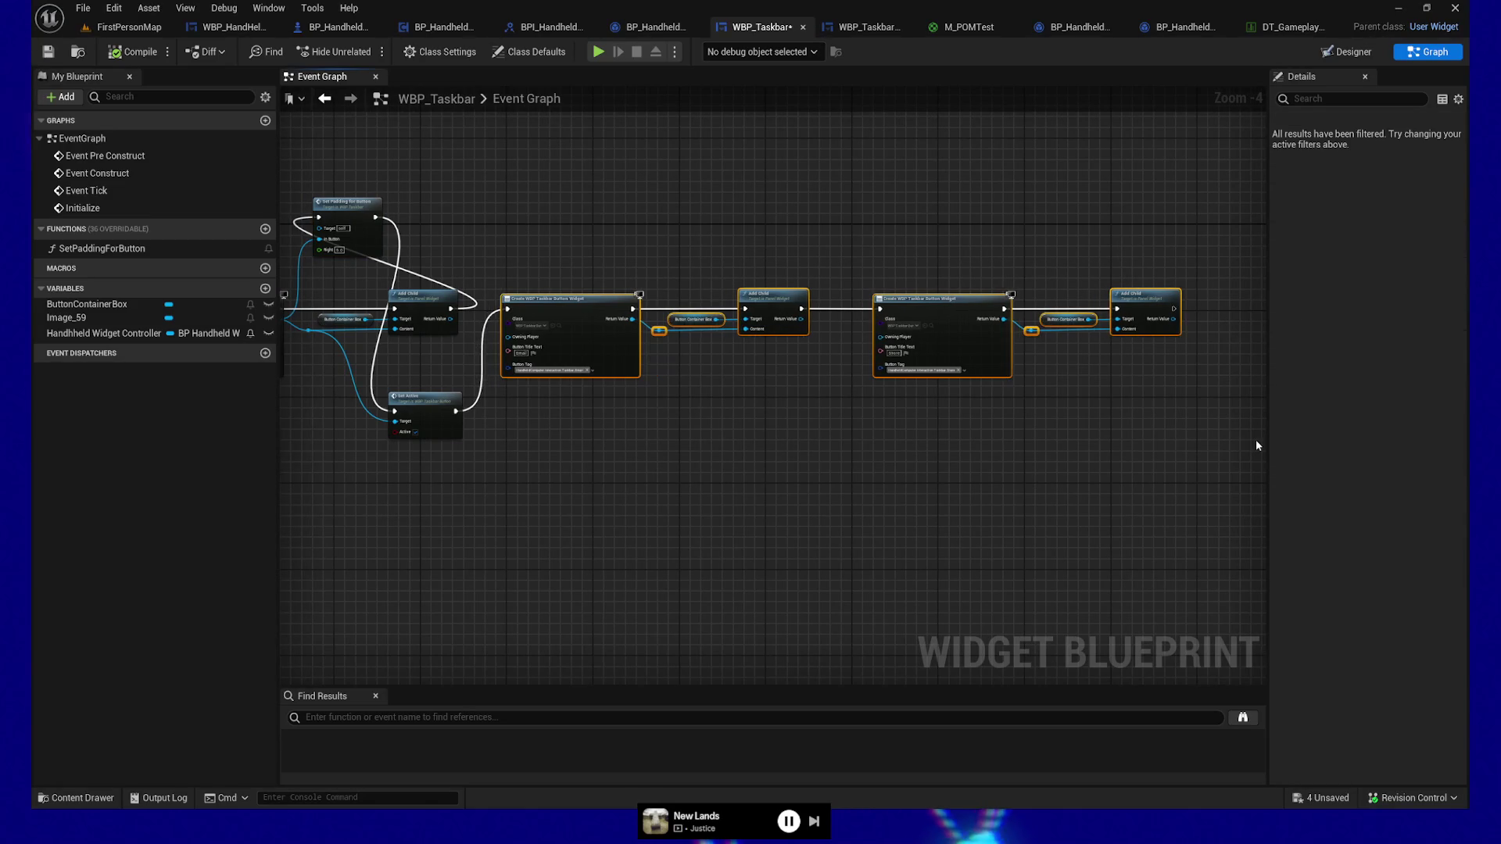
{"action": "key", "text": "q"}
{"action": "left_click_drag", "start_coordinate": [541, 346], "coordinate": [784, 346]}
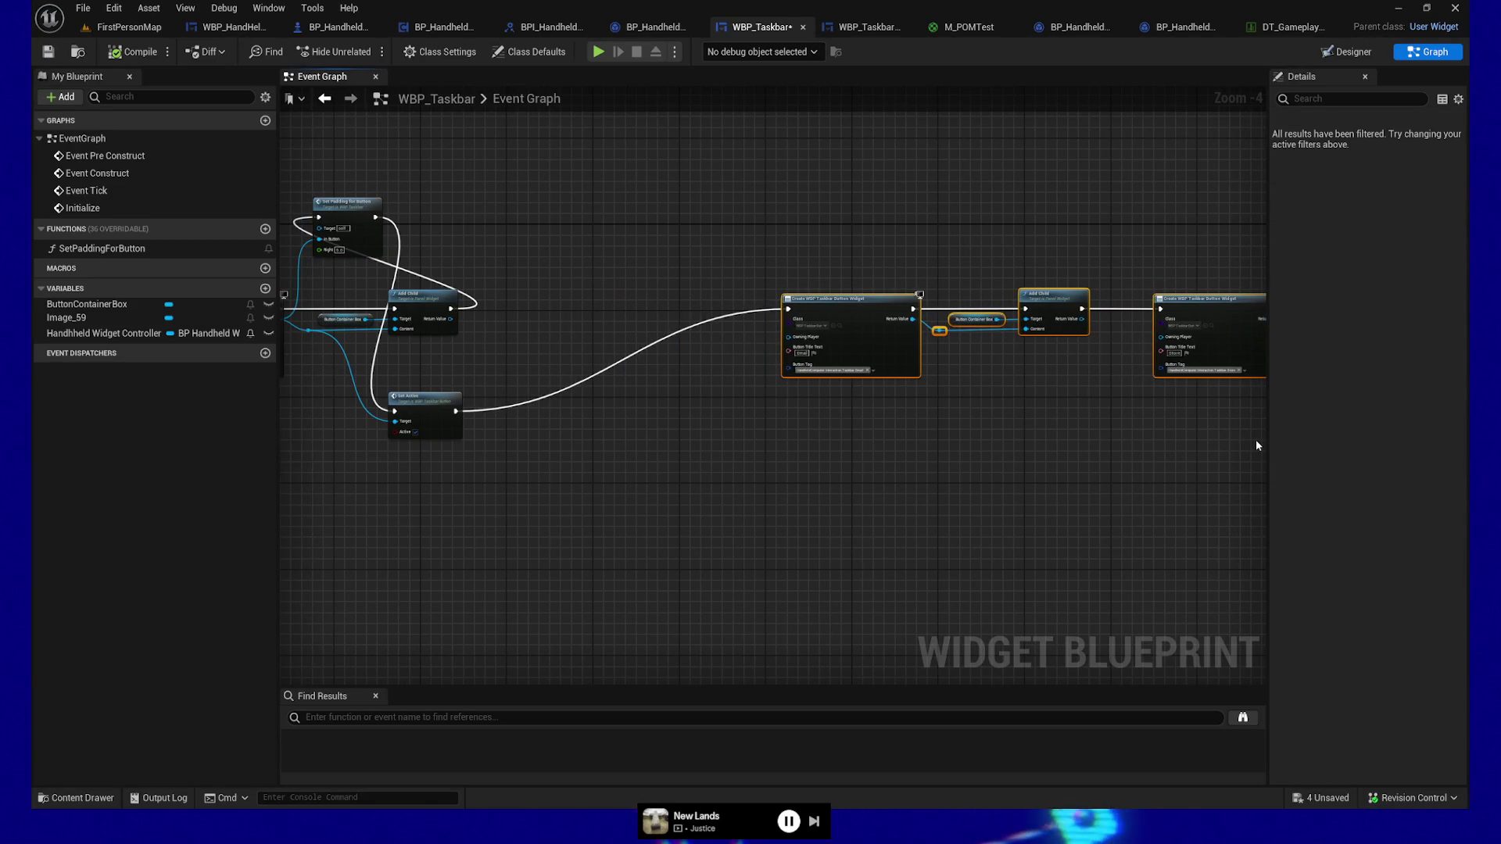
Step: Route the Home button wire toward Set Active and align Set Active with the next creation node
{"action": "left_click_drag", "start_coordinate": [422, 400], "coordinate": [591, 373]}
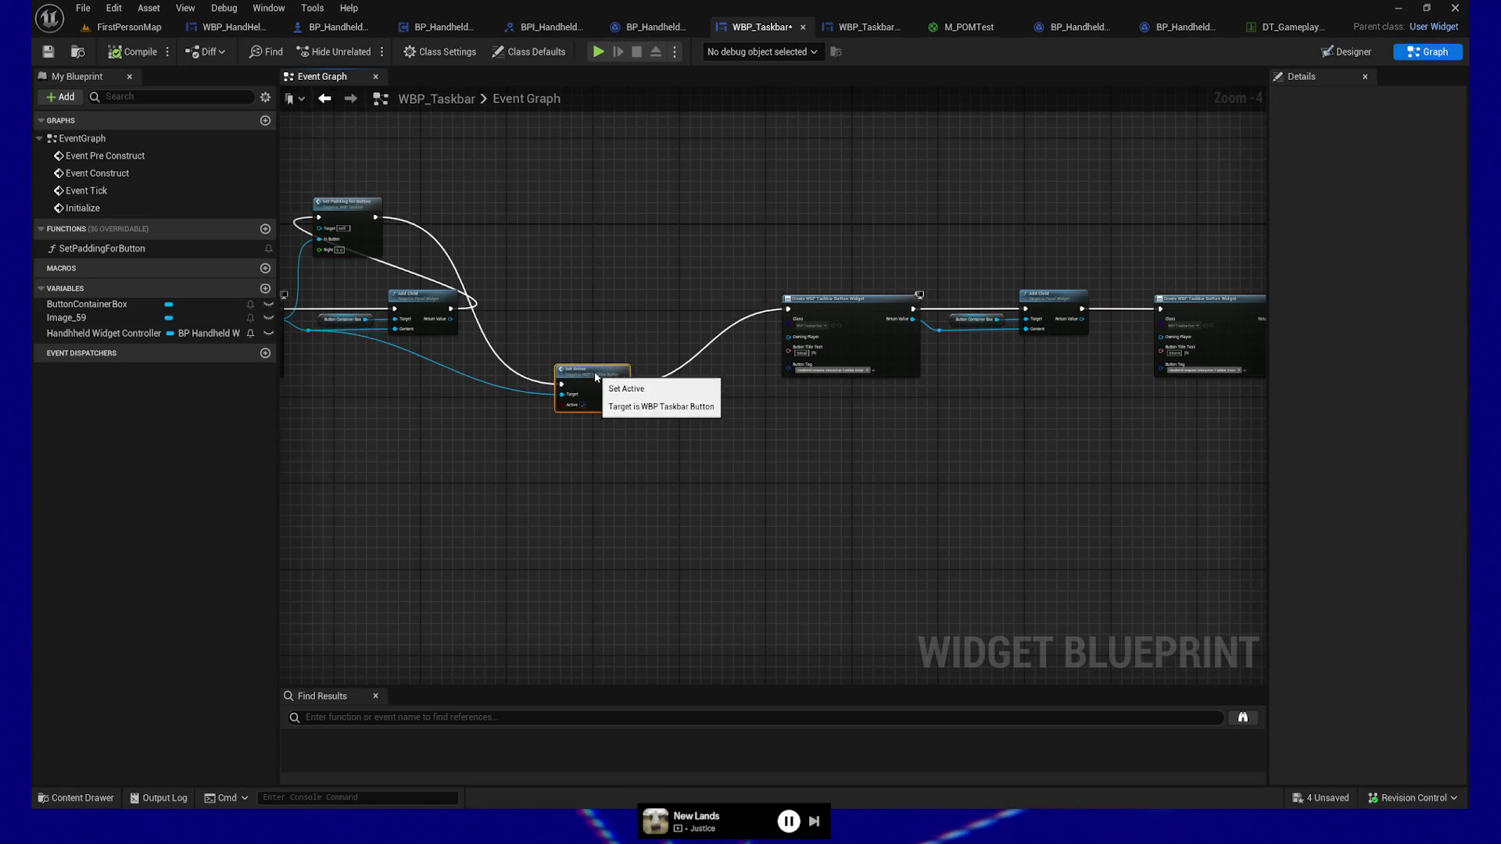
{"action": "left_click_drag", "start_coordinate": [344, 394], "coordinate": [529, 409]}
{"action": "mouse_move", "coordinate": [465, 336]}
{"action": "left_mouse_down"}
{"action": "mouse_move", "coordinate": [489, 363]}
{"action": "mouse_move", "coordinate": [538, 367]}
{"action": "left_mouse_up"}
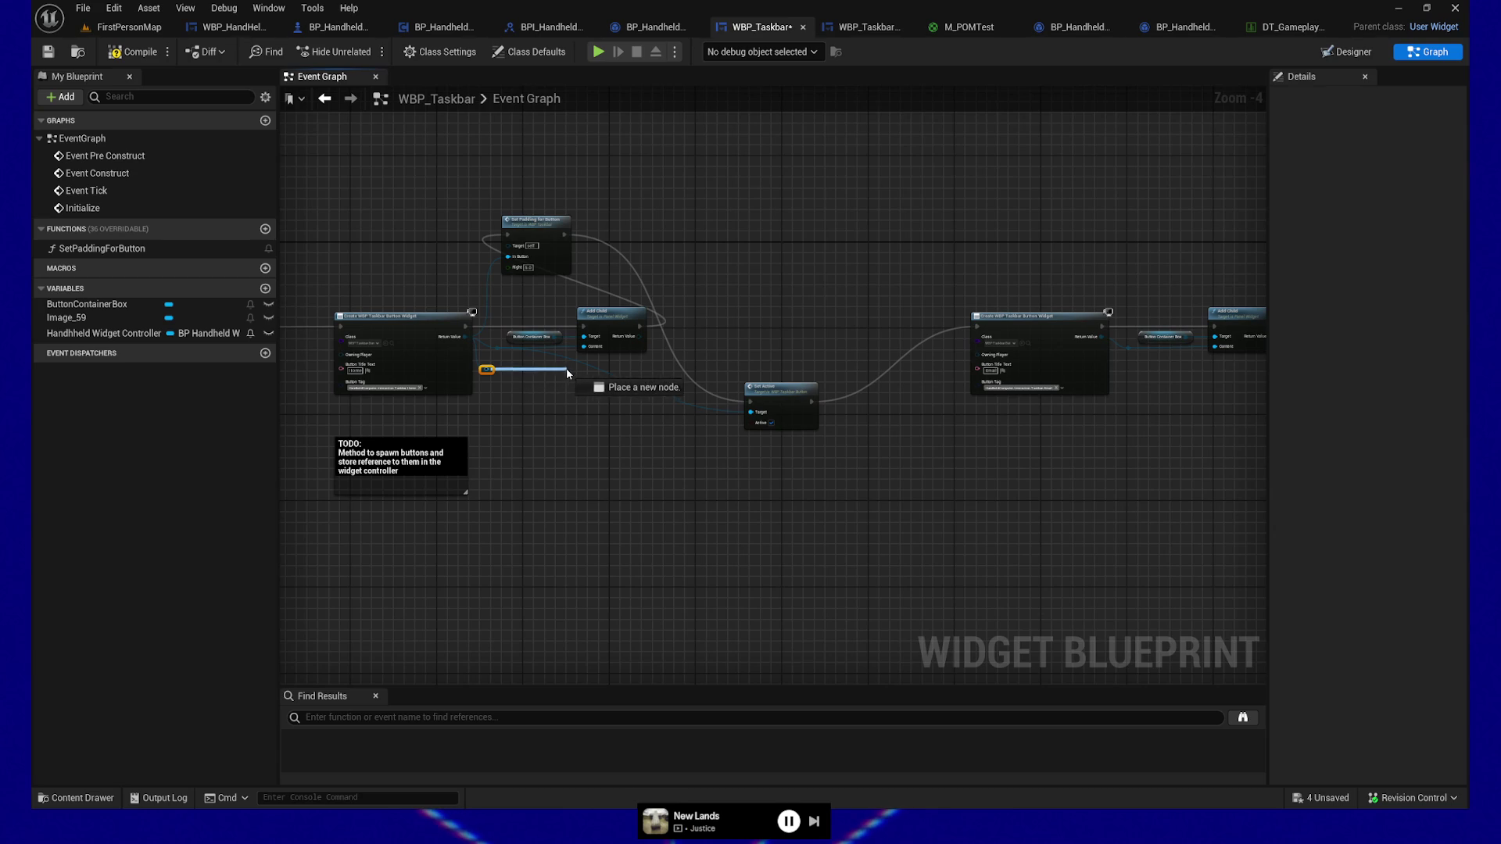
{"action": "mouse_move", "coordinate": [666, 377]}
{"action": "left_mouse_down"}
{"action": "mouse_move", "coordinate": [734, 378]}
{"action": "mouse_move", "coordinate": [750, 412]}
{"action": "mouse_move", "coordinate": [819, 347]}
{"action": "mouse_move", "coordinate": [891, 321]}
{"action": "left_mouse_up"}
{"action": "left_click", "coordinate": [1016, 322]}
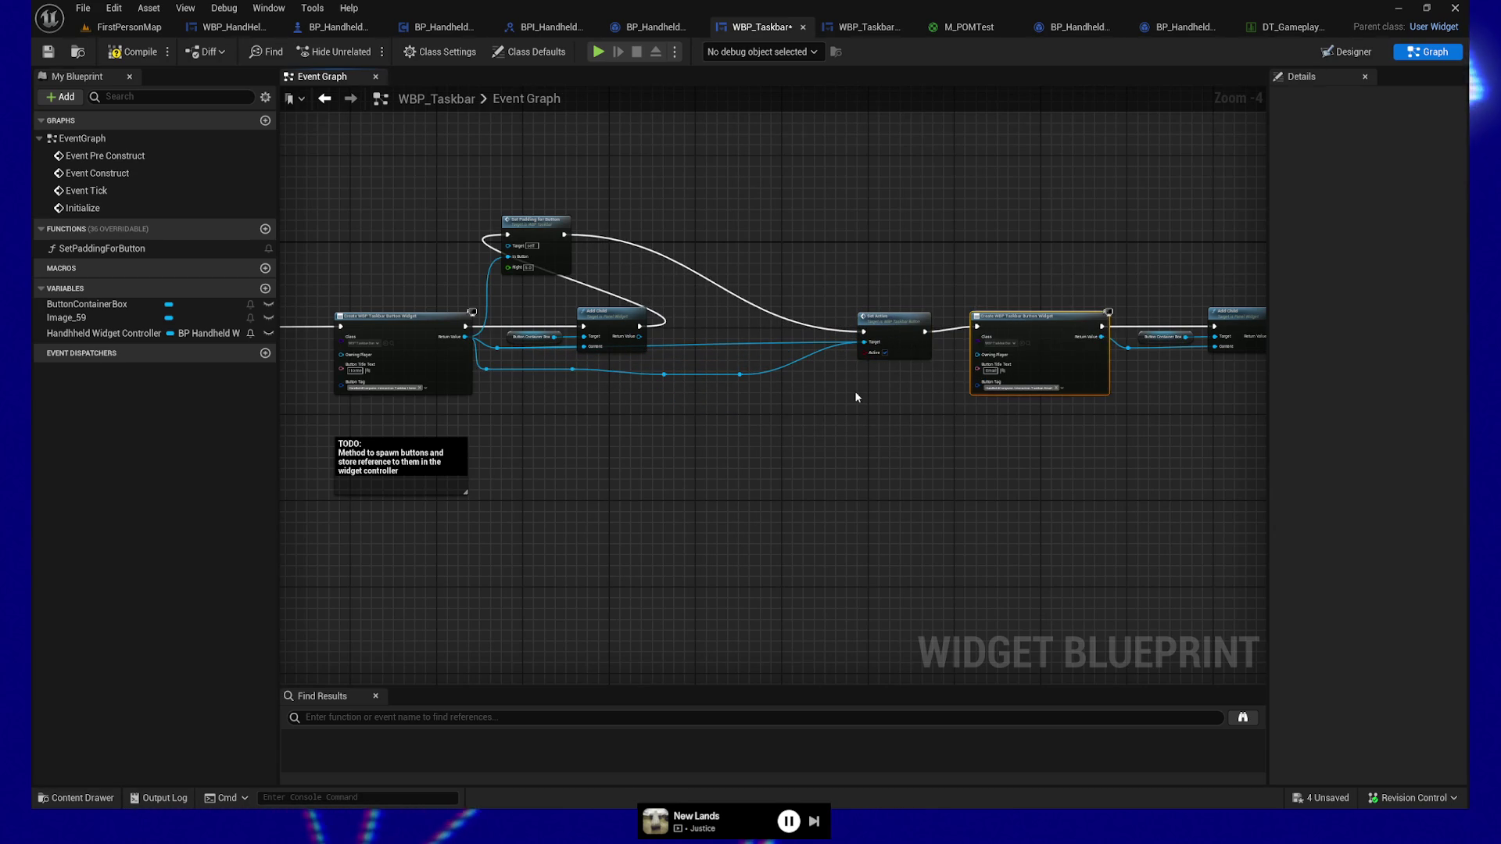
{"action": "left_click", "coordinate": [893, 319], "text": "shift"}
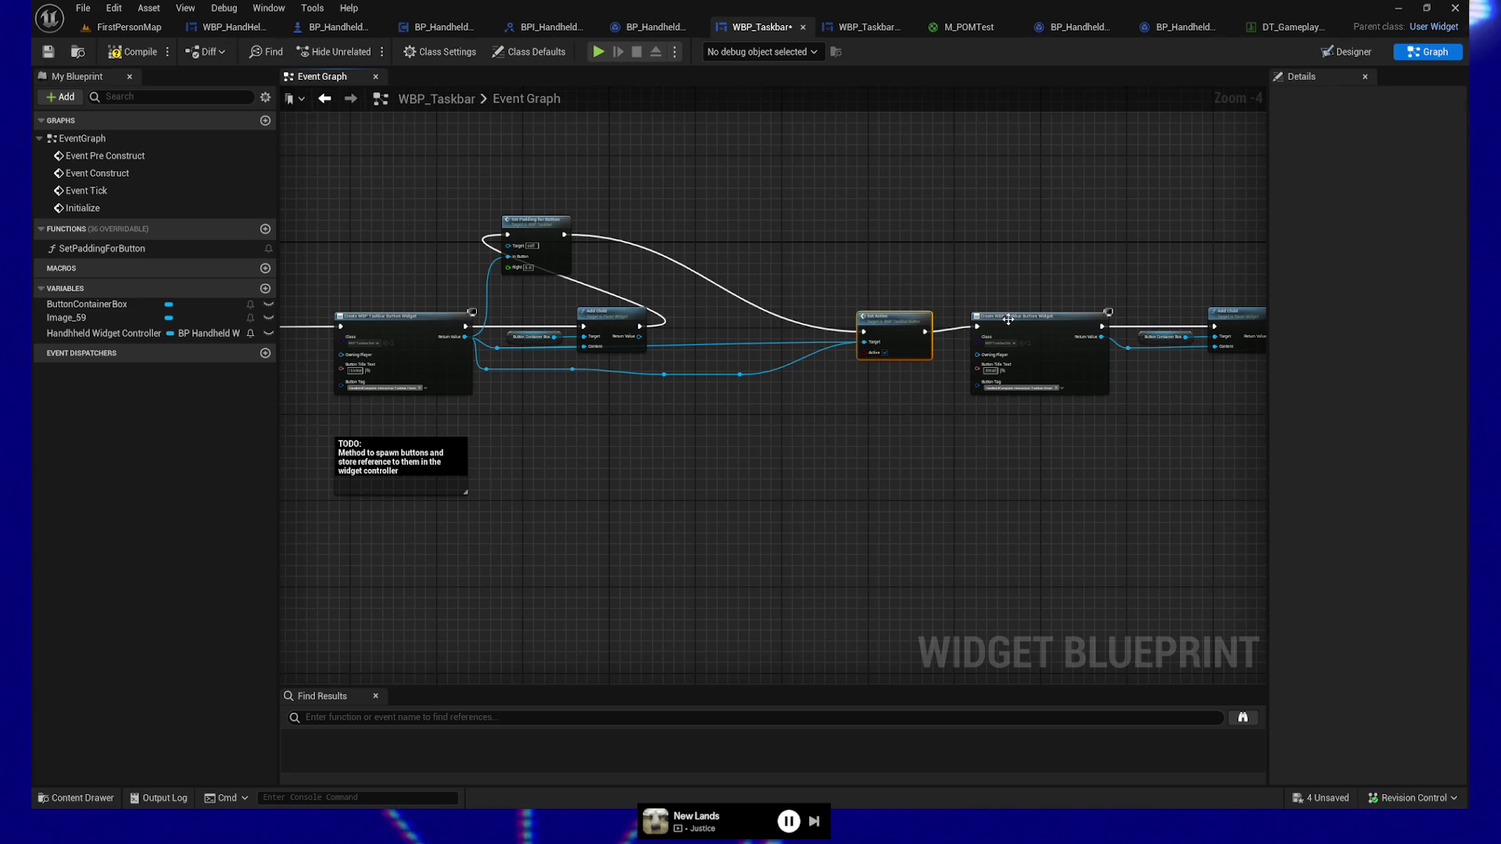
{"action": "key", "text": "q"}
Step: Line up the reroute knots and place Set Padding for Button between Add Child and Set Active
{"action": "left_click_drag", "start_coordinate": [791, 416], "coordinate": [473, 357]}
{"action": "key", "text": "Right"}
{"action": "key", "text": "Right"}
{"action": "key", "text": "Right"}
{"action": "key", "text": "Right"}
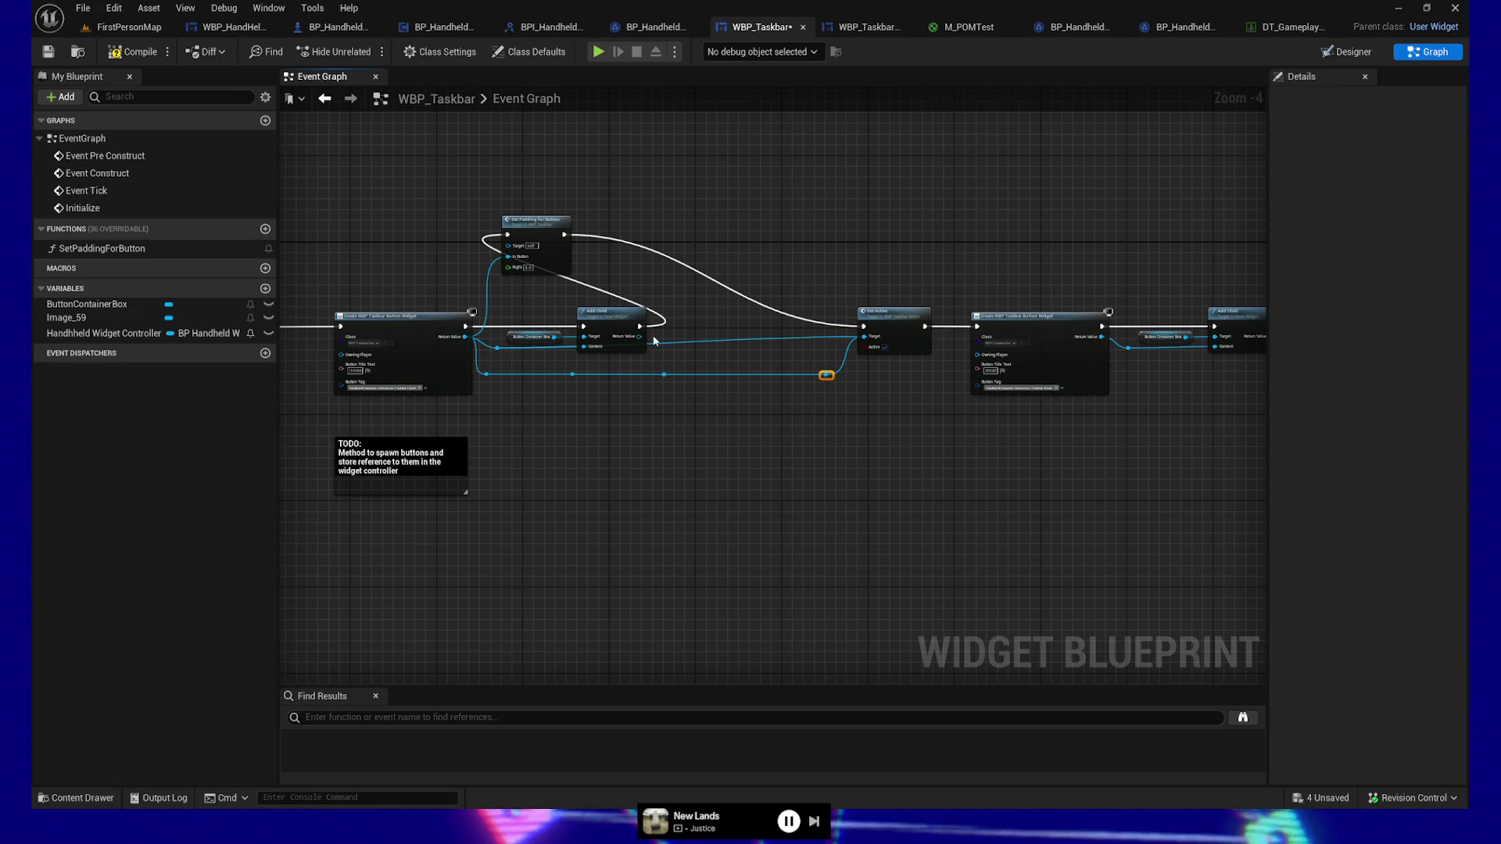
{"action": "scroll", "coordinate": [680, 430], "scroll_direction": "up", "scroll_amount": 3}
{"action": "left_click_drag", "start_coordinate": [793, 519], "coordinate": [810, 550]}
{"action": "mouse_move", "coordinate": [436, 231]}
{"action": "left_mouse_down"}
{"action": "mouse_move", "coordinate": [768, 297]}
{"action": "mouse_move", "coordinate": [859, 371]}
{"action": "left_mouse_up"}
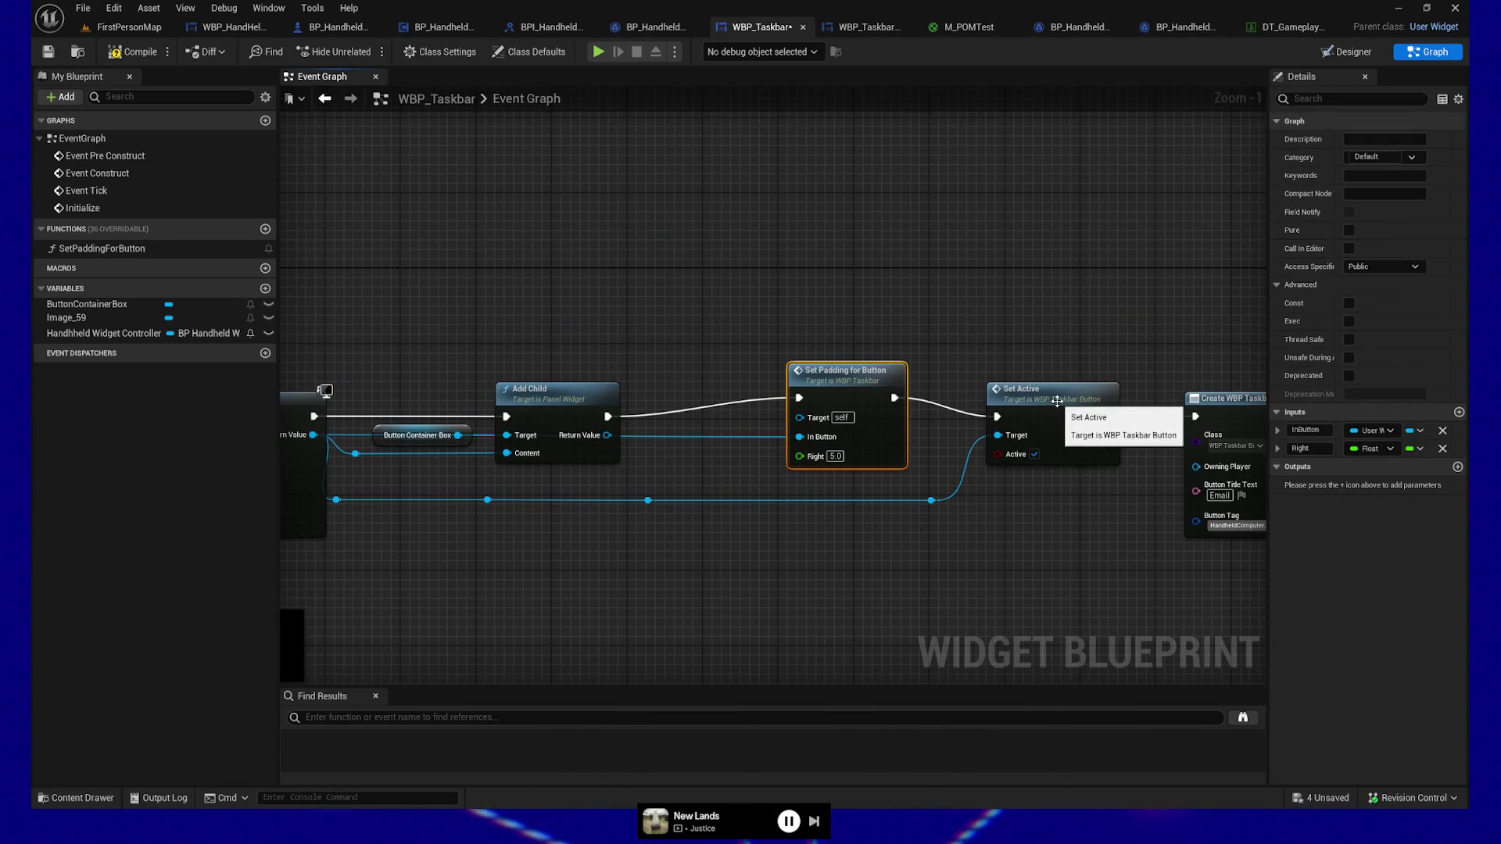
Step: Align Set Padding with Set Active and feed the Home button into its In Button pin
{"action": "left_click", "coordinate": [1075, 391], "text": "shift"}
{"action": "key", "text": "q"}
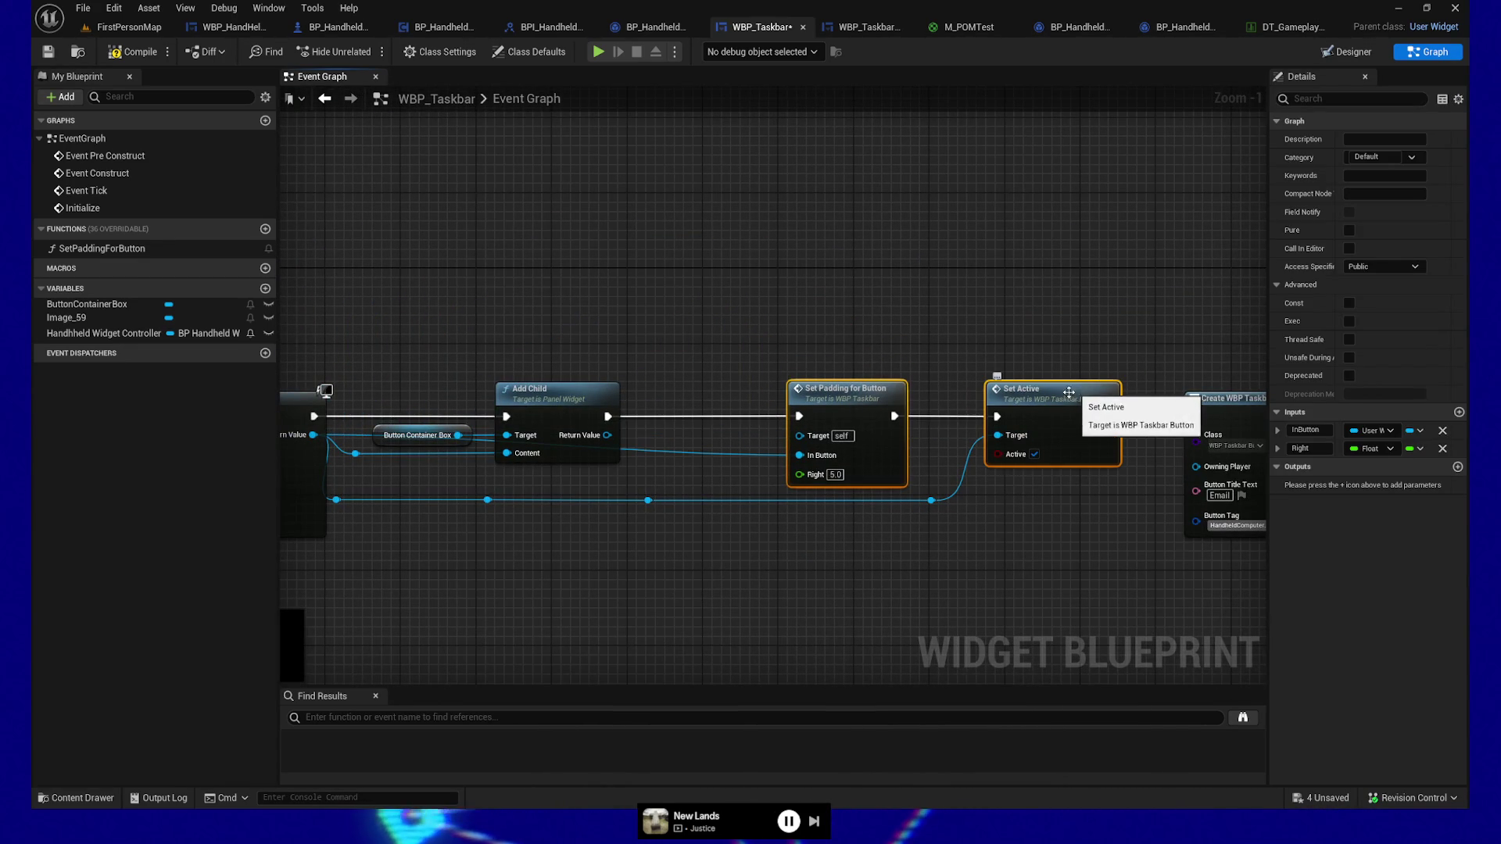
{"action": "left_click", "coordinate": [648, 500]}
{"action": "key", "text": "Right"}
{"action": "left_click_drag", "start_coordinate": [752, 501], "coordinate": [798, 455]}
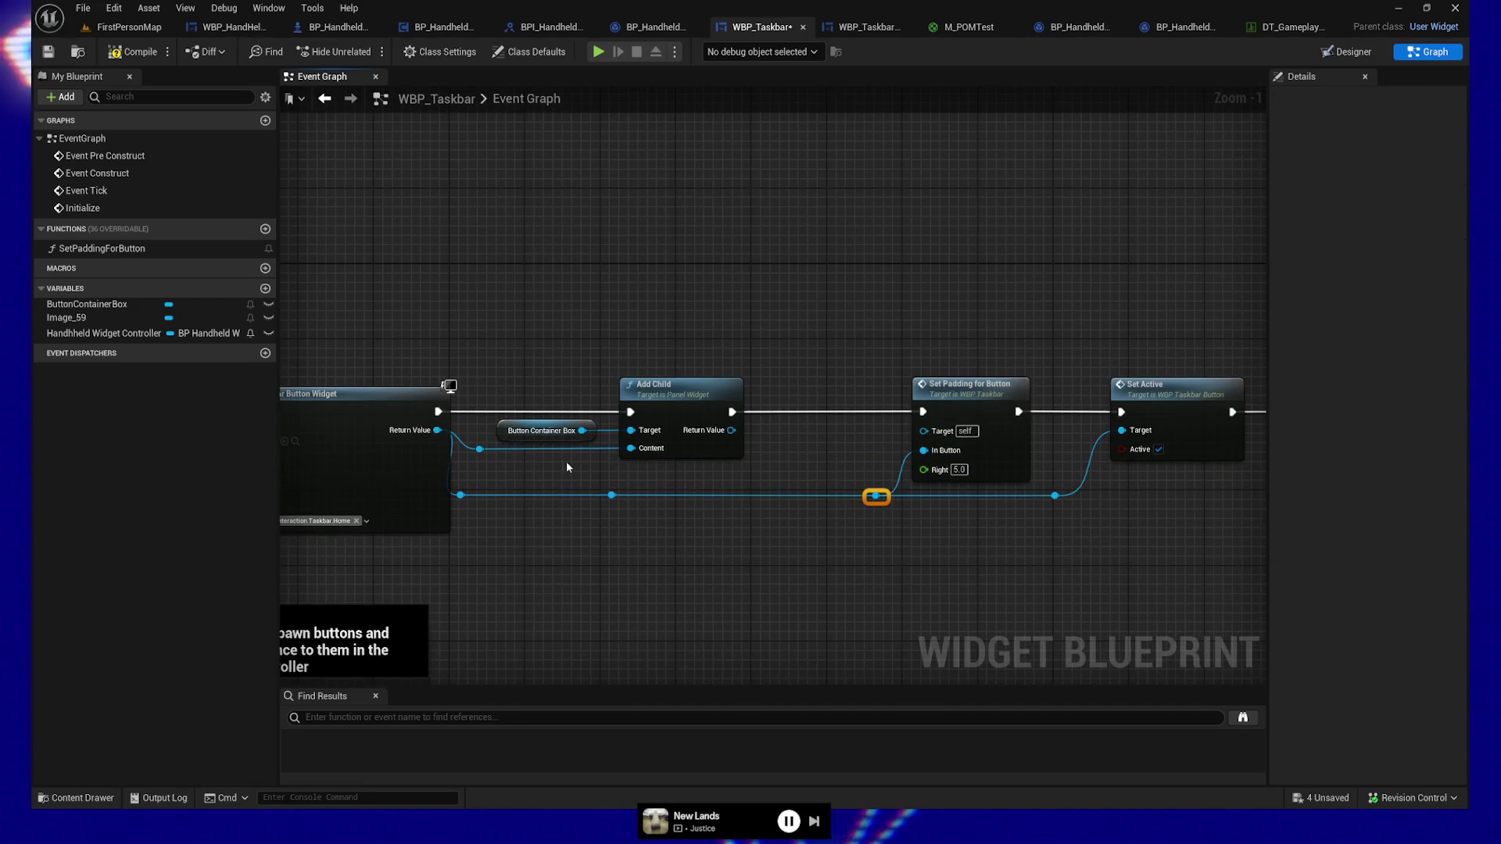
Step: Reroute Add Child's Content input through a reroute knot and select the TODO comment
{"action": "left_click_drag", "start_coordinate": [460, 495], "coordinate": [481, 487]}
{"action": "left_click_drag", "start_coordinate": [611, 495], "coordinate": [631, 449]}
{"action": "left_click_drag", "start_coordinate": [537, 513], "coordinate": [518, 512]}
{"action": "left_click_drag", "start_coordinate": [390, 496], "coordinate": [823, 479]}
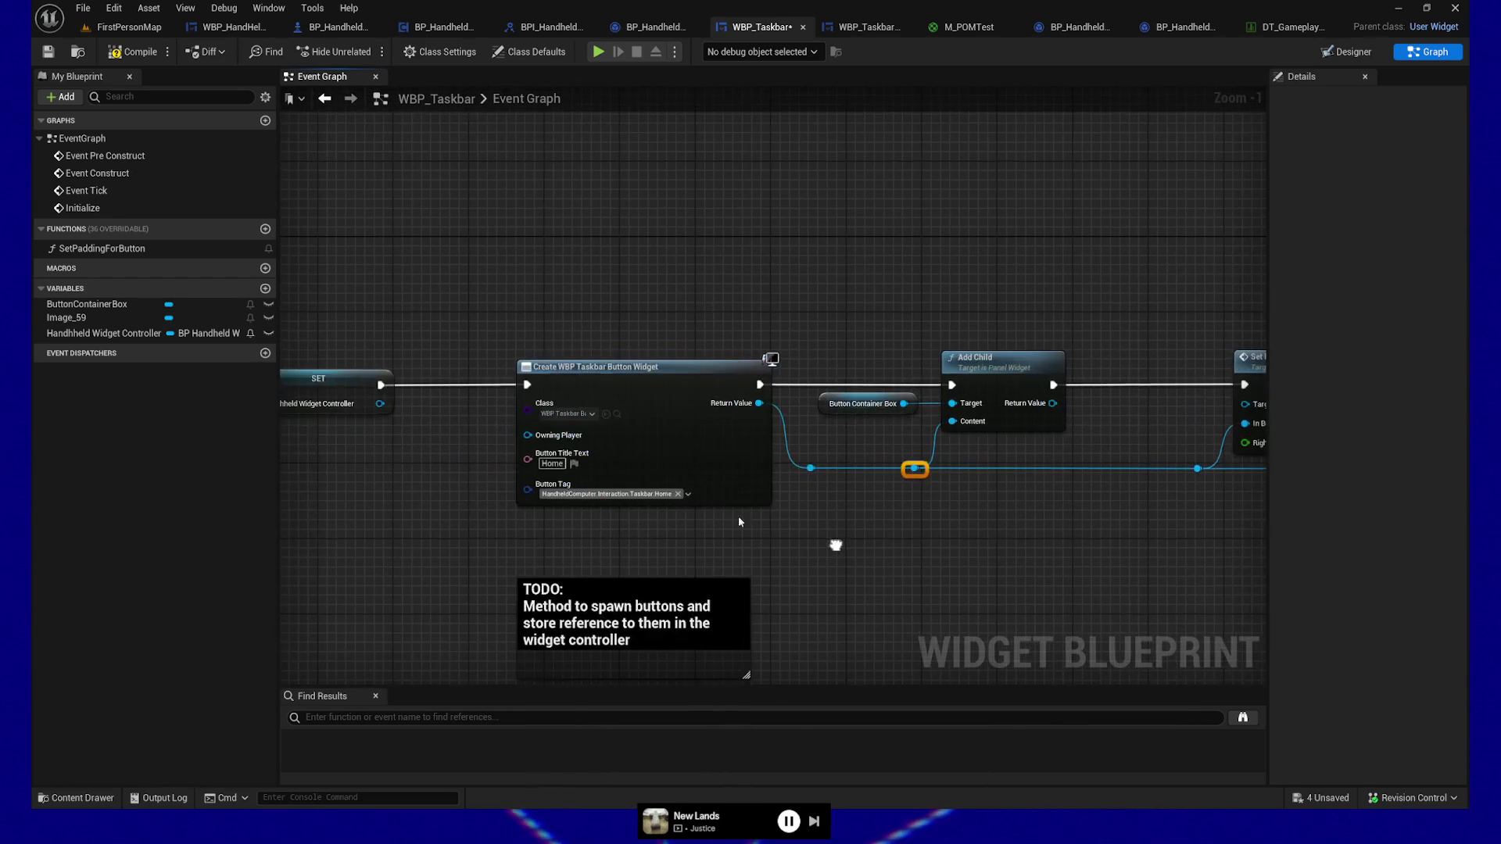
{"action": "mouse_move", "coordinate": [478, 511]}
{"action": "left_mouse_down"}
{"action": "mouse_move", "coordinate": [800, 495]}
{"action": "mouse_move", "coordinate": [513, 459]}
{"action": "mouse_move", "coordinate": [481, 490]}
{"action": "mouse_move", "coordinate": [597, 533]}
{"action": "mouse_move", "coordinate": [871, 519]}
{"action": "mouse_move", "coordinate": [740, 490]}
{"action": "mouse_move", "coordinate": [630, 489]}
{"action": "mouse_move", "coordinate": [614, 599]}
{"action": "left_mouse_up"}
{"action": "mouse_move", "coordinate": [1056, 579]}
{"action": "left_mouse_down"}
{"action": "mouse_move", "coordinate": [688, 437]}
{"action": "mouse_move", "coordinate": [707, 445]}
{"action": "mouse_move", "coordinate": [699, 458]}
{"action": "left_mouse_up"}
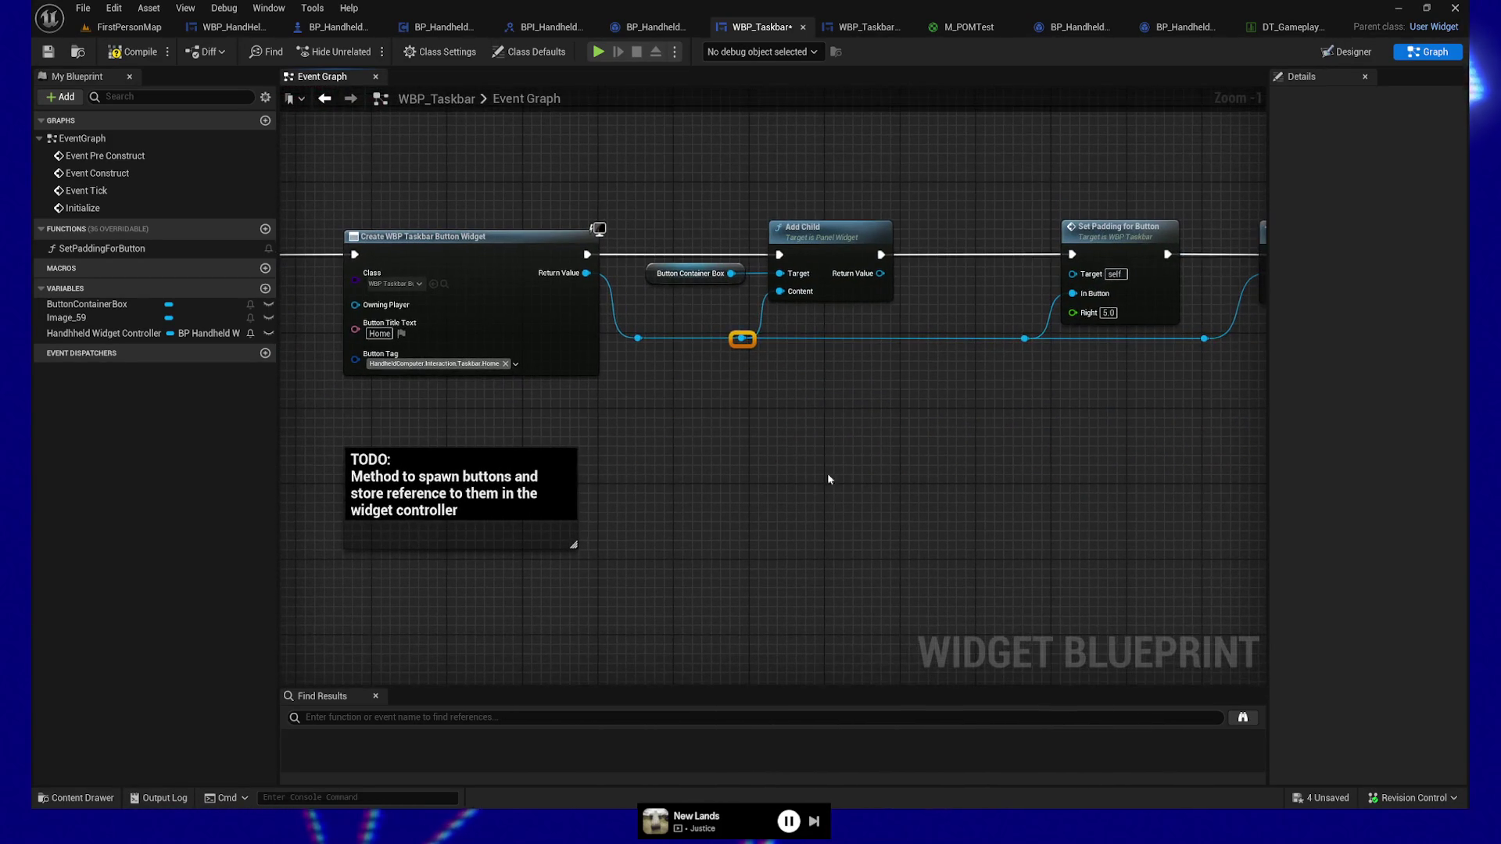
{"action": "left_click", "coordinate": [429, 497]}
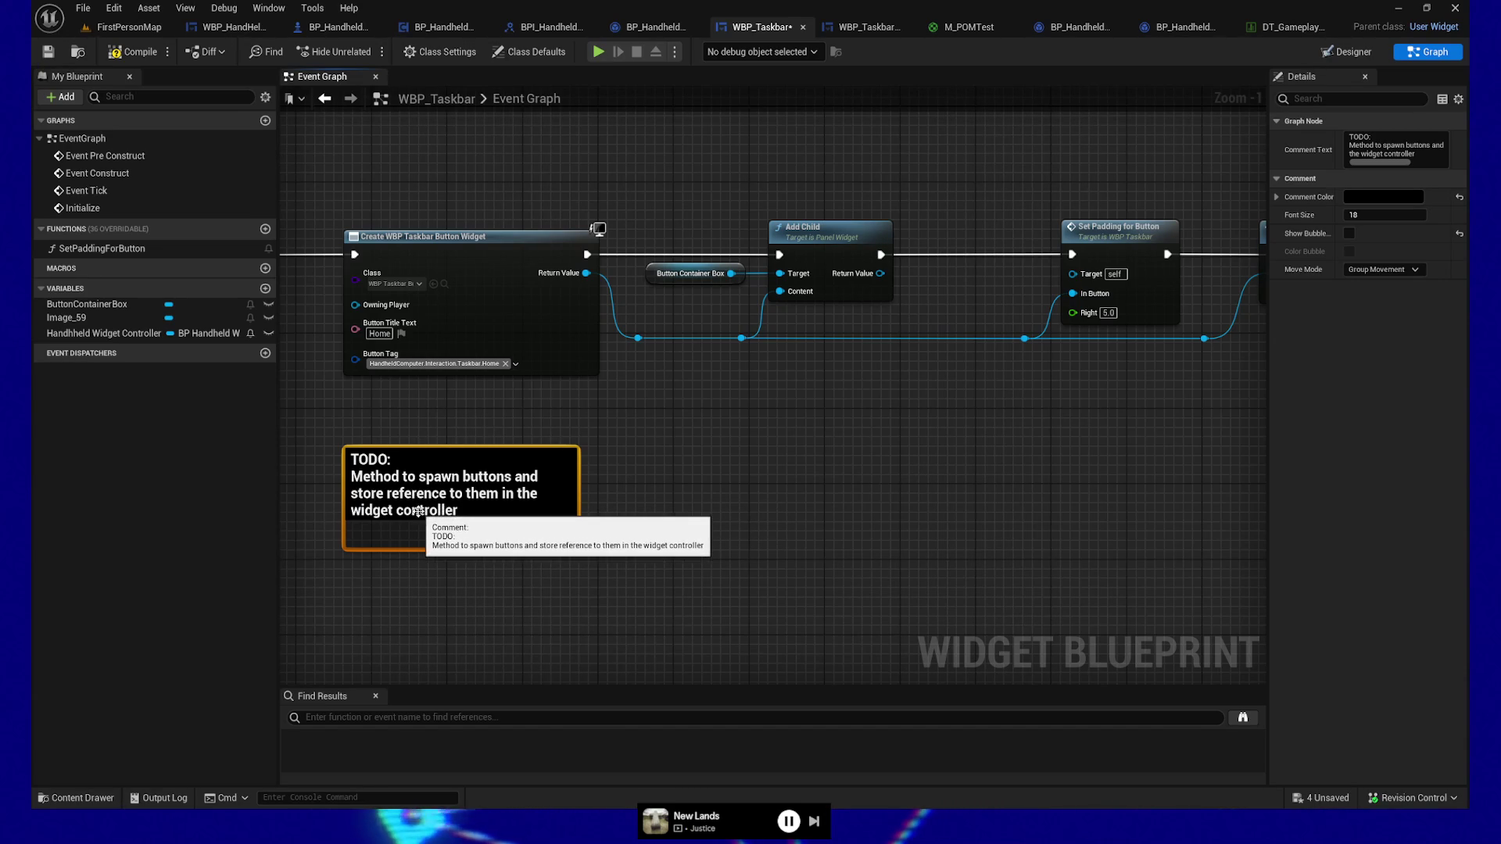
Step: Change the TODO comment's 'widget controller' to 'taskbar widget controller'
{"action": "double_click", "coordinate": [421, 511]}
{"action": "left_click", "coordinate": [399, 510]}
{"action": "key", "text": "BackSpace"}
{"action": "key", "text": "BackSpace"}
{"action": "key", "text": "BackSpace"}
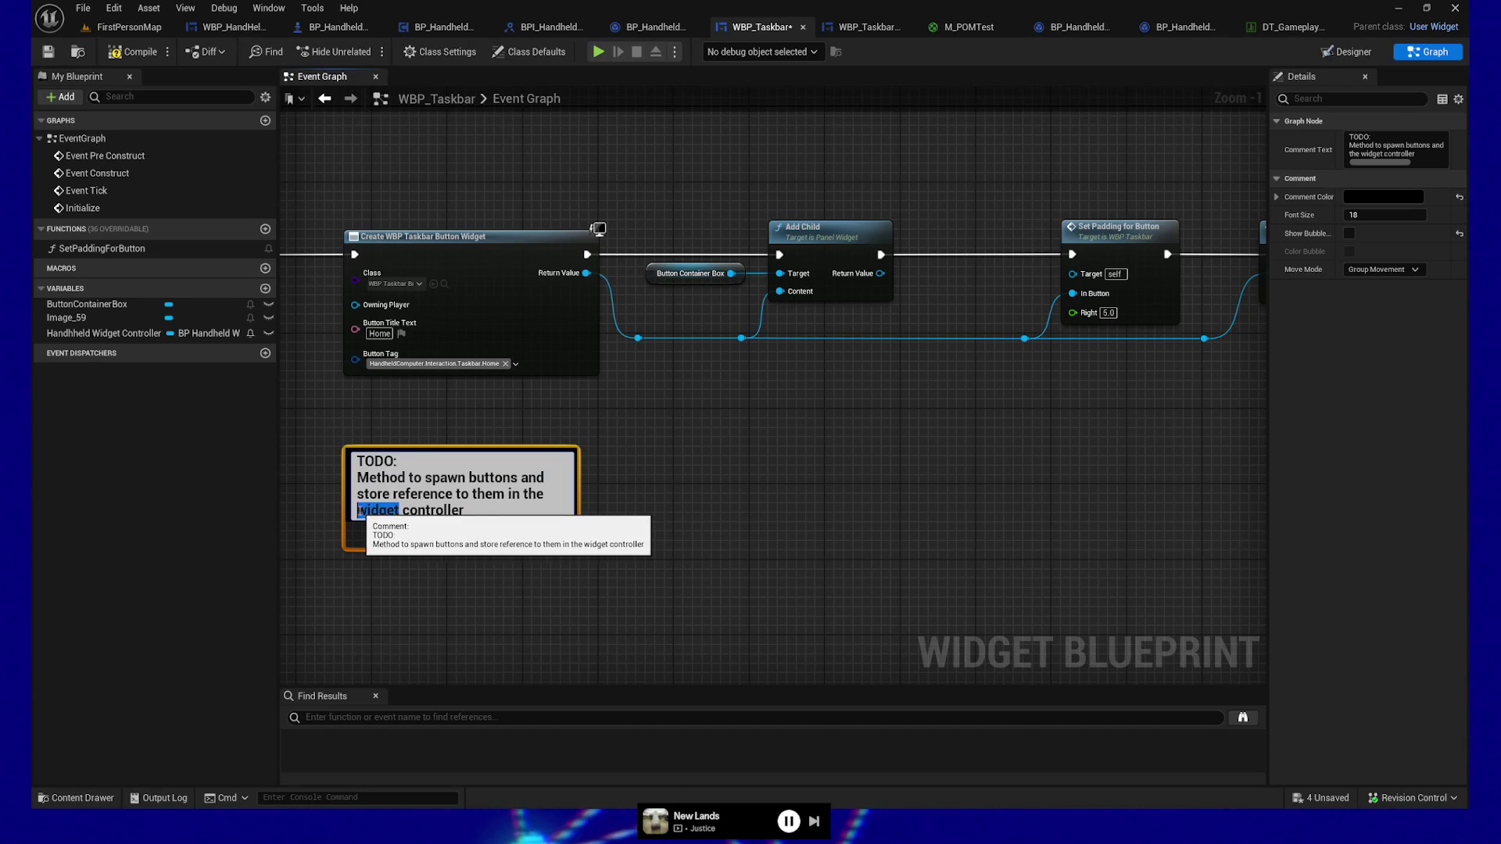
{"action": "type", "text": "taskbar w"}
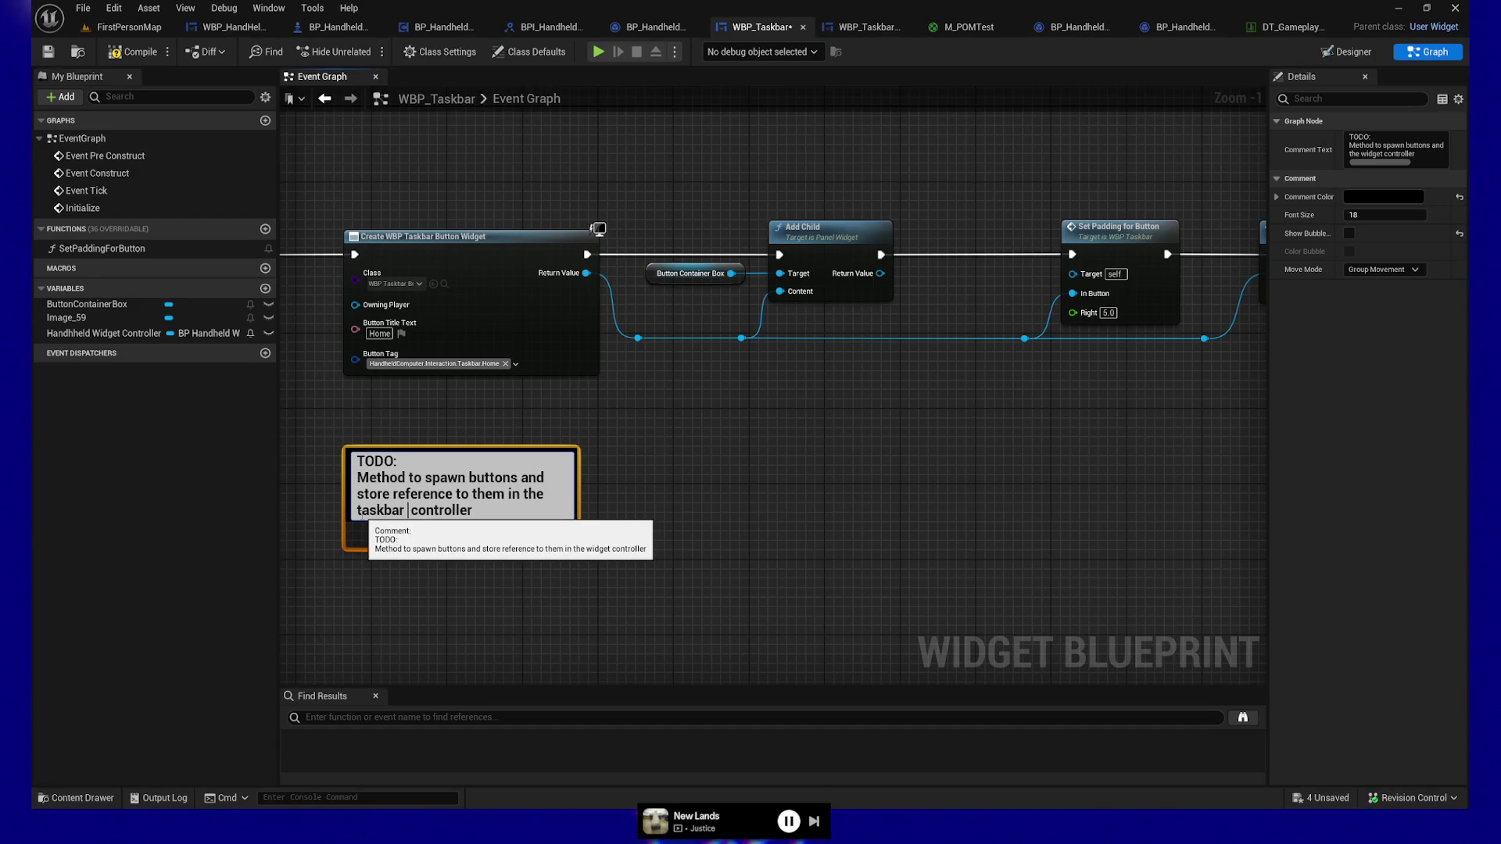
{"action": "type", "text": "idget"}
{"action": "key", "text": "Return"}
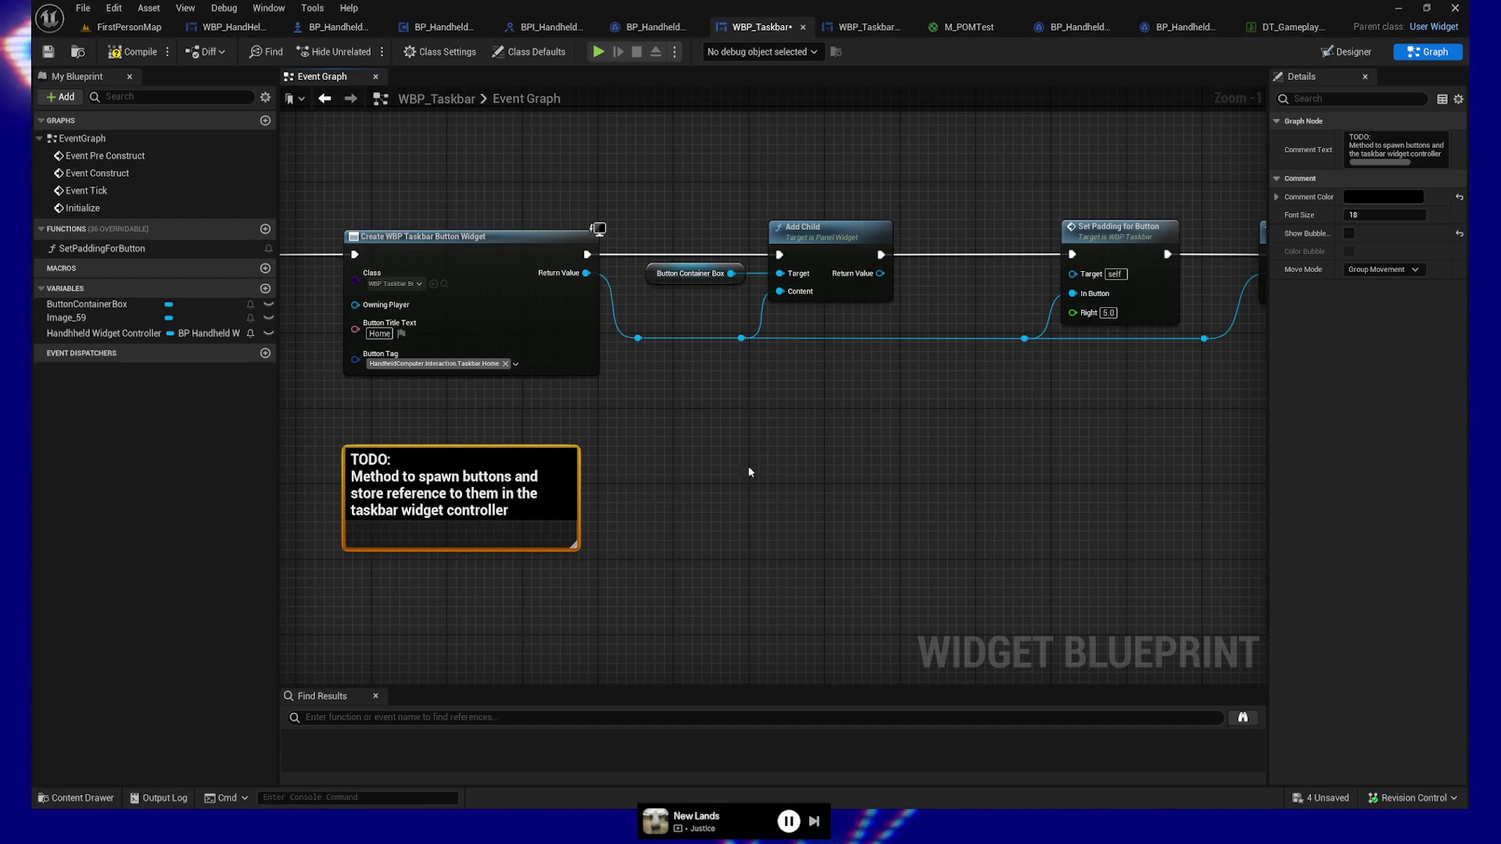
{"action": "left_click", "coordinate": [803, 467]}
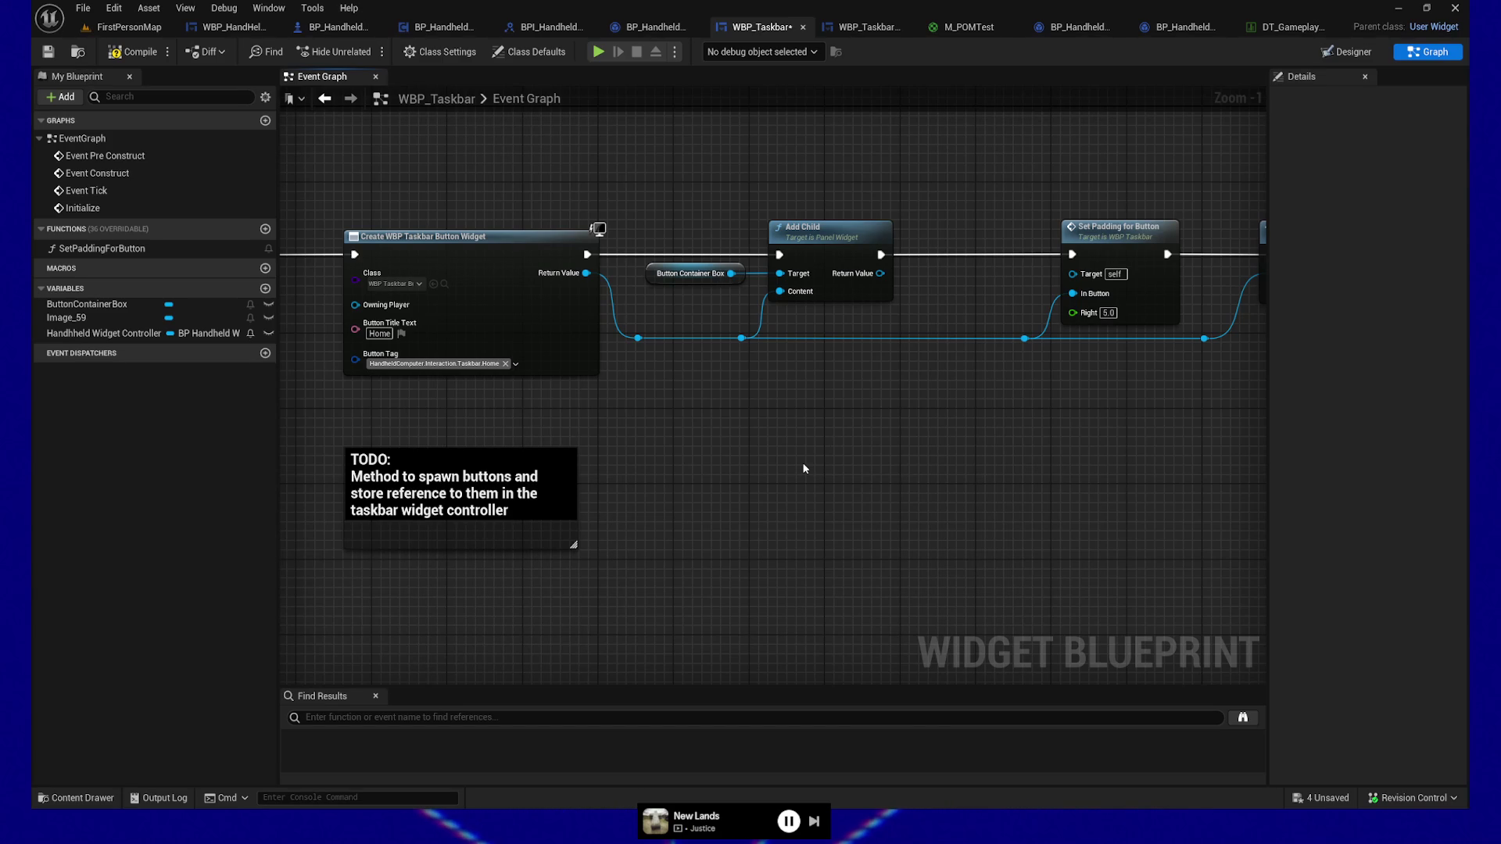
{"action": "mouse_move", "coordinate": [804, 466]}
{"action": "left_mouse_down"}
{"action": "mouse_move", "coordinate": [714, 419]}
{"action": "mouse_move", "coordinate": [875, 406]}
{"action": "mouse_move", "coordinate": [525, 507]}
{"action": "mouse_move", "coordinate": [552, 519]}
{"action": "left_mouse_up"}
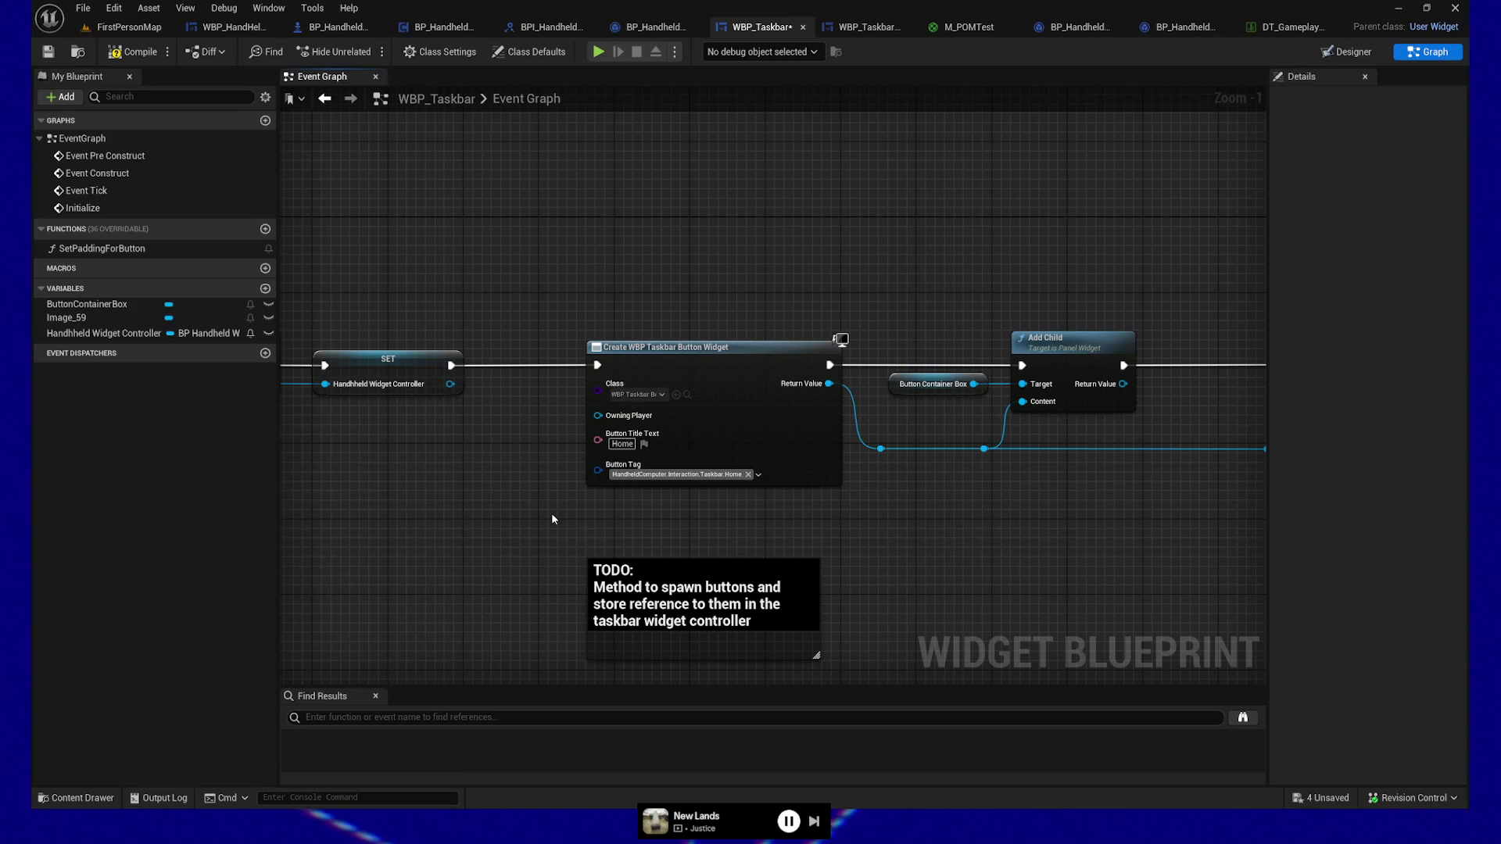
Step: Select the ButtonContainerBox variable to show its settings in Details
{"action": "left_click", "coordinate": [100, 305]}
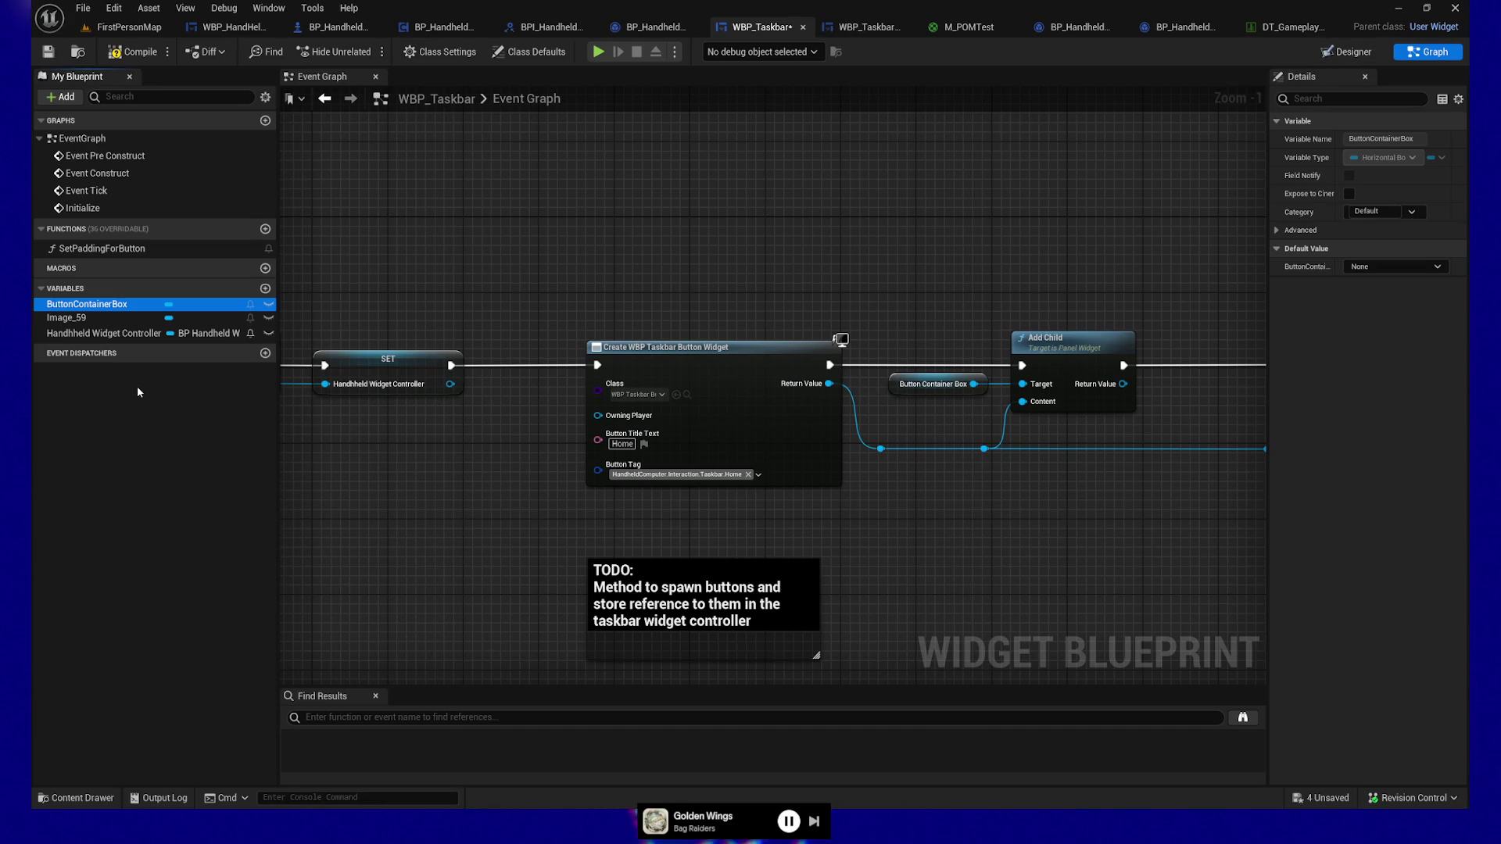
Step: In the Designer, search the Palette for grid and add a Grid Panel under the Overlay
{"action": "left_click", "coordinate": [1346, 52]}
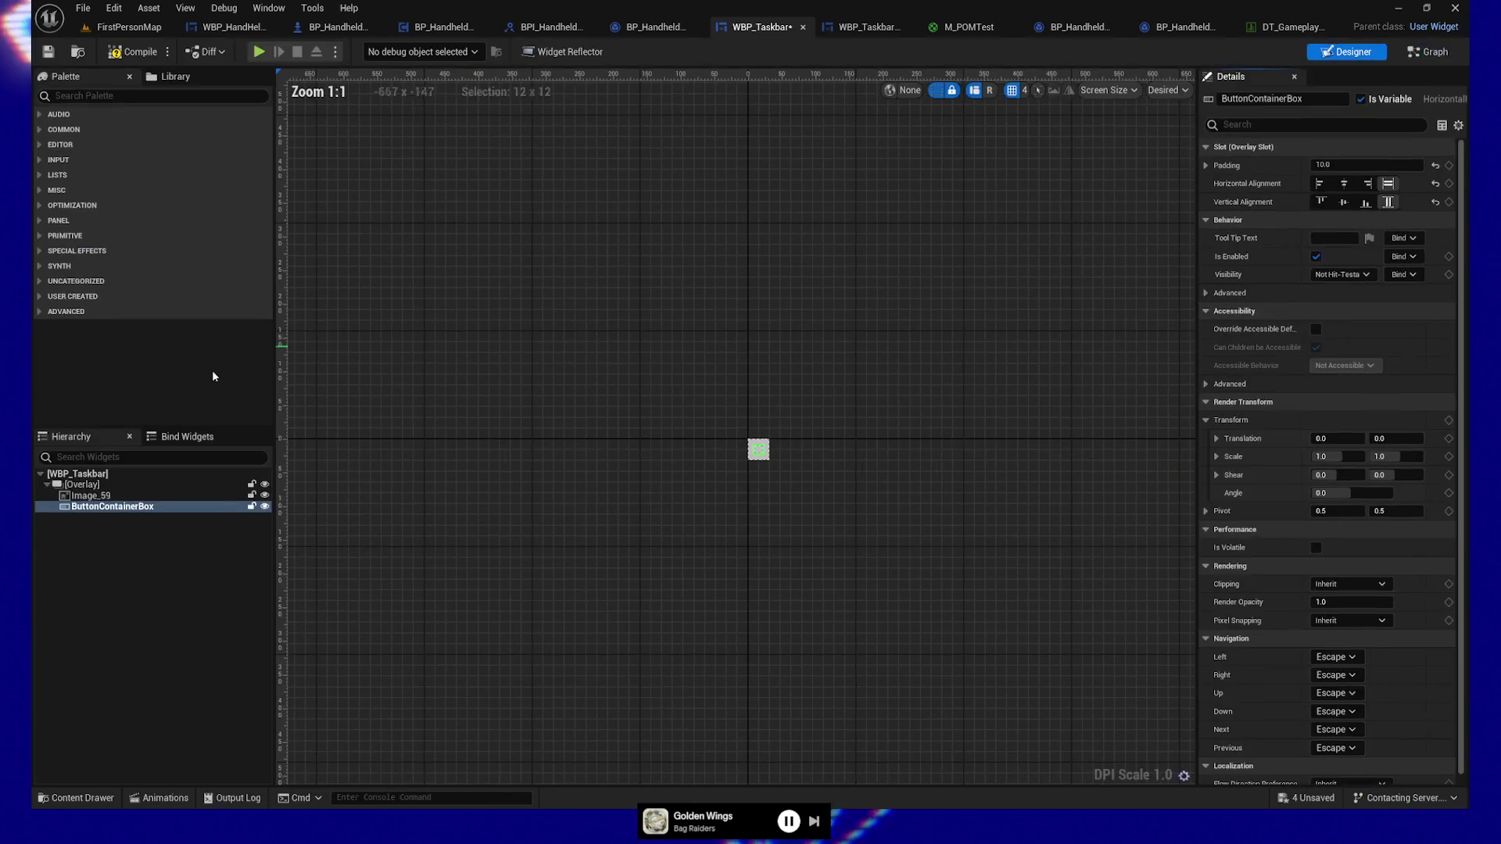
{"action": "left_click", "coordinate": [97, 507]}
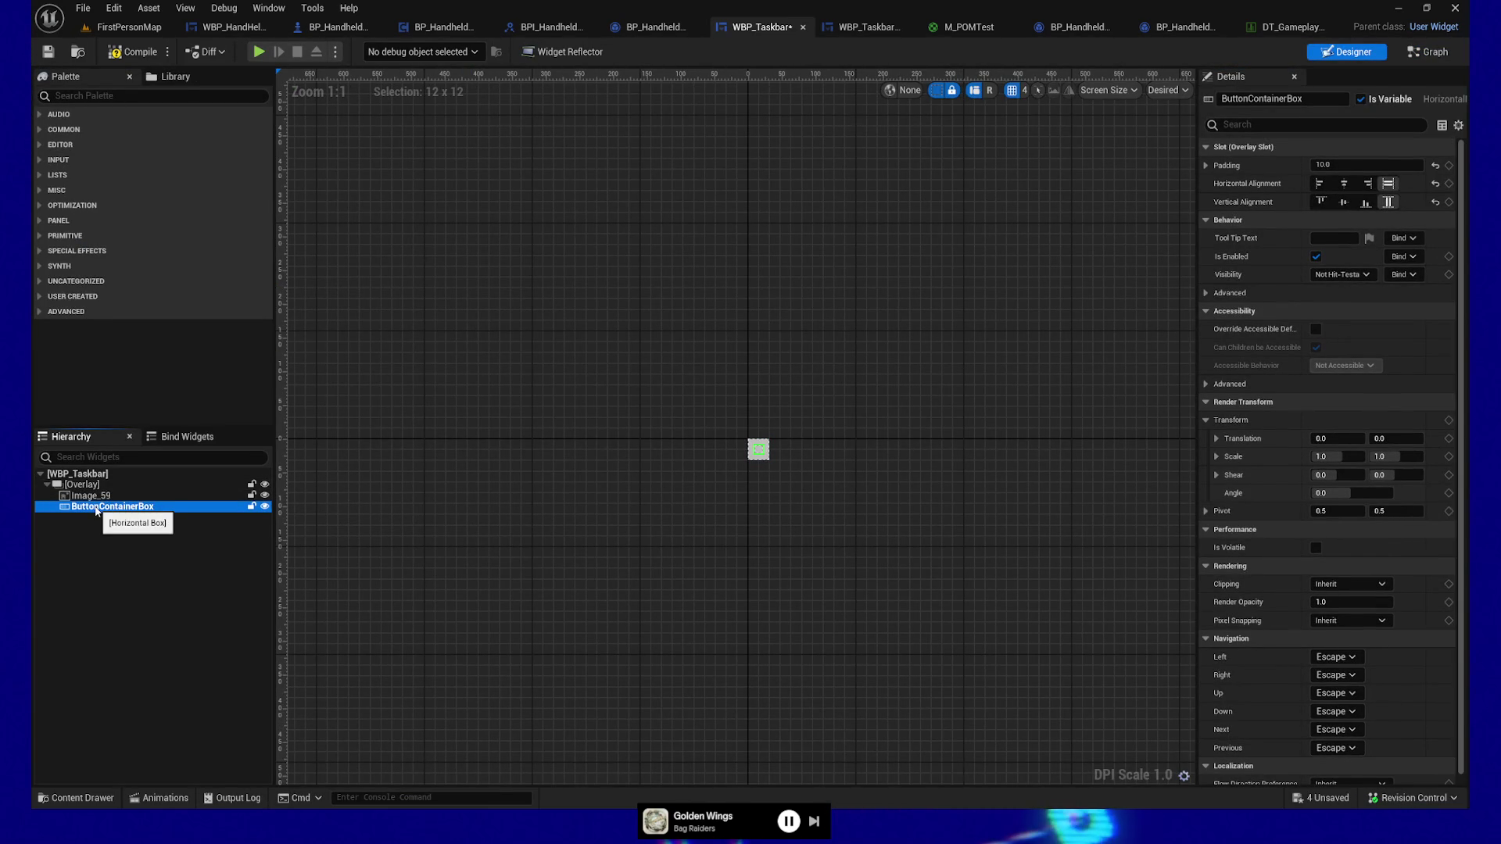
{"action": "left_click", "coordinate": [79, 96]}
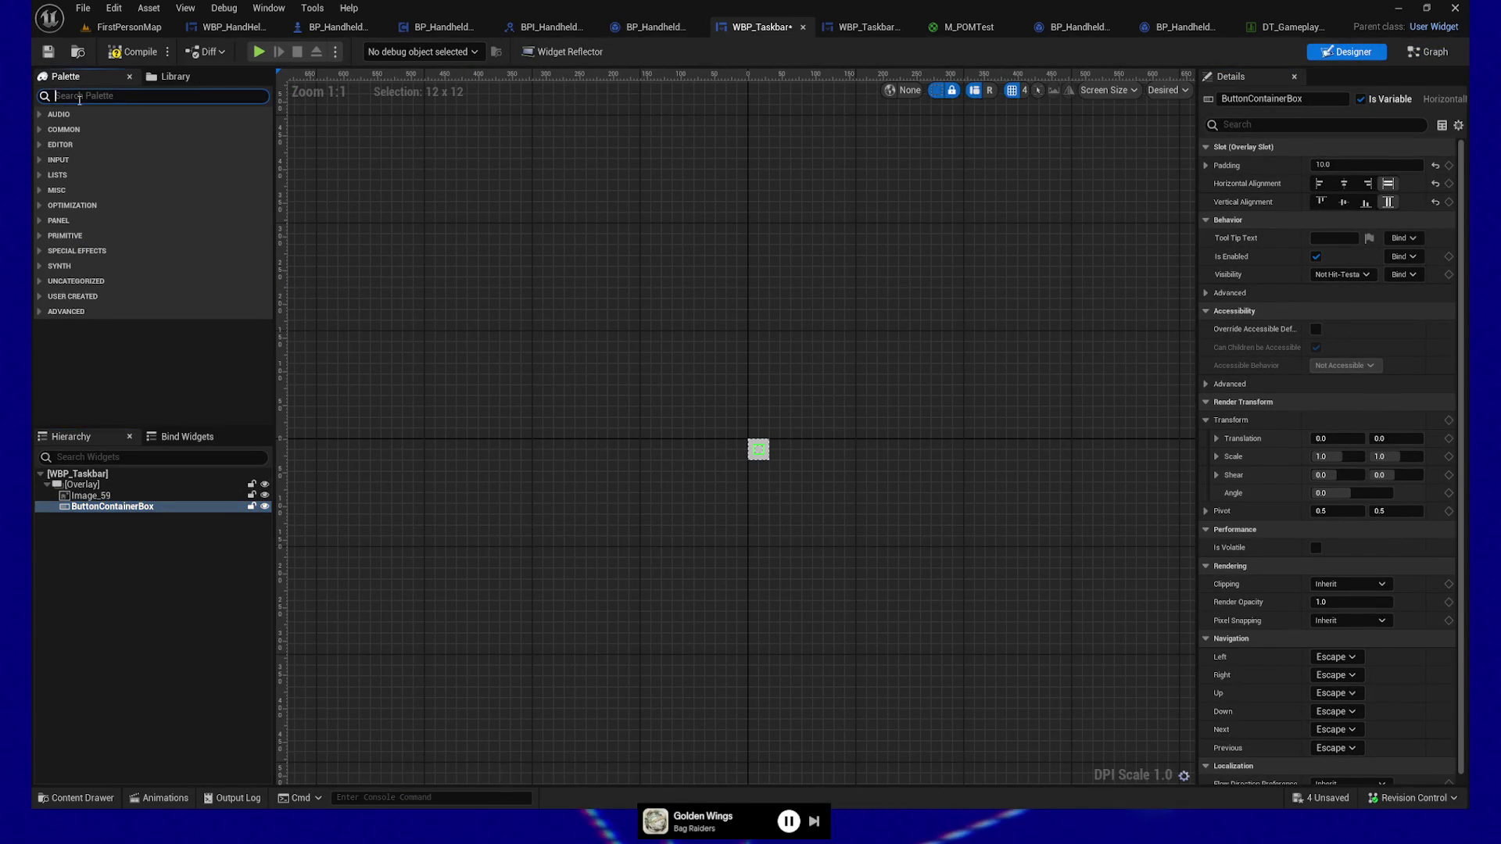
{"action": "left_click", "coordinate": [82, 485]}
{"action": "left_click", "coordinate": [95, 97]}
{"action": "type", "text": "d"}
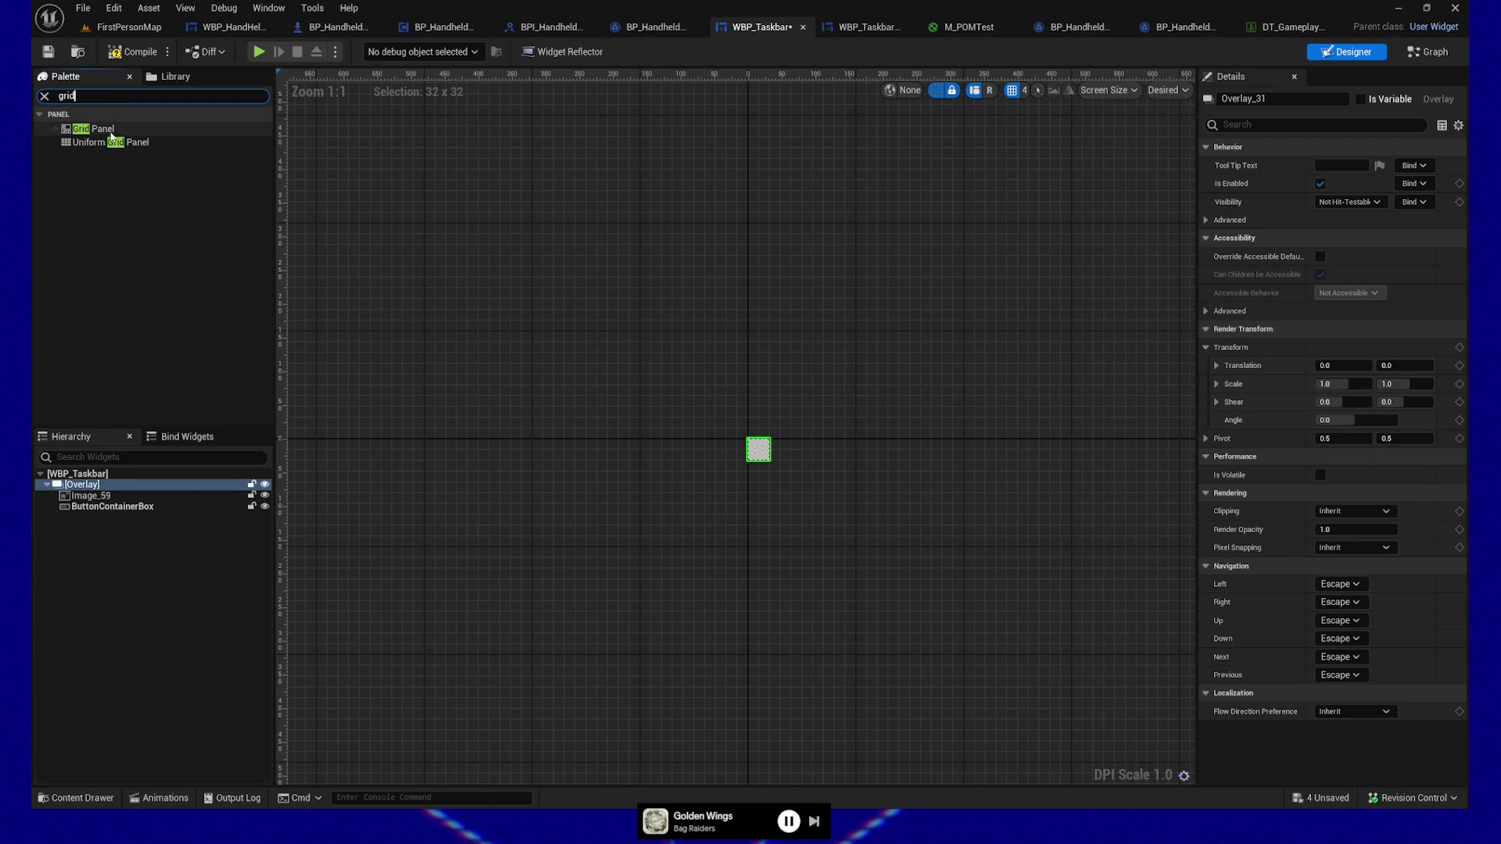
{"action": "left_click", "coordinate": [116, 130]}
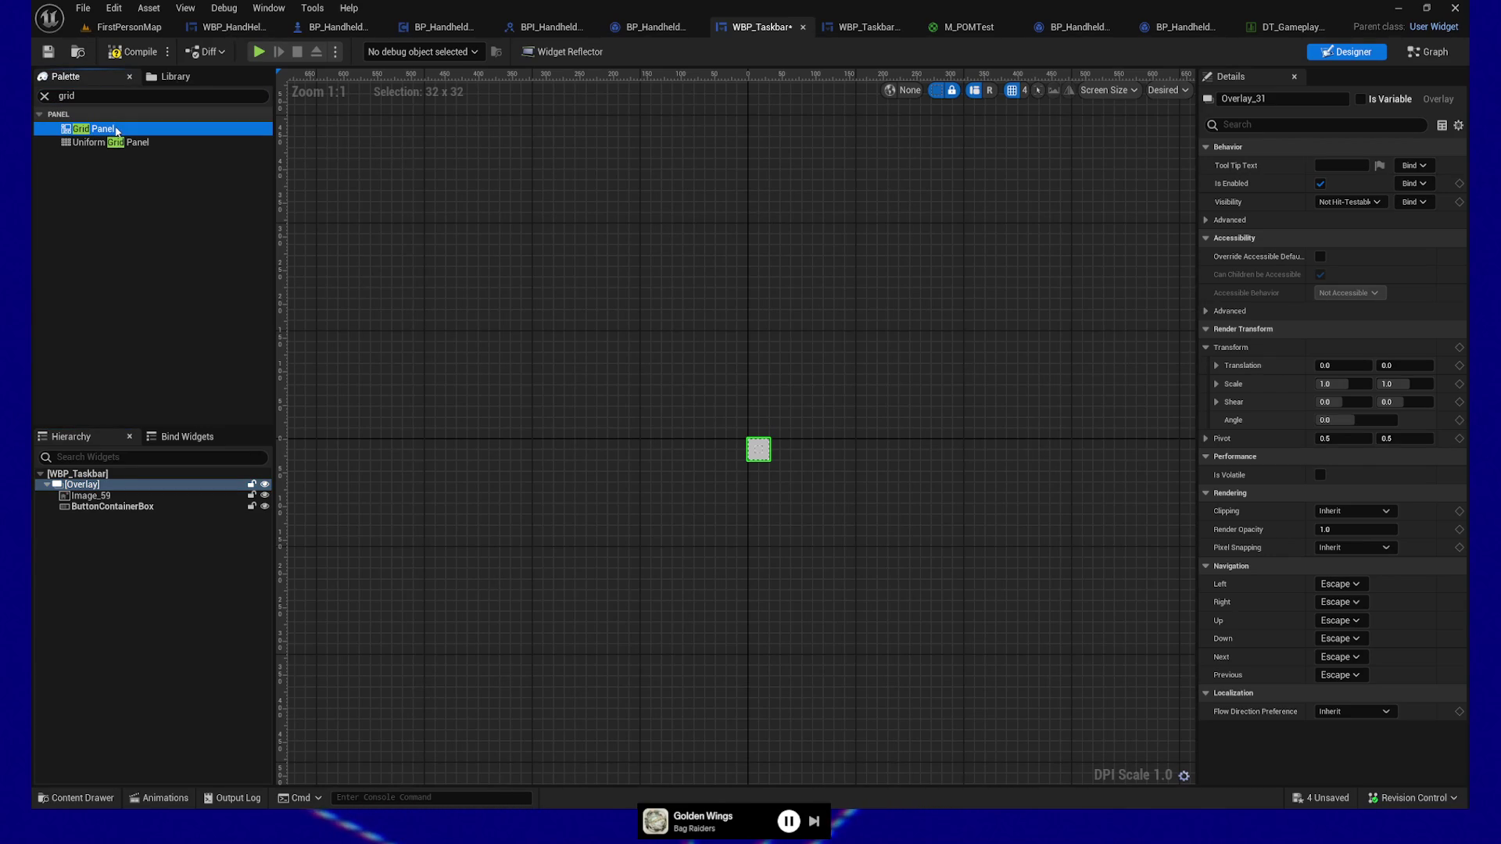
{"action": "left_click_drag", "start_coordinate": [104, 338], "coordinate": [85, 487]}
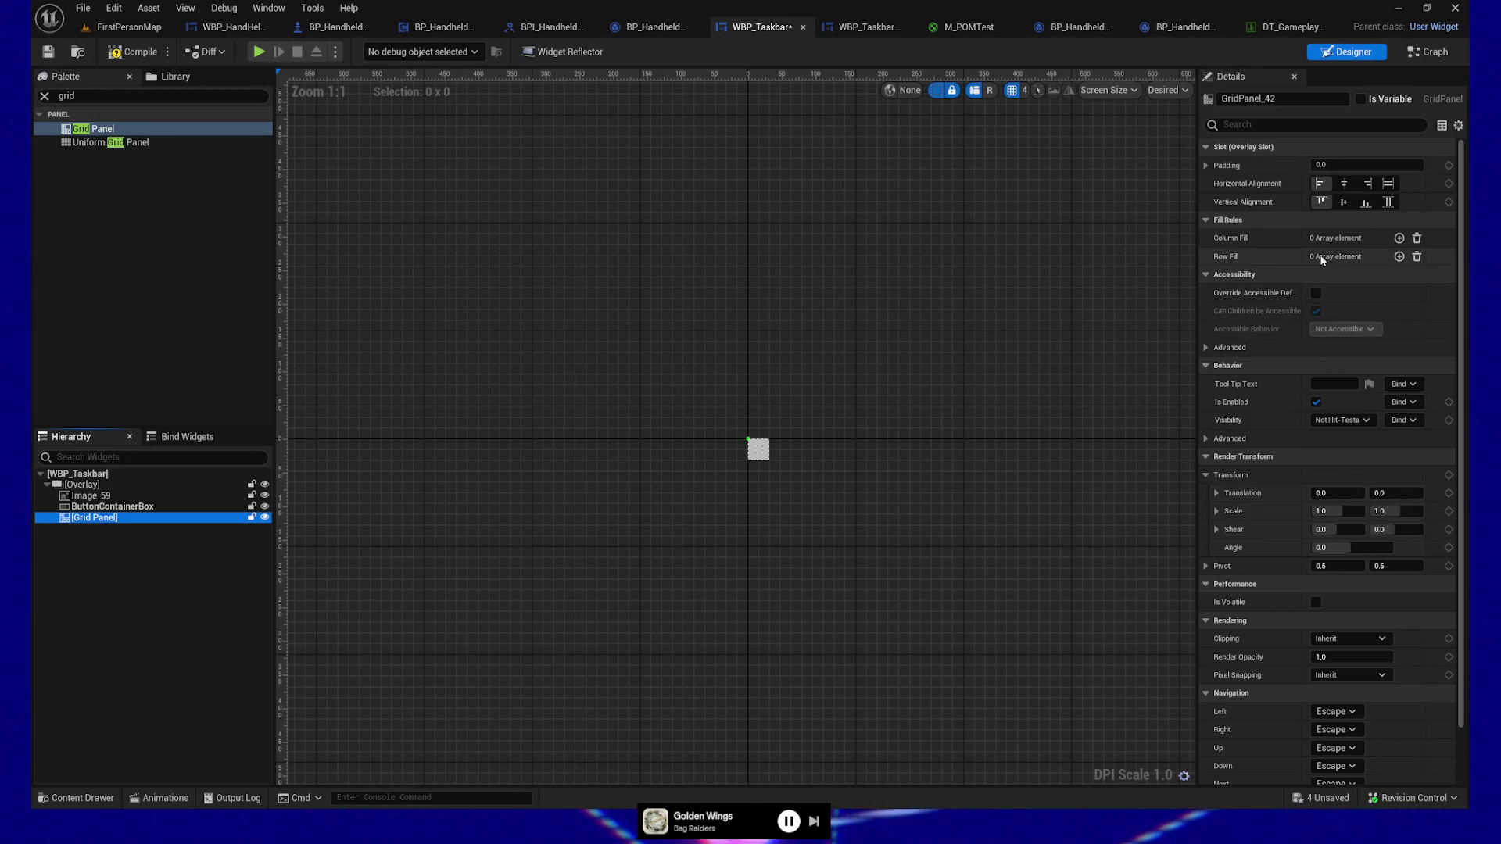
Step: Add a Uniform Grid Panel under the Overlay as well
{"action": "left_click", "coordinate": [1208, 167]}
{"action": "left_click", "coordinate": [1209, 167]}
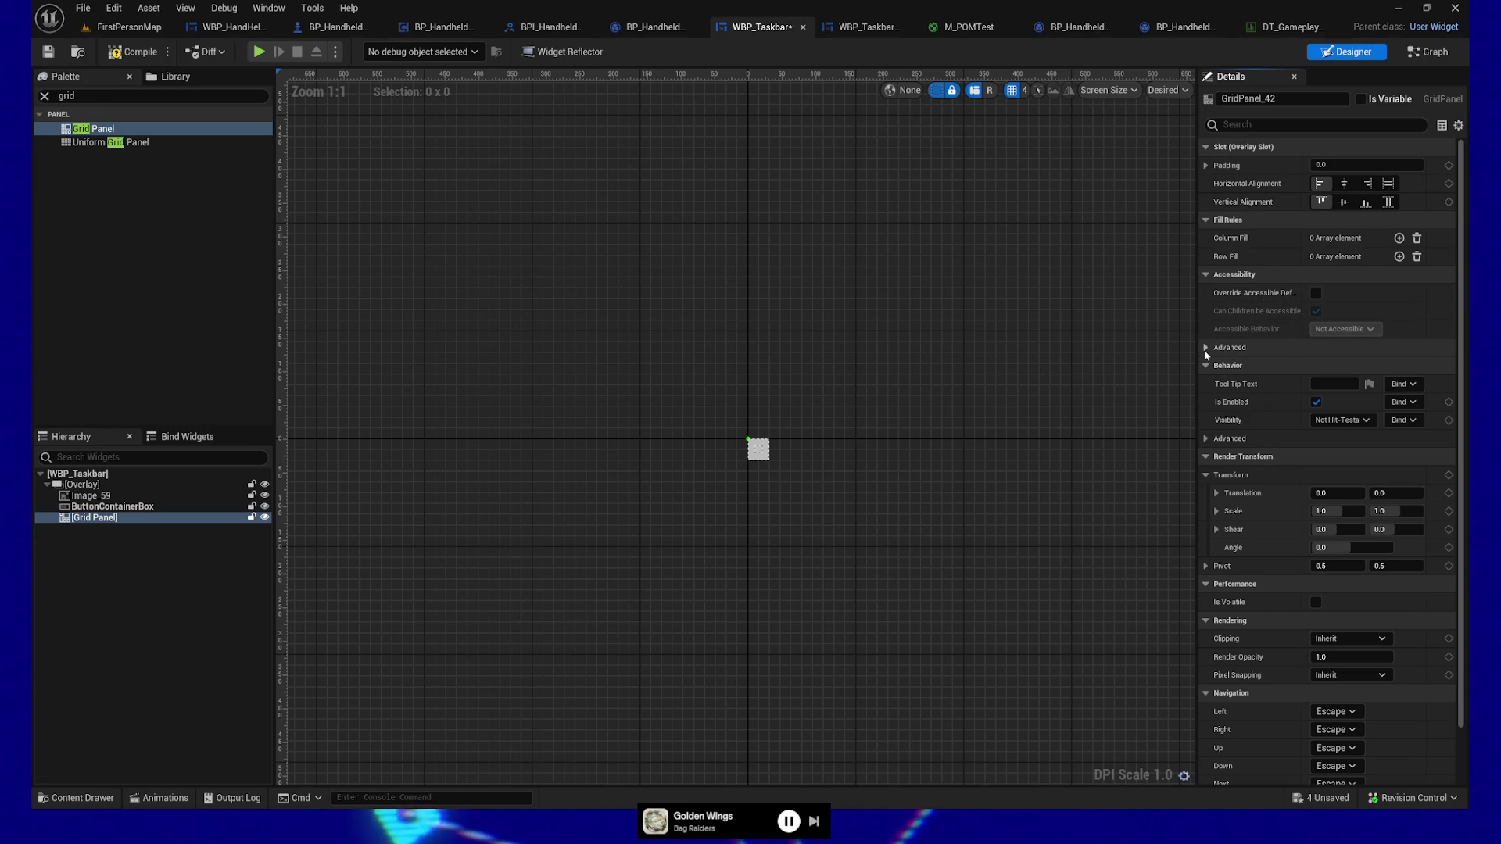
{"action": "left_click", "coordinate": [117, 142]}
{"action": "left_click_drag", "start_coordinate": [117, 142], "coordinate": [86, 486]}
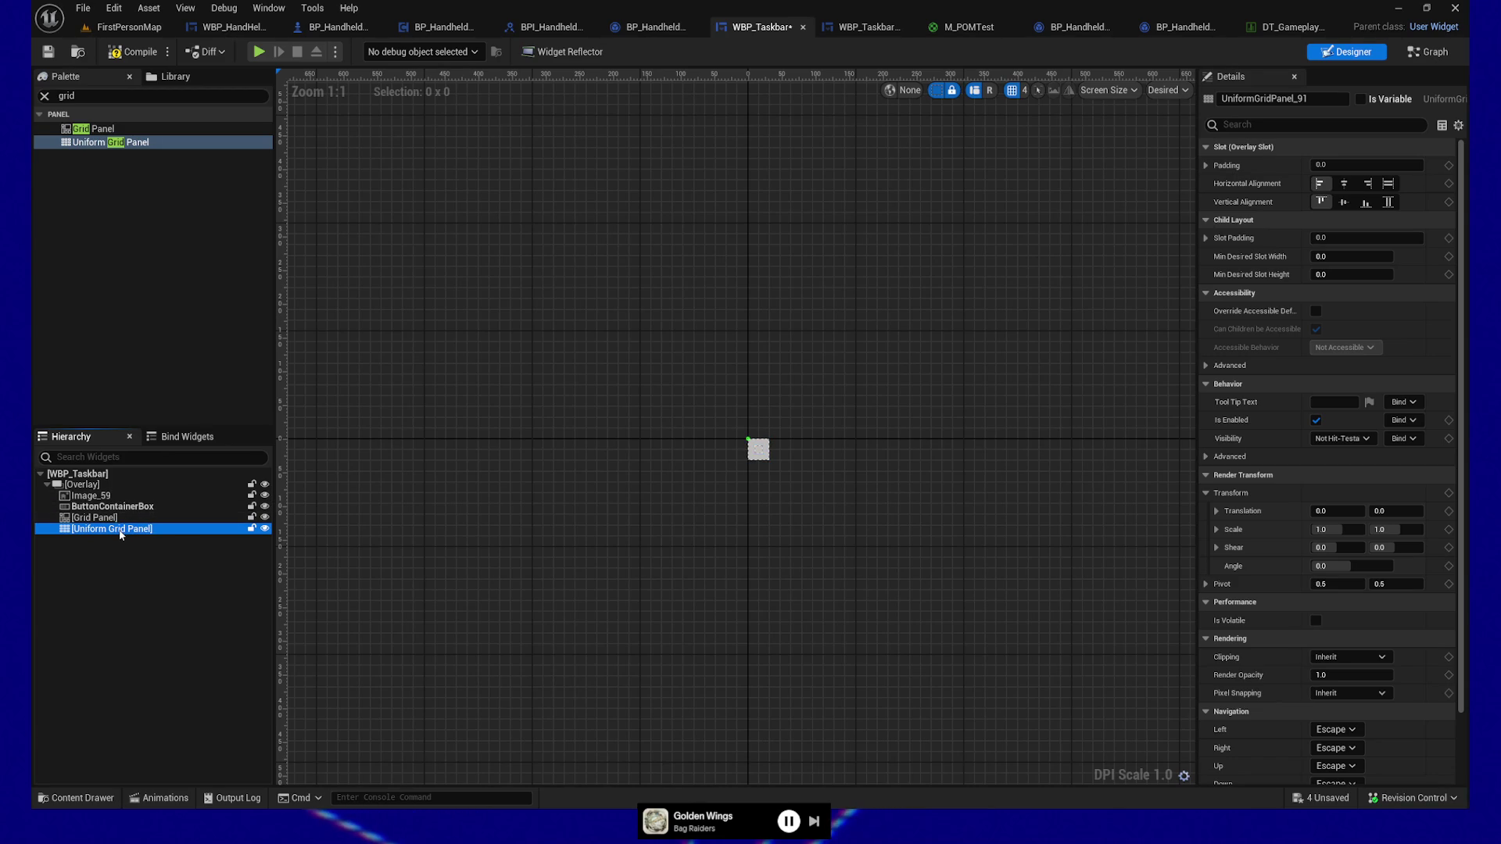
Step: Delete the Uniform Grid Panel and Grid Panel from the hierarchy
{"action": "right_click", "coordinate": [119, 534]}
{"action": "left_click", "coordinate": [78, 575]}
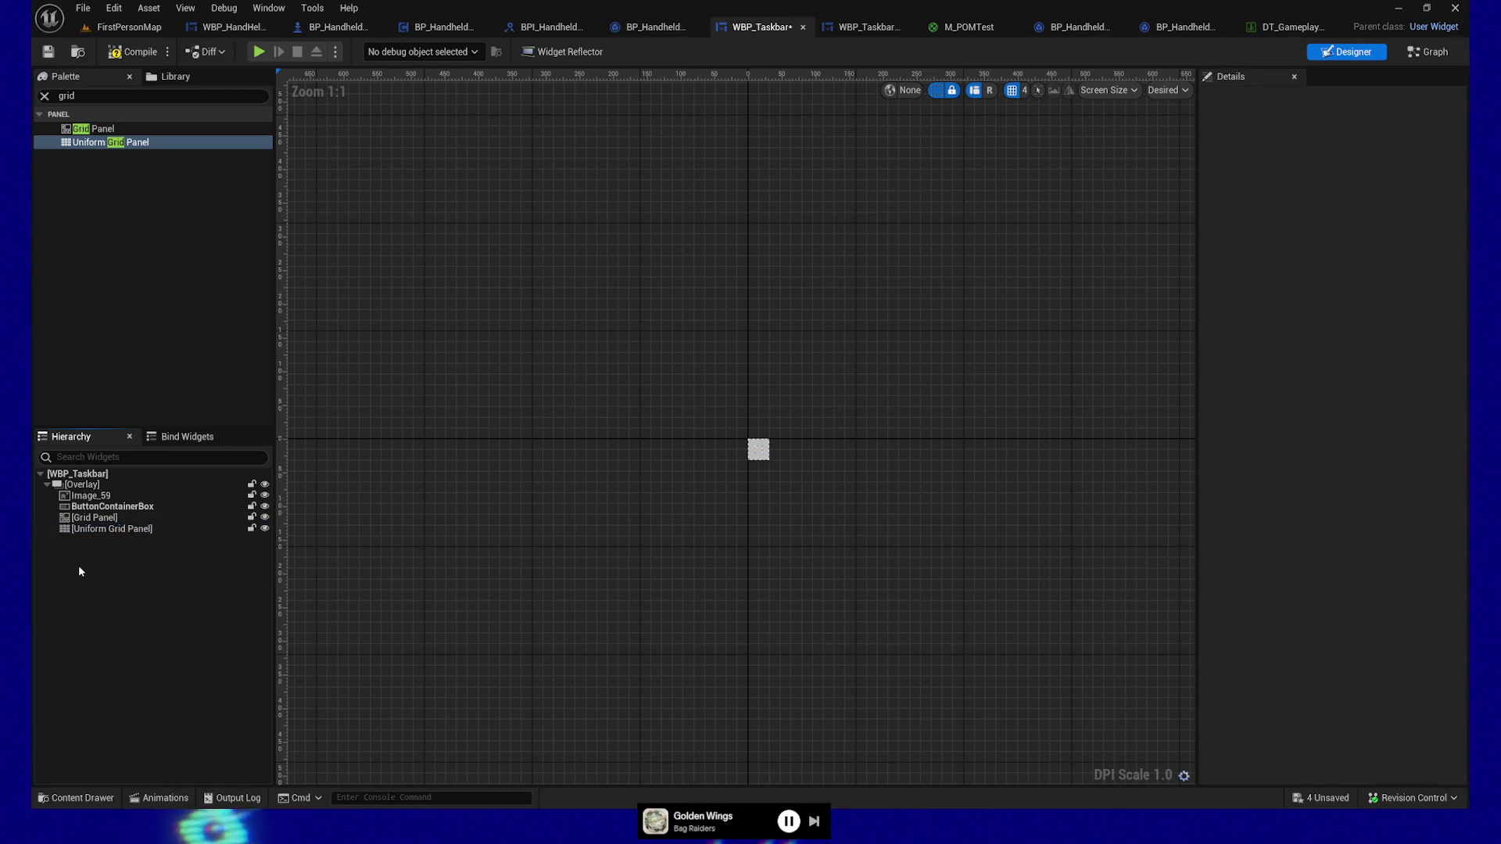
{"action": "left_click", "coordinate": [94, 531]}
{"action": "key", "text": "Delete"}
{"action": "left_click", "coordinate": [91, 518]}
{"action": "key", "text": "Delete"}
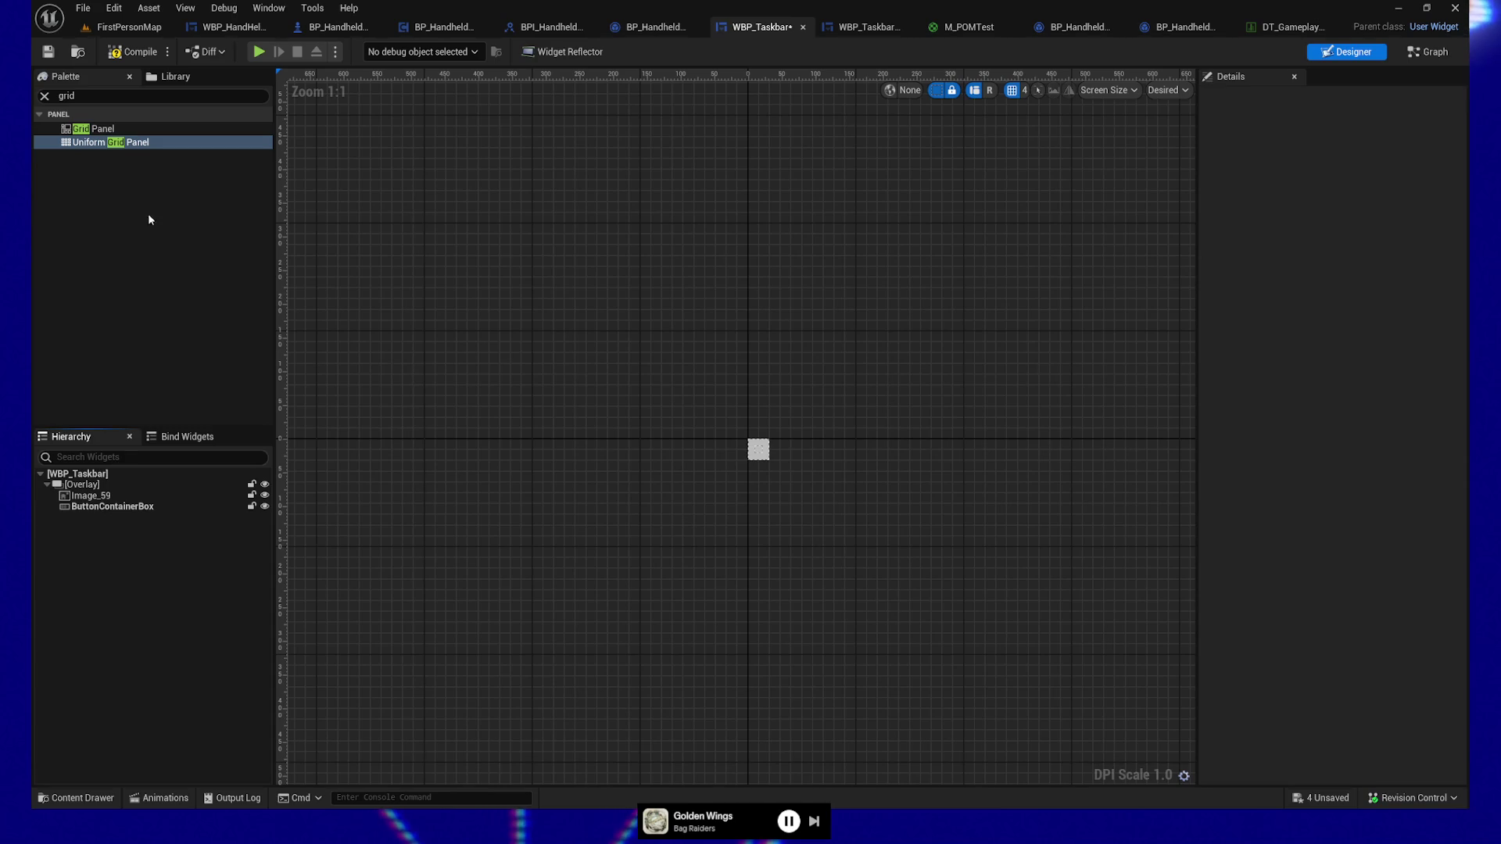
{"action": "left_click", "coordinate": [1136, 57]}
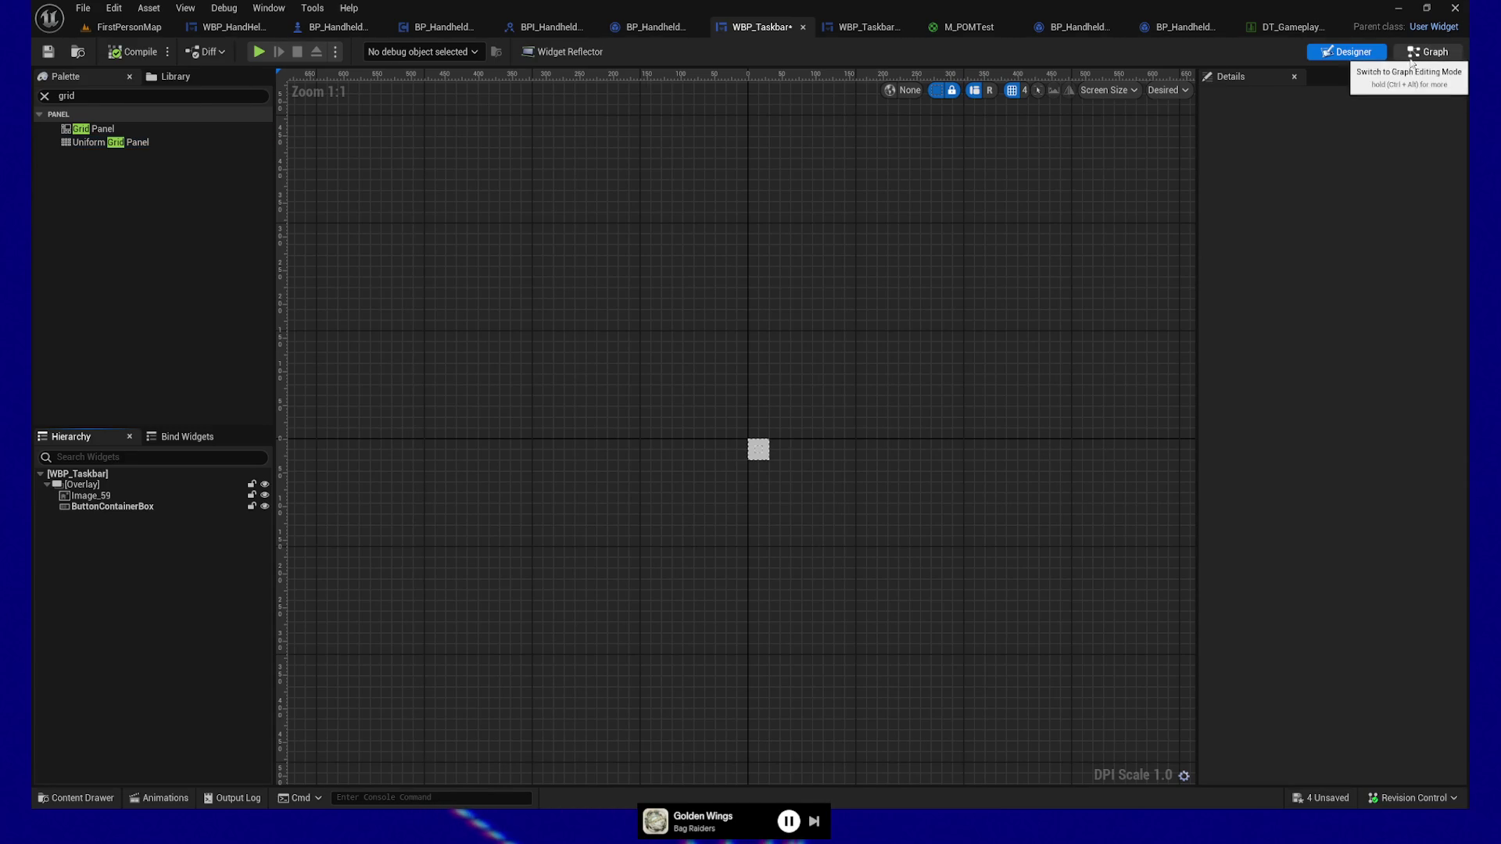
Step: Insert Set Padding for Button after the Email button's Add Child, fed by the created Email button
{"action": "left_click", "coordinate": [1431, 51]}
{"action": "mouse_move", "coordinate": [685, 513]}
{"action": "left_mouse_down"}
{"action": "mouse_move", "coordinate": [511, 512]}
{"action": "mouse_move", "coordinate": [838, 530]}
{"action": "left_mouse_up"}
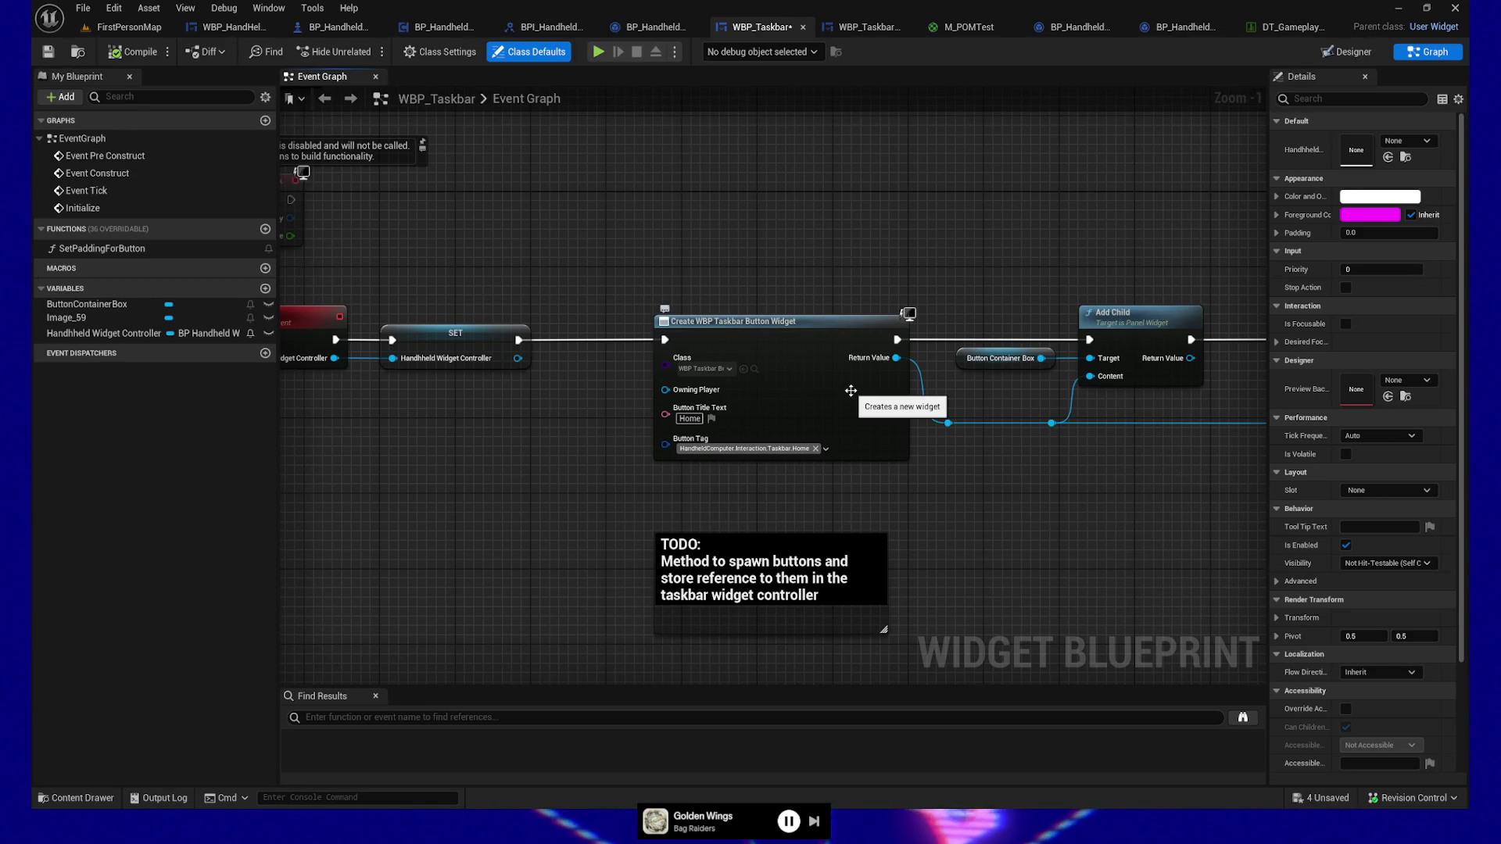
{"action": "mouse_move", "coordinate": [1005, 509]}
{"action": "left_mouse_down"}
{"action": "mouse_move", "coordinate": [509, 446]}
{"action": "mouse_move", "coordinate": [561, 490]}
{"action": "mouse_move", "coordinate": [700, 512]}
{"action": "left_mouse_up"}
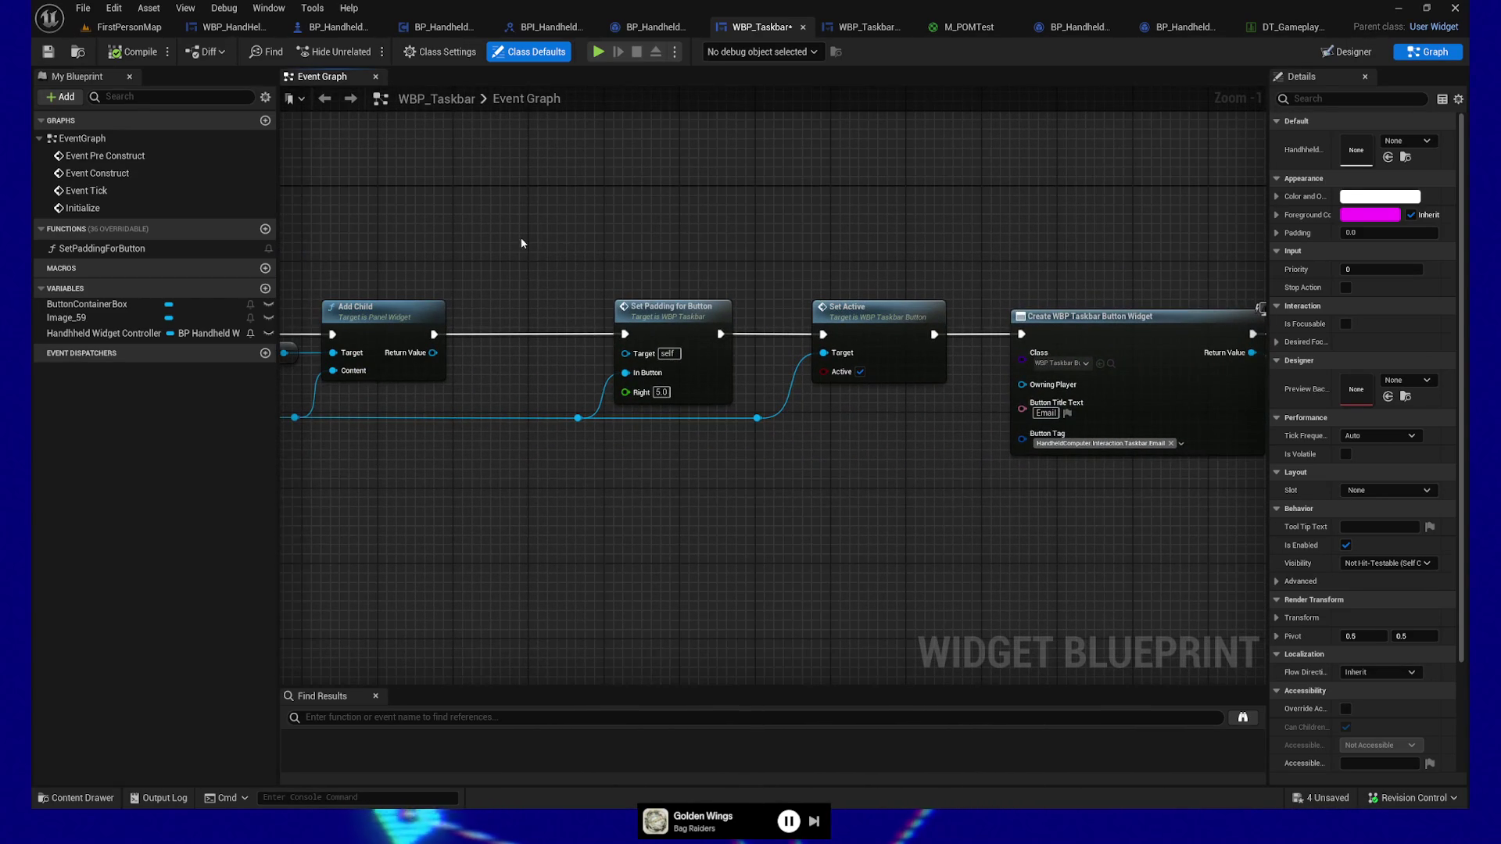
{"action": "left_click_drag", "start_coordinate": [639, 341], "coordinate": [727, 437]}
{"action": "mouse_move", "coordinate": [800, 546]}
{"action": "left_mouse_down"}
{"action": "mouse_move", "coordinate": [905, 607]}
{"action": "mouse_move", "coordinate": [830, 523]}
{"action": "mouse_move", "coordinate": [703, 522]}
{"action": "mouse_move", "coordinate": [560, 493]}
{"action": "left_mouse_up"}
{"action": "key", "text": "ctrl+x"}
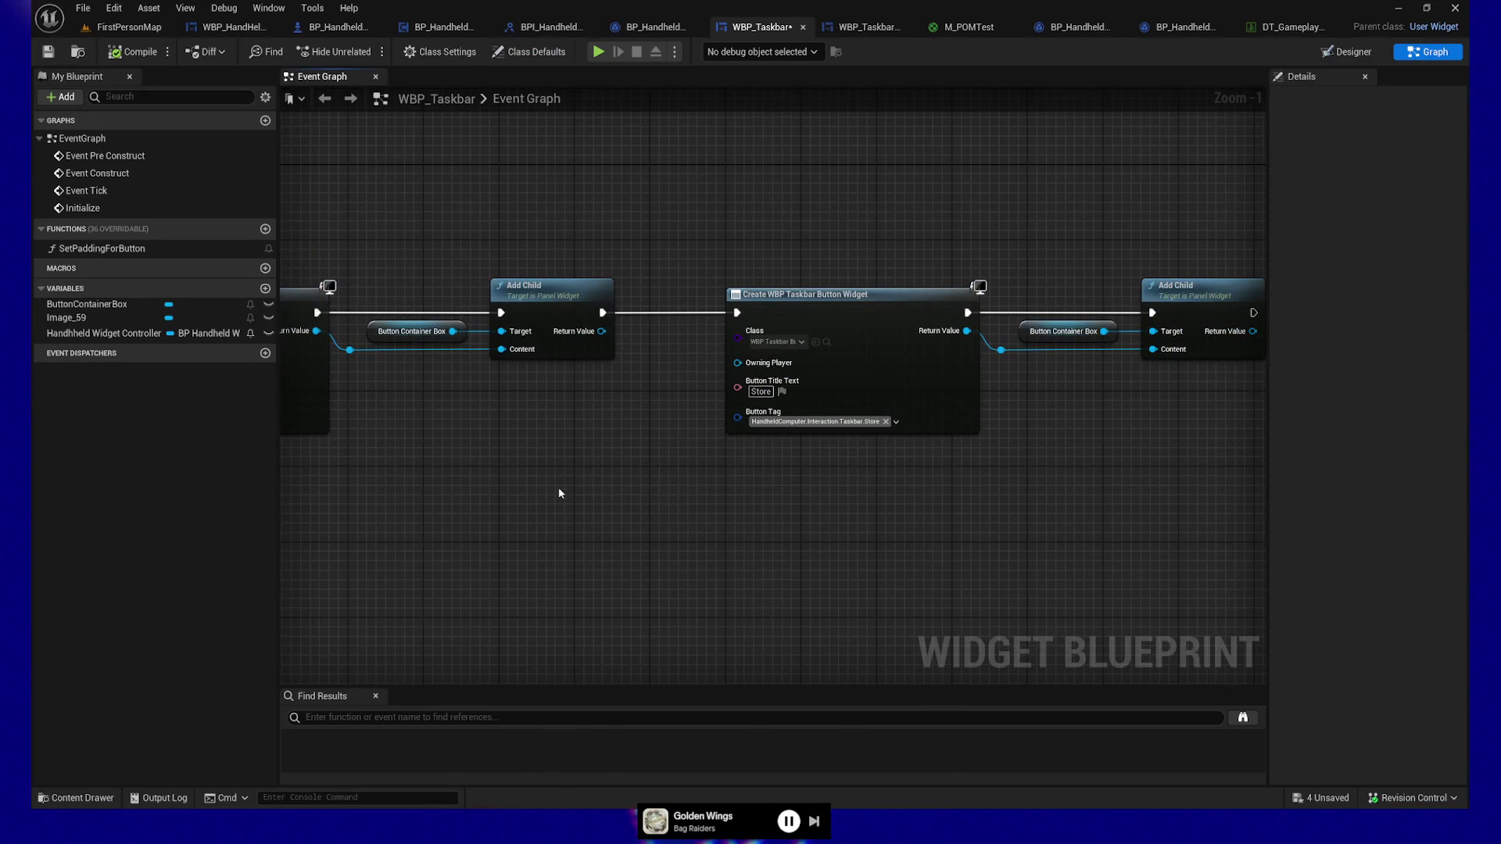
{"action": "key", "text": "ctrl+v"}
{"action": "mouse_move", "coordinate": [601, 312]}
{"action": "left_mouse_down"}
{"action": "mouse_move", "coordinate": [634, 344]}
{"action": "mouse_move", "coordinate": [588, 464]}
{"action": "left_mouse_up"}
{"action": "mouse_move", "coordinate": [681, 464]}
{"action": "left_mouse_down"}
{"action": "mouse_move", "coordinate": [751, 426]}
{"action": "mouse_move", "coordinate": [737, 313]}
{"action": "left_mouse_up"}
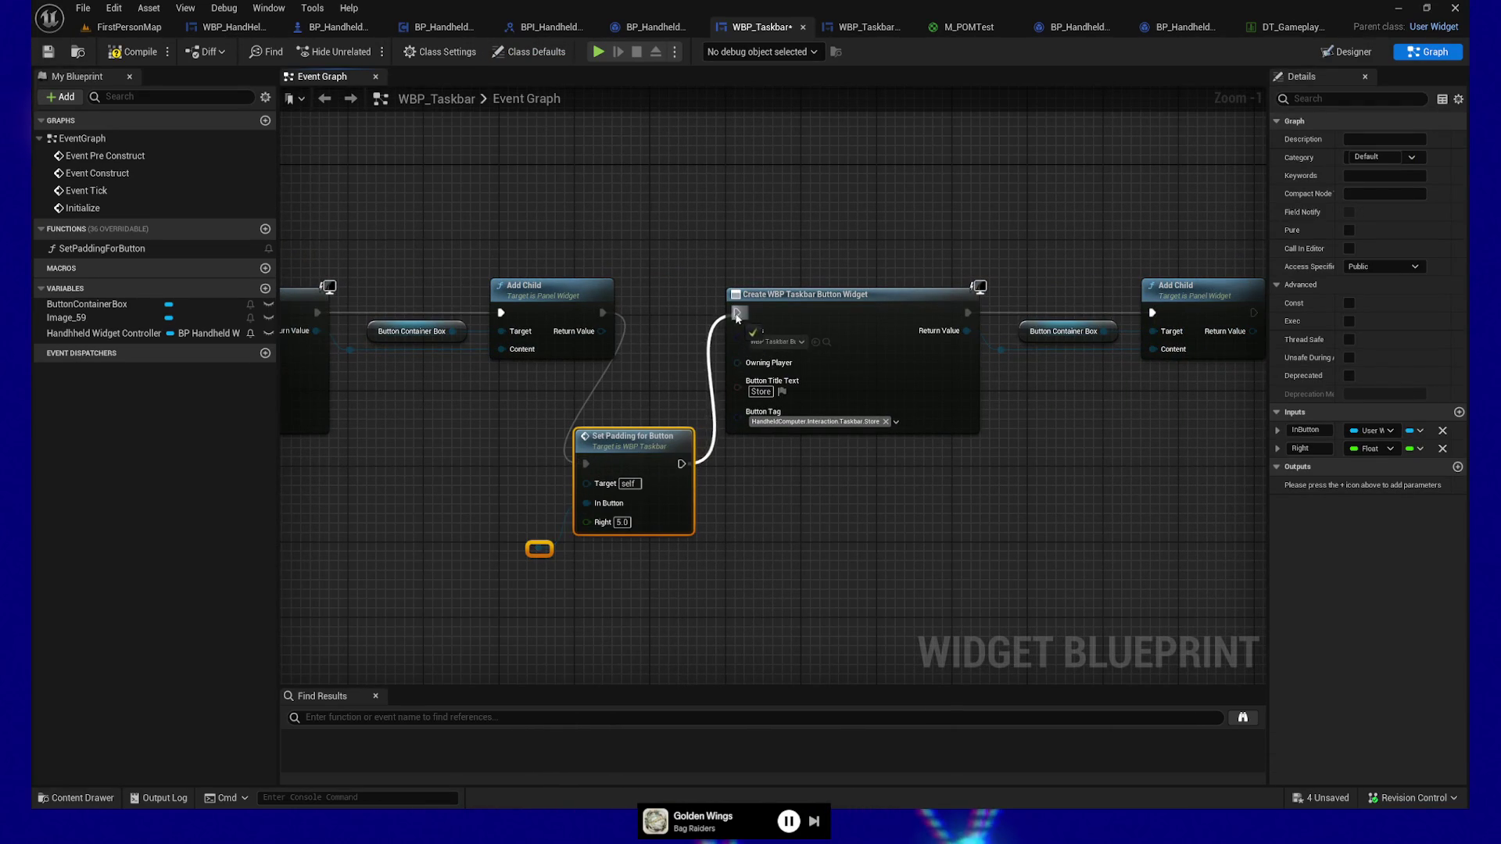
{"action": "mouse_move", "coordinate": [430, 466]}
{"action": "left_mouse_down"}
{"action": "mouse_move", "coordinate": [717, 459]}
{"action": "mouse_move", "coordinate": [635, 467]}
{"action": "left_mouse_up"}
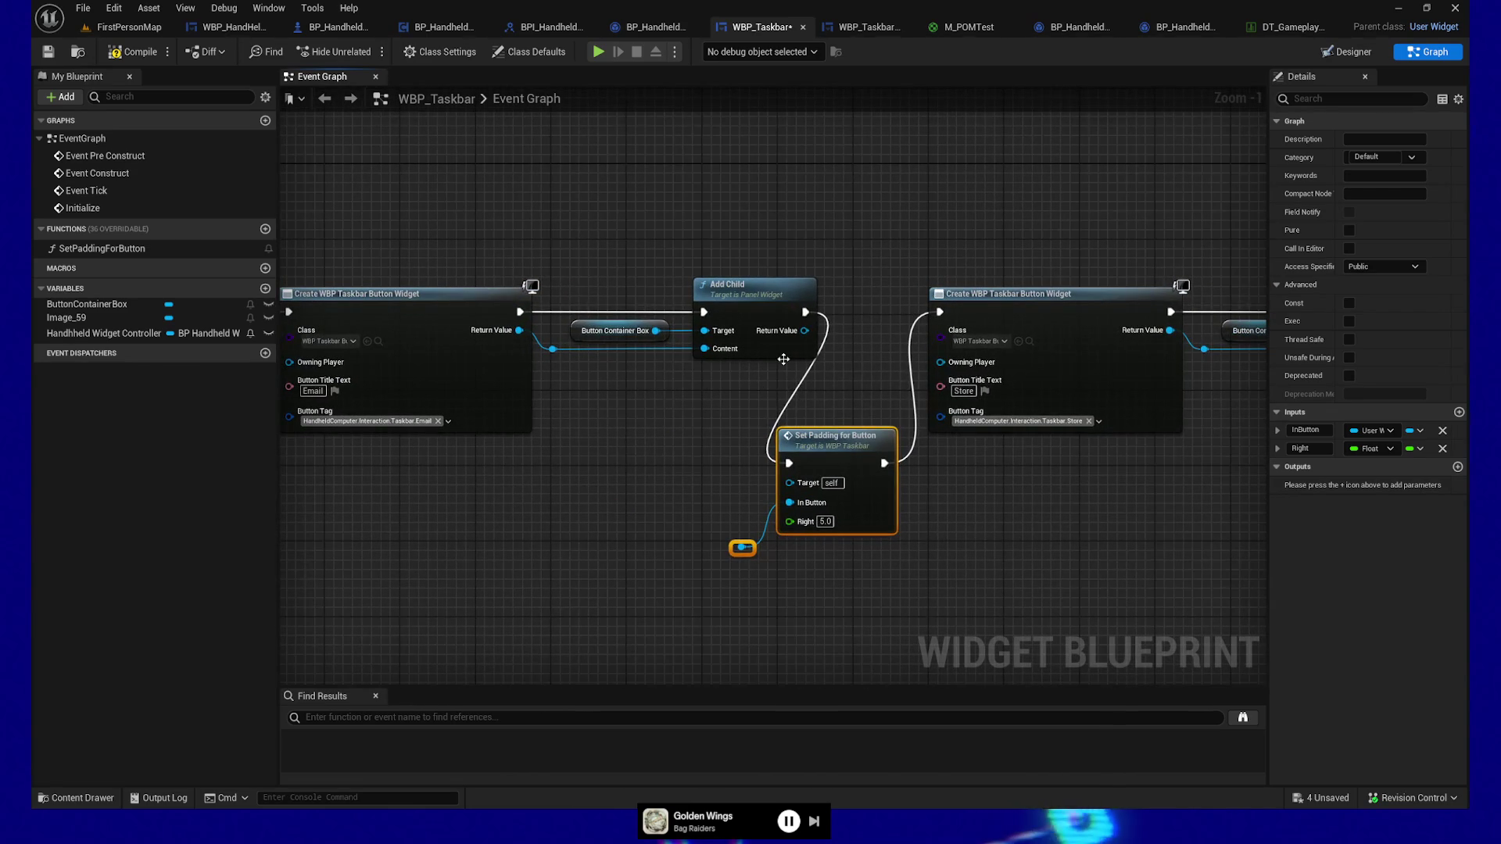
{"action": "mouse_move", "coordinate": [561, 349]}
{"action": "left_mouse_down"}
{"action": "mouse_move", "coordinate": [687, 466]}
{"action": "mouse_move", "coordinate": [755, 557]}
{"action": "mouse_move", "coordinate": [743, 547]}
{"action": "left_mouse_up"}
Step: Route the Store button through another Set Padding for Button, then compile, save and launch Play
{"action": "left_click_drag", "start_coordinate": [1037, 539], "coordinate": [525, 530]}
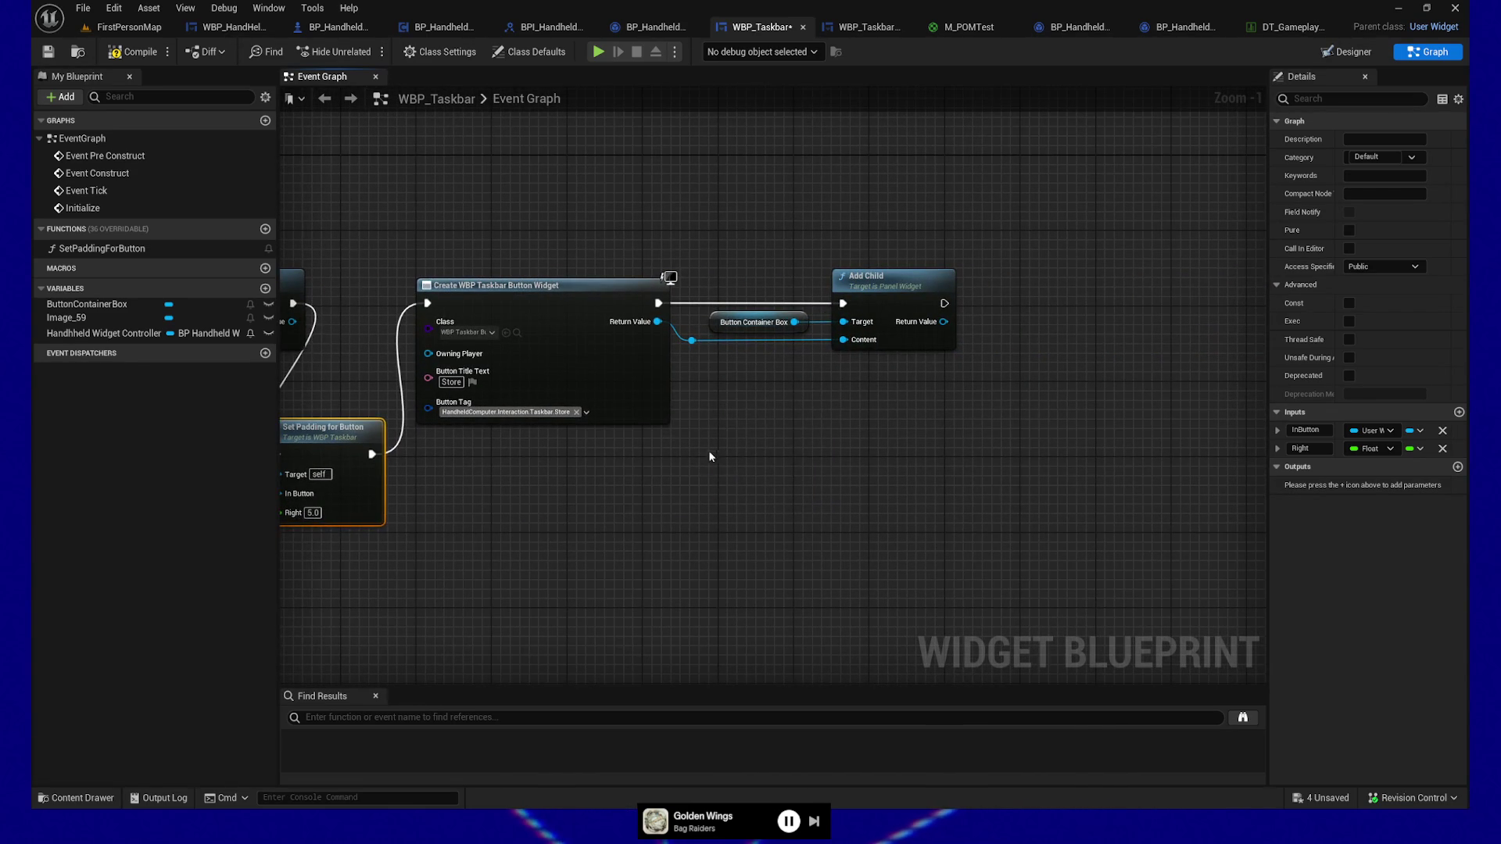
{"action": "key", "text": "ctrl+v"}
{"action": "mouse_move", "coordinate": [682, 343]}
{"action": "left_mouse_down"}
{"action": "mouse_move", "coordinate": [674, 519]}
{"action": "mouse_move", "coordinate": [711, 502]}
{"action": "left_mouse_up"}
{"action": "left_click_drag", "start_coordinate": [770, 409], "coordinate": [828, 409]}
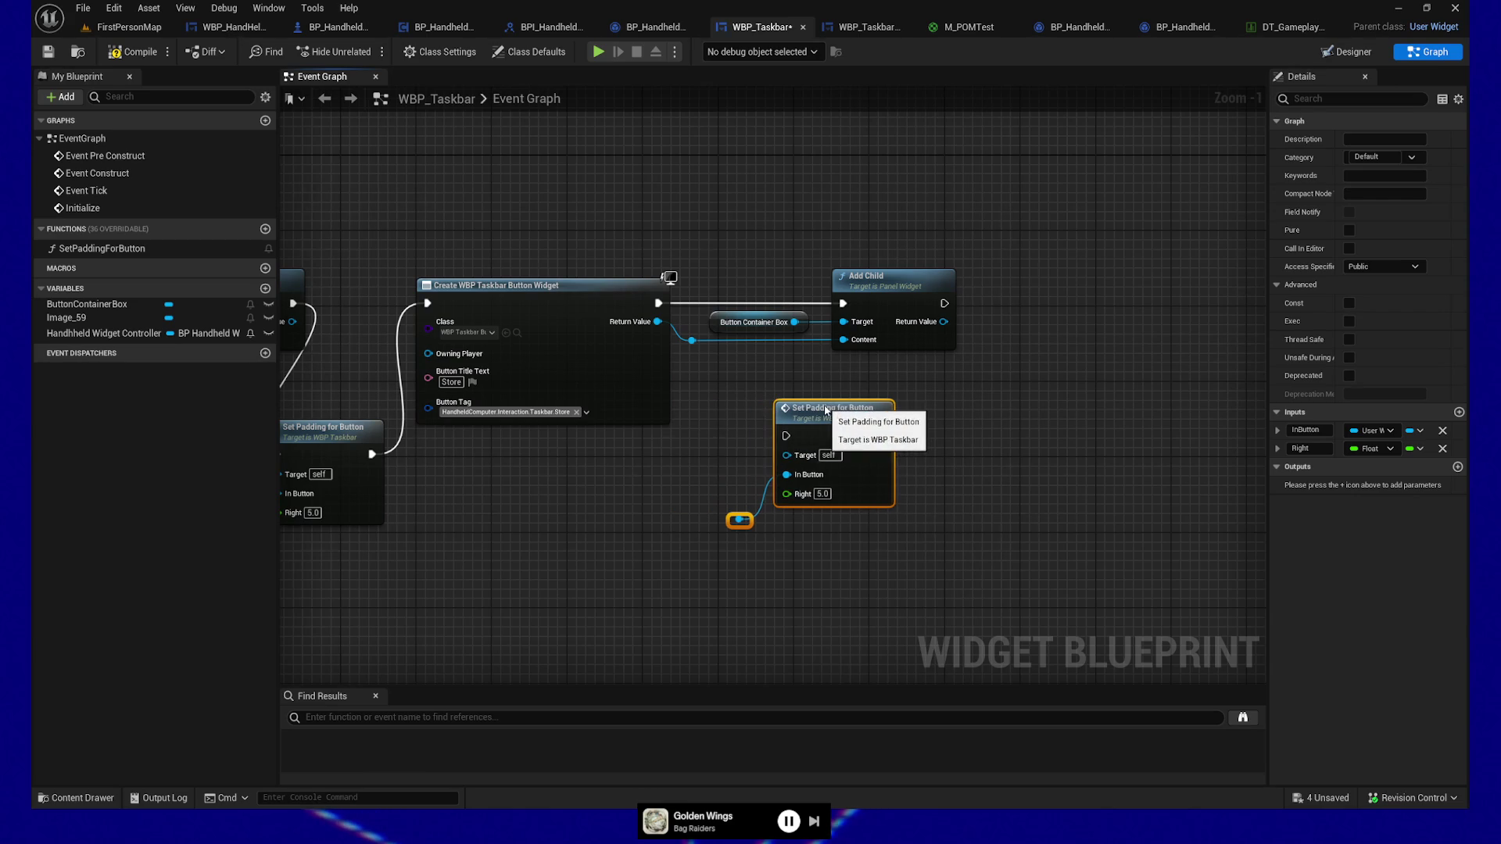
{"action": "left_click_drag", "start_coordinate": [692, 344], "coordinate": [740, 520]}
{"action": "mouse_move", "coordinate": [945, 304]}
{"action": "left_mouse_down"}
{"action": "mouse_move", "coordinate": [868, 415]}
{"action": "mouse_move", "coordinate": [785, 436]}
{"action": "left_mouse_up"}
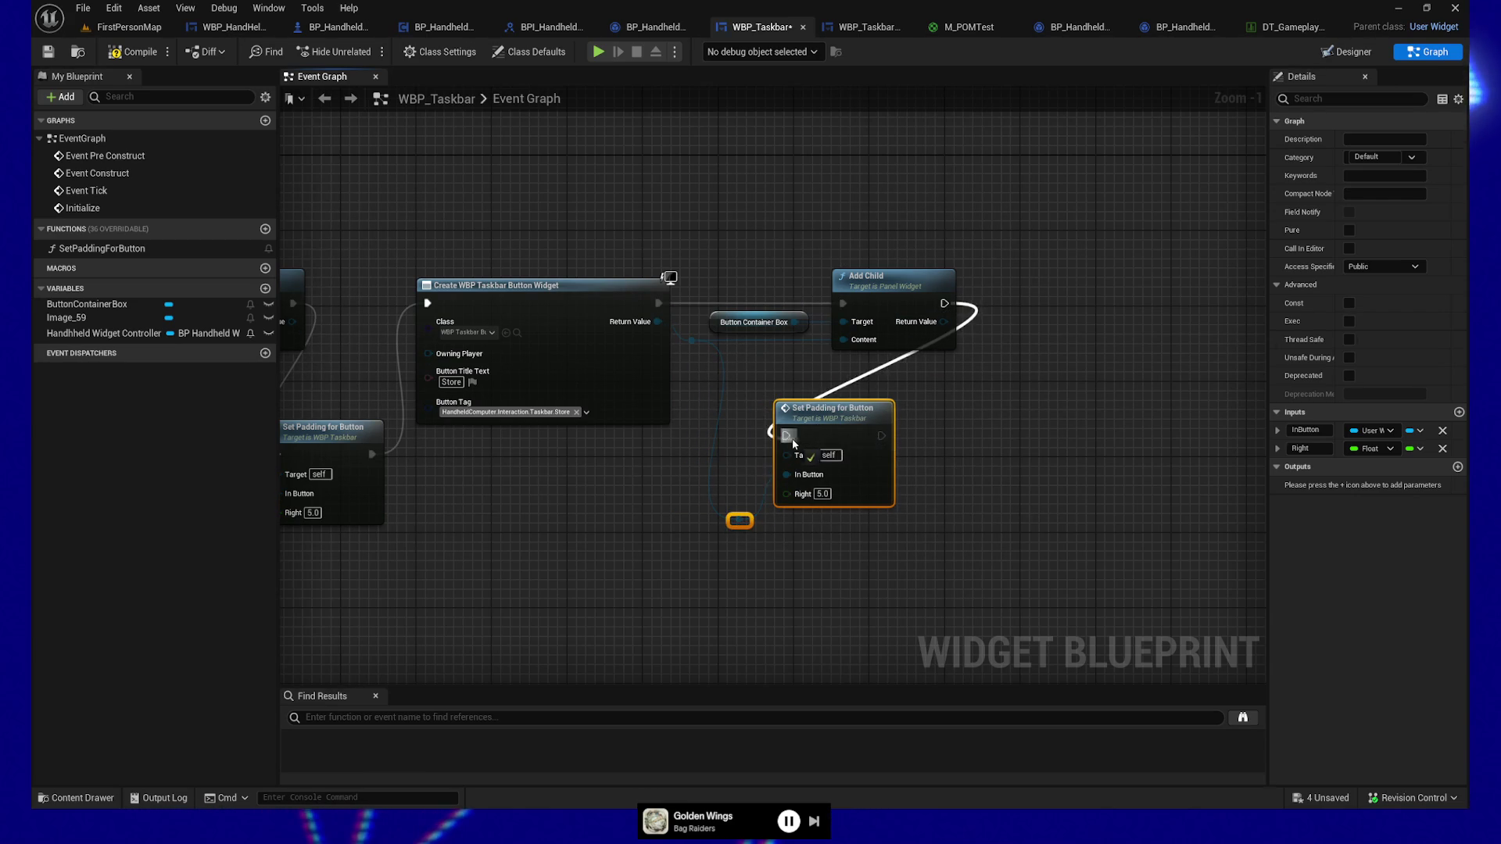
{"action": "left_click", "coordinate": [134, 52]}
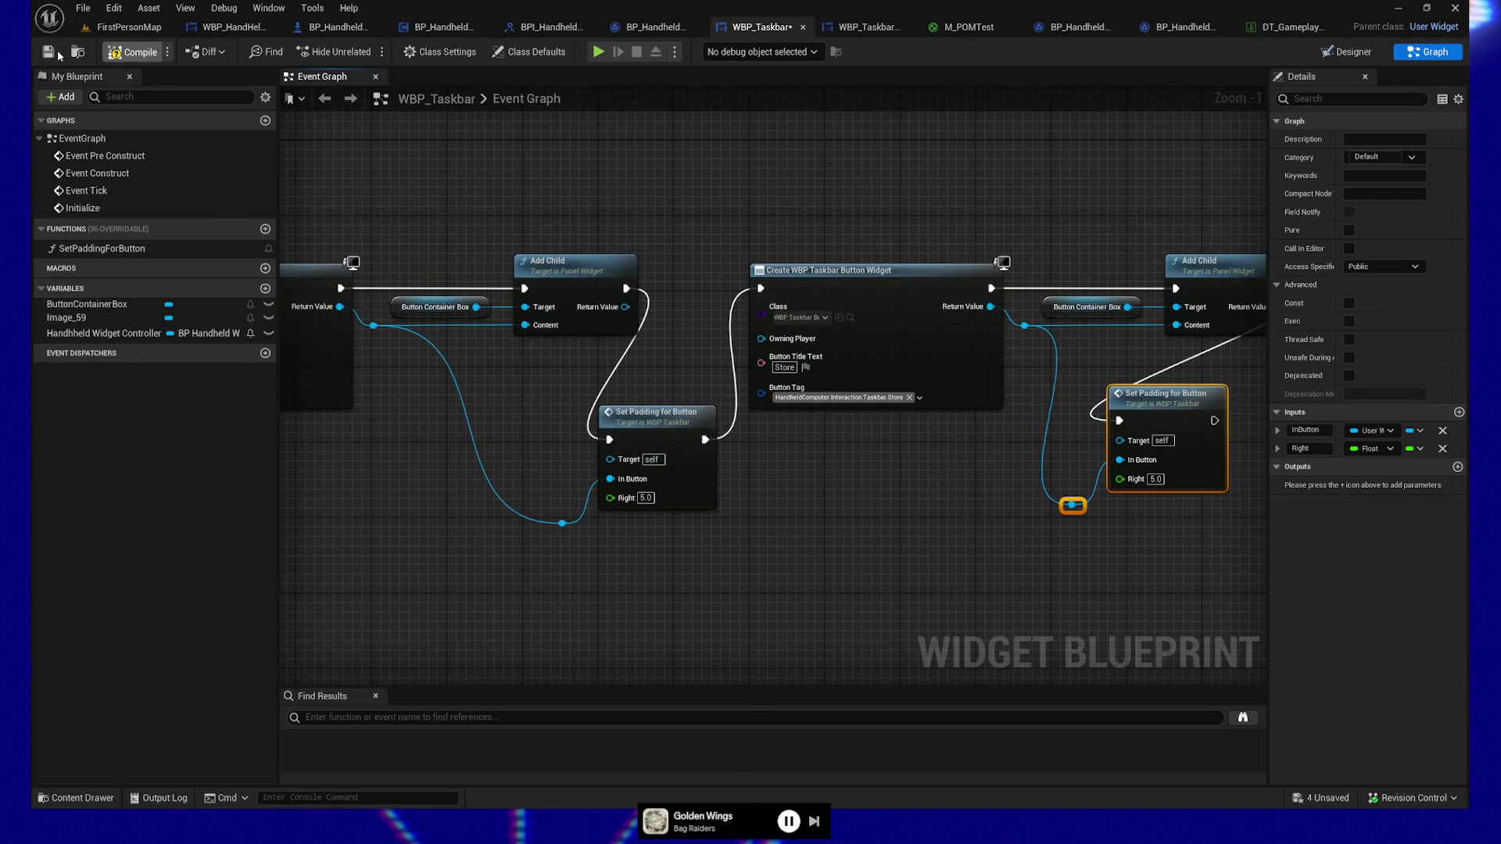
{"action": "left_click", "coordinate": [603, 50]}
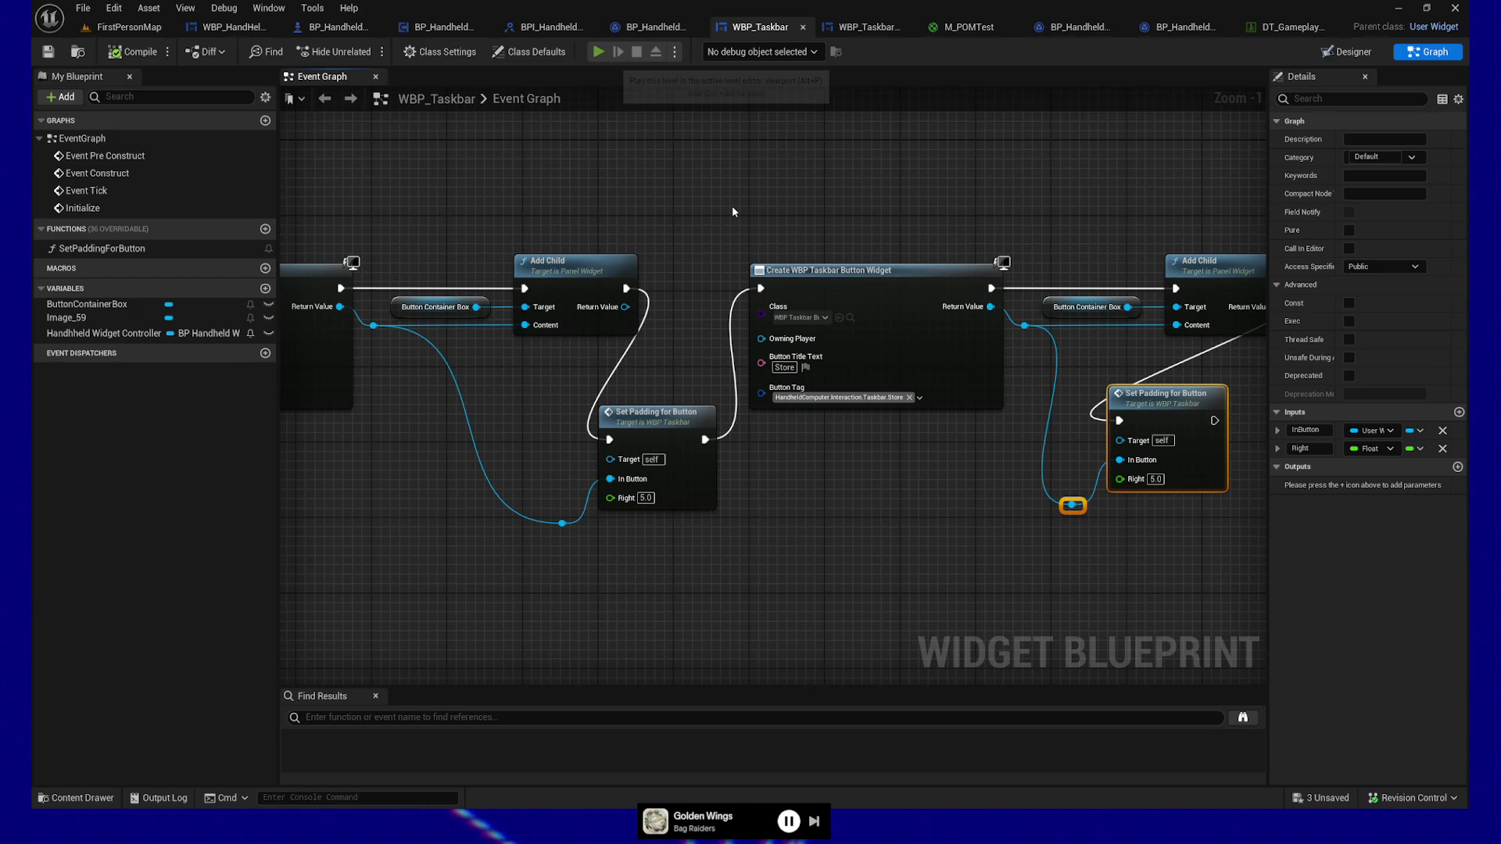